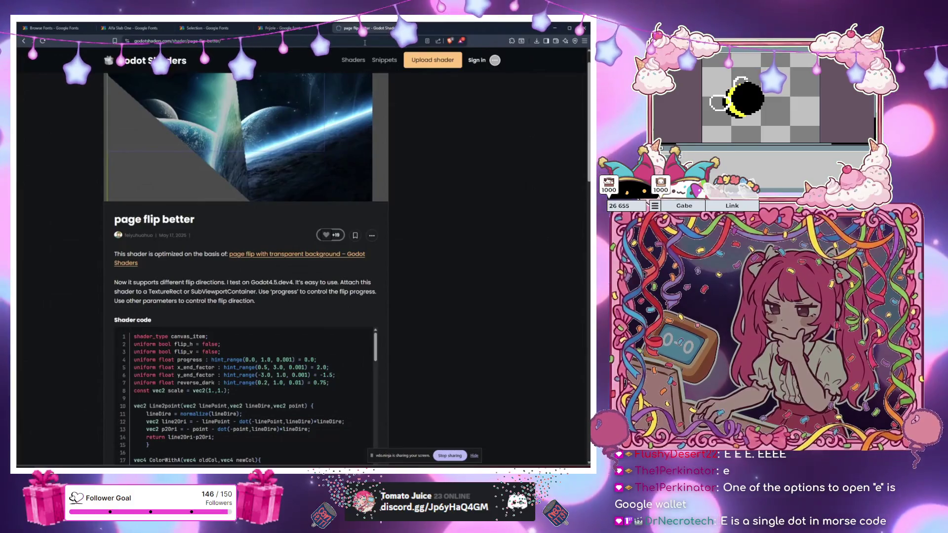
Search Google Fonts for 'vida', drop the Loud feeling filter, and retype the search as lucinda
key(ctrl+shift+Tab)
key(ctrl+shift+Tab)
key(ctrl+shift+Tab)
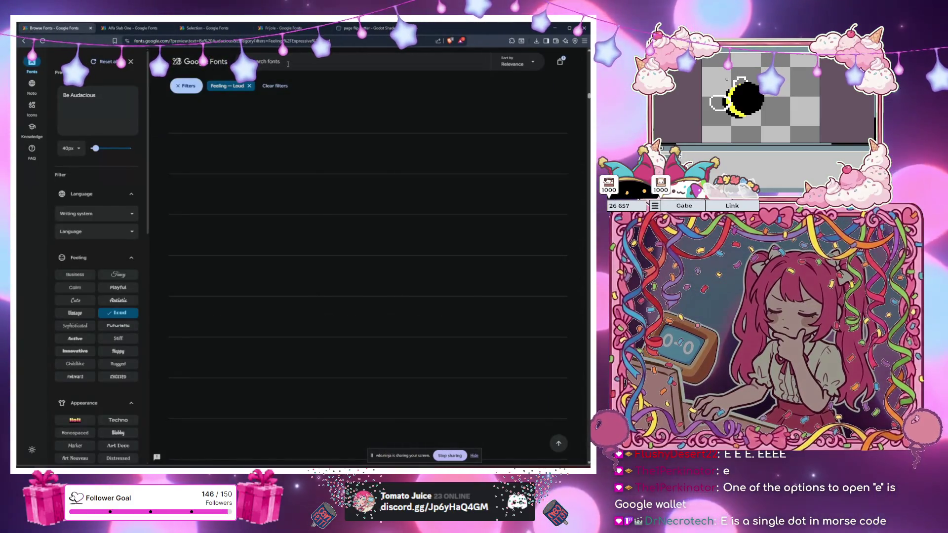
click(288, 64)
text(vida)
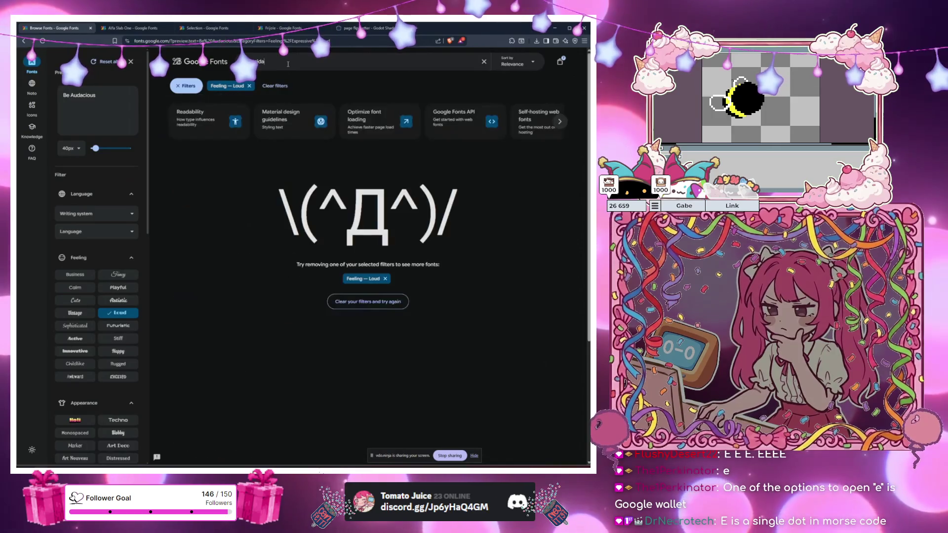
click(250, 86)
double_click(278, 60)
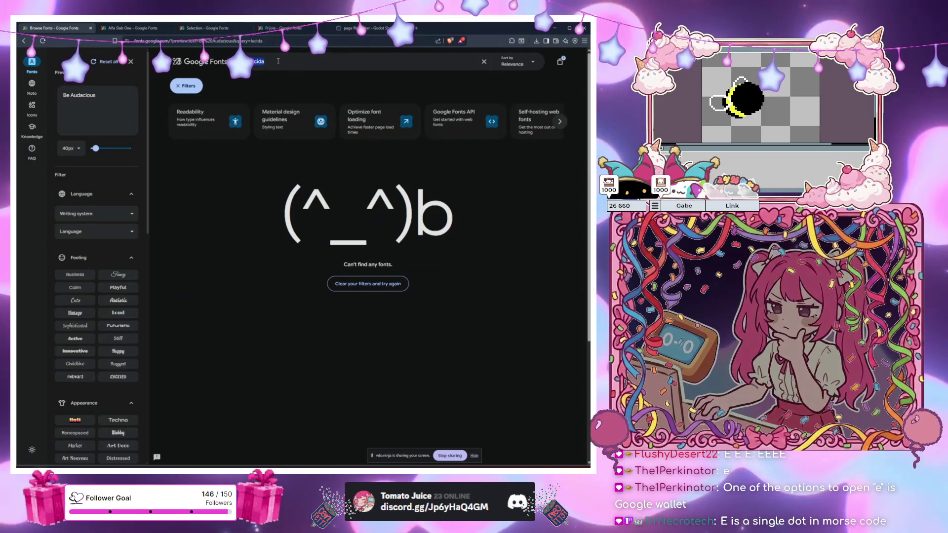
click(267, 58)
text(n)
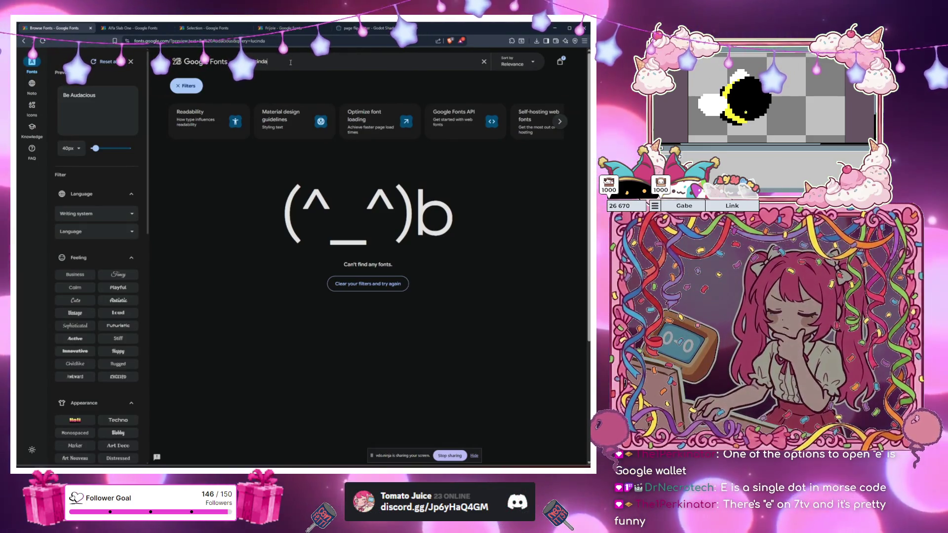
Confirm lucinda finds no fonts and return to the Godot editor
double_click(290, 62)
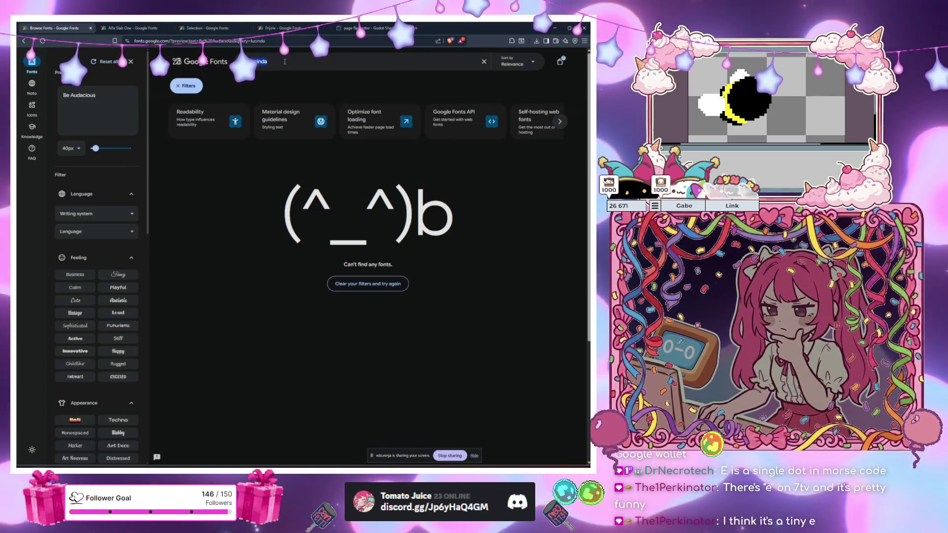
click(232, 329)
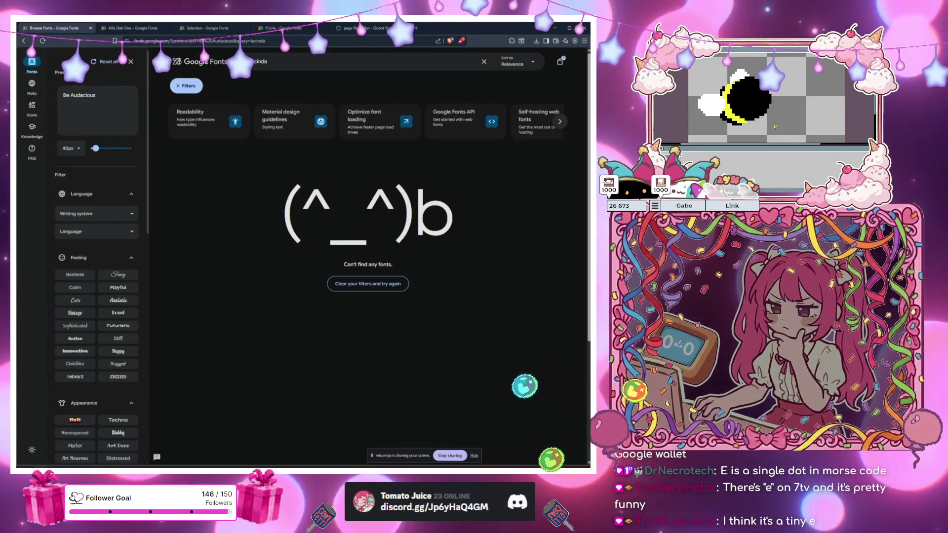
key(alt+Tab)
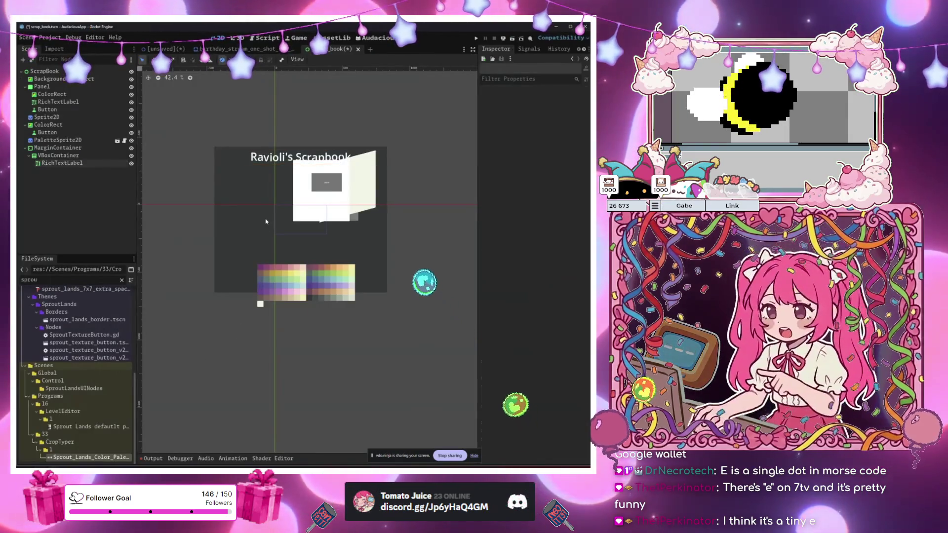
Add a MarginContainer child under the VBoxContainer that holds the title
scroll(265, 220, up, 3)
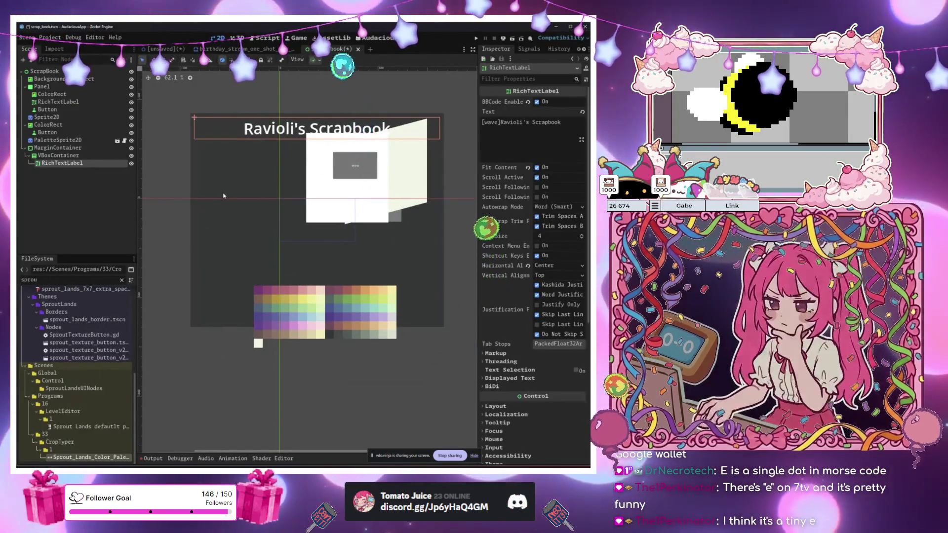
click(224, 195)
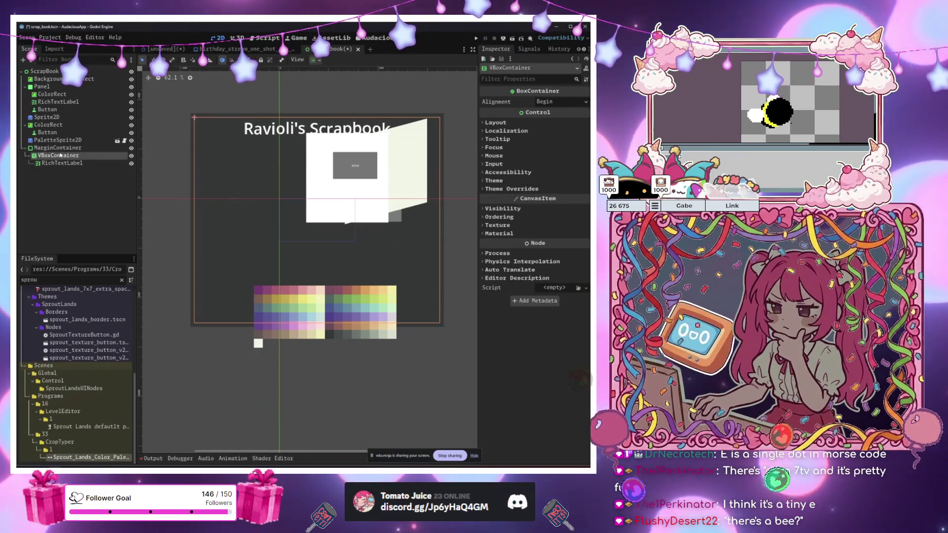
click(65, 134)
click(64, 140)
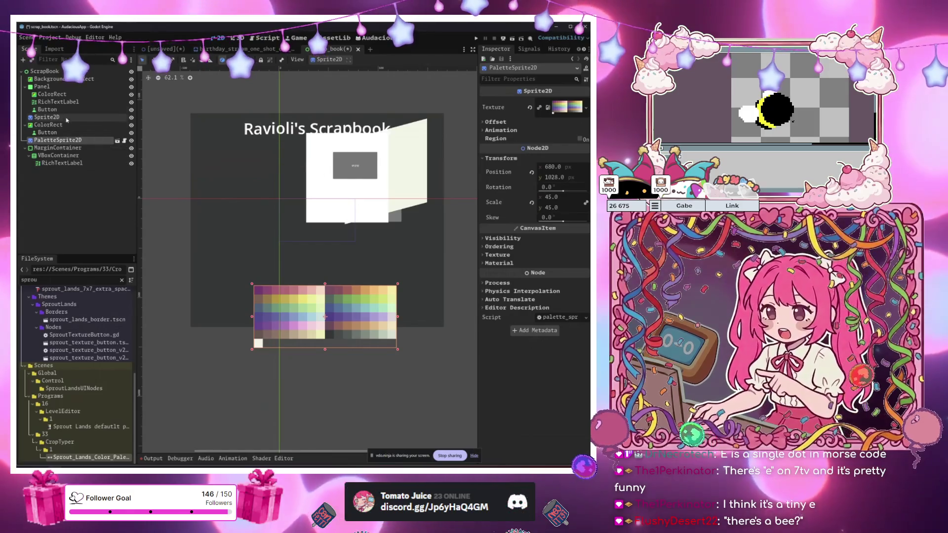
click(65, 148)
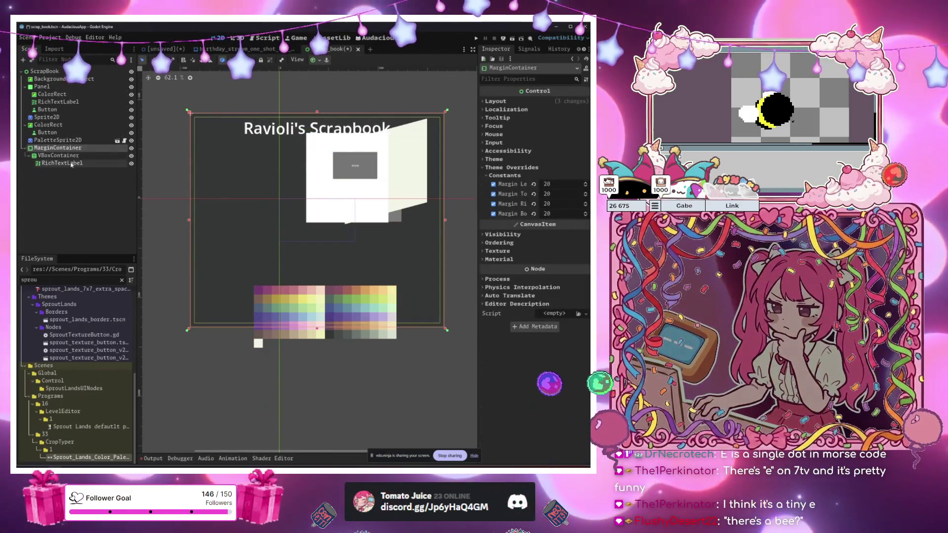
click(69, 156)
key(ctrl+a)
text(mar)
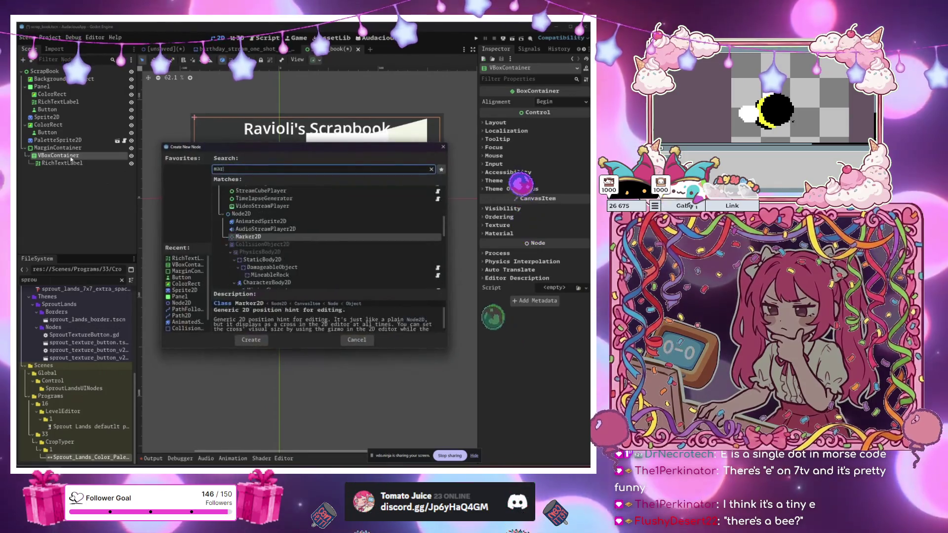
text(gin)
key(Return)
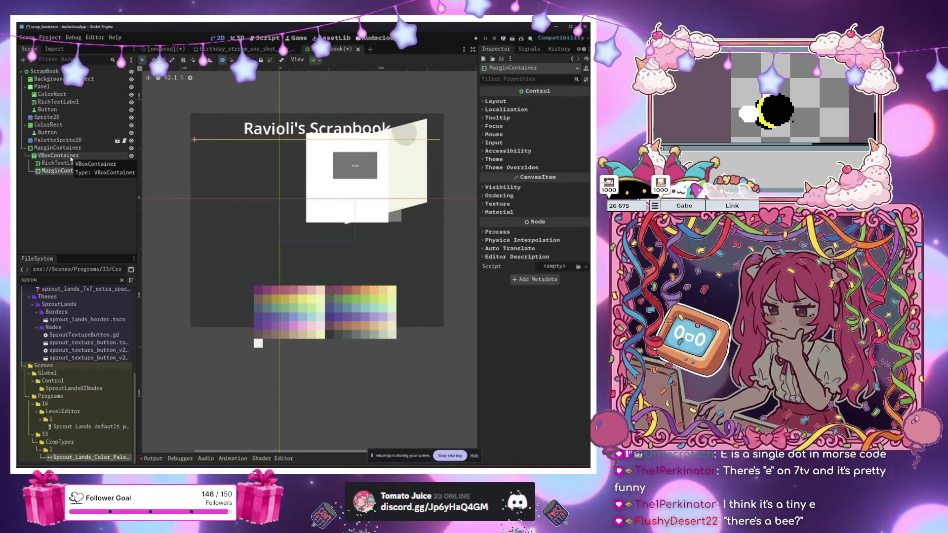
Make the new MarginContainer expand vertically and add an HBoxContainer inside it
click(318, 61)
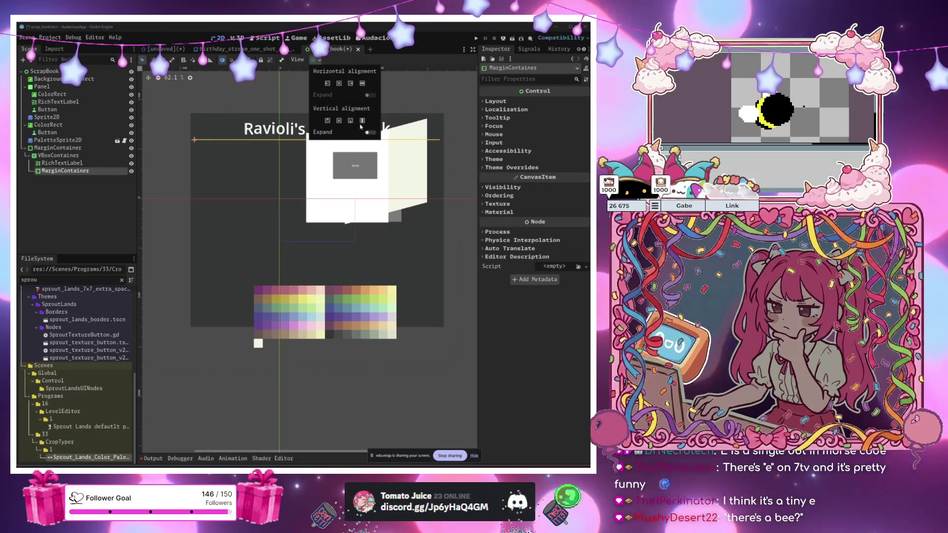
click(369, 132)
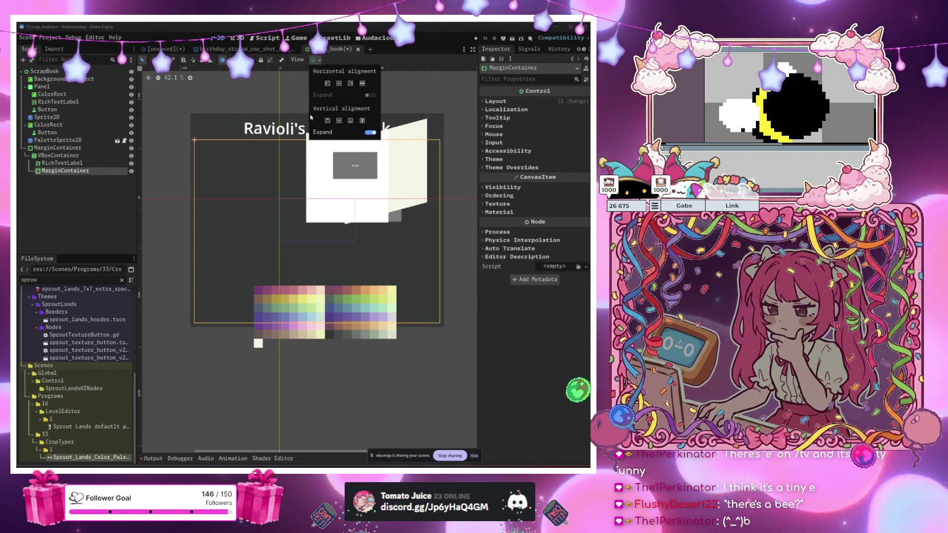
click(82, 169)
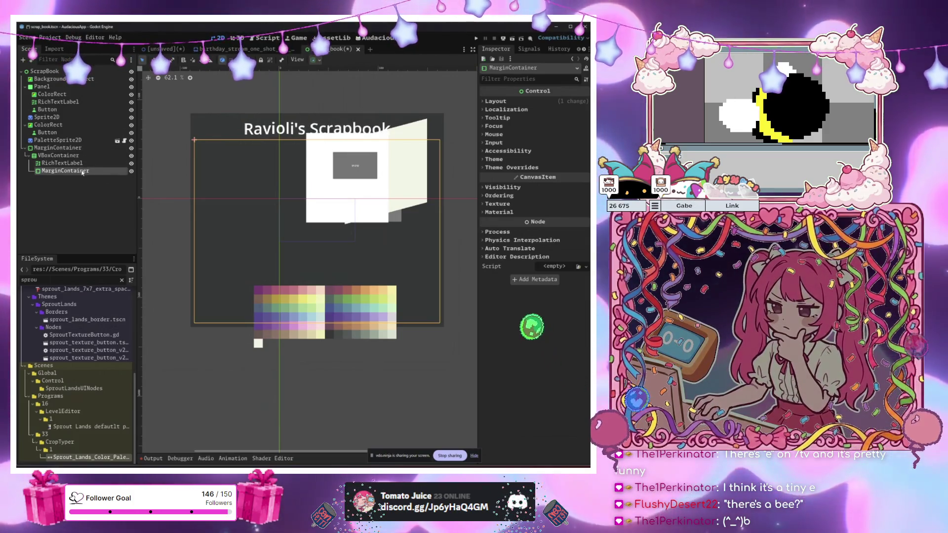
click(84, 169)
key(Return)
key(ctrl+a)
text(hbox)
key(Return)
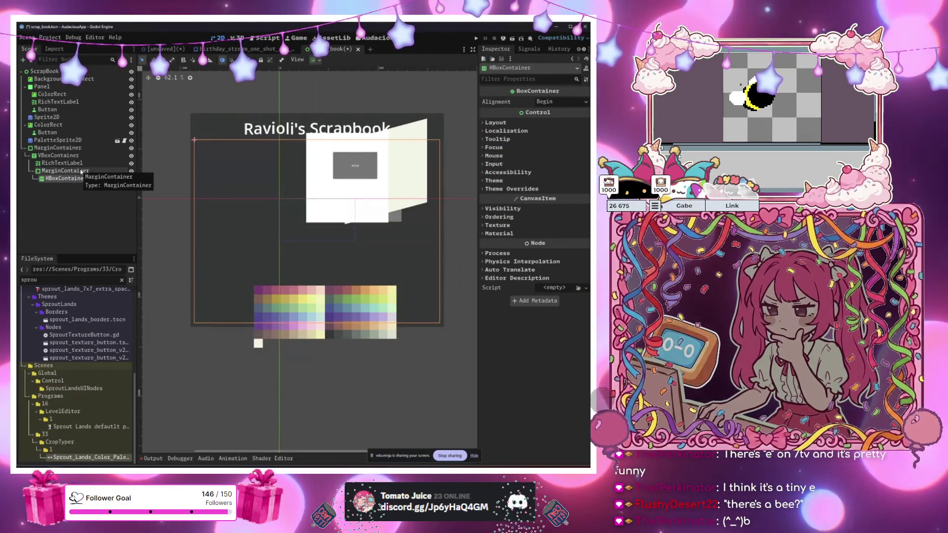
Add a PanelContainer under HBoxContainer, duplicate it, and set both to expand horizontally
key(ctrl+a)
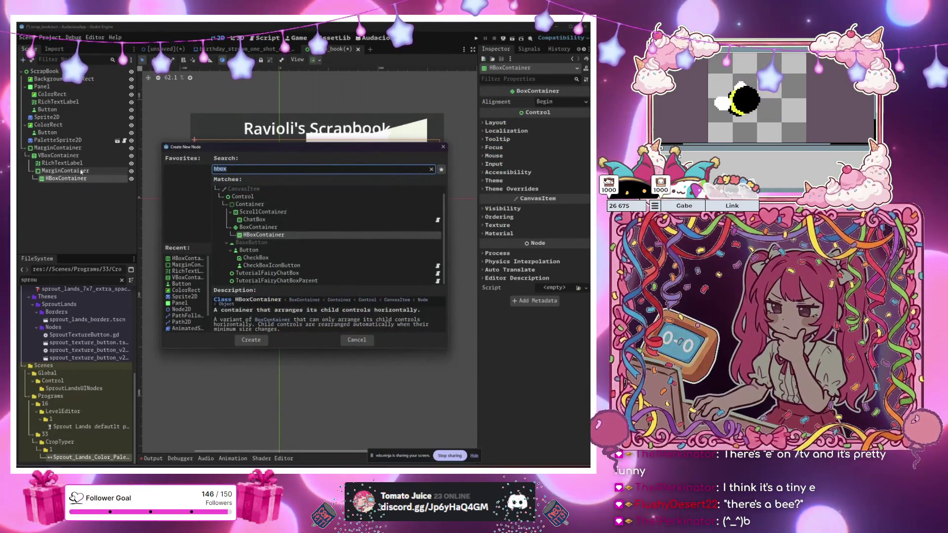
text(panel)
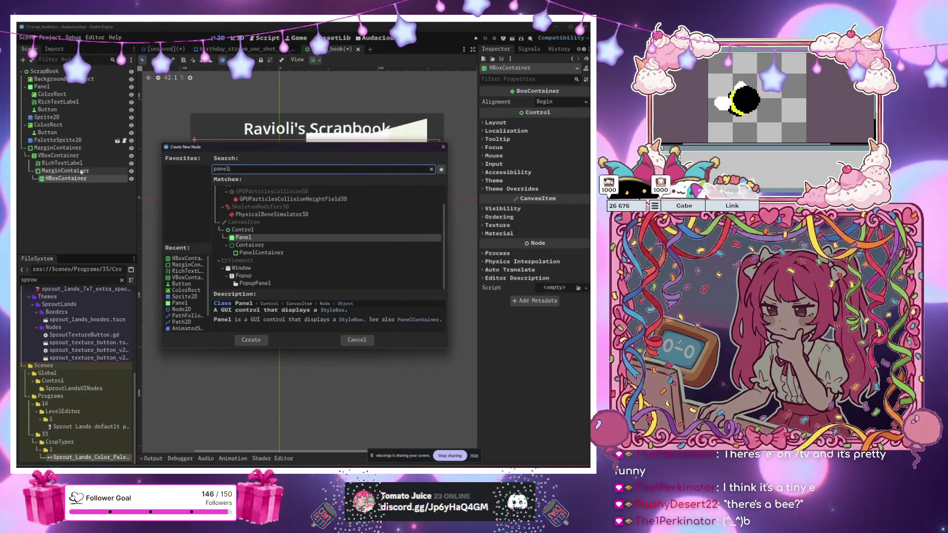
key(Down)
key(Down)
key(Return)
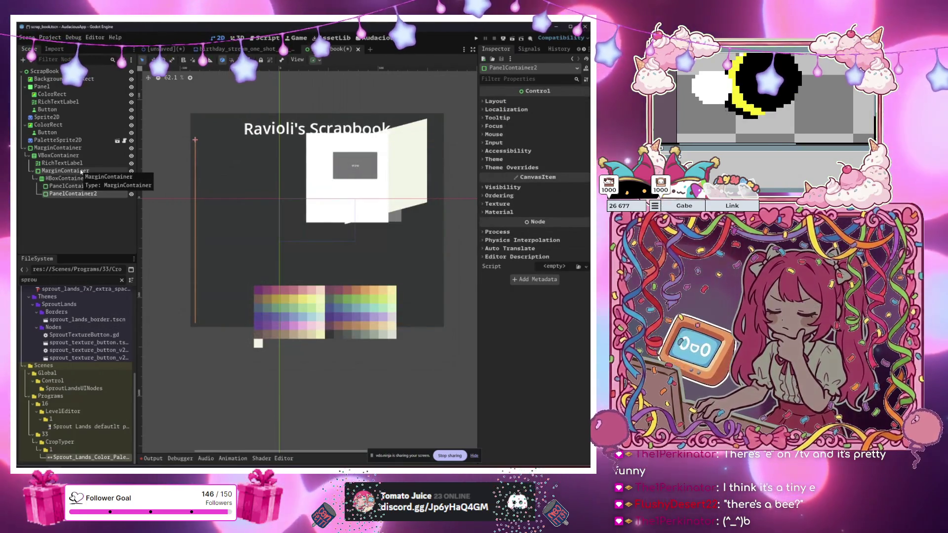
key(ctrl+d)
click(87, 194)
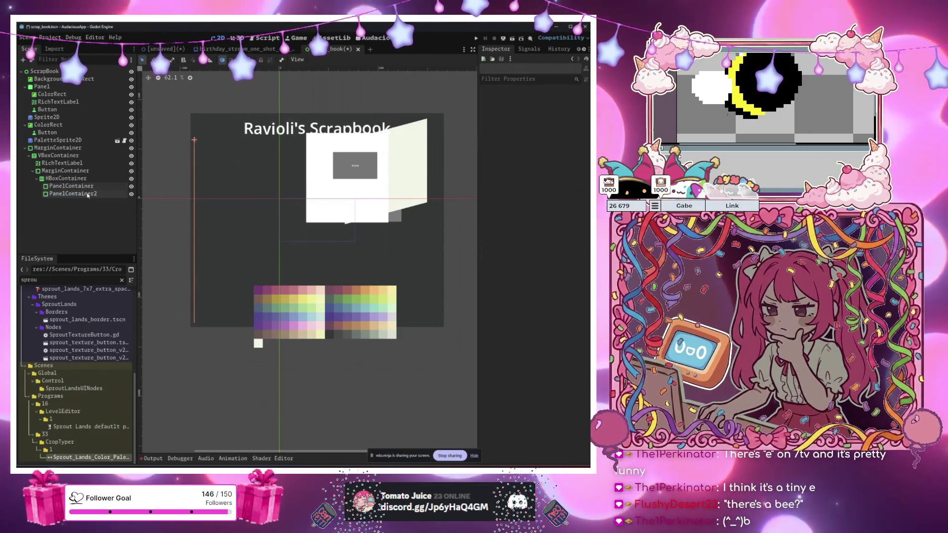
shift+click(87, 187)
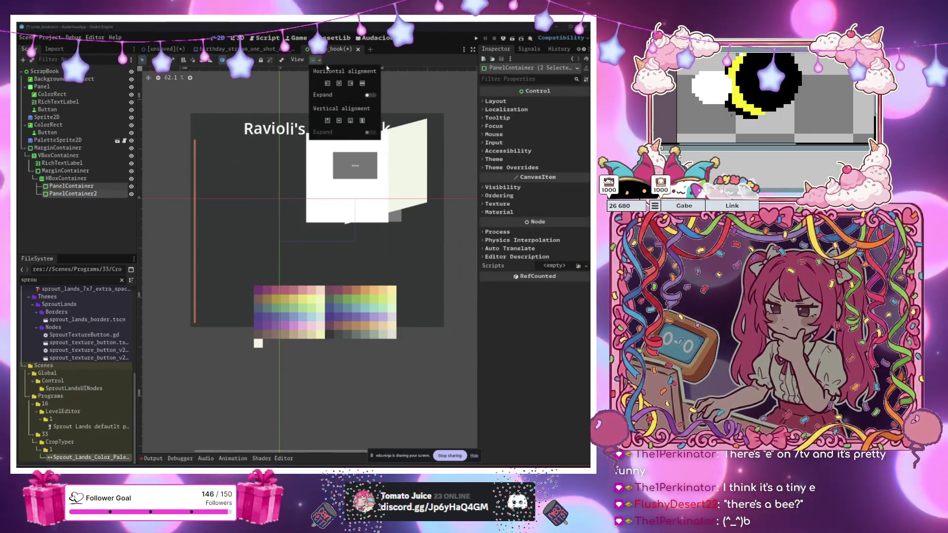
click(375, 95)
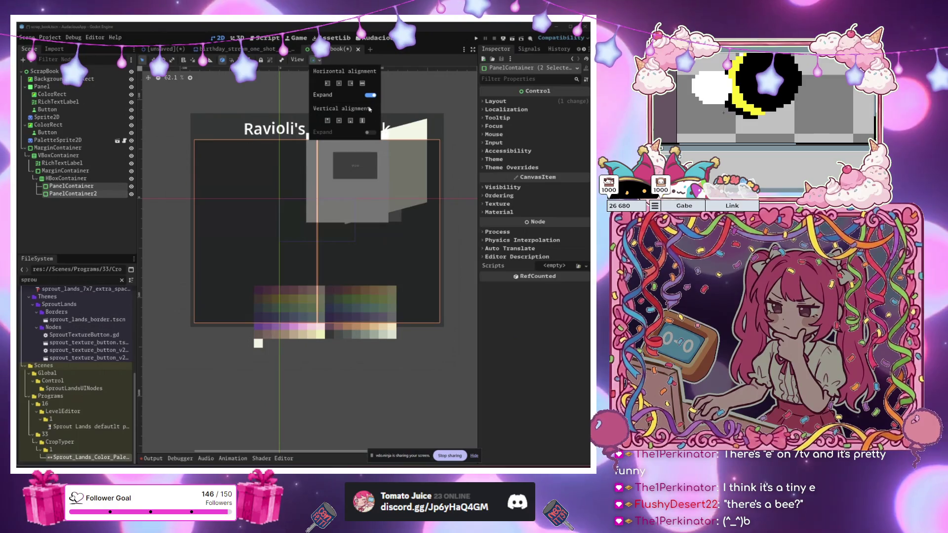
Check the layout, then reselect both PanelContainer and PanelContainer2
click(338, 386)
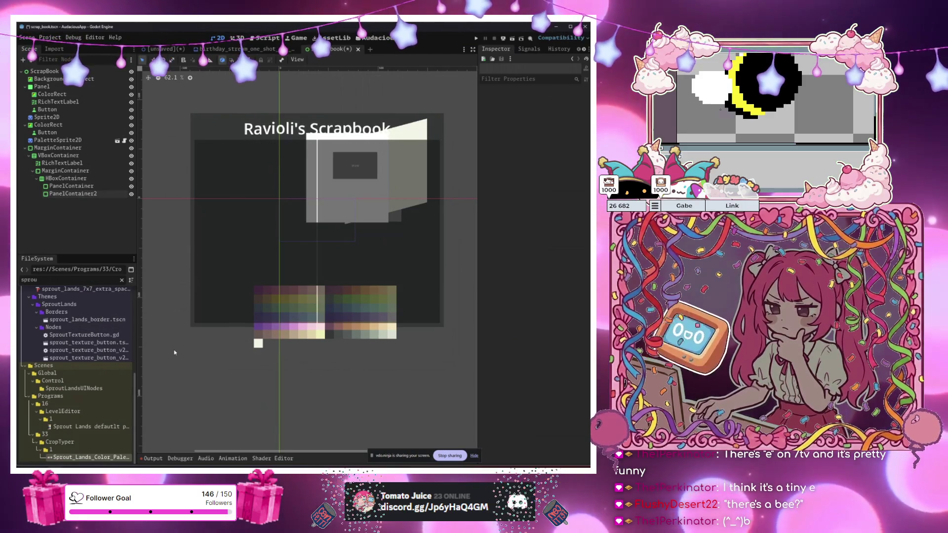
click(230, 251)
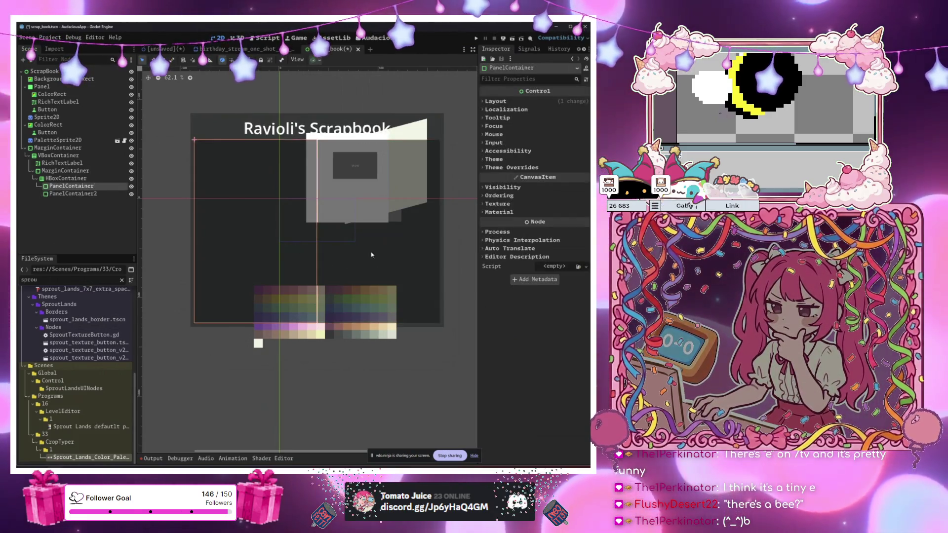
click(65, 178)
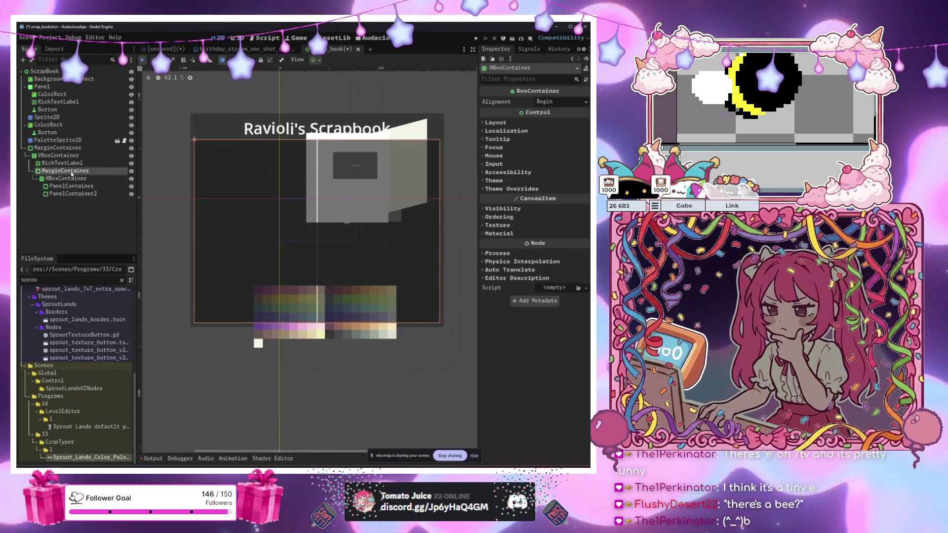
click(62, 163)
click(58, 147)
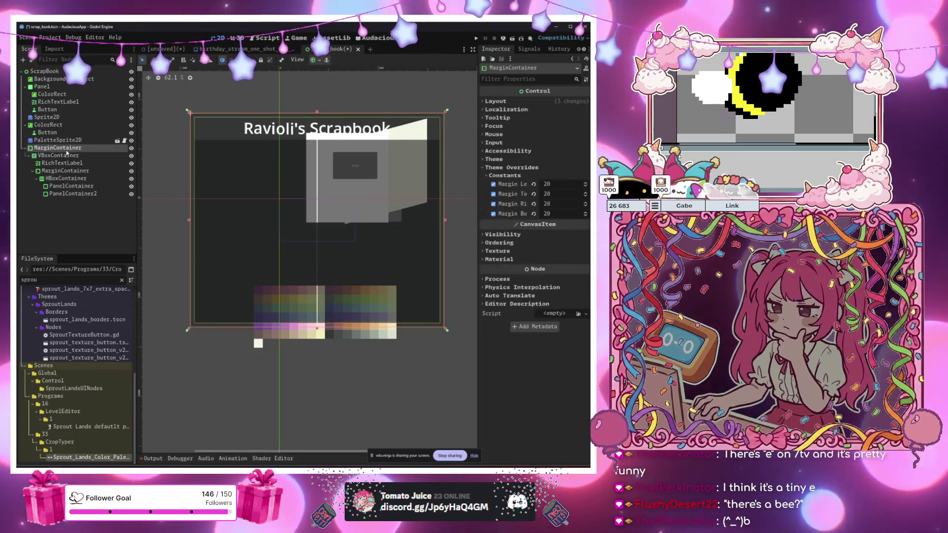
click(71, 186)
shift+click(72, 194)
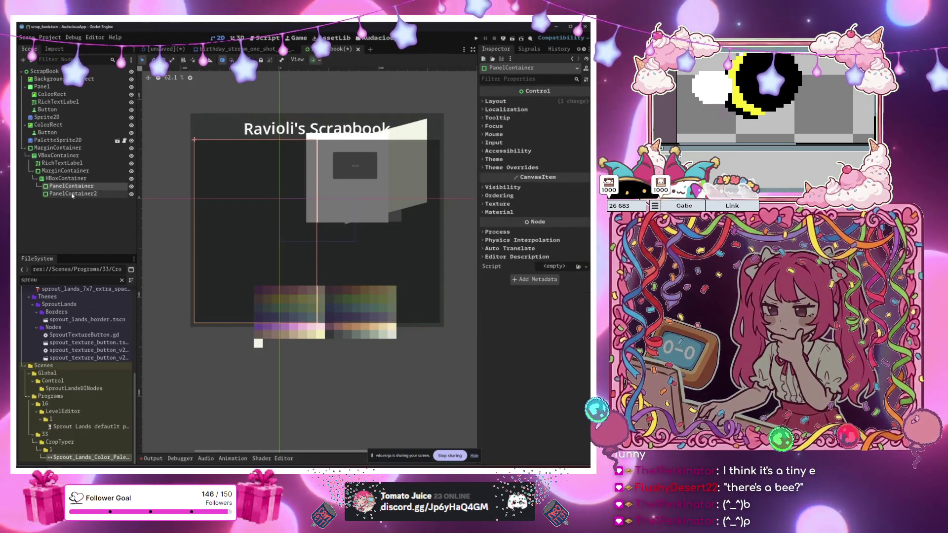
Give both page containers a new StyleBoxFlat as their Panel style override
click(511, 168)
click(499, 176)
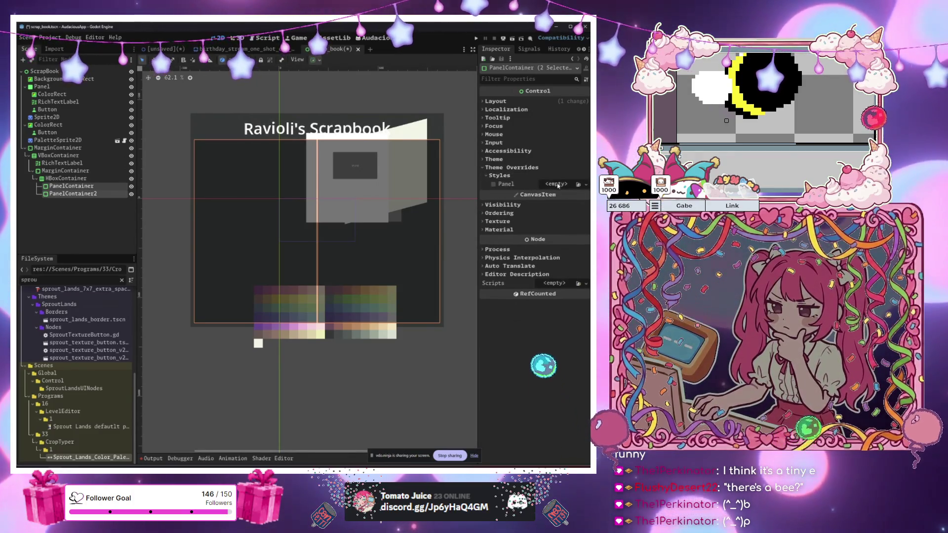
click(557, 186)
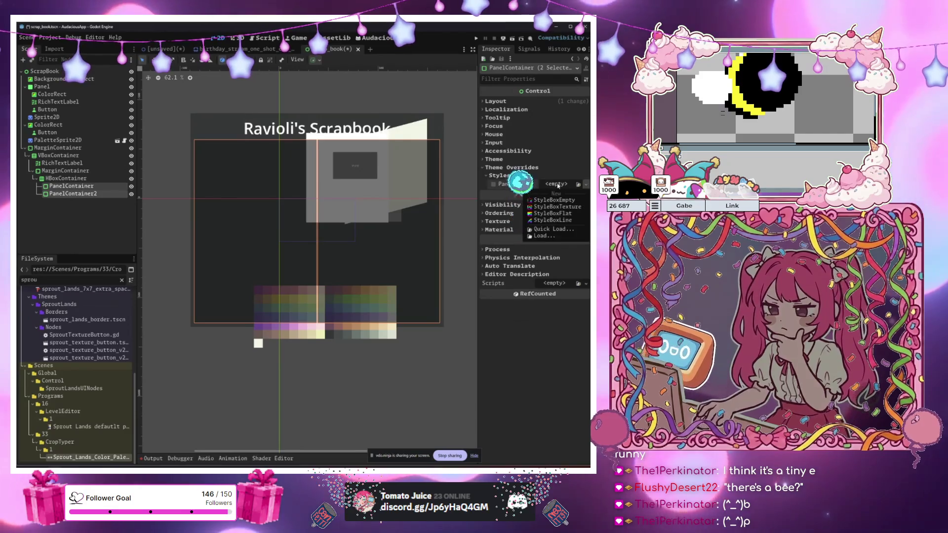
click(557, 209)
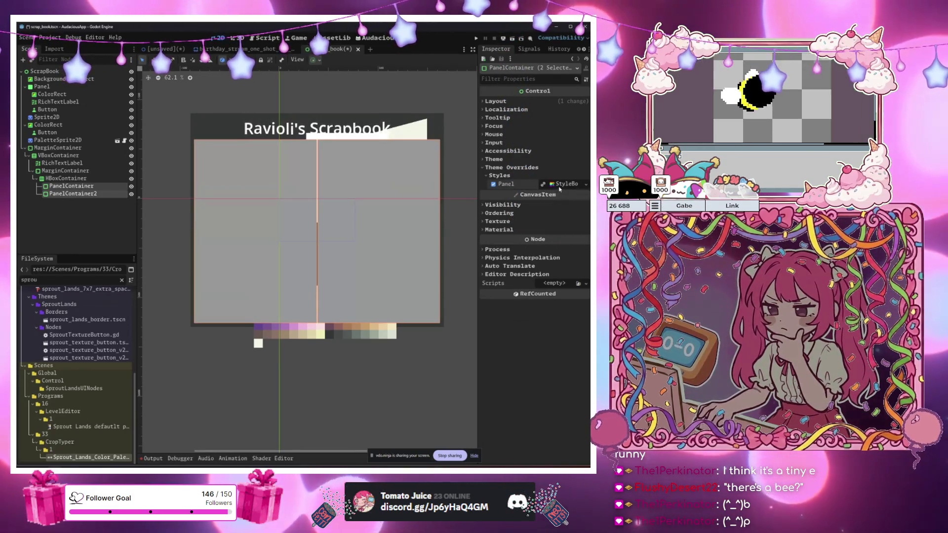
click(560, 188)
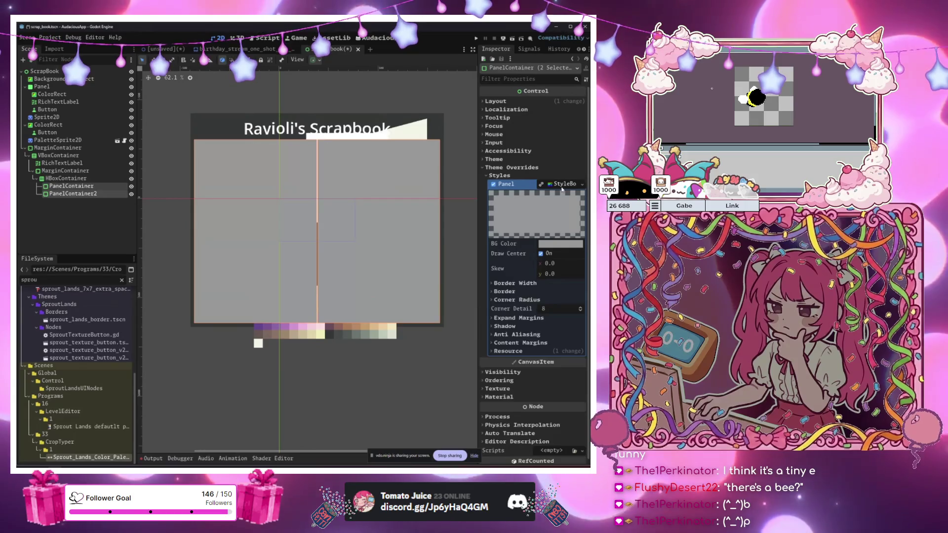
Select the HBoxContainer, the outer MarginContainer, then the VBoxContainer
click(254, 377)
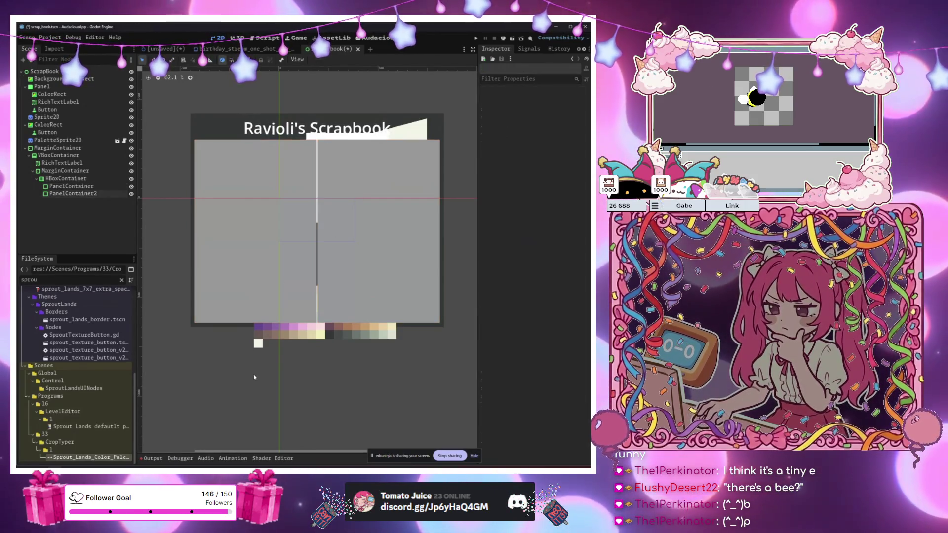
click(87, 179)
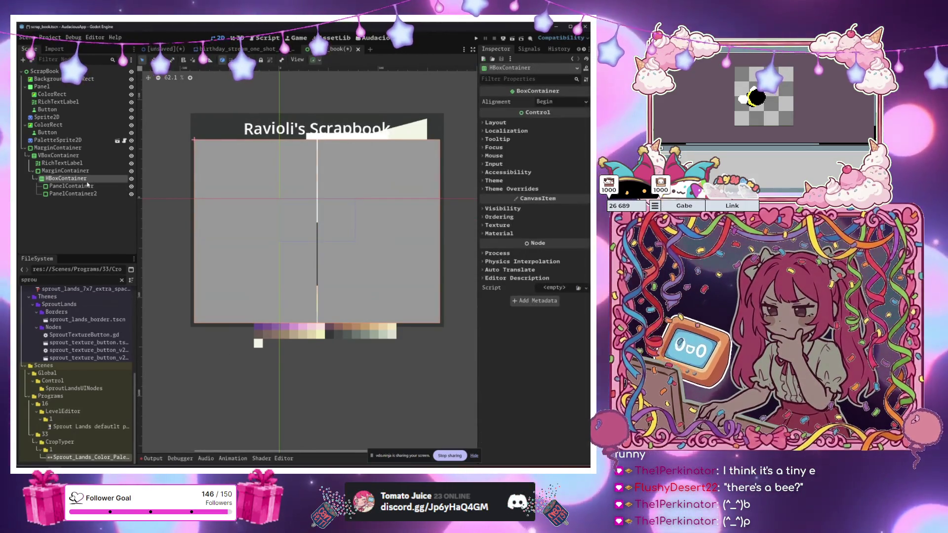
click(58, 171)
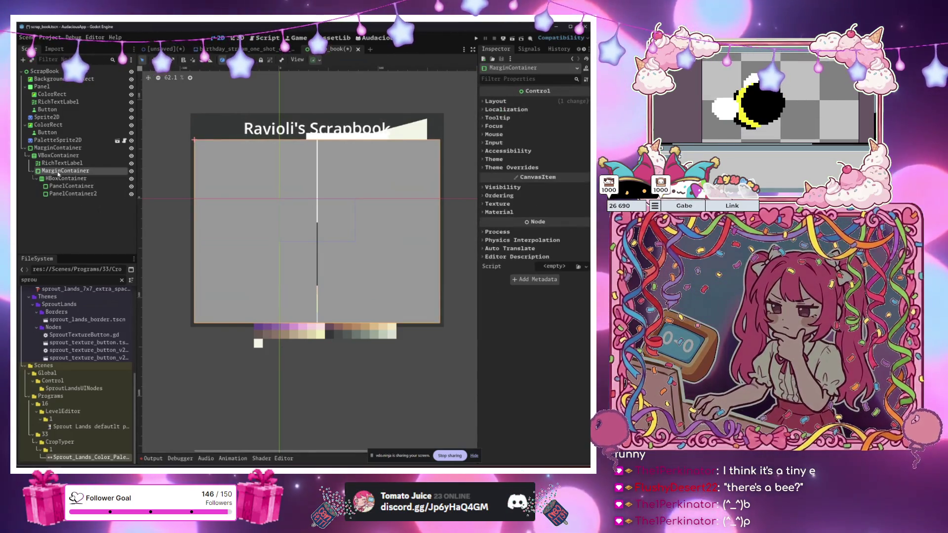
click(69, 156)
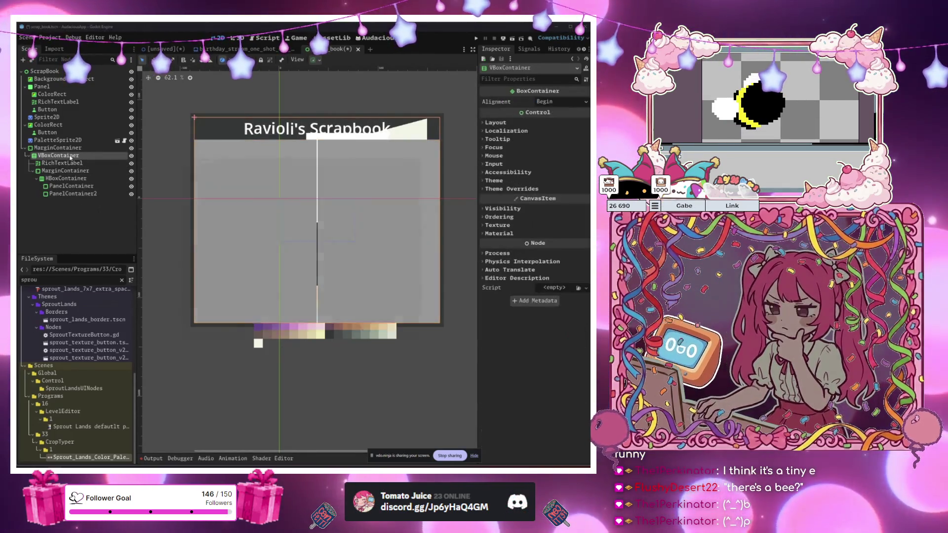
Add MarginContainer2 under VBoxContainer with a custom minimum height of 28.54
key(ctrl+a)
text(co)
key(BackSpace)
key(BackSpace)
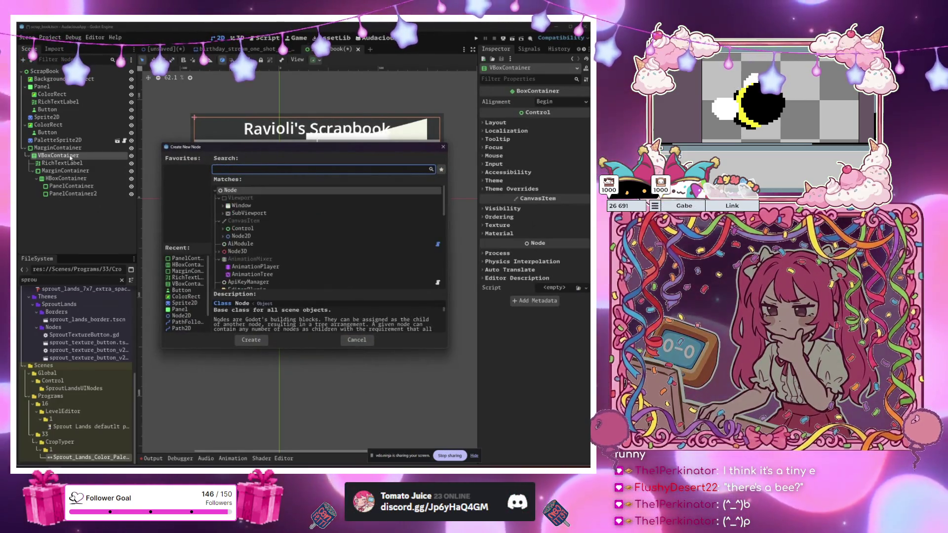
text(margin)
key(Return)
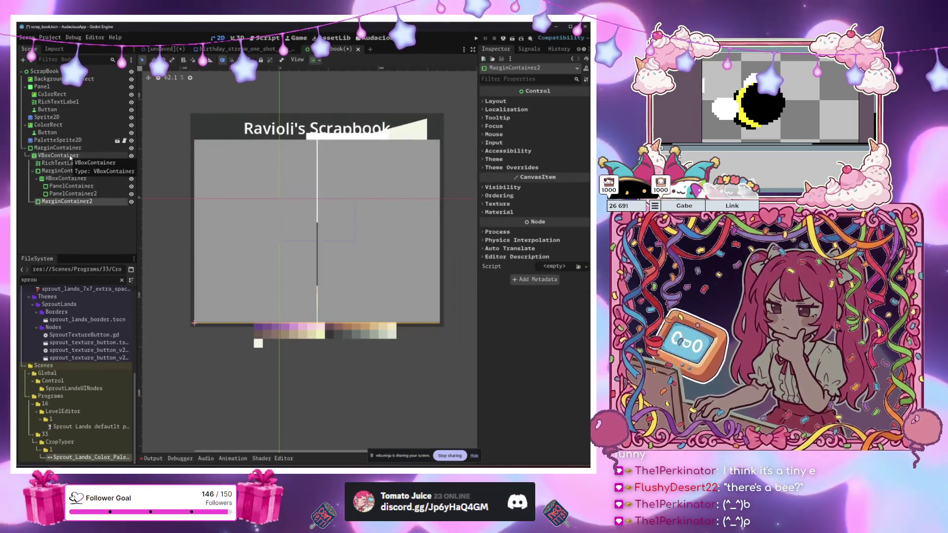
click(516, 101)
drag(558, 151, 588, 151)
Move the scrapbook MarginContainer above Panel and hide the ColorRect and Sprite2D cards
click(74, 148)
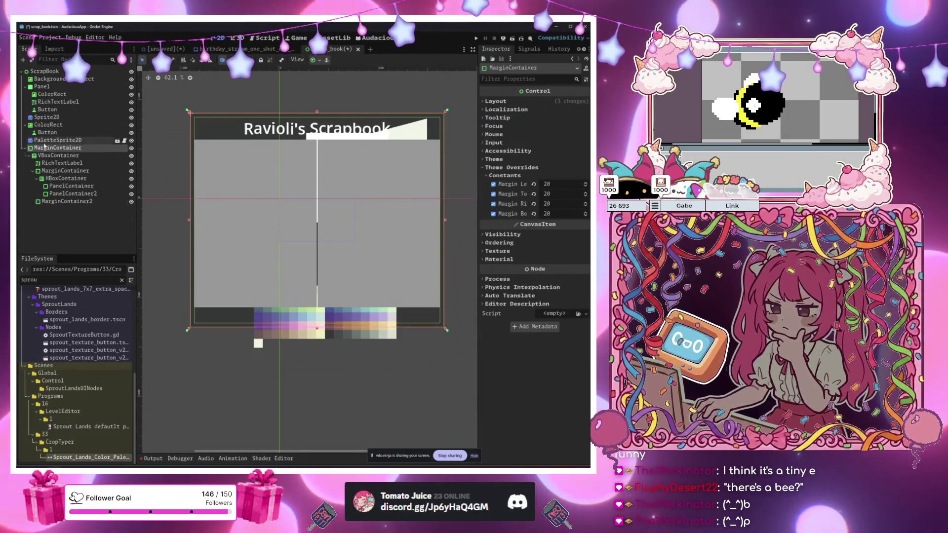
mouse_move(39, 142)
mouse_down()
mouse_move(52, 94)
mouse_move(46, 134)
mouse_up()
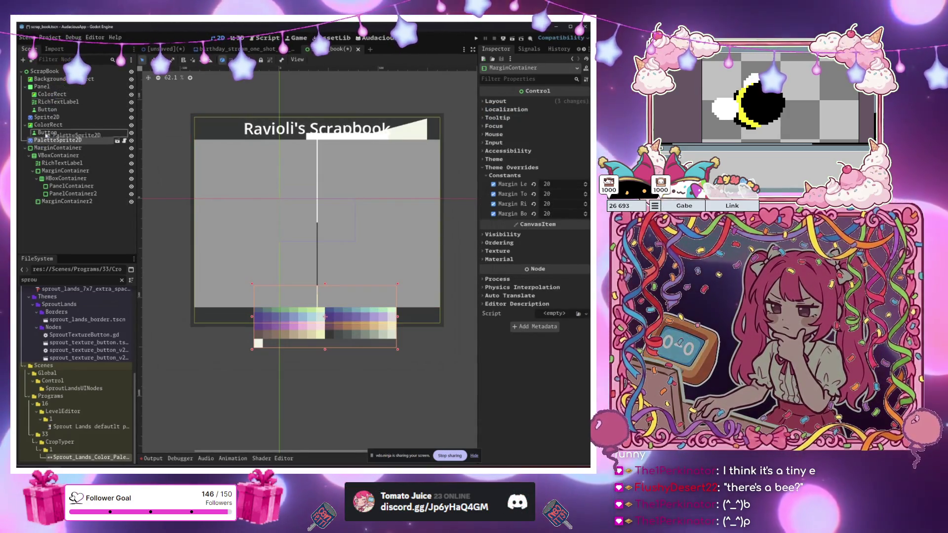
click(42, 148)
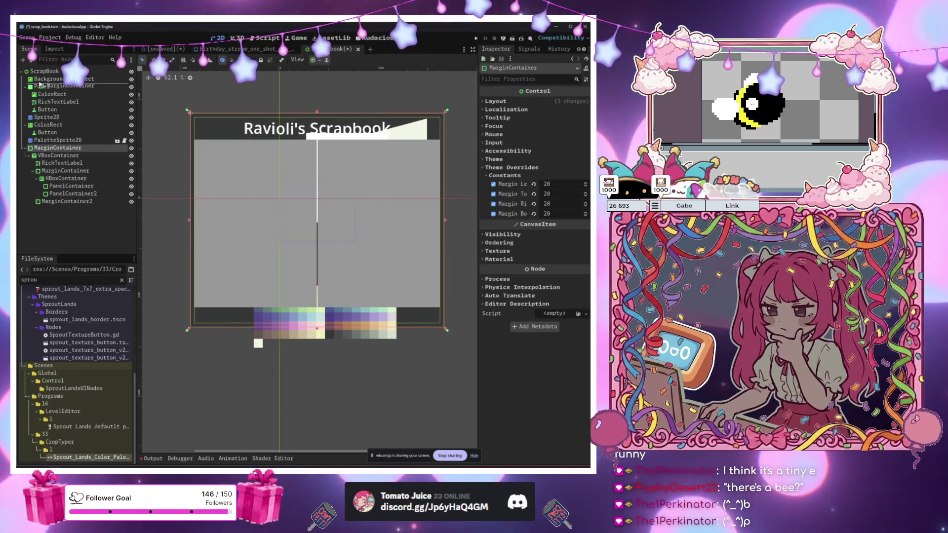
drag(39, 85, 40, 84)
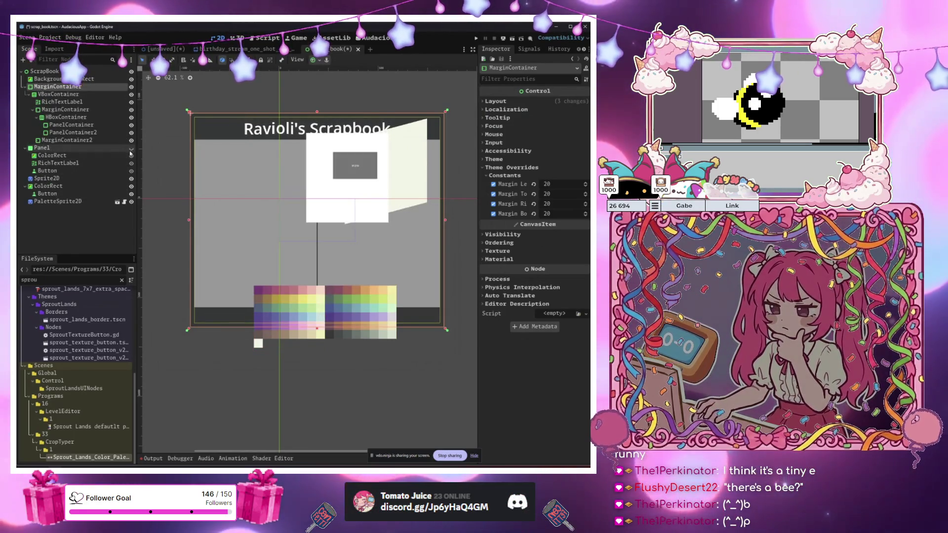
click(132, 186)
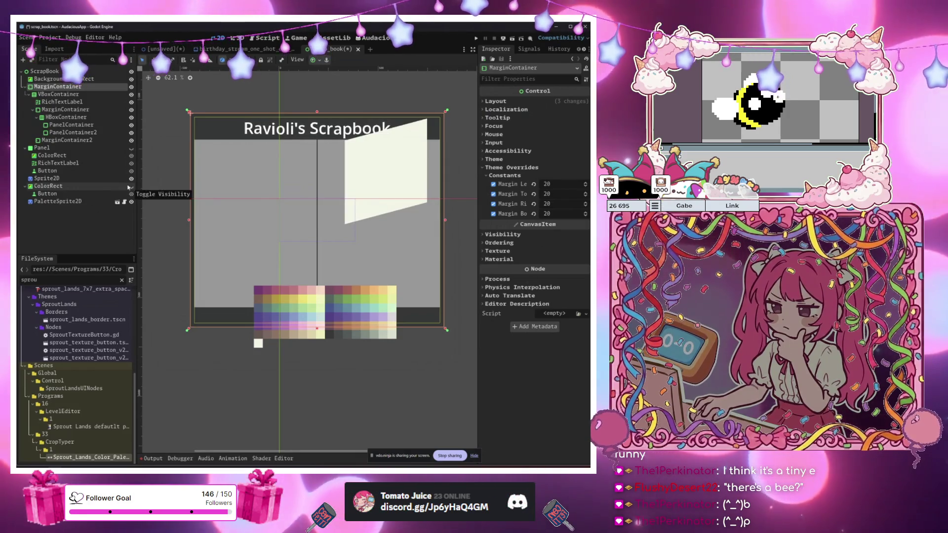
click(131, 178)
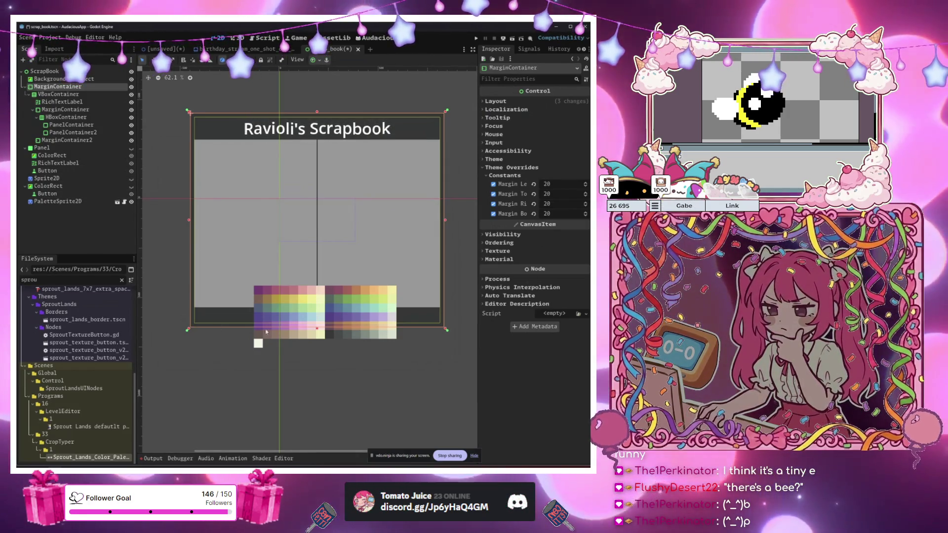
Move PaletteSprite2D about 150 px down to 685, 1398, below the scrapbook
click(85, 202)
key(w)
drag(235, 313, 237, 387)
scroll(236, 386, down, 2)
scroll(267, 316, up, 1)
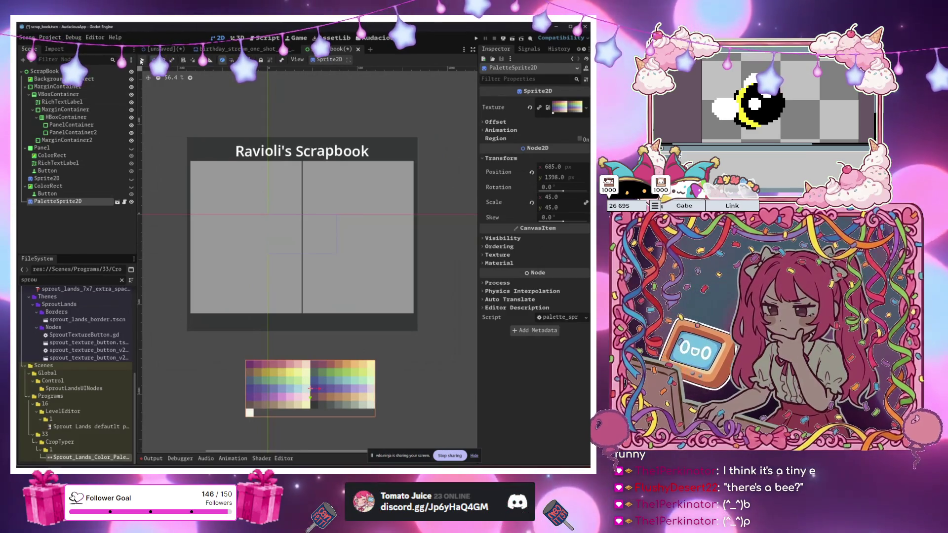
click(207, 177)
click(191, 171)
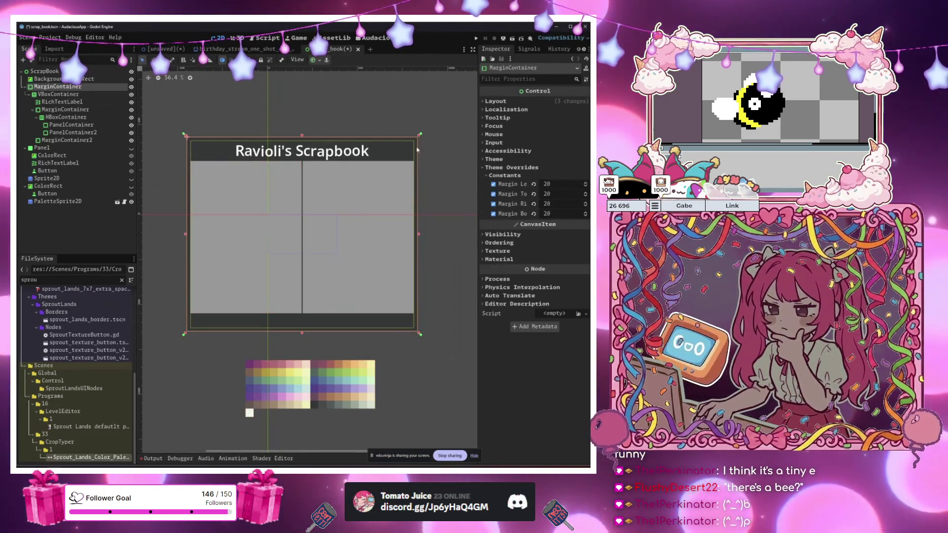
Instance program_module.tscn as a child of the ScrapBook root node
click(364, 110)
click(44, 71)
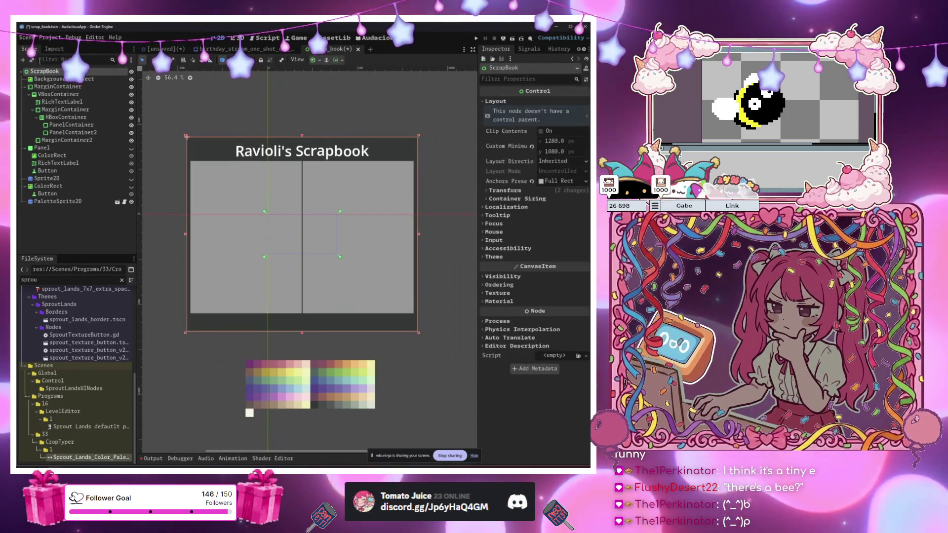
click(31, 60)
text(prog)
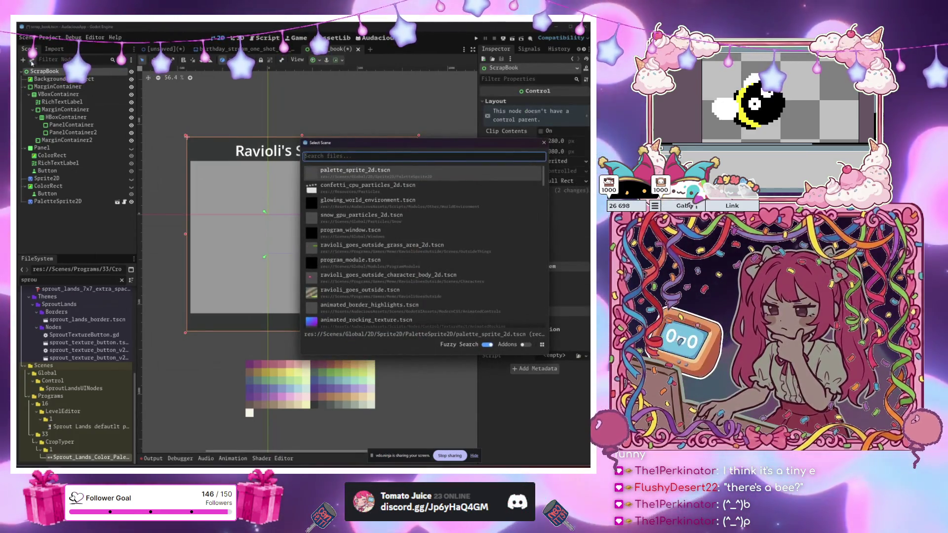
text(mod)
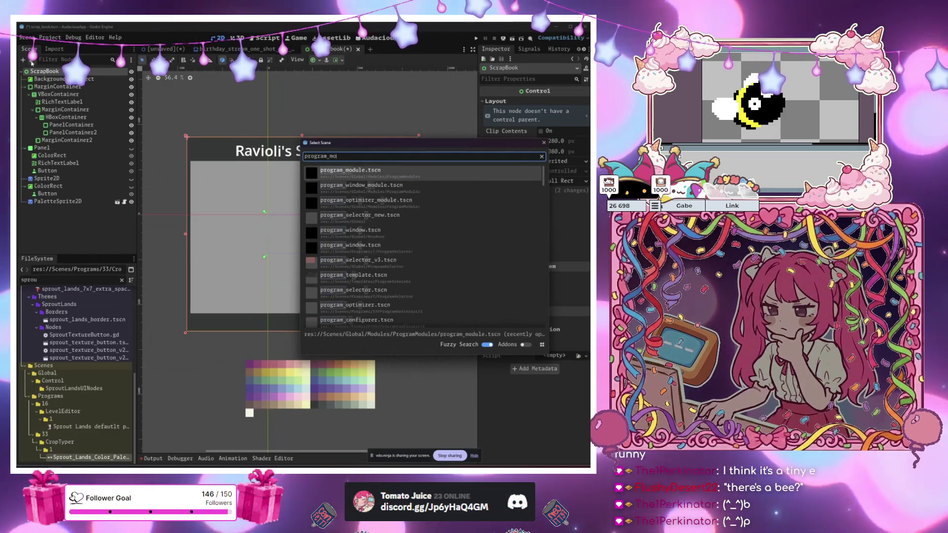
key(Return)
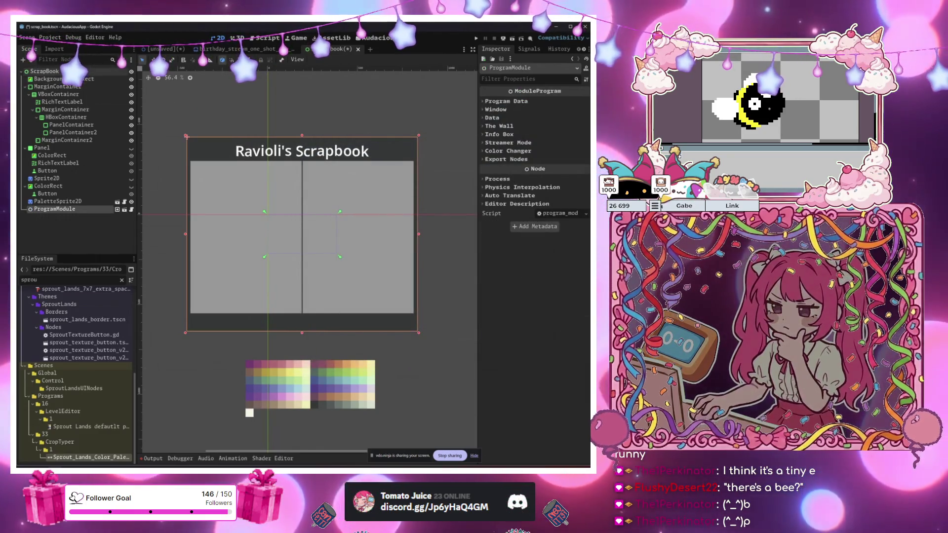
Lower the ProgramModule's Window Scale Factor from 3 to 2 and save
click(44, 71)
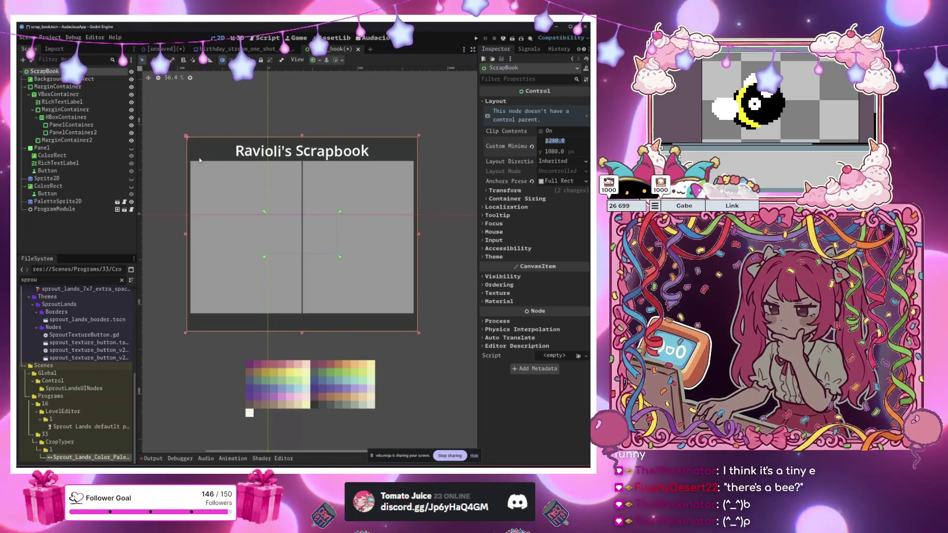
click(81, 210)
click(496, 109)
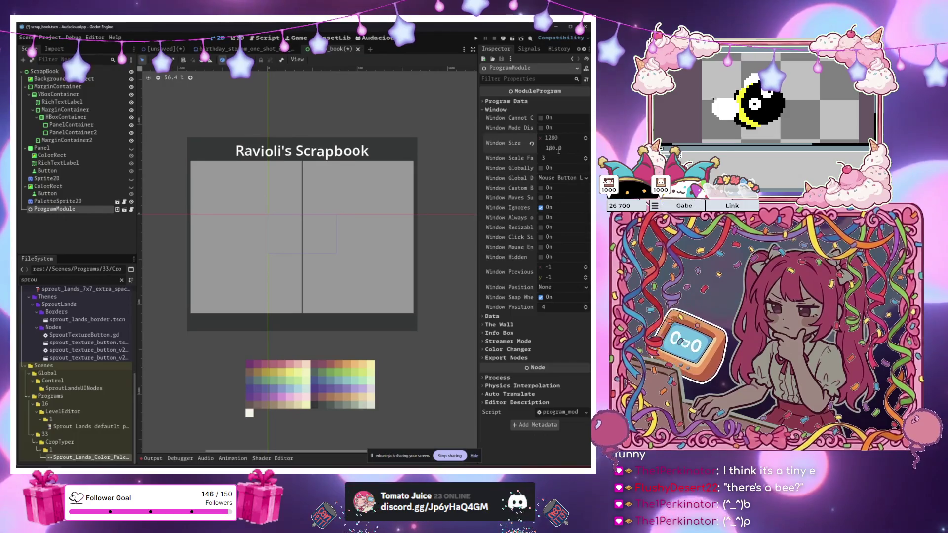
click(586, 161)
key(F5)
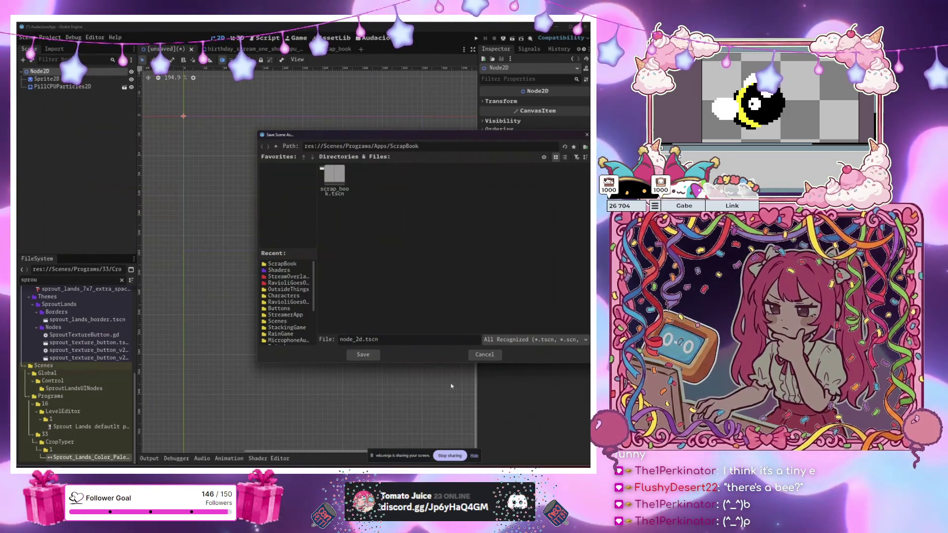
Reopen the save prompt and browse to the Apps > StreamOverlays folder
key(Escape)
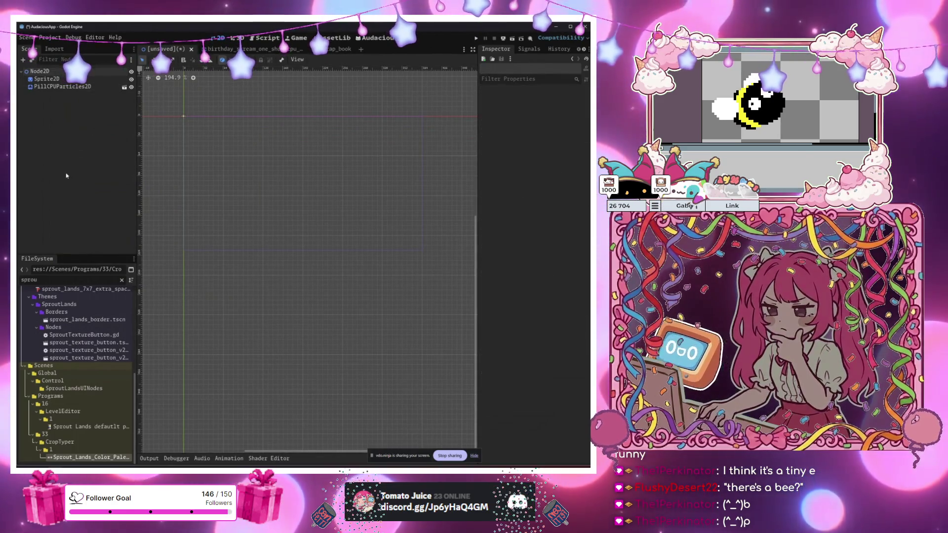
key(ctrl+s)
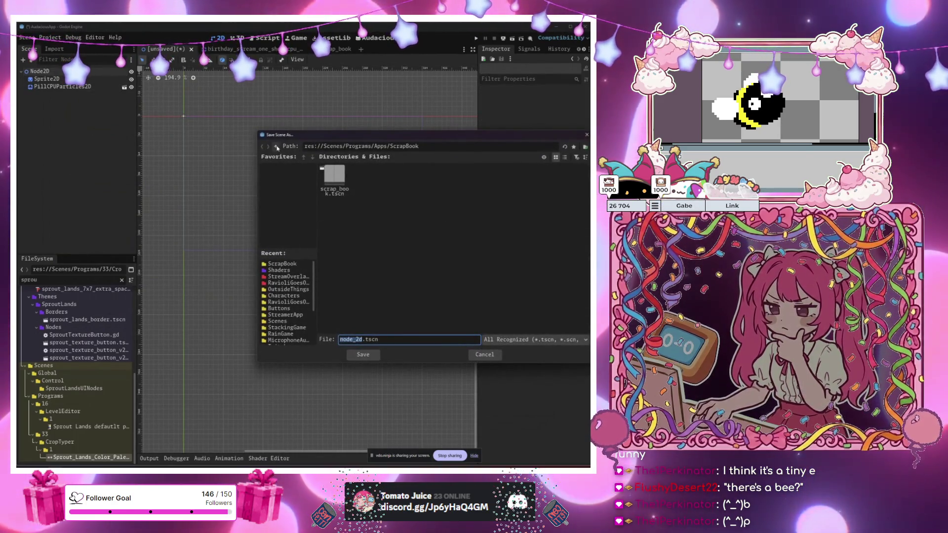
click(277, 147)
click(277, 147)
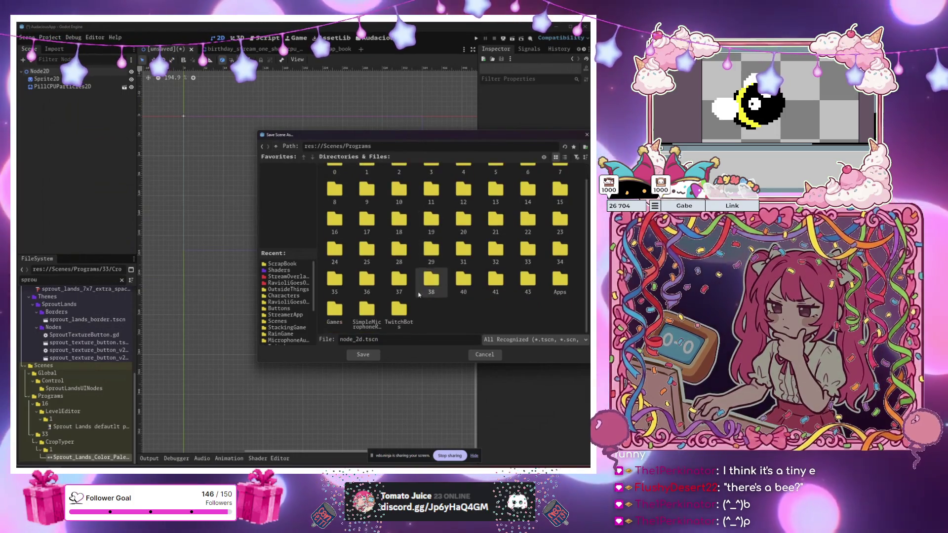
double_click(560, 280)
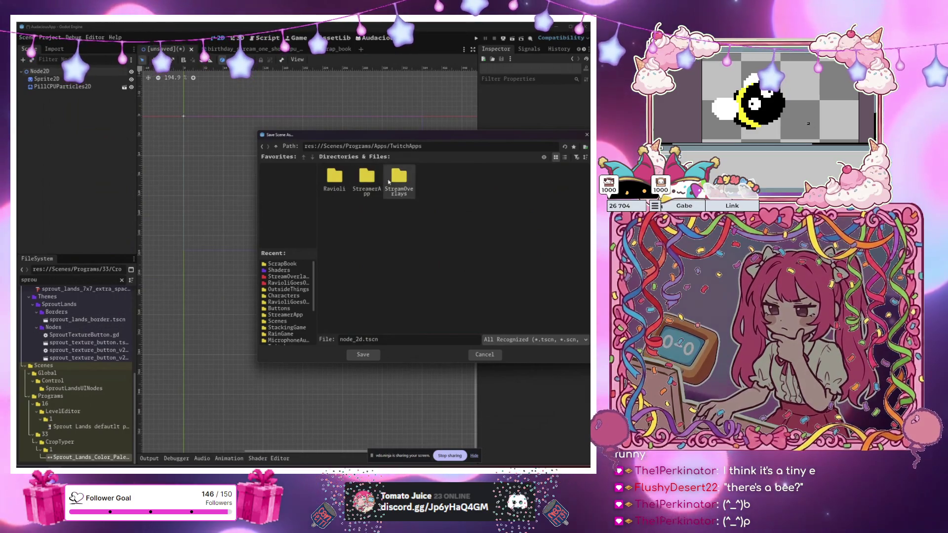
double_click(386, 183)
Create a Particles folder, save the scene there as confetti_cannon.tscn, and close it
right_click(388, 209)
click(389, 240)
text(Particles)
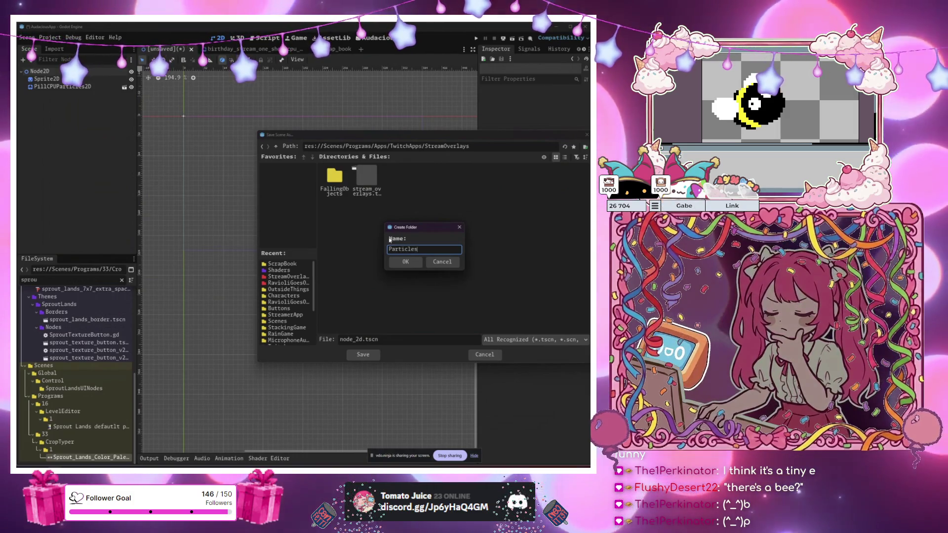
key(Return)
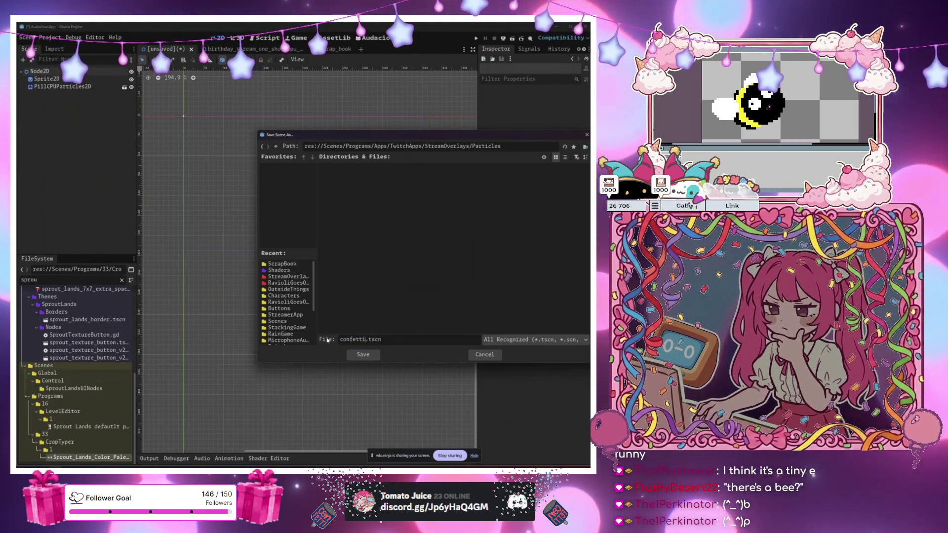
key(Return)
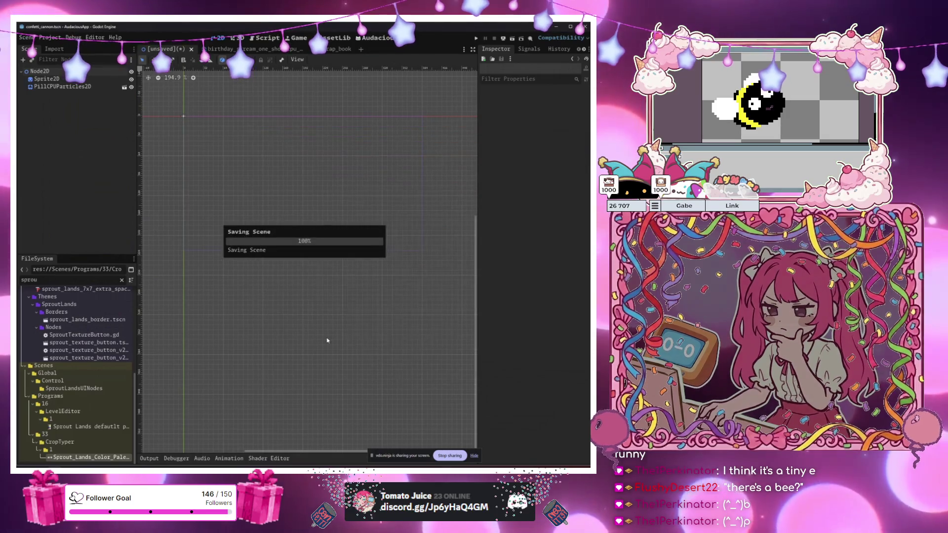
click(200, 49)
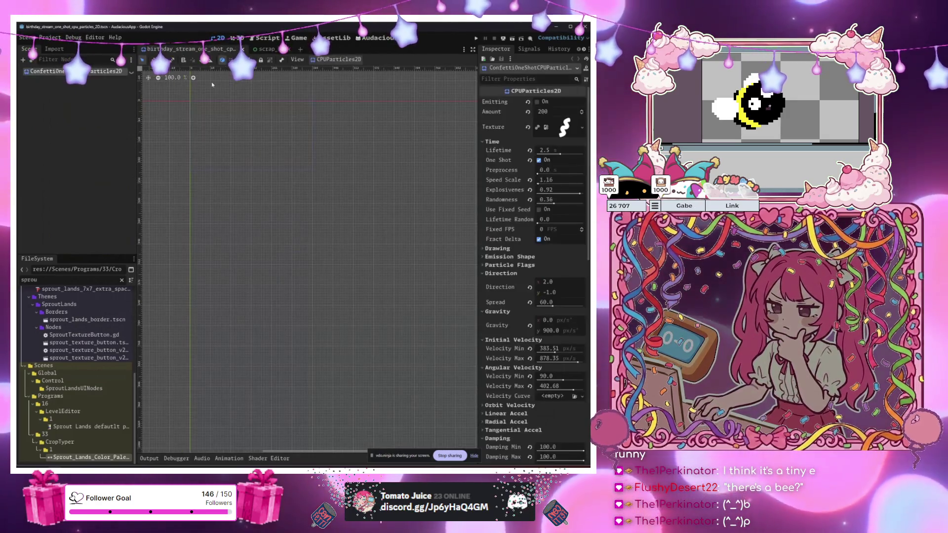
Run the scrap_book scene with F5, close the birthday particles tab, and stop the test run
click(267, 49)
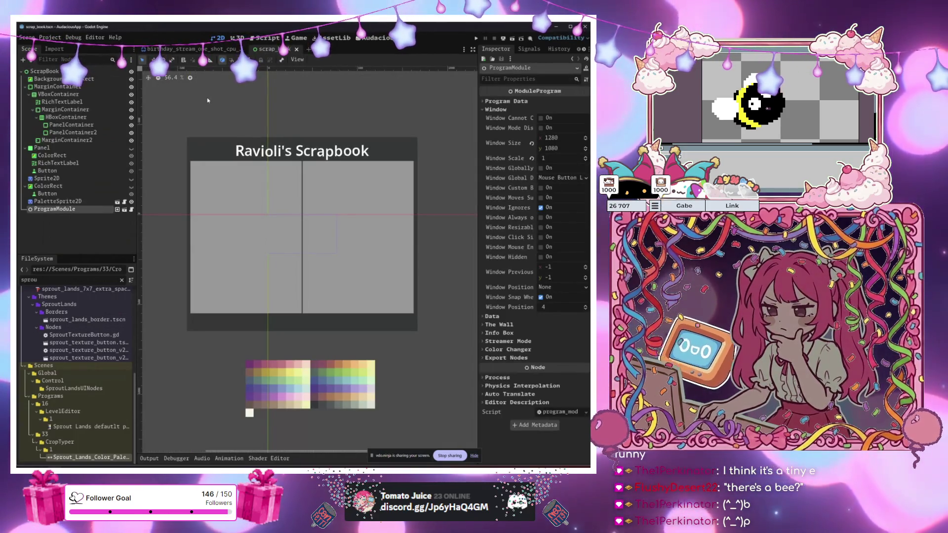
key(F5)
click(243, 49)
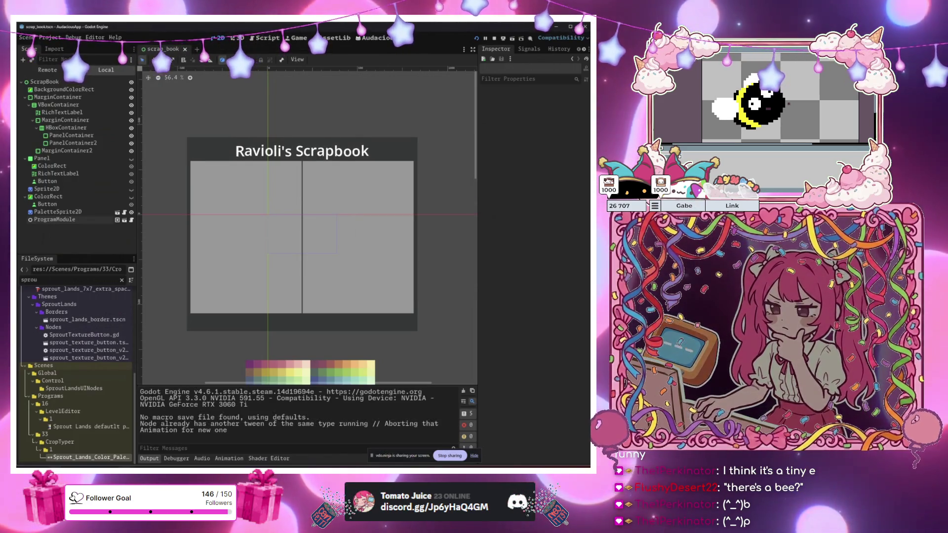
mouse_move(278, 76)
mouse_down()
mouse_move(395, 58)
mouse_move(247, 79)
mouse_move(439, 67)
mouse_move(195, 117)
mouse_move(345, 98)
mouse_move(327, 107)
mouse_up()
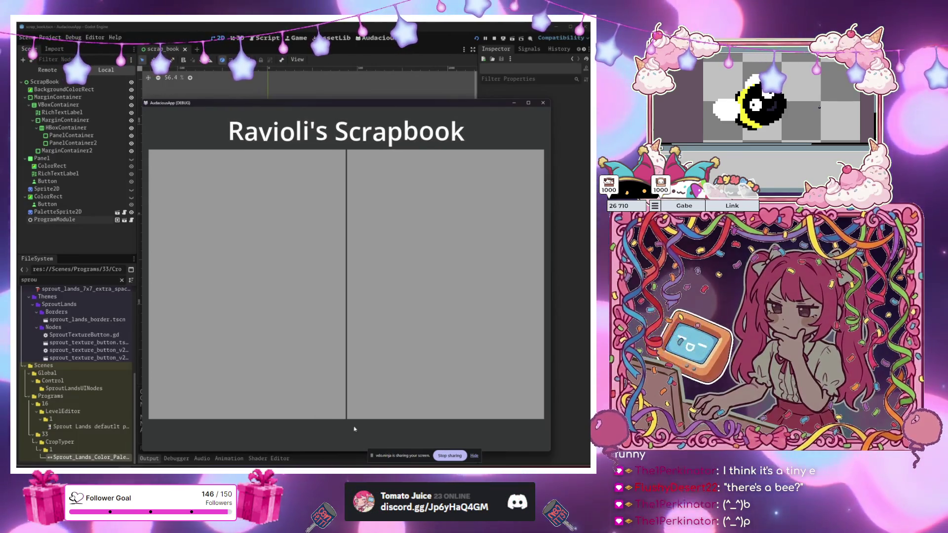
key(alt+F4)
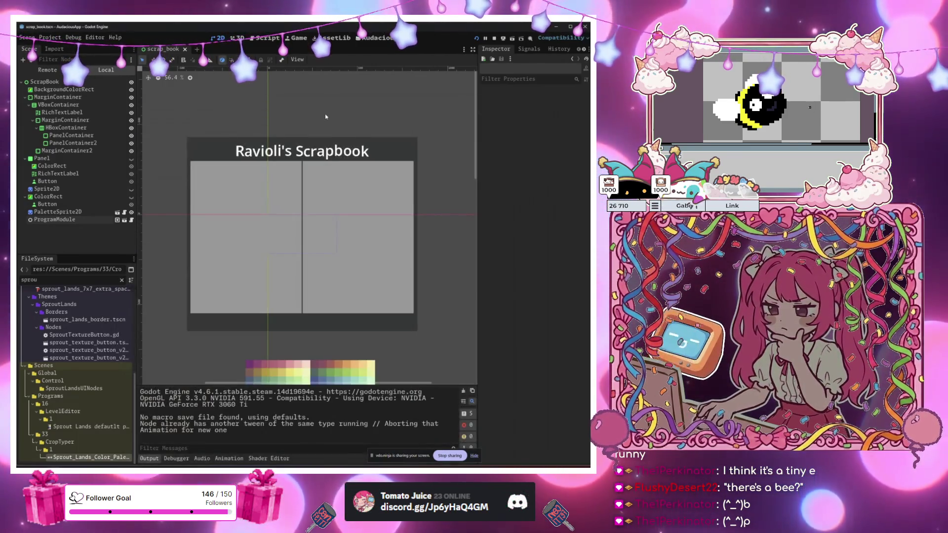
Open the outer MarginContainer's Constants overrides and set Margin Left to 30
click(305, 208)
click(315, 234)
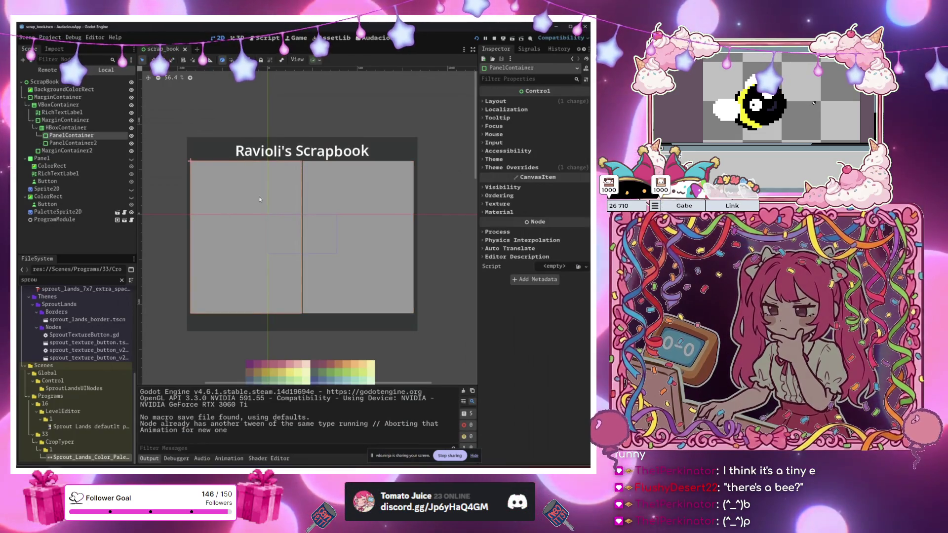
scroll(259, 196, up, 4)
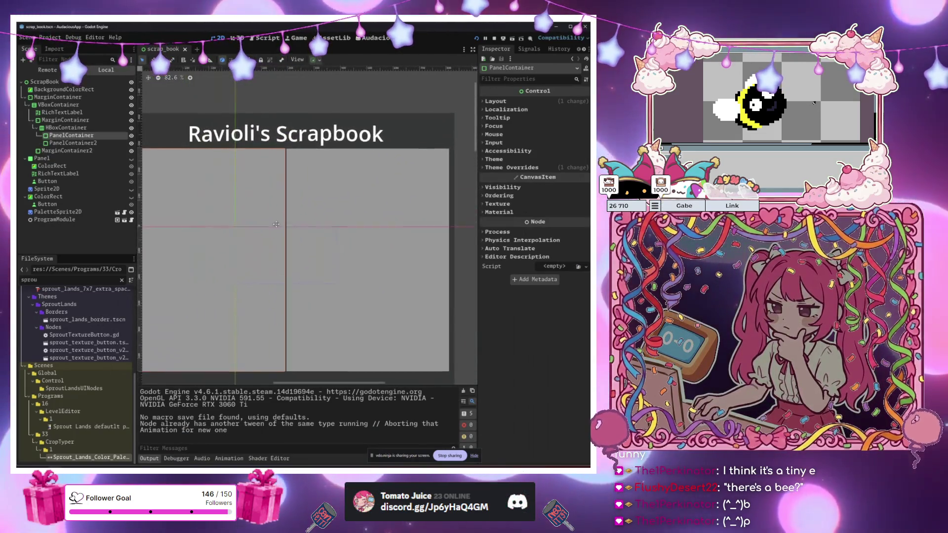
scroll(298, 179, down, 8)
scroll(298, 179, up, 7)
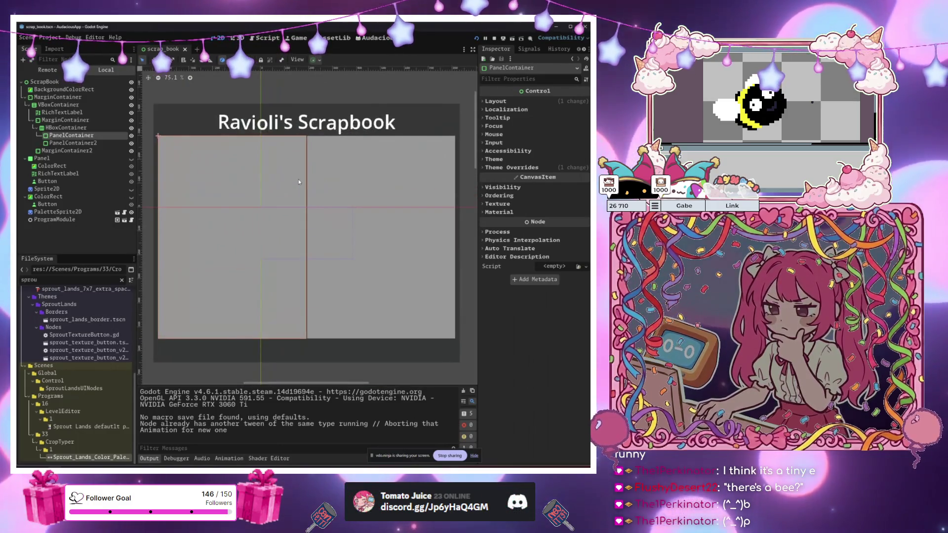
scroll(163, 145, up, 5)
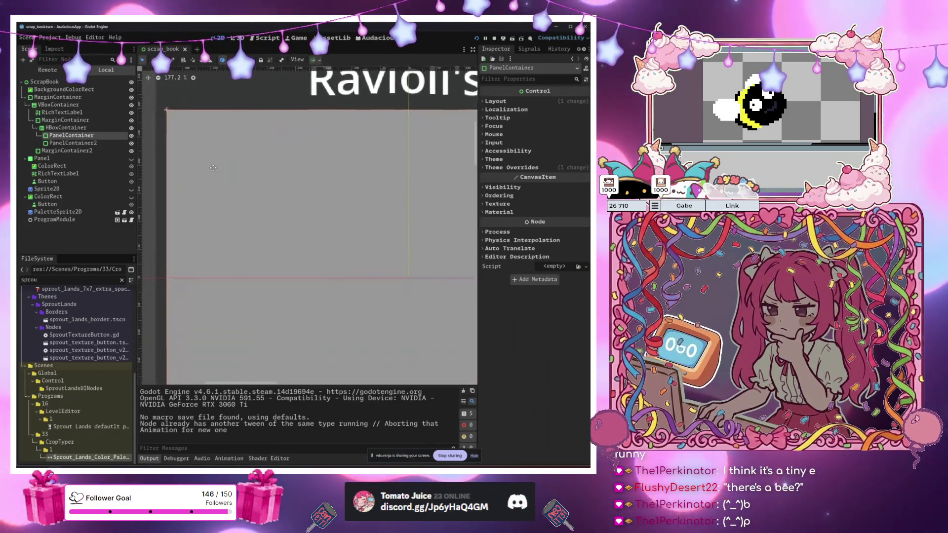
scroll(215, 159, down, 6)
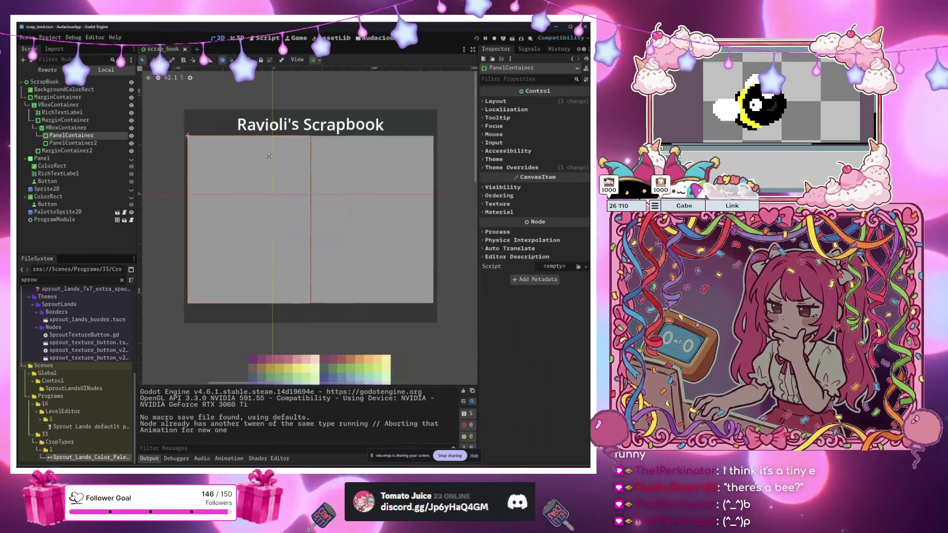
click(543, 168)
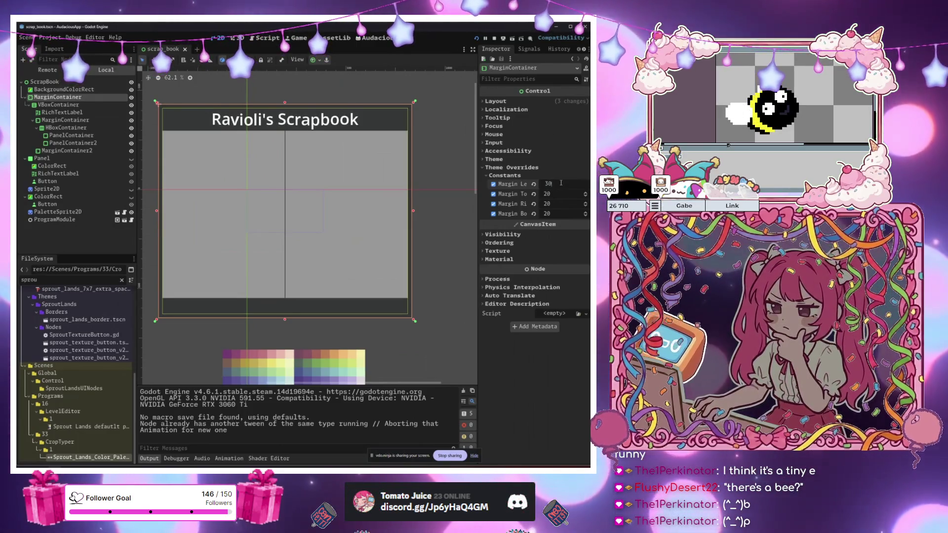
key(Return)
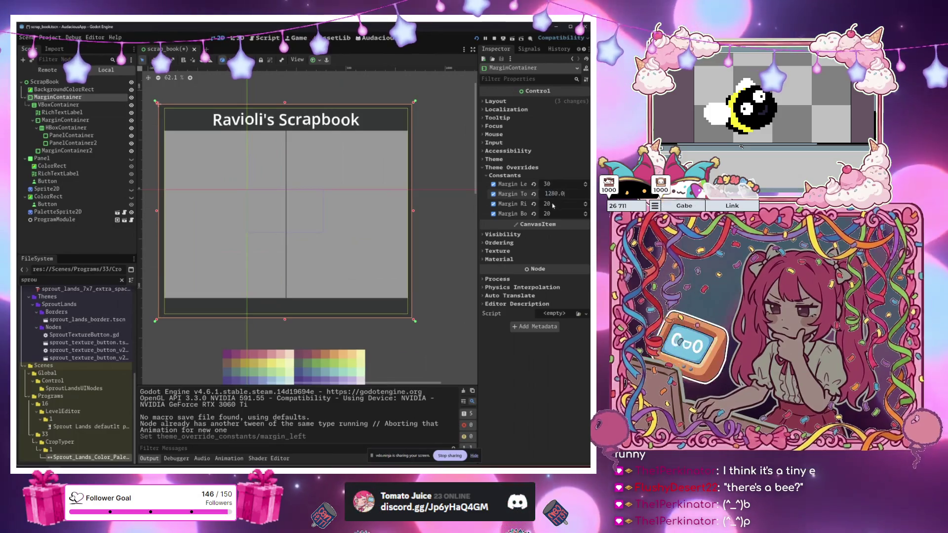
Set Margin Top, Right and Bottom to 30 as well
click(552, 203)
click(552, 193)
text(30)
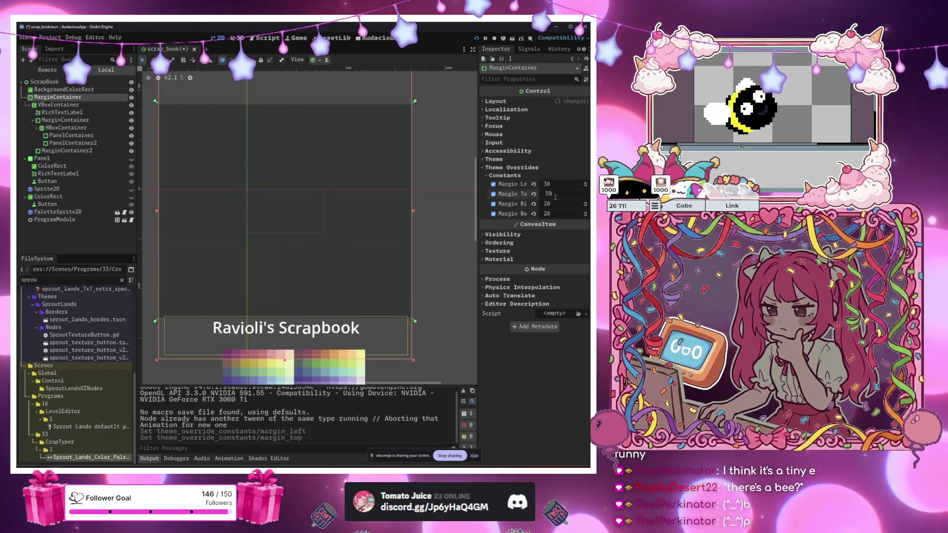
click(552, 203)
text(30)
click(551, 214)
text(30)
key(Return)
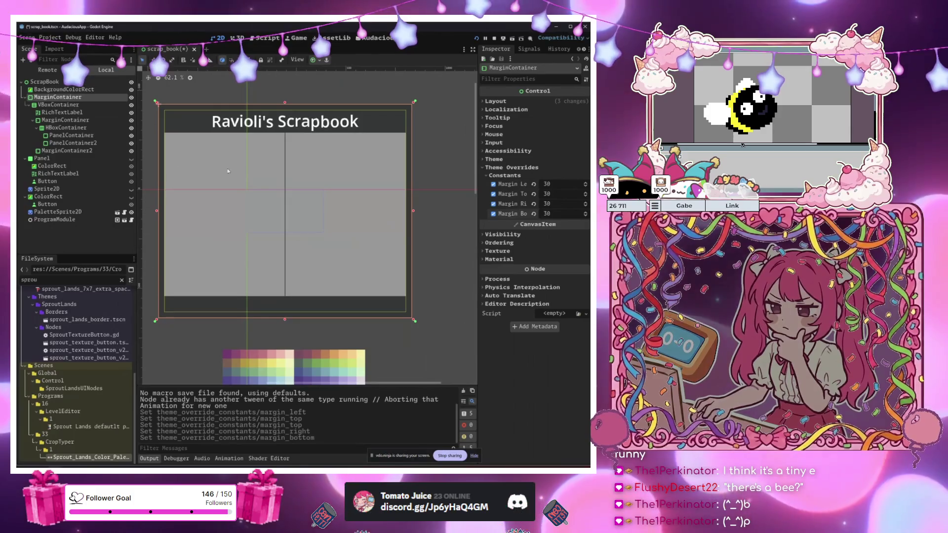
click(73, 142)
click(46, 181)
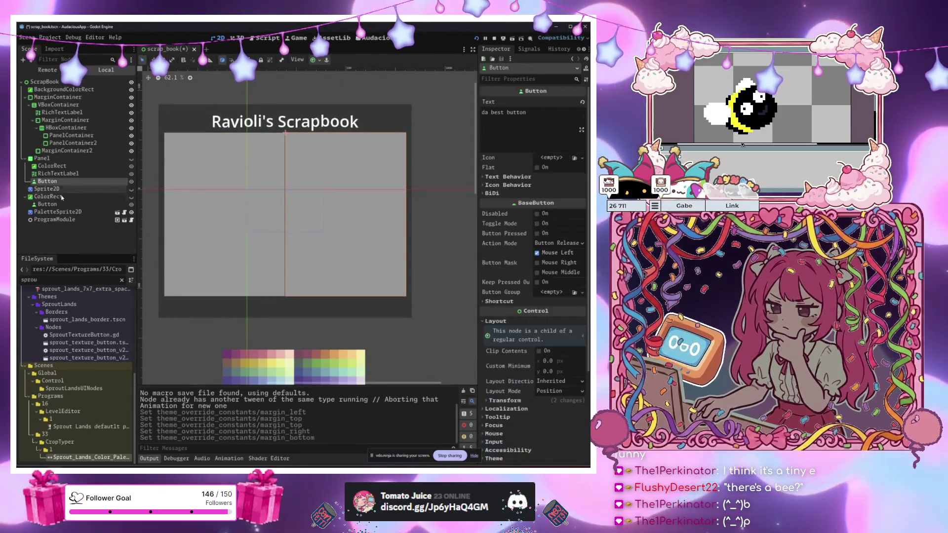
Give the title RichTextLabel a 139.45 px minimum height and center its text vertically
click(62, 112)
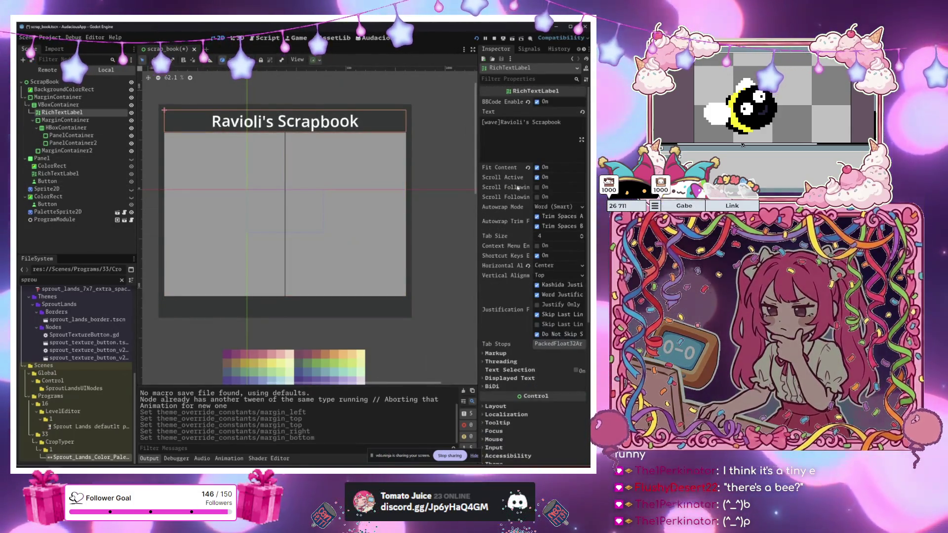
click(513, 406)
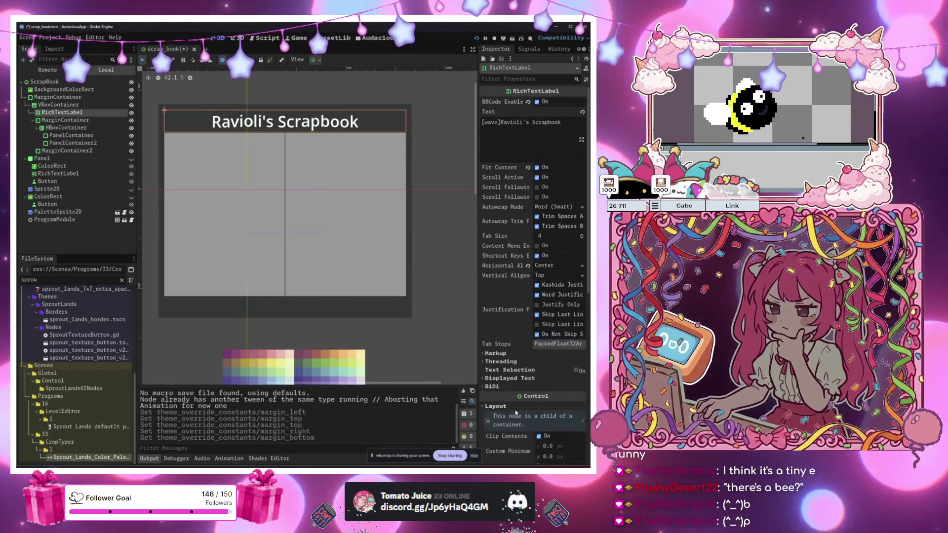
scroll(536, 387, down, 3)
drag(554, 356, 575, 357)
scroll(555, 357, down, 2)
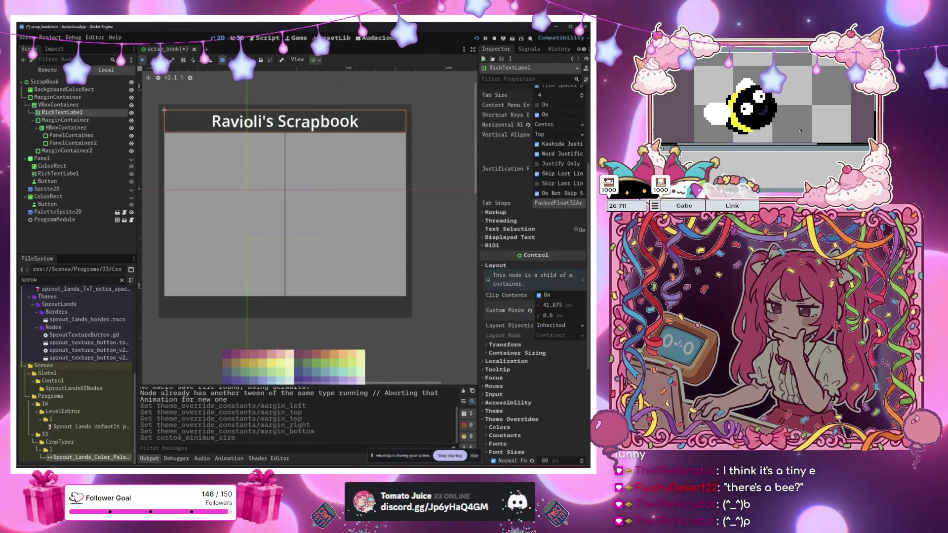
key(ctrl+z)
mouse_move(561, 318)
mouse_down()
mouse_move(576, 319)
mouse_move(568, 315)
mouse_up()
scroll(546, 185, up, 3)
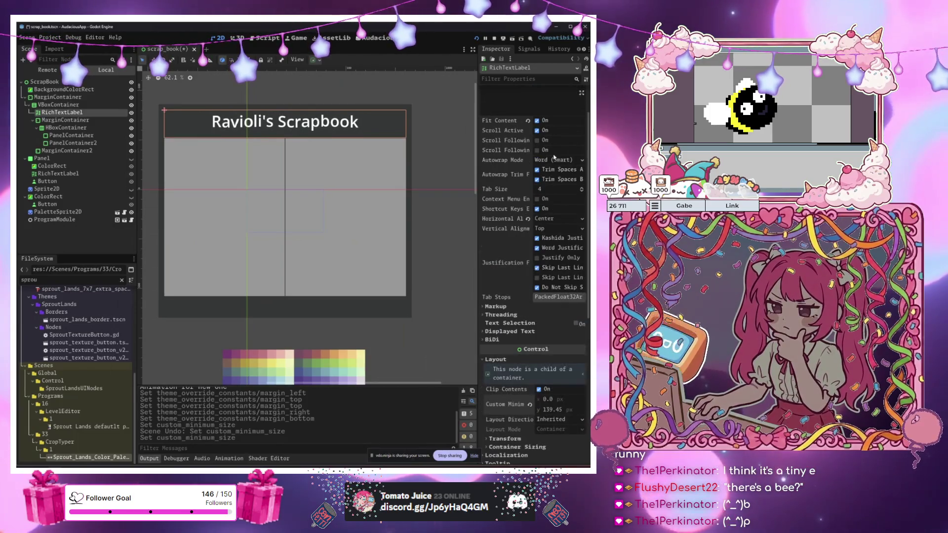
click(555, 230)
click(547, 244)
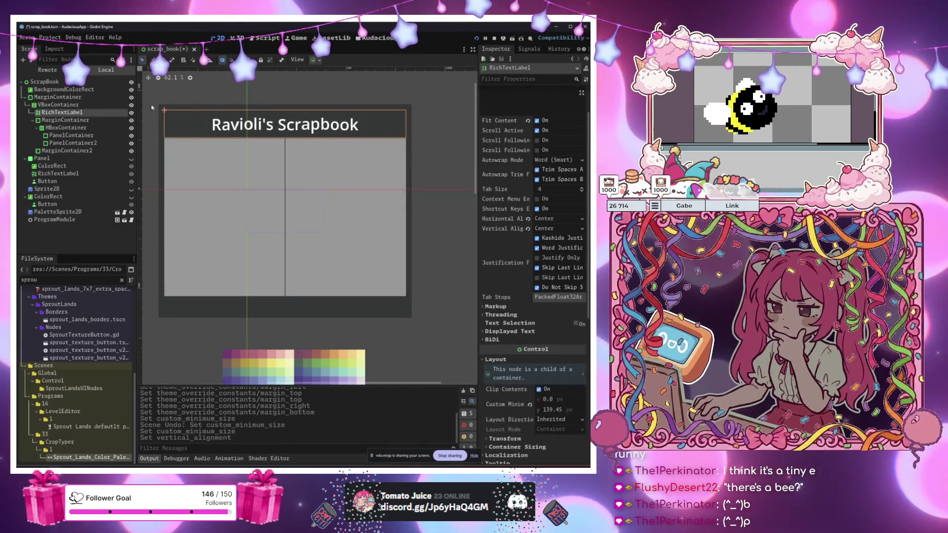
click(61, 120)
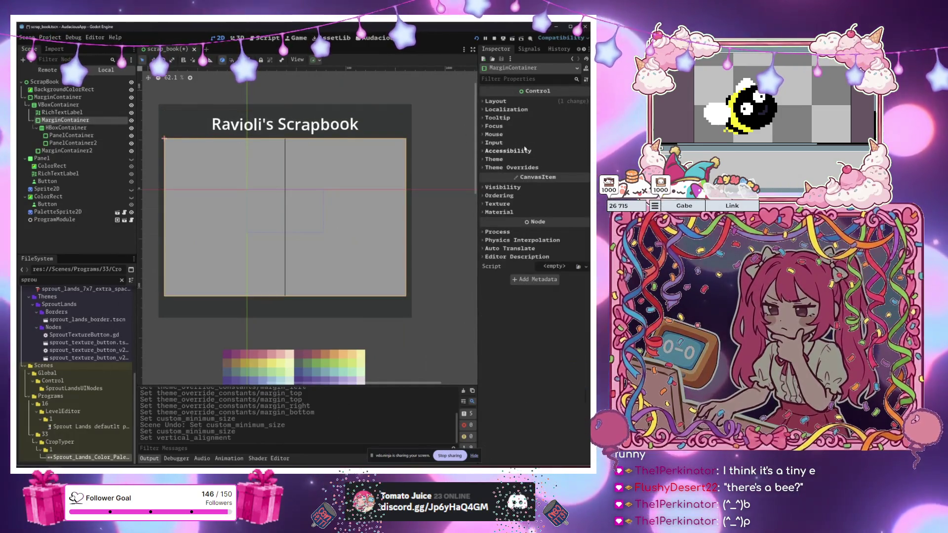
Revert the margin container's top margin override and select the left page PanelContainer
click(57, 97)
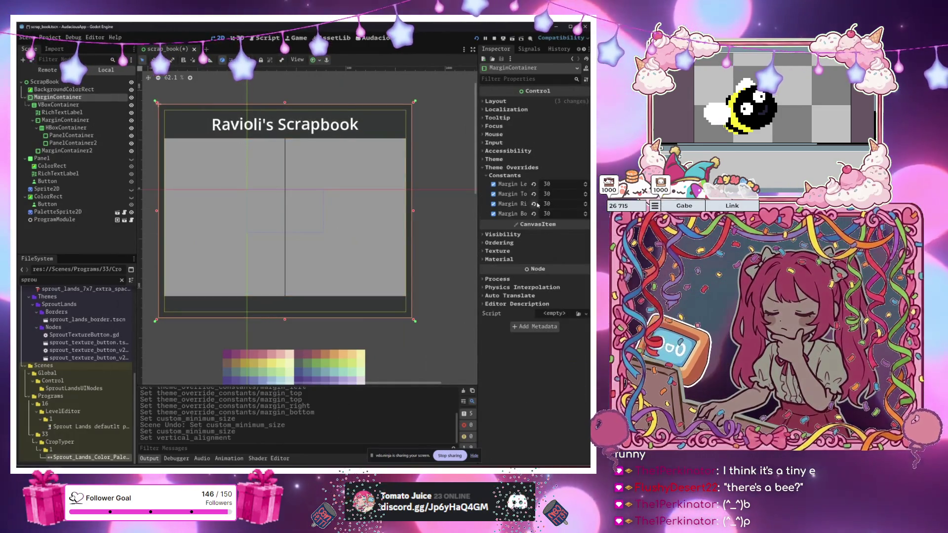
click(533, 193)
click(423, 214)
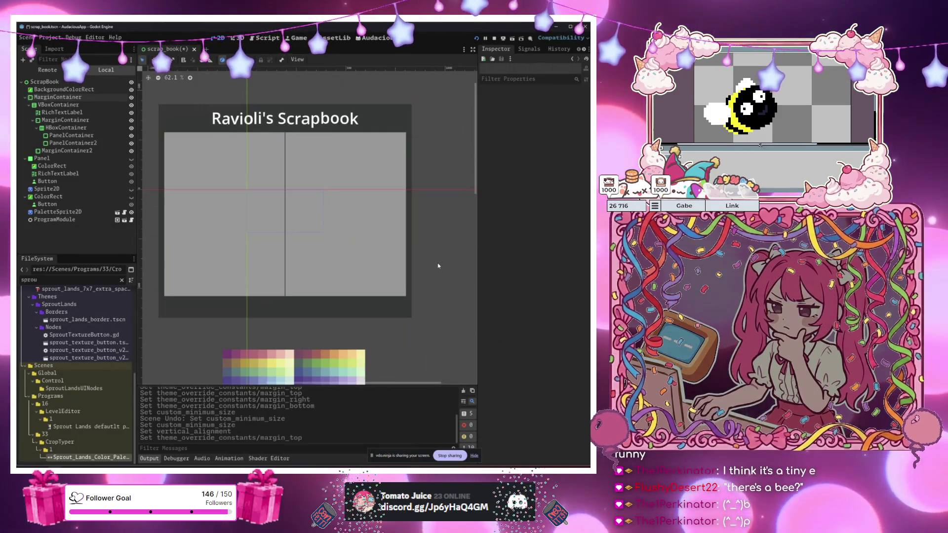
click(232, 196)
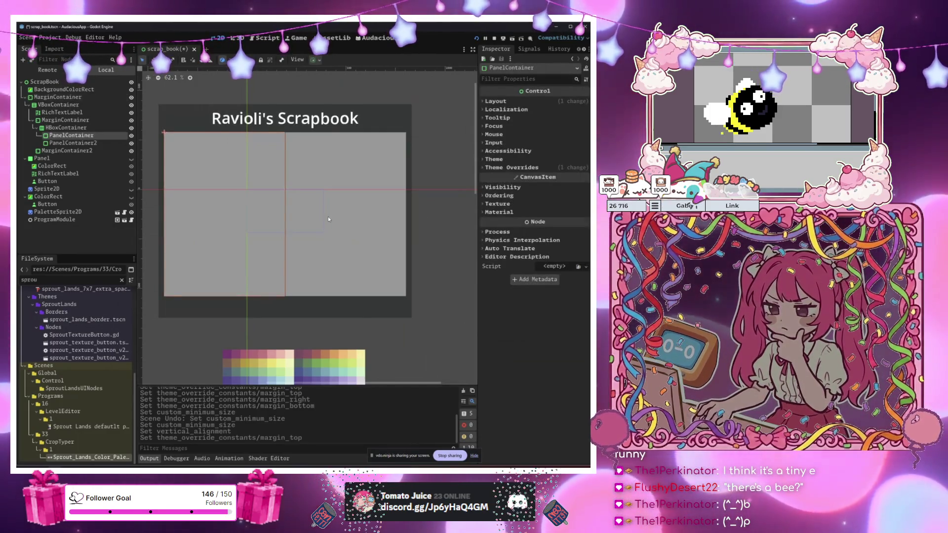
click(327, 216)
scroll(371, 220, down, 3)
scroll(335, 204, up, 3)
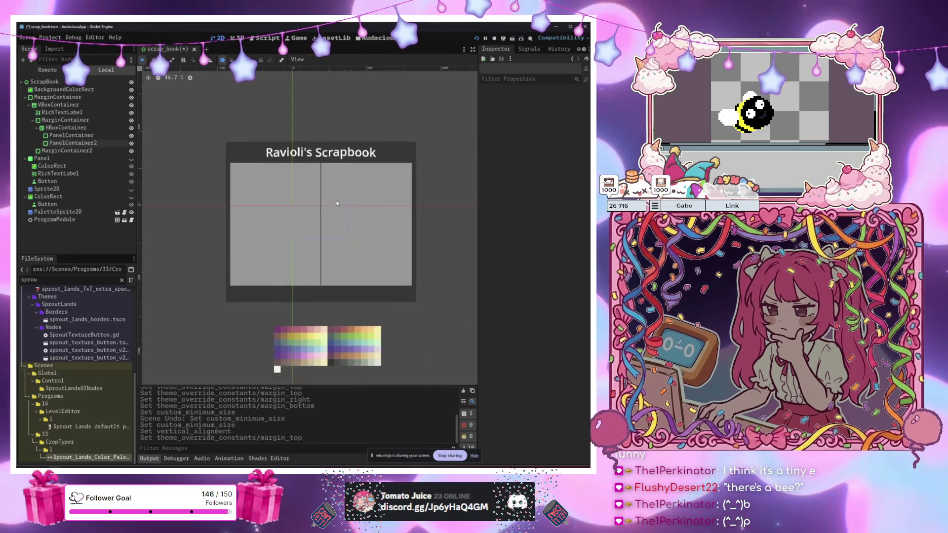
click(199, 148)
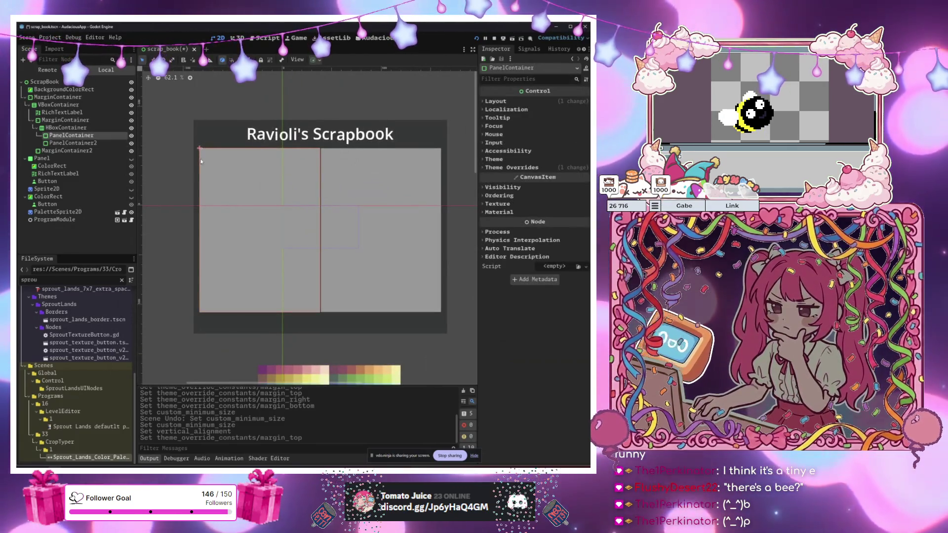
Give the left page a new StyleBoxFlat panel style with a 30 px top-left corner radius
click(511, 168)
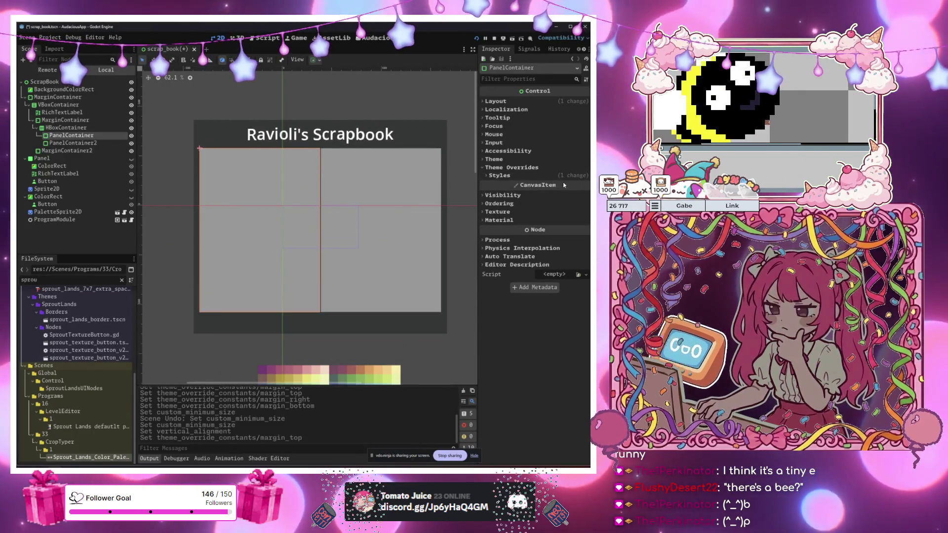
click(560, 183)
click(554, 202)
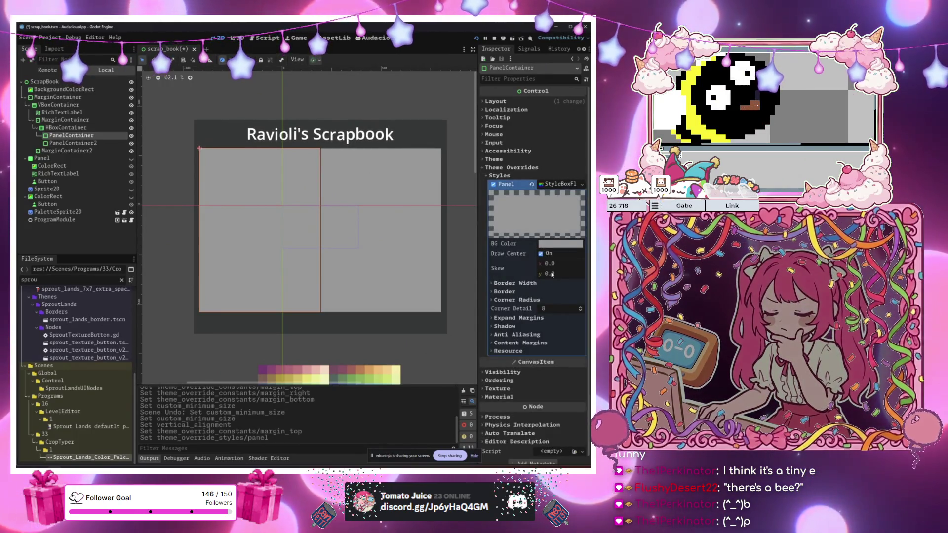
click(524, 300)
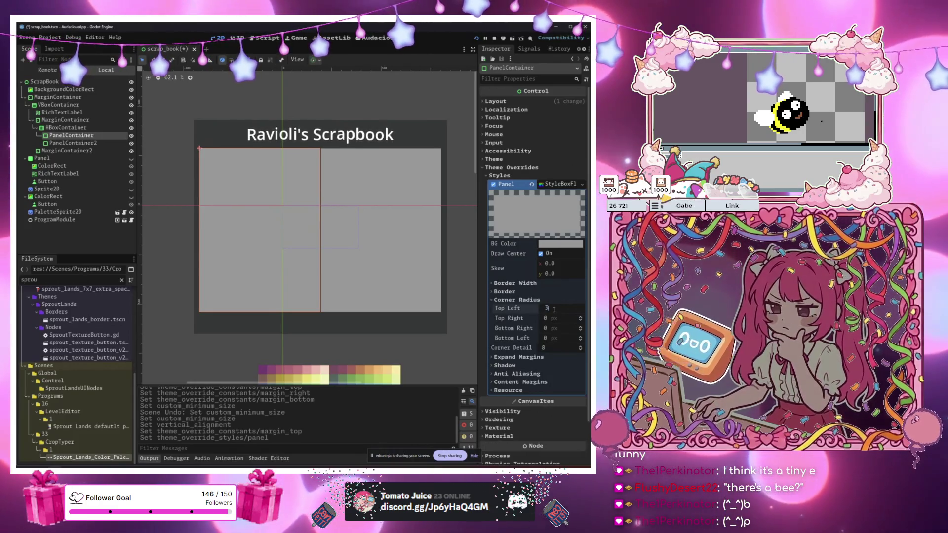
text(0)
key(Return)
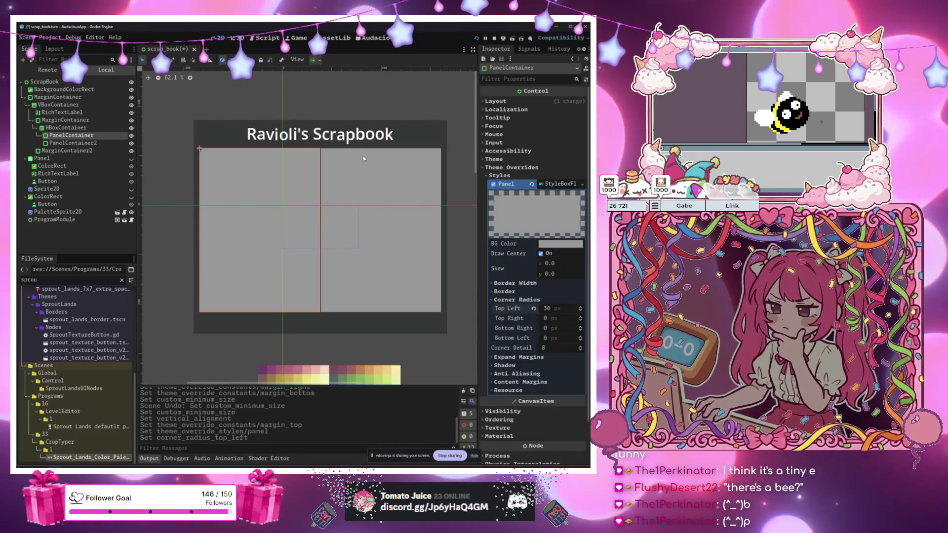
Set the left page's bottom-left corner radius to 30 px
click(363, 158)
scroll(166, 162, up, 4)
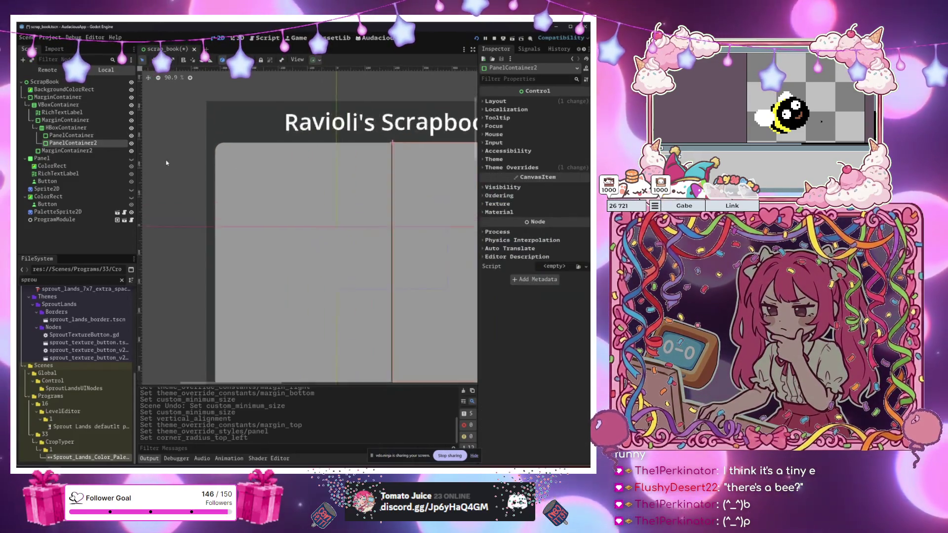
scroll(195, 151, up, 2)
scroll(197, 151, down, 6)
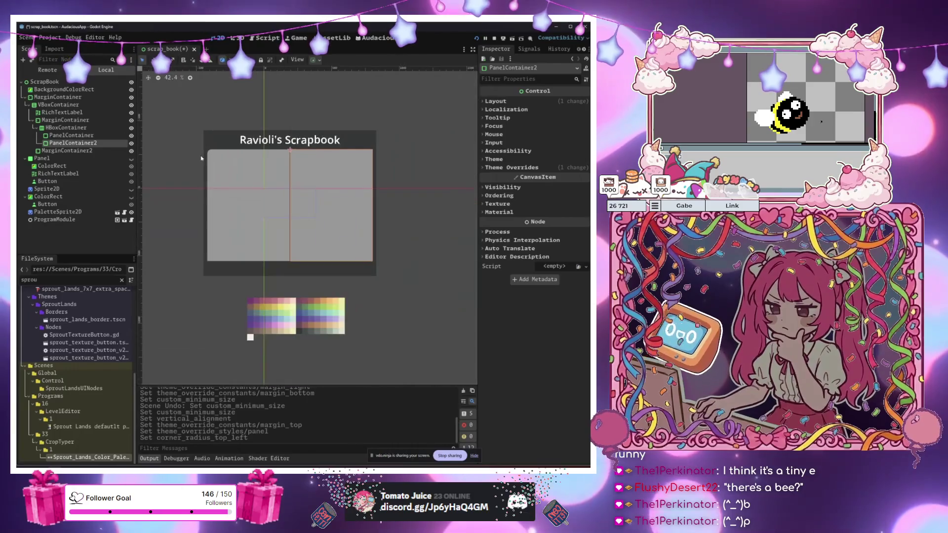
scroll(201, 158, up, 2)
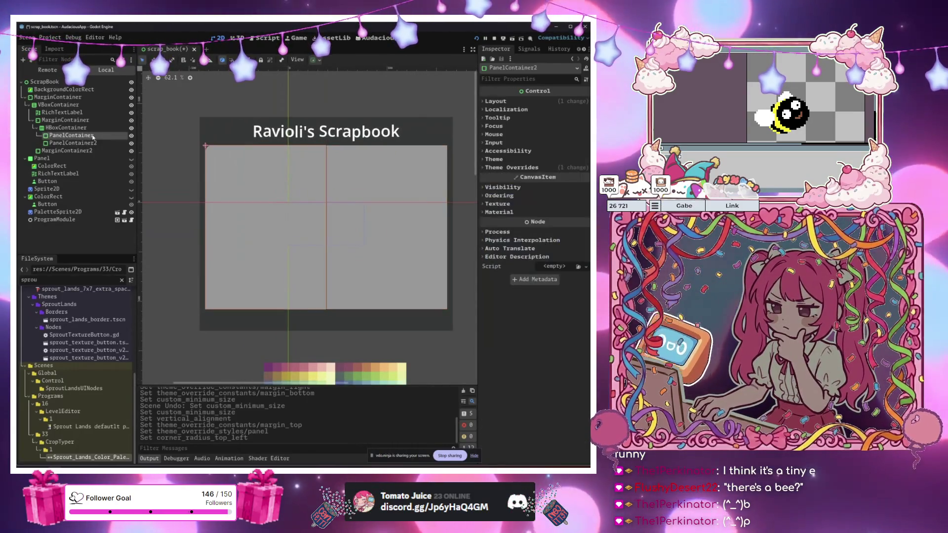
click(93, 136)
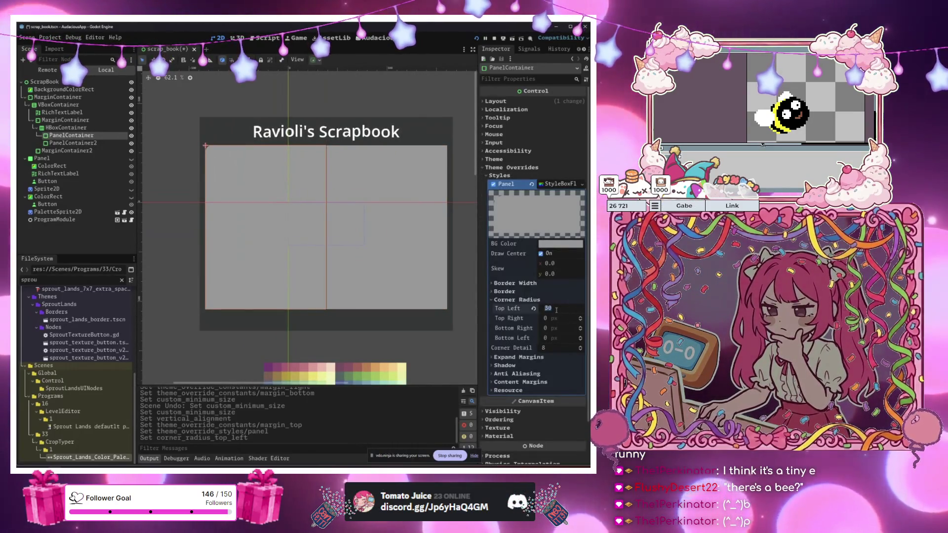
click(553, 338)
text(30)
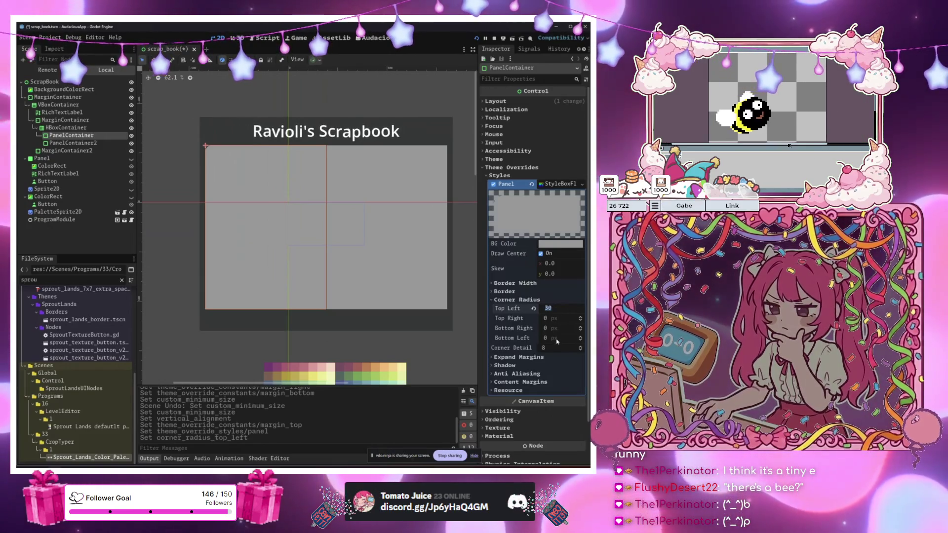
key(Return)
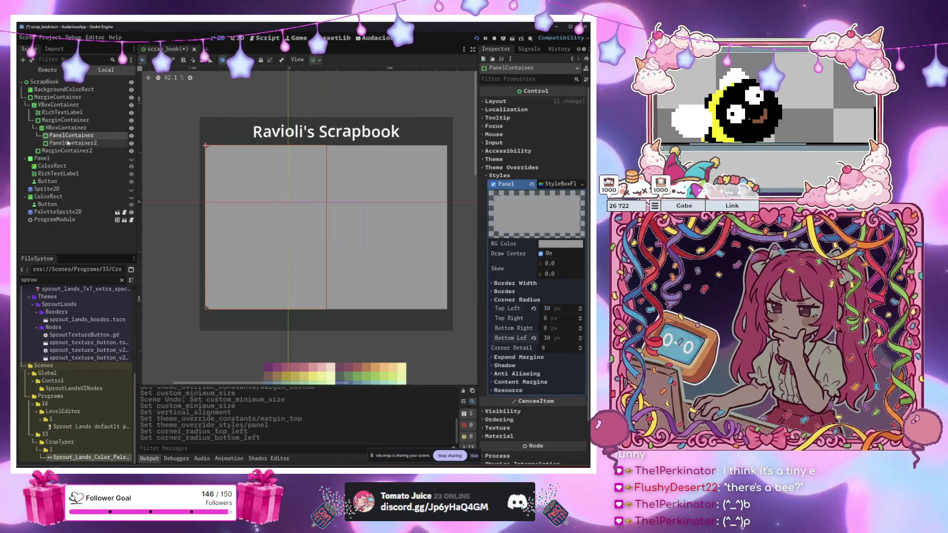
Give the right page's panel style a 30 px top-right corner radius
click(365, 187)
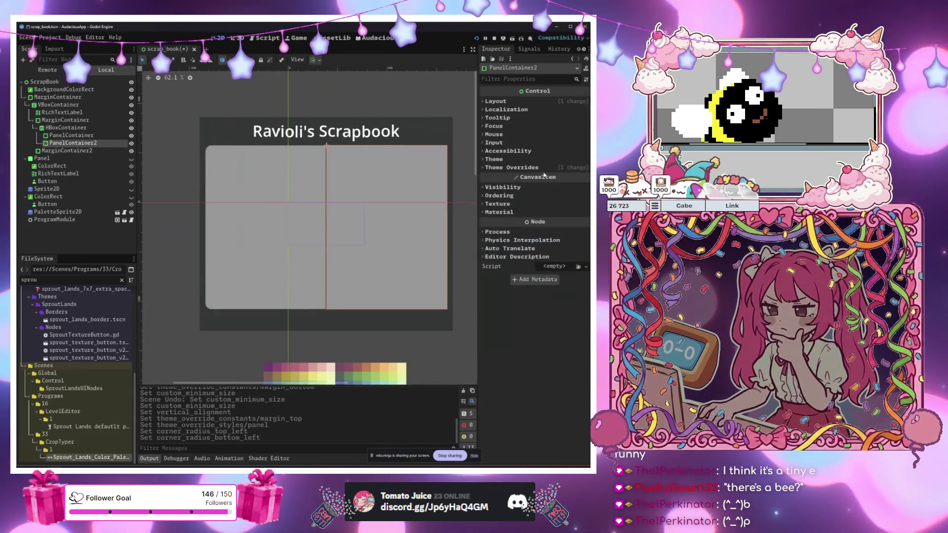
click(511, 167)
click(549, 185)
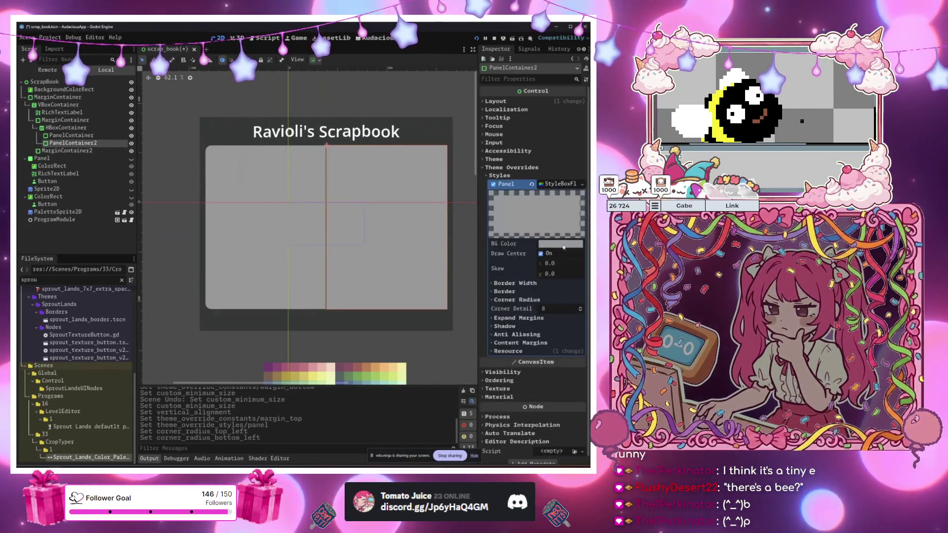
click(536, 301)
text(30)
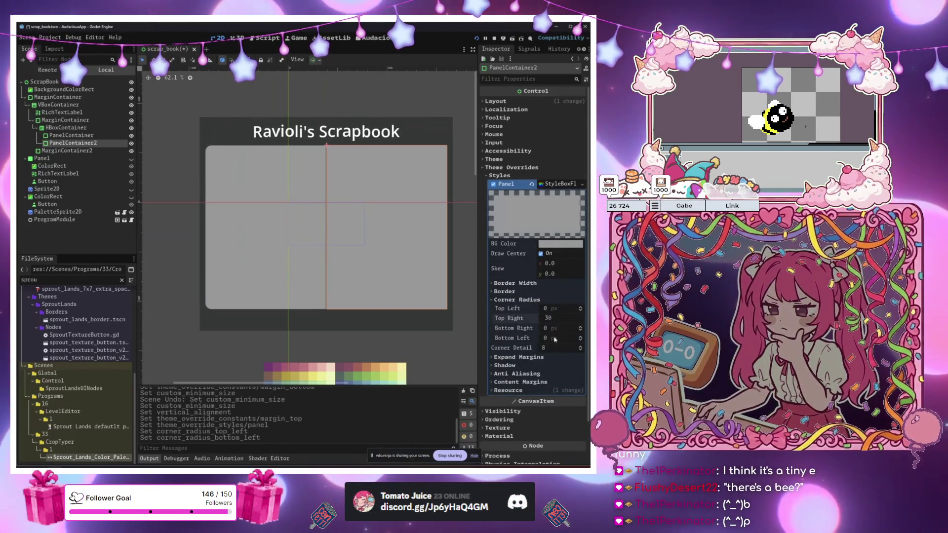
click(558, 332)
text(30)
key(Return)
click(428, 364)
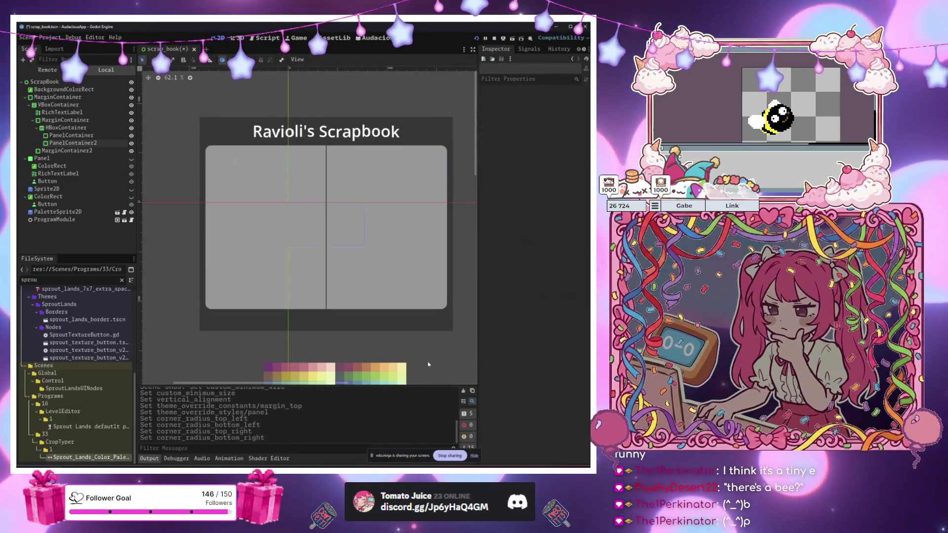
Select both page PanelContainers together
click(310, 168)
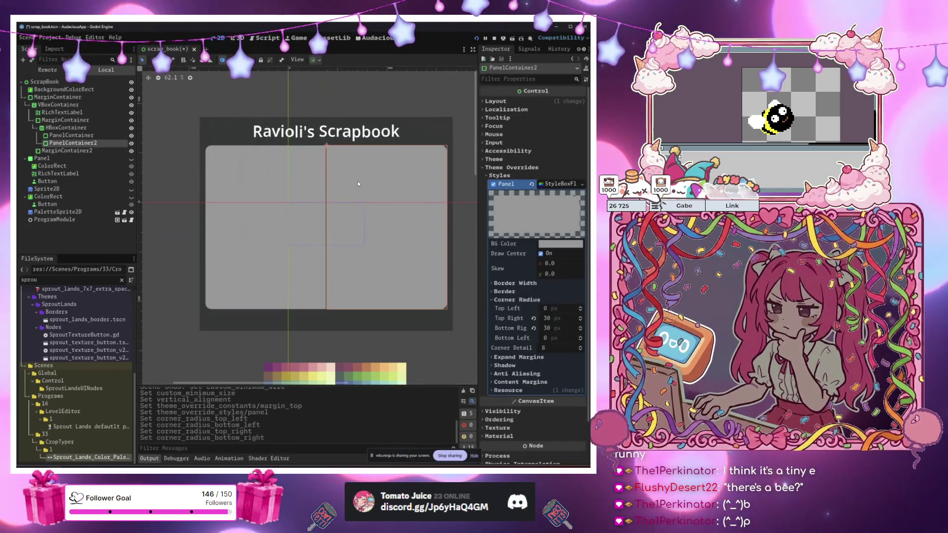
scroll(331, 253, up, 2)
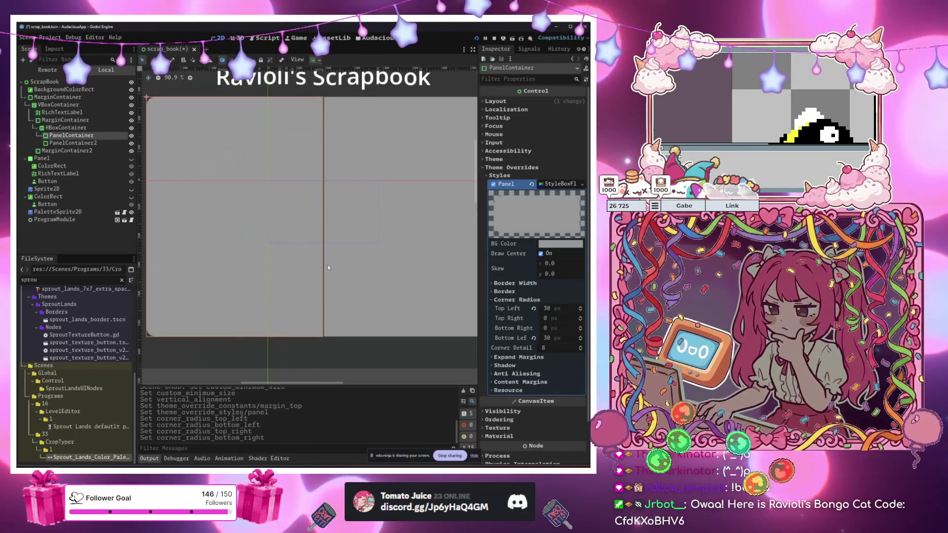
scroll(327, 265, down, 3)
scroll(268, 191, up, 2)
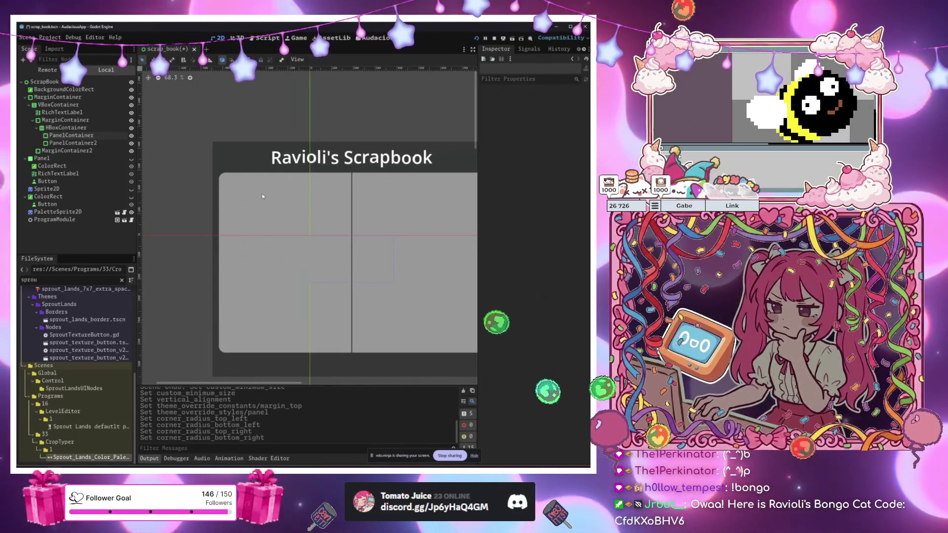
click(327, 194)
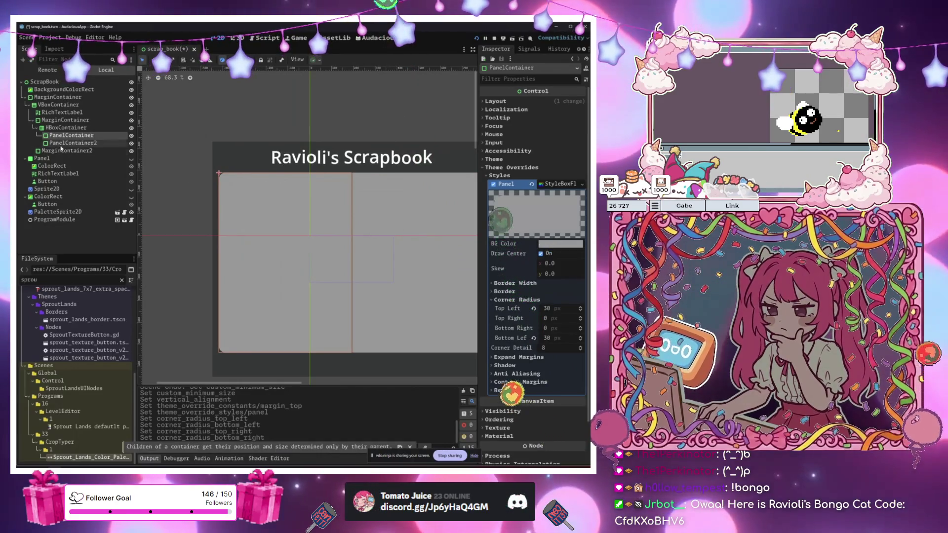
ctrl+click(73, 142)
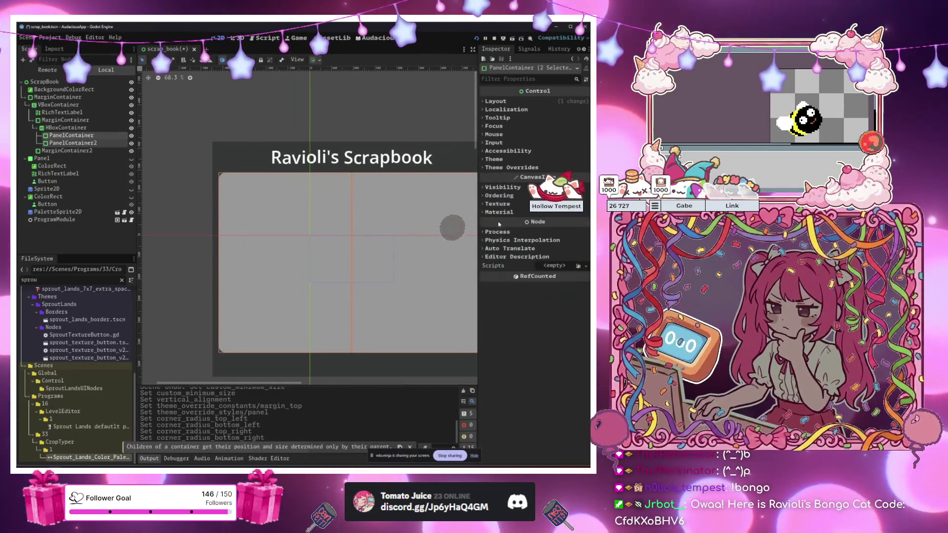
Expand the shared Panel style and bring up its background colour picker
click(524, 167)
click(523, 175)
click(541, 183)
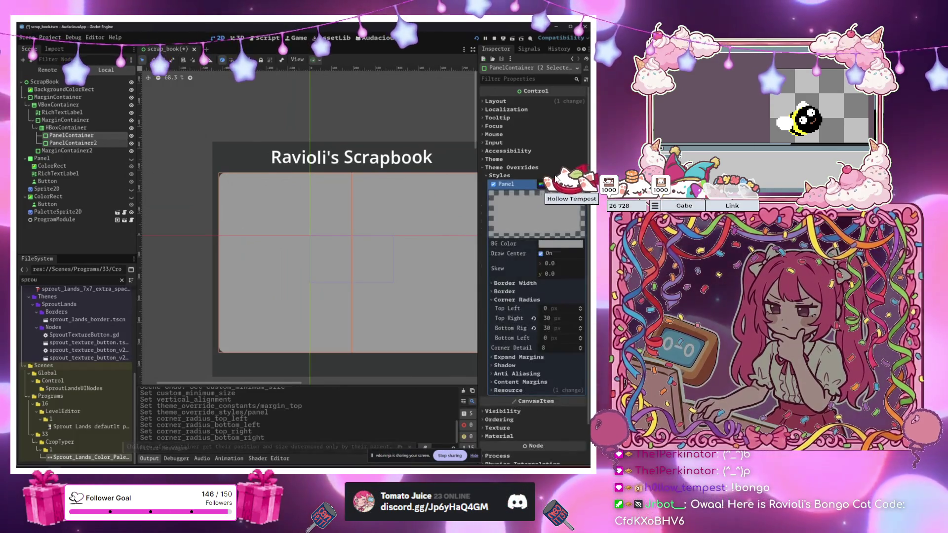
click(560, 244)
click(403, 275)
scroll(403, 276, down, 3)
scroll(402, 276, right, 2)
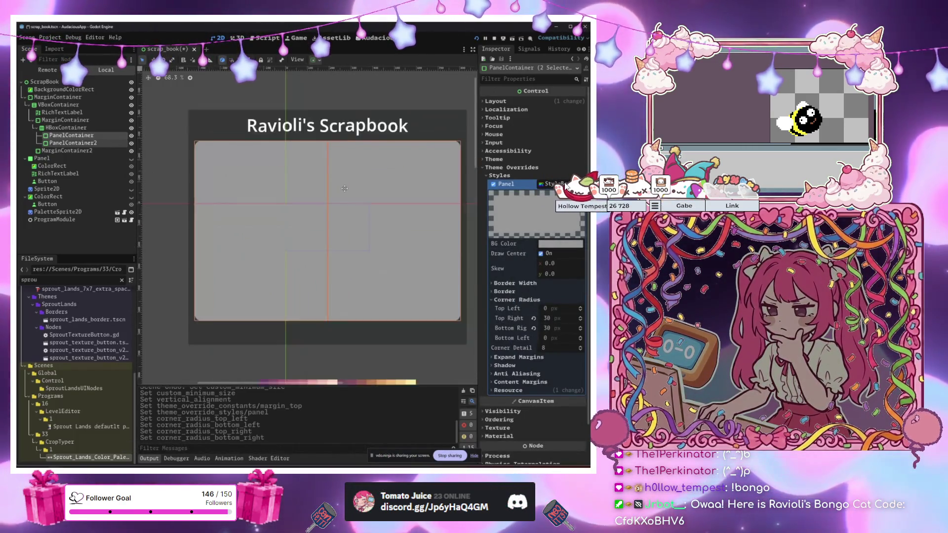
click(560, 243)
Try a sampled cream background, then set the left page's panel background to white
click(519, 338)
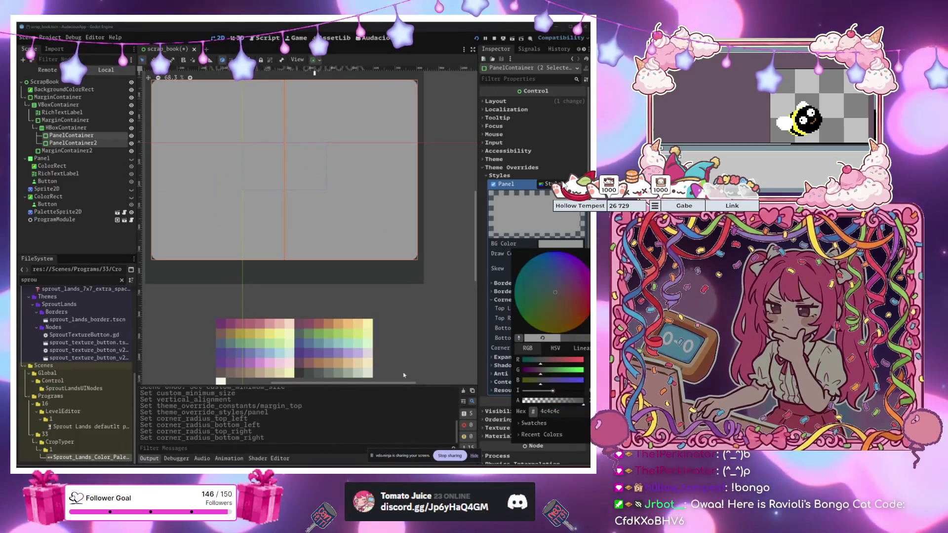
click(220, 340)
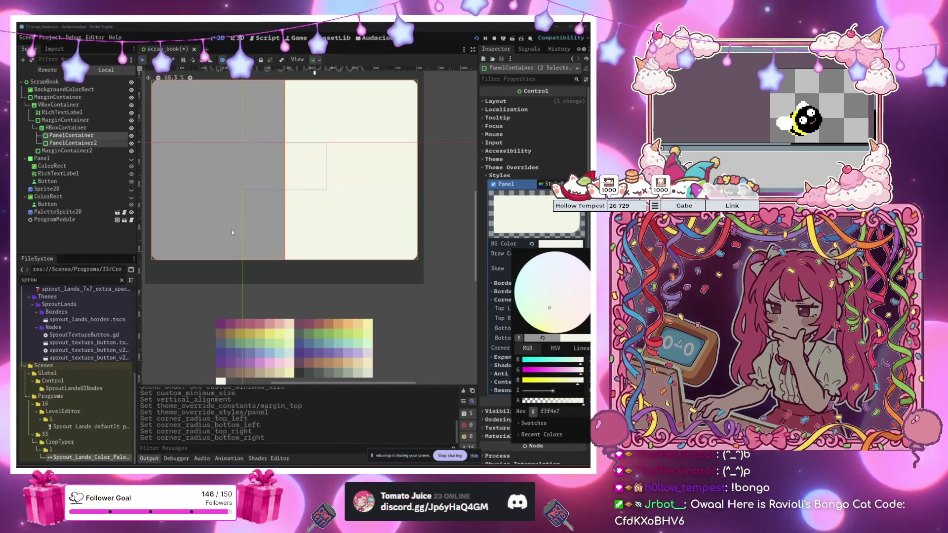
click(232, 230)
click(569, 243)
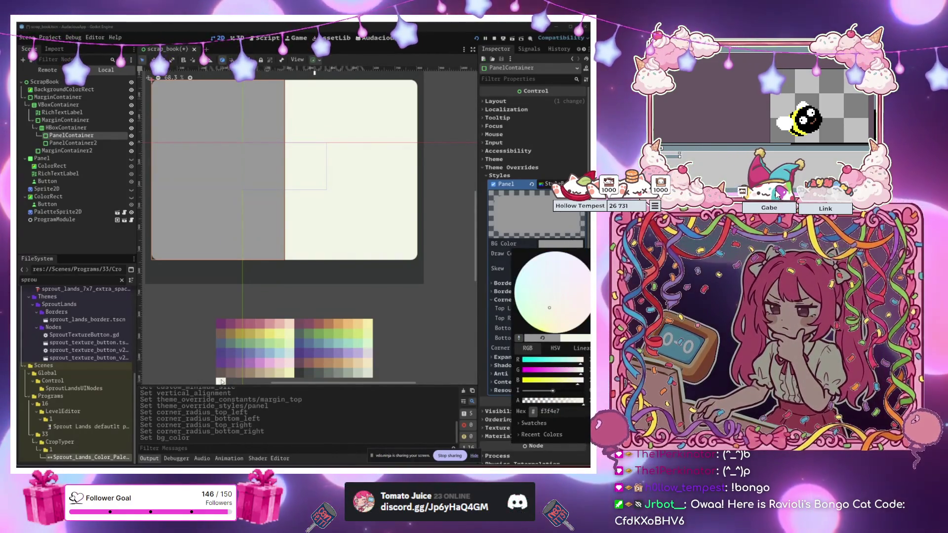
click(518, 337)
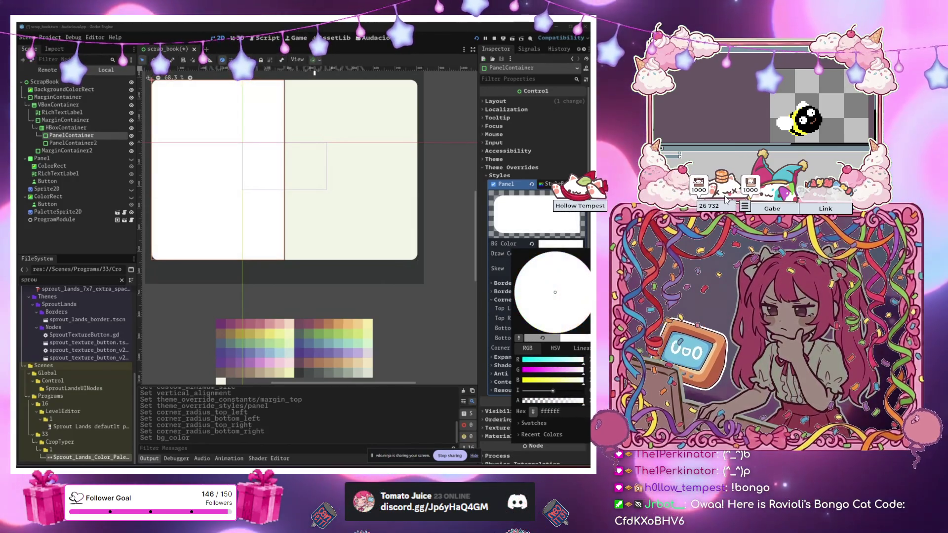
click(360, 239)
Set the right page's panel background colour to white (ffffff)
click(362, 244)
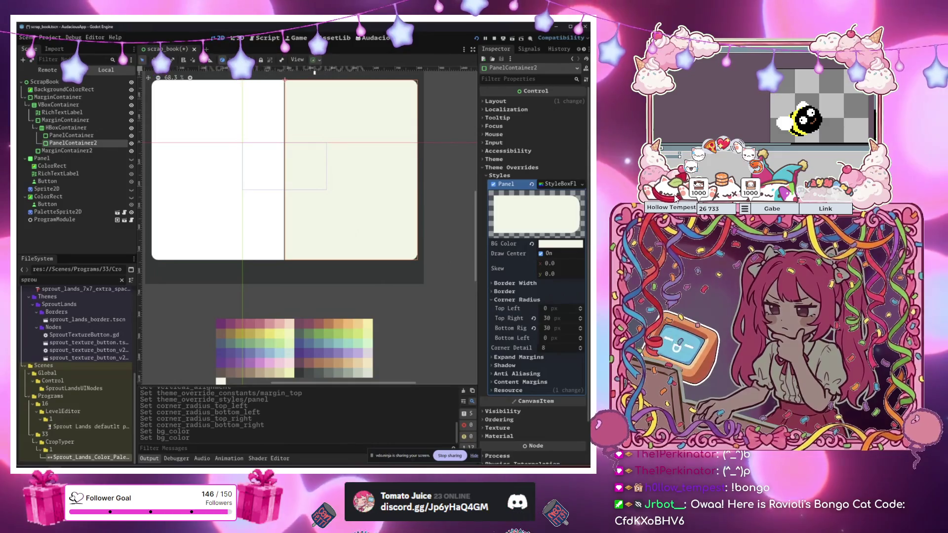
click(566, 244)
text(ffffff)
key(Return)
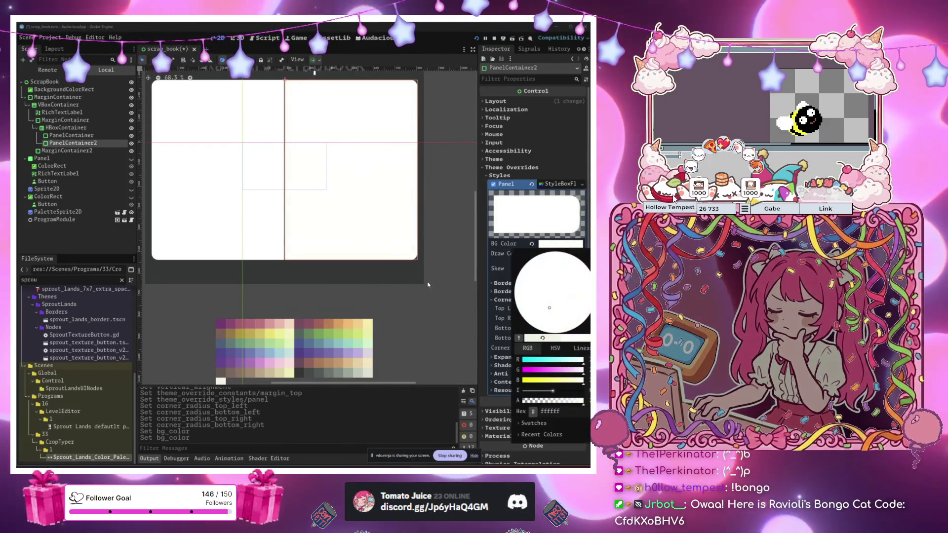
click(428, 285)
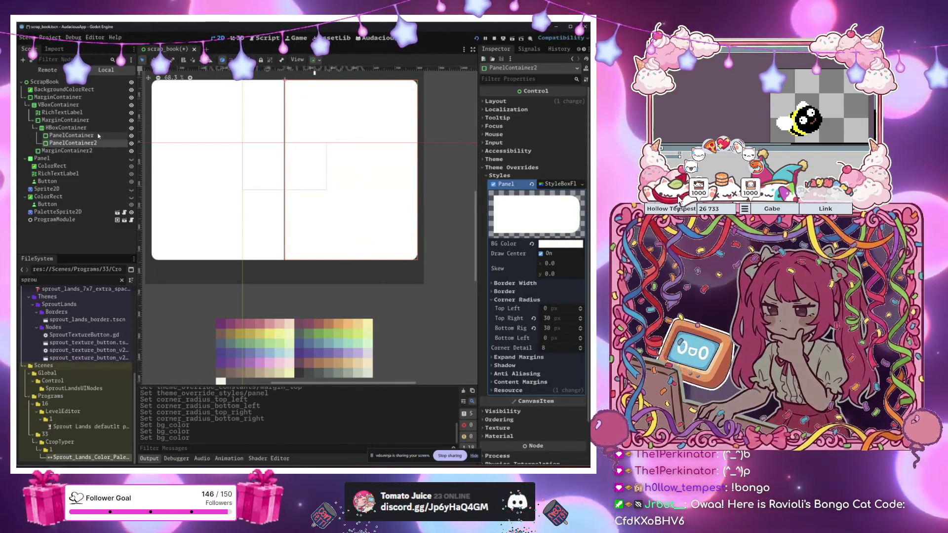
Tint both page panels cream through Visibility > Modulate, then select the title label
scroll(528, 312, down, 2)
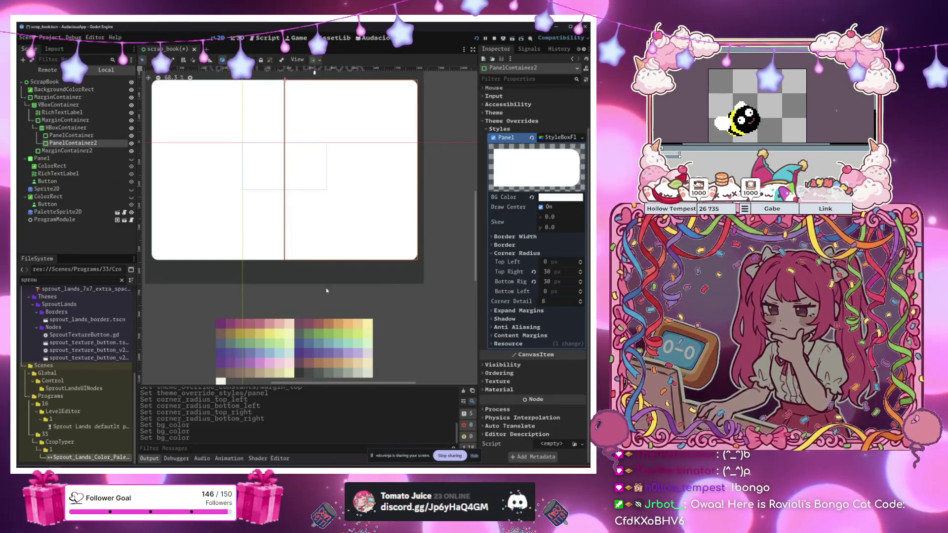
ctrl+click(62, 135)
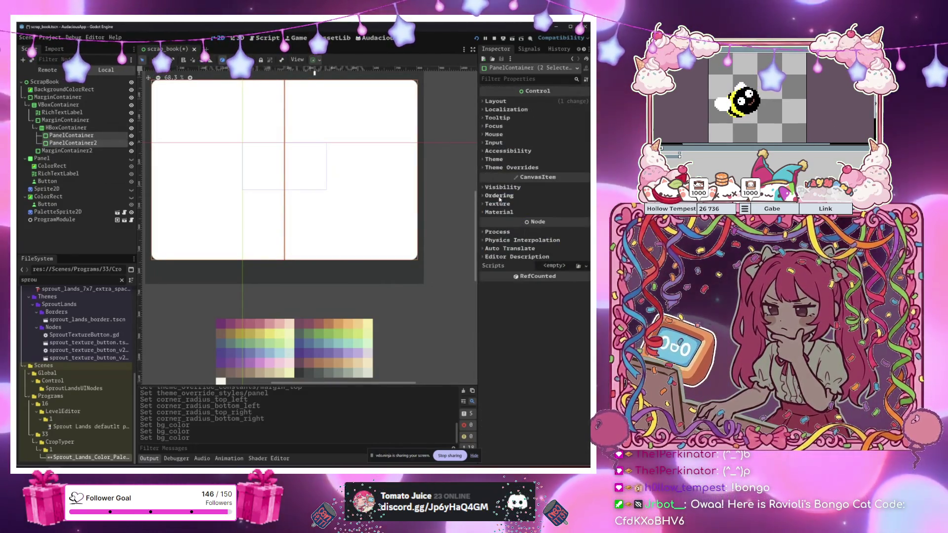
click(501, 187)
click(563, 205)
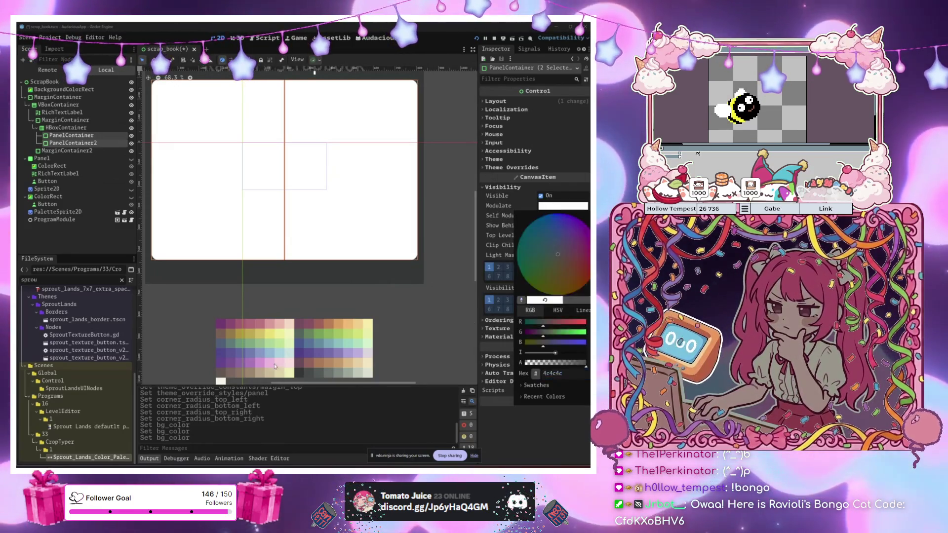
click(284, 357)
click(389, 316)
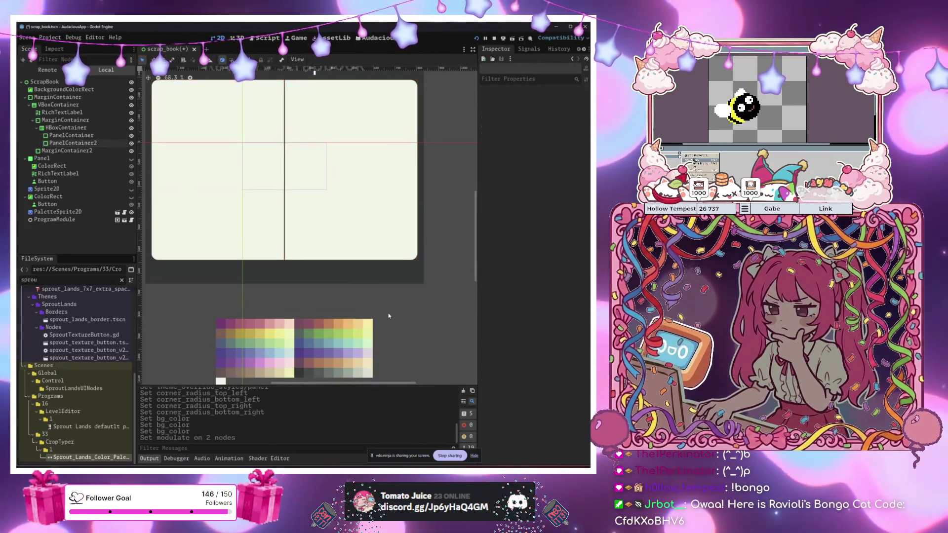
scroll(388, 316, down, 4)
scroll(409, 318, up, 2)
scroll(357, 189, up, 2)
click(330, 138)
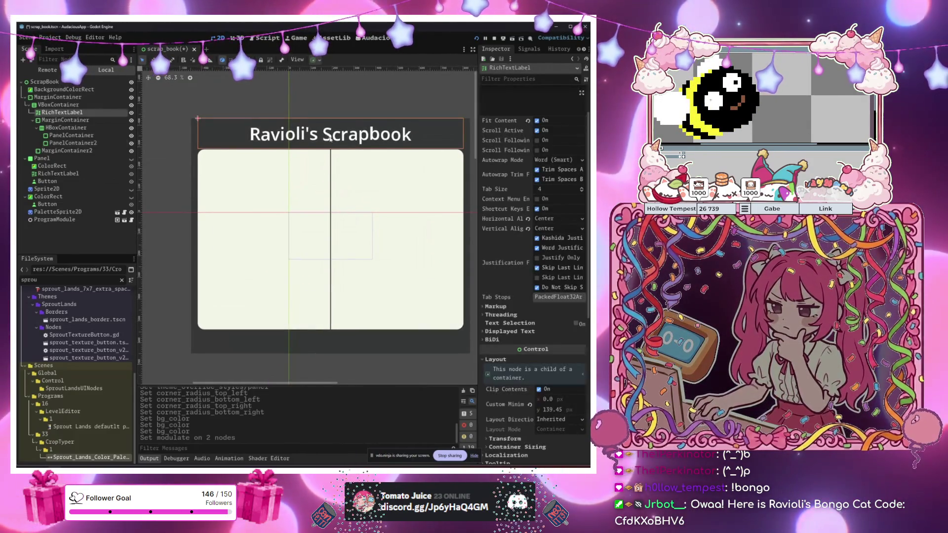
Select the BackgroundColorRect and sample a lime palette colour for its Color
click(267, 166)
scroll(302, 244, down, 3)
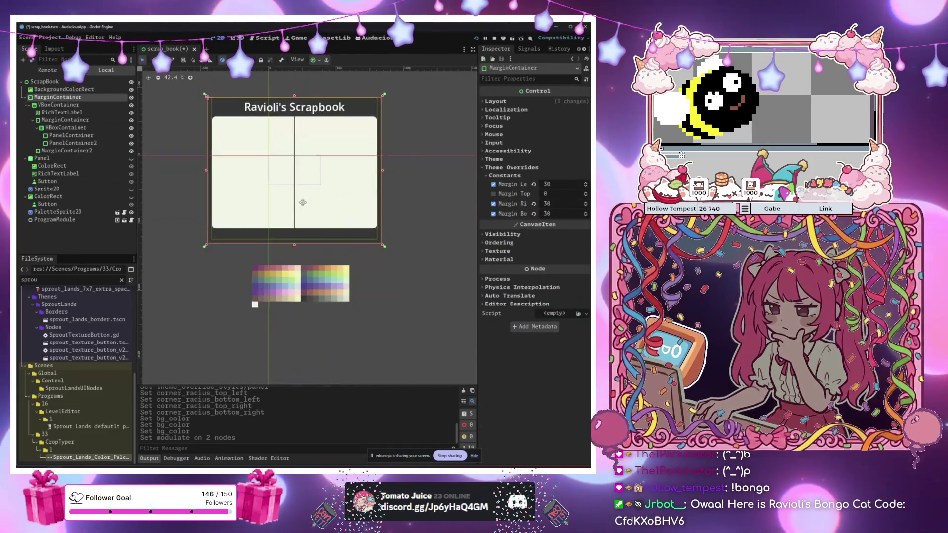
scroll(378, 159, up, 3)
click(64, 89)
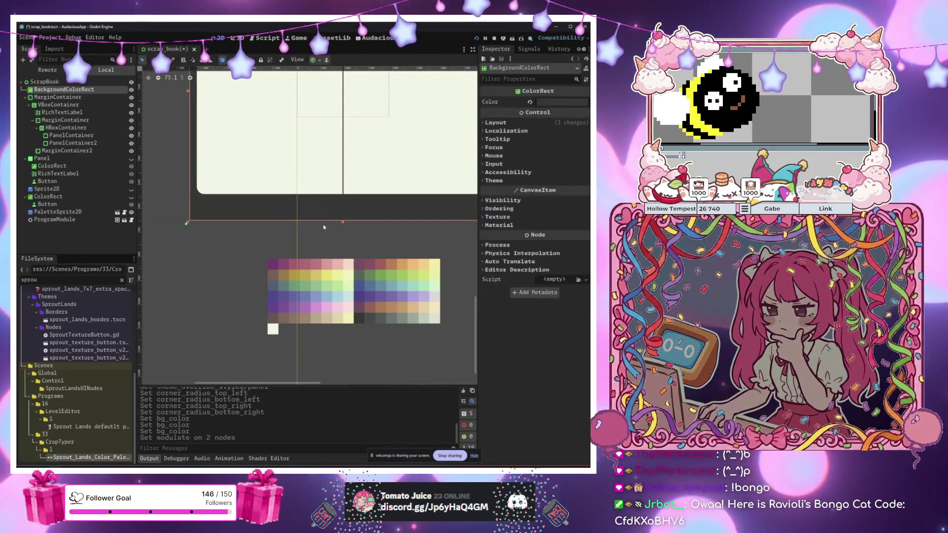
scroll(440, 181, right, 2)
scroll(441, 181, up, 2)
scroll(395, 208, down, 3)
scroll(426, 144, up, 1)
click(562, 102)
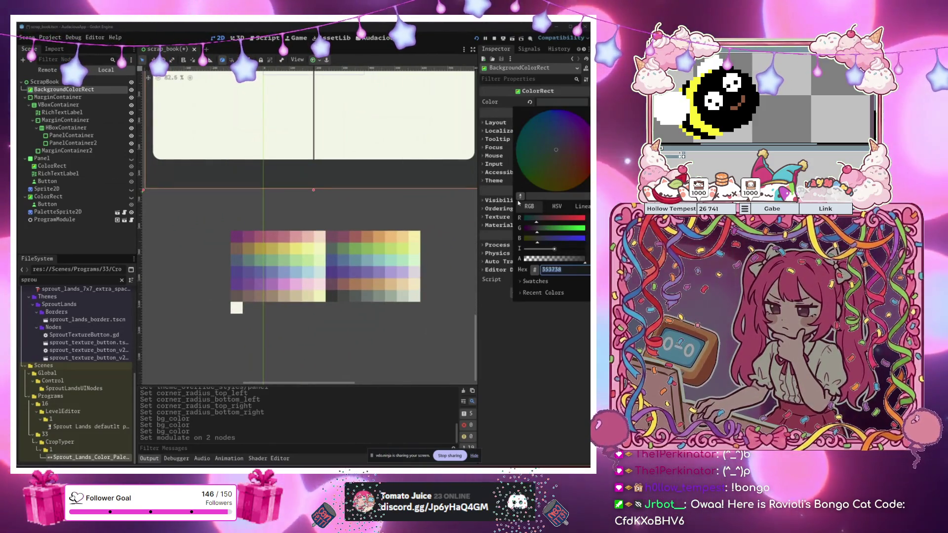
click(390, 250)
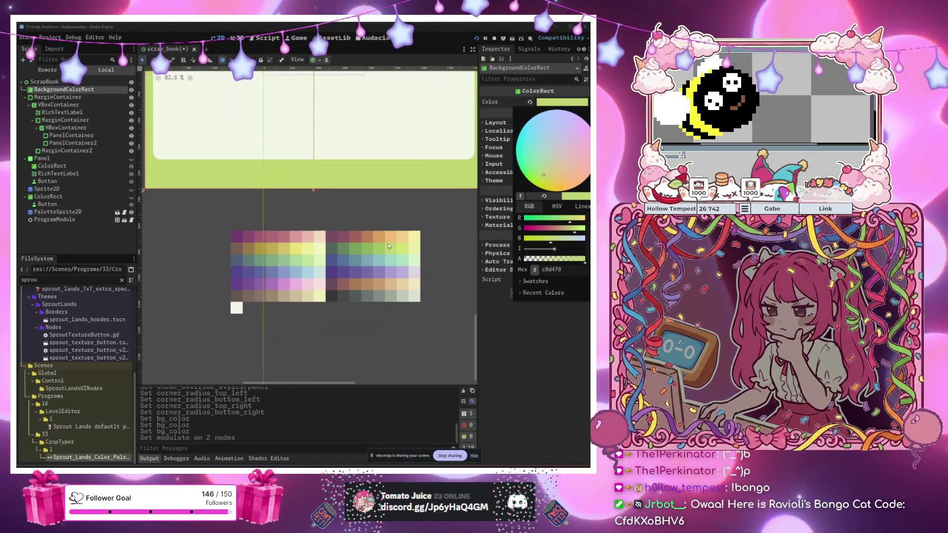
click(426, 202)
Try darker green and purple, then settle on dark grey 4c4c4c for the background
scroll(399, 375, down, 5)
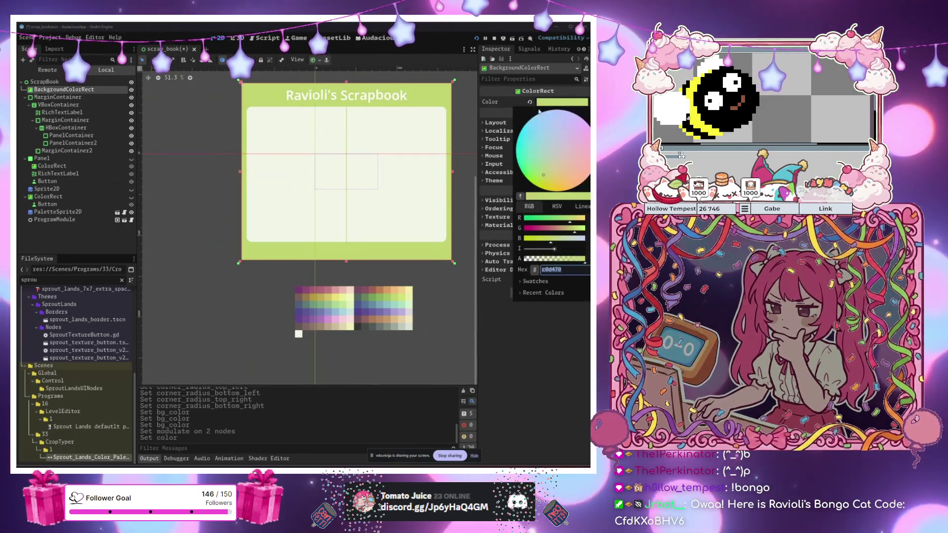
click(543, 103)
click(519, 196)
click(365, 299)
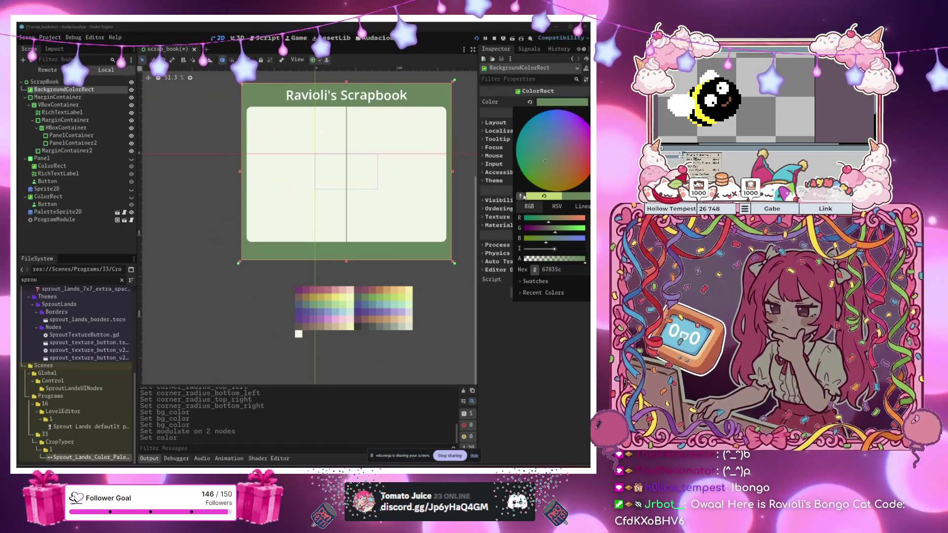
click(520, 196)
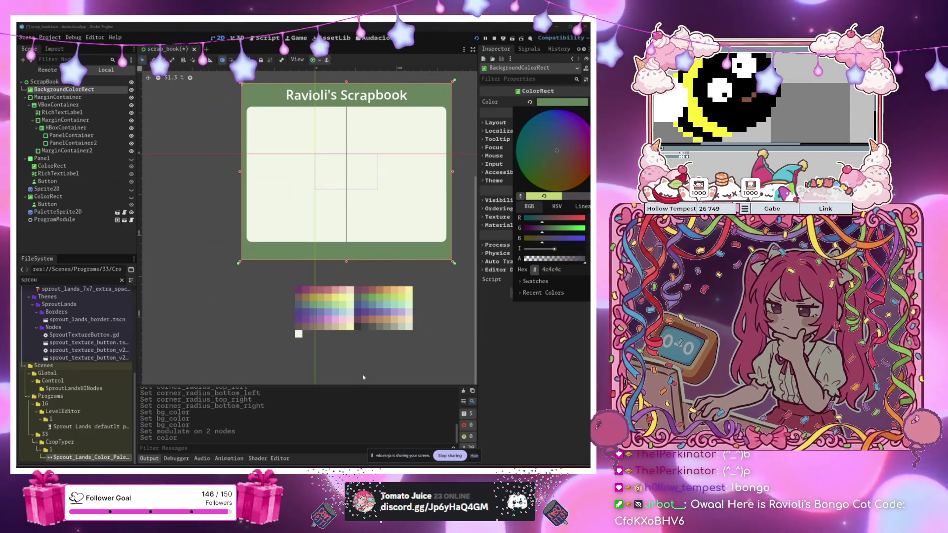
click(300, 313)
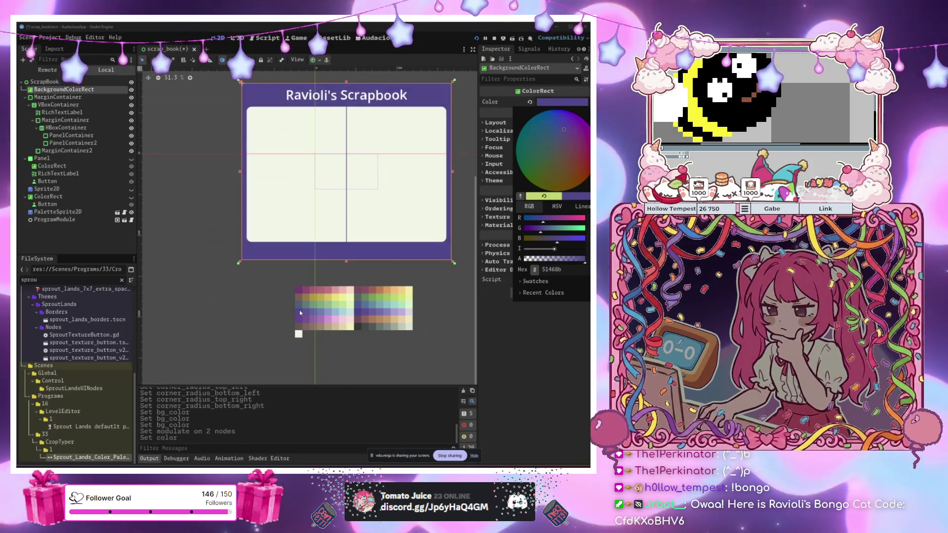
click(520, 198)
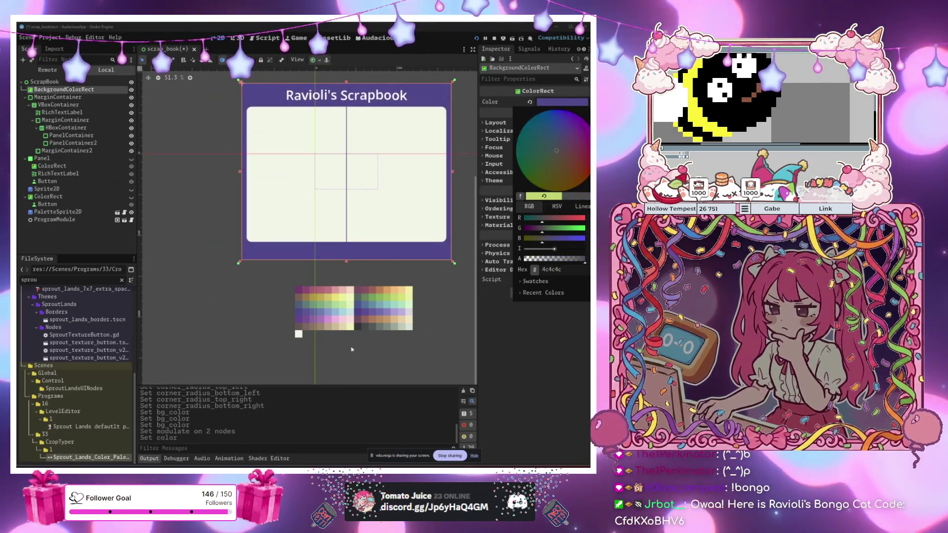
click(364, 368)
click(364, 368)
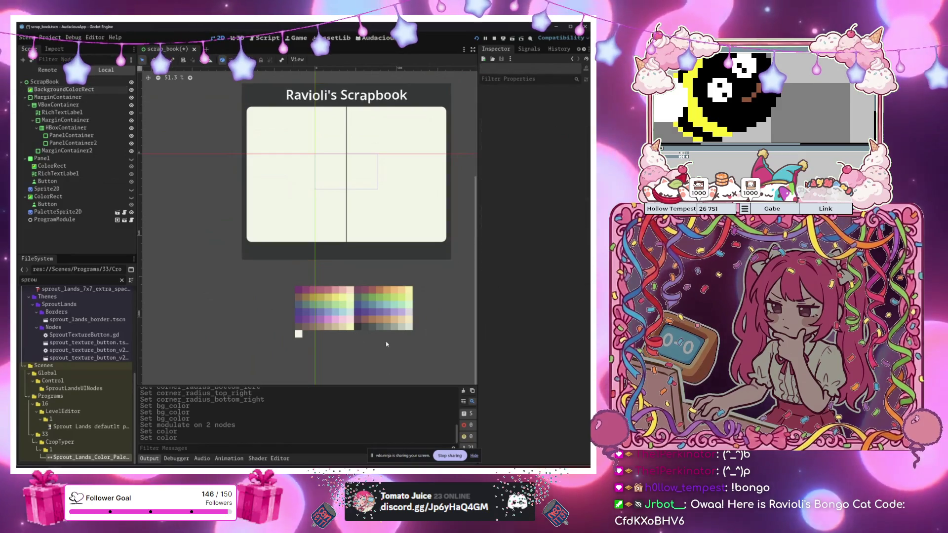
scroll(364, 368, down, 2)
scroll(376, 356, up, 3)
scroll(370, 316, down, 1)
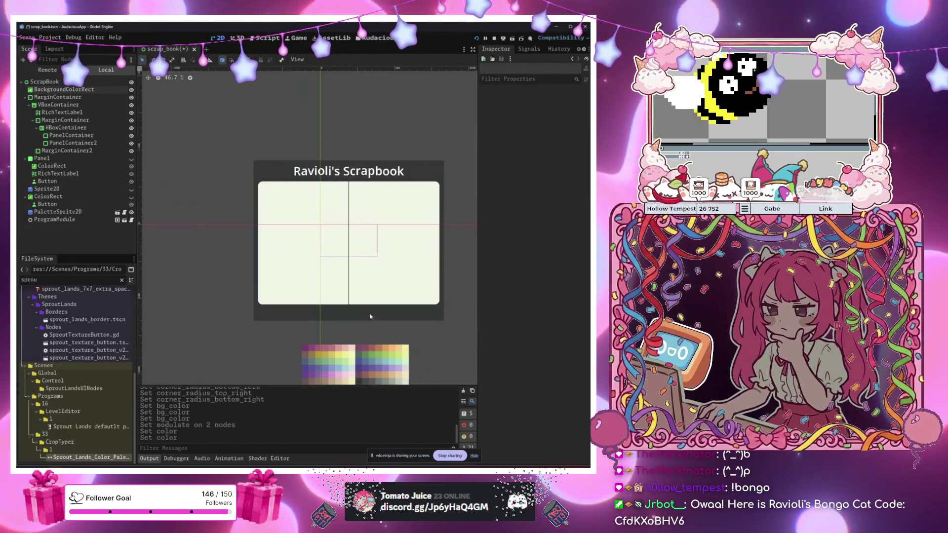
scroll(370, 314, up, 1)
click(364, 133)
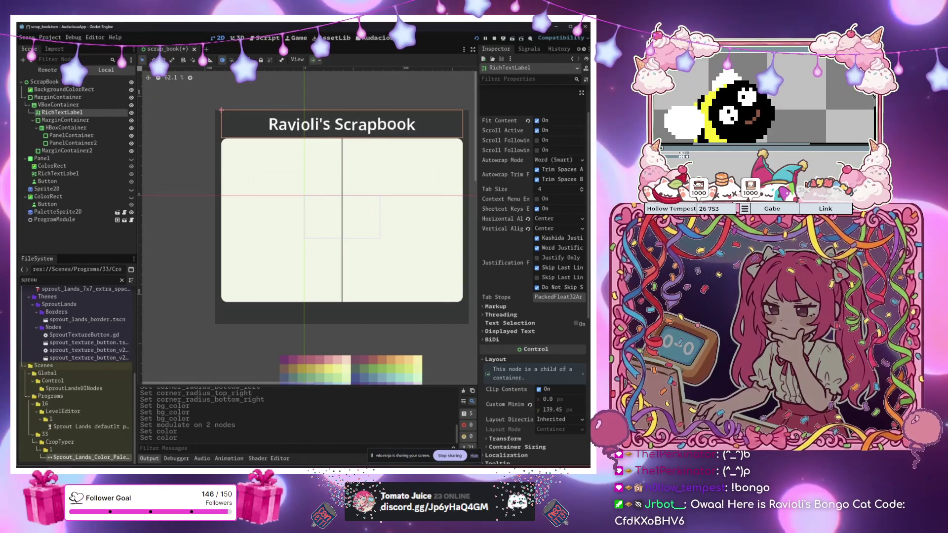
click(160, 296)
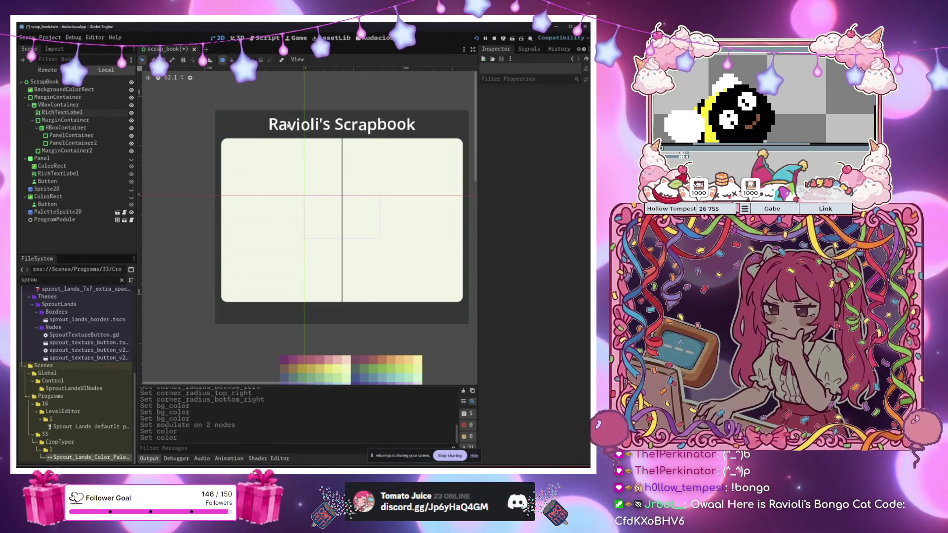
mouse_move(81, 468)
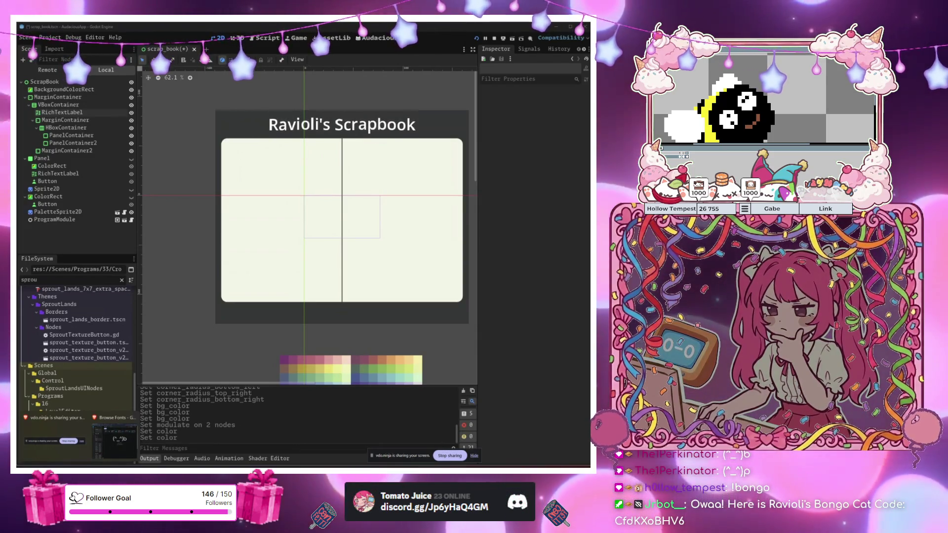
click(115, 437)
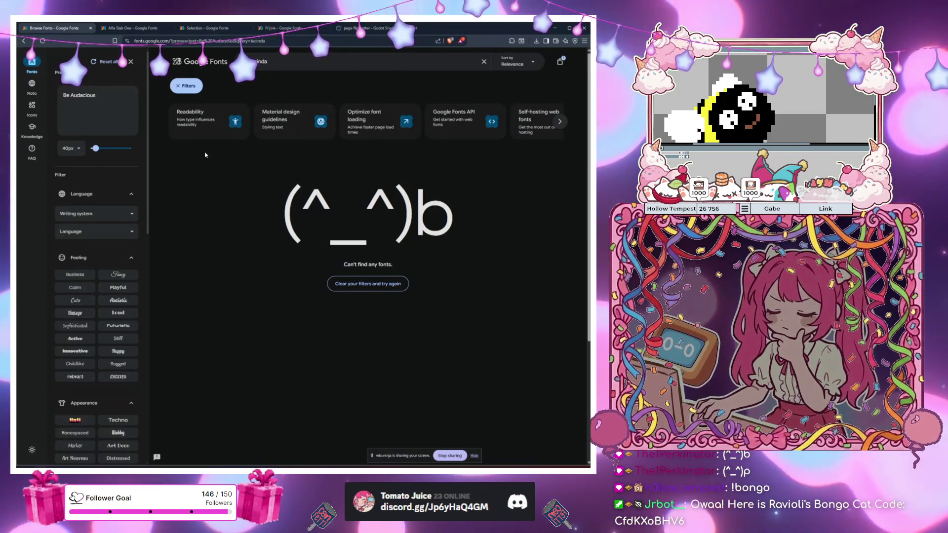
Filter Google Fonts to the Cute feeling, then return to Godot and select the title
click(75, 300)
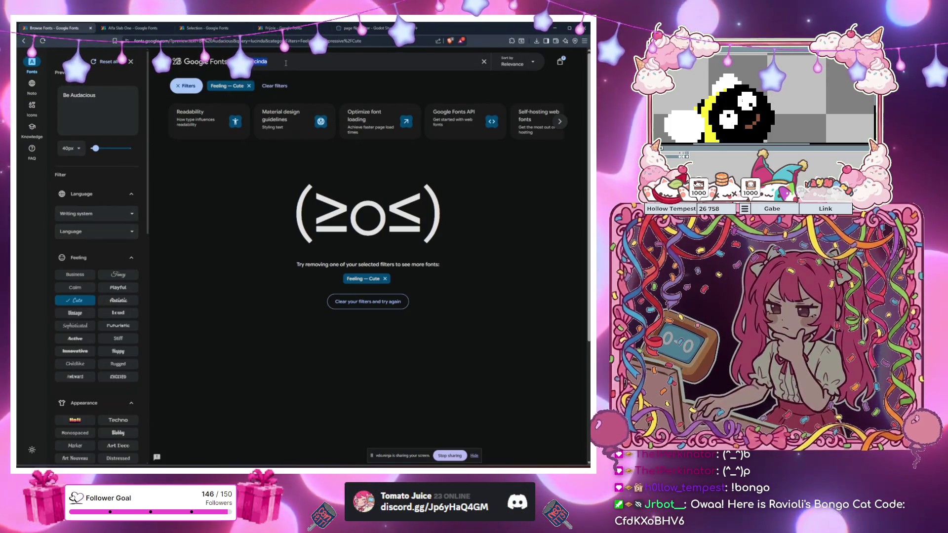
click(107, 98)
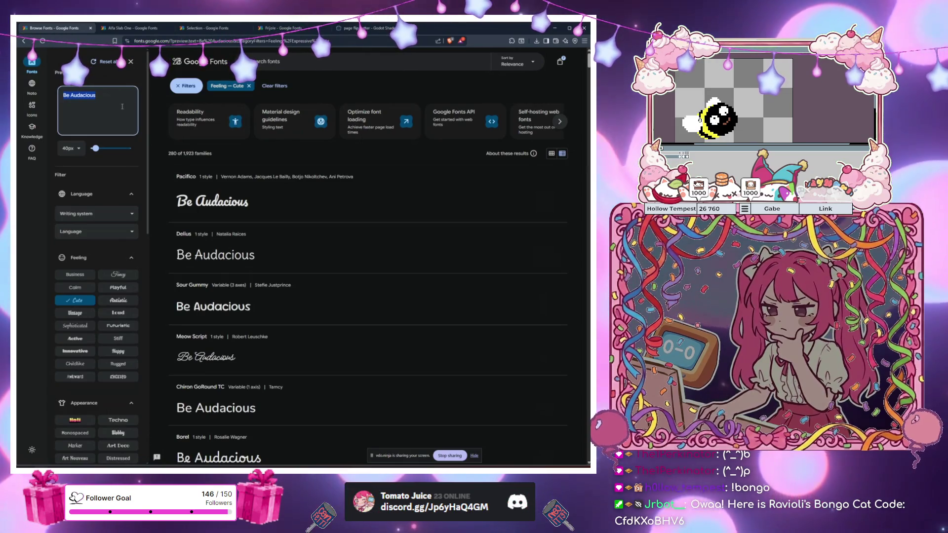
key(alt+Tab)
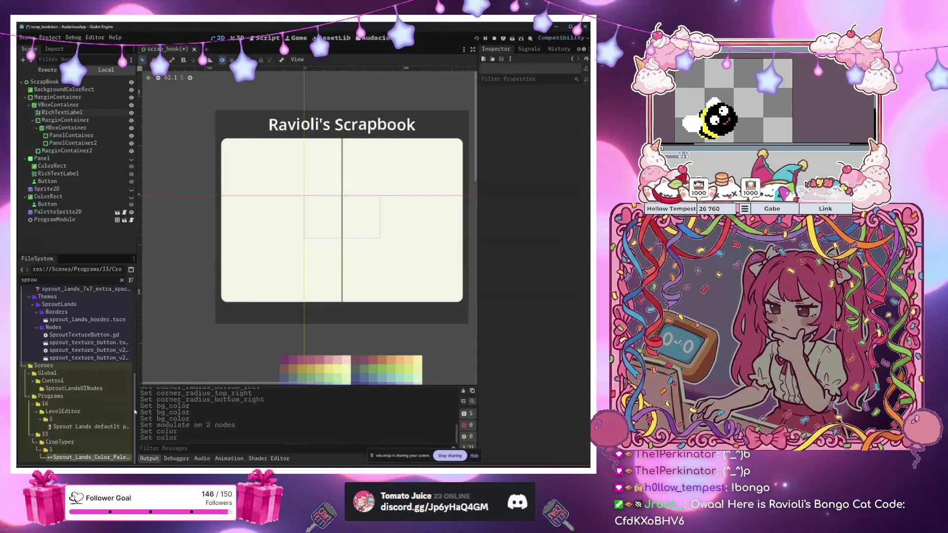
click(370, 126)
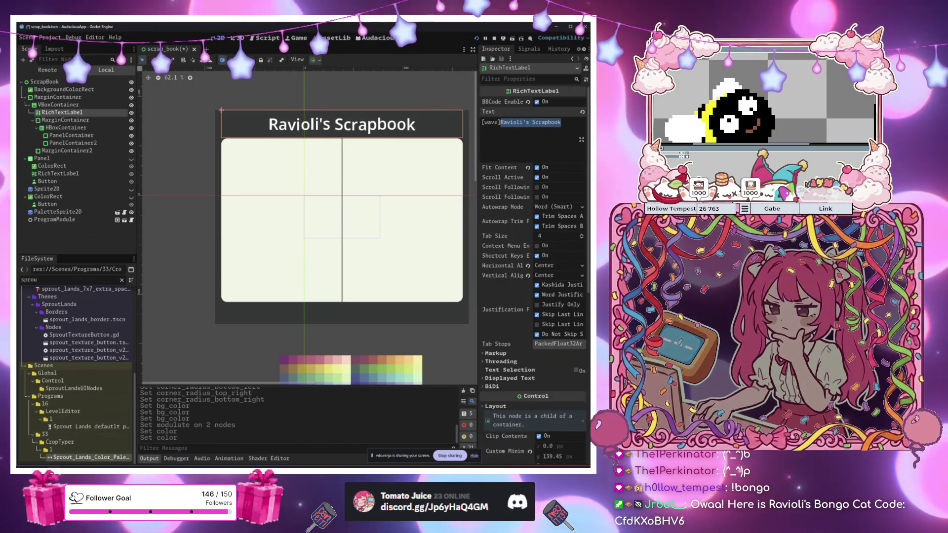
Bring up Discord and move its window aside and back over the Godot editor
key(alt+Tab)
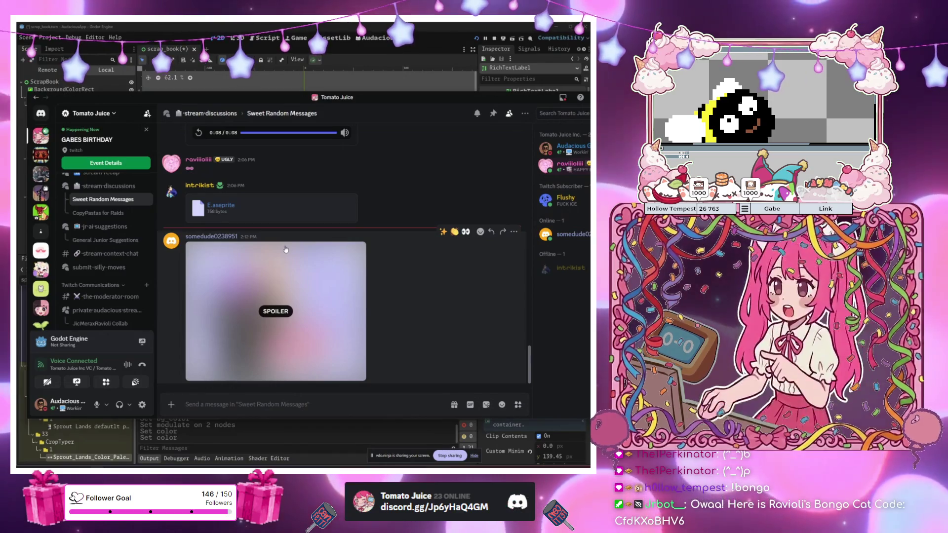
mouse_move(296, 98)
mouse_down()
mouse_move(16, 178)
mouse_move(16, 152)
mouse_up()
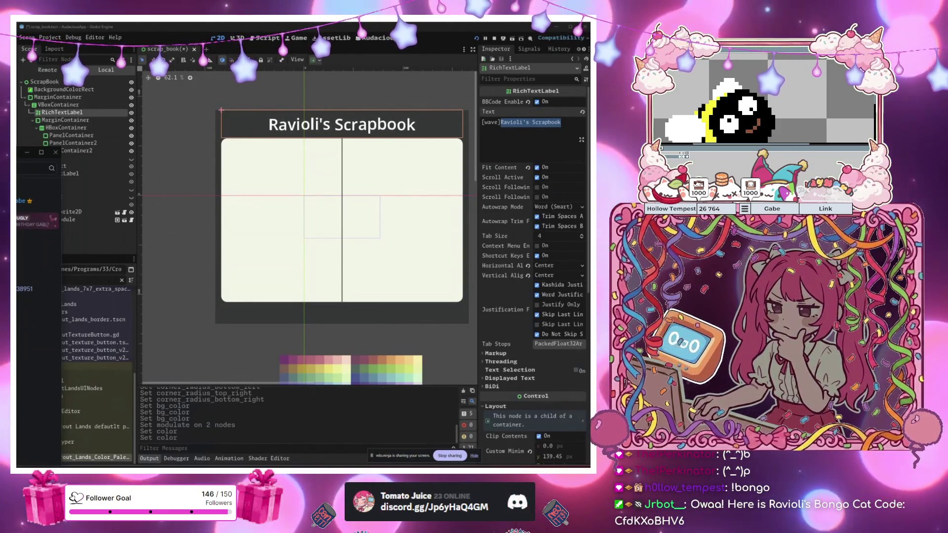
mouse_move(19, 152)
mouse_down()
mouse_move(102, 145)
mouse_move(248, 110)
mouse_up()
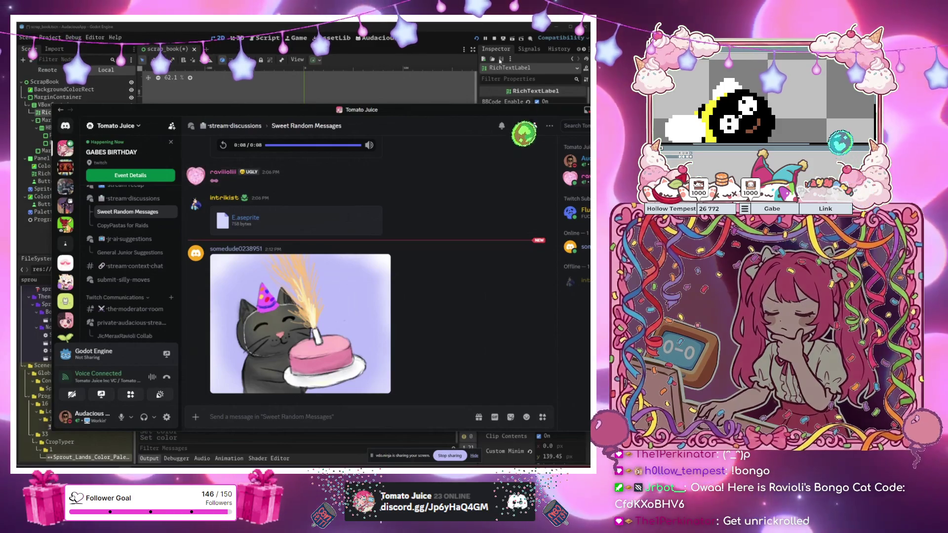
Preview the birthday-cat picture, then choose Save Image from its message menu
click(315, 373)
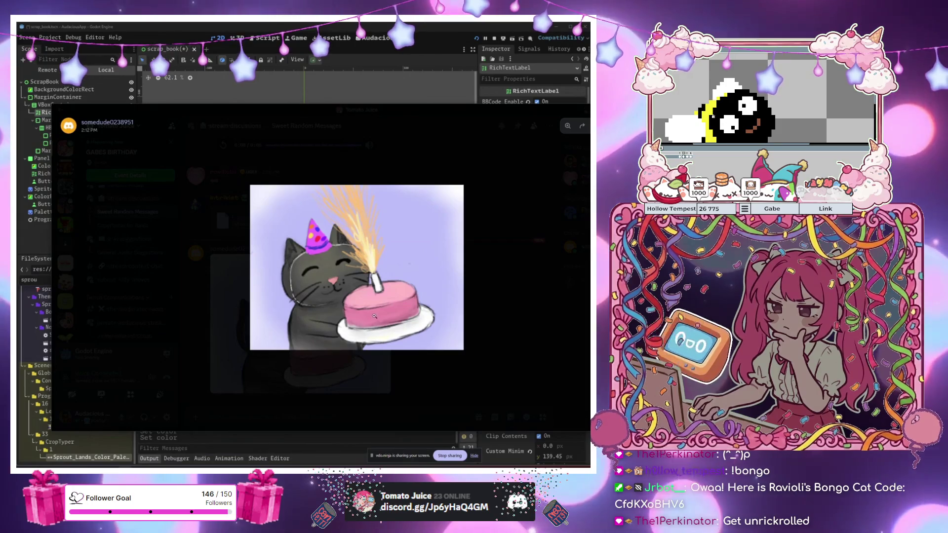
click(477, 294)
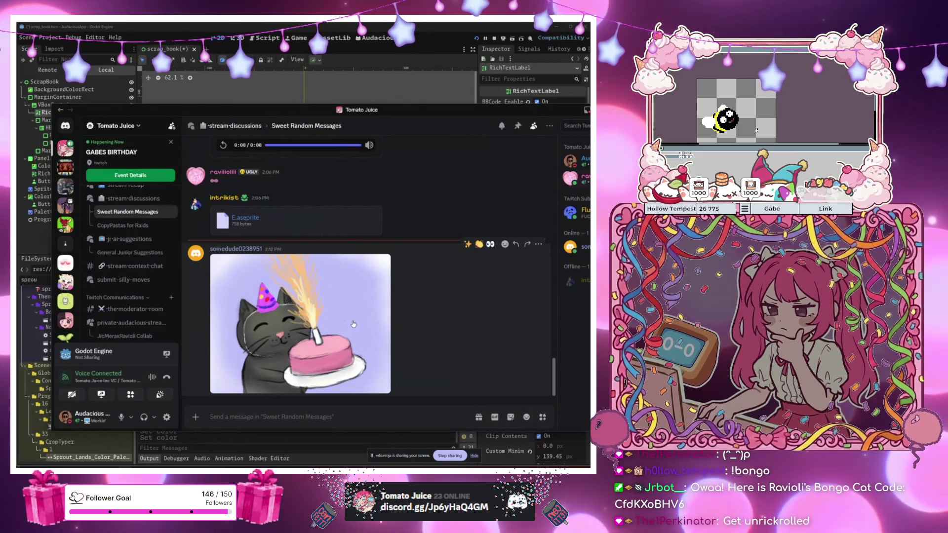
right_click(354, 318)
key(Escape)
right_click(353, 318)
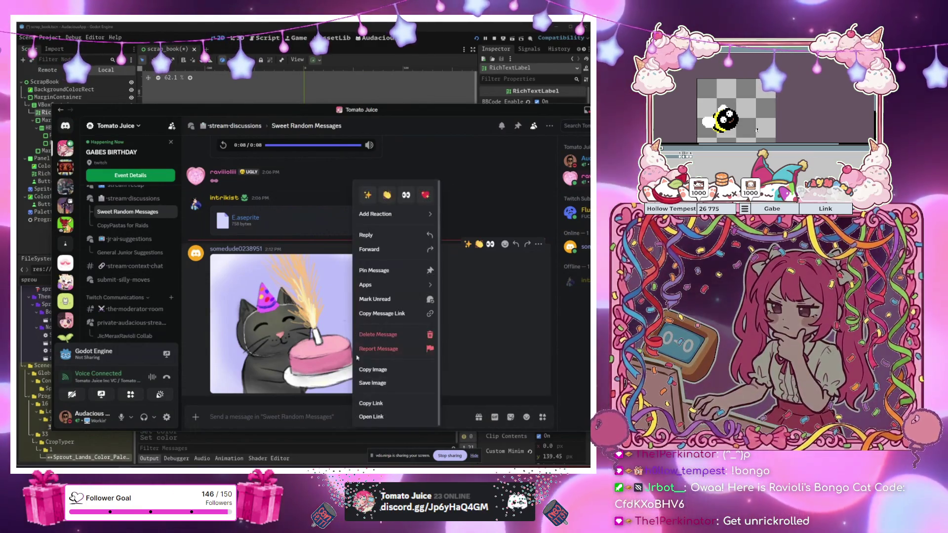
click(394, 373)
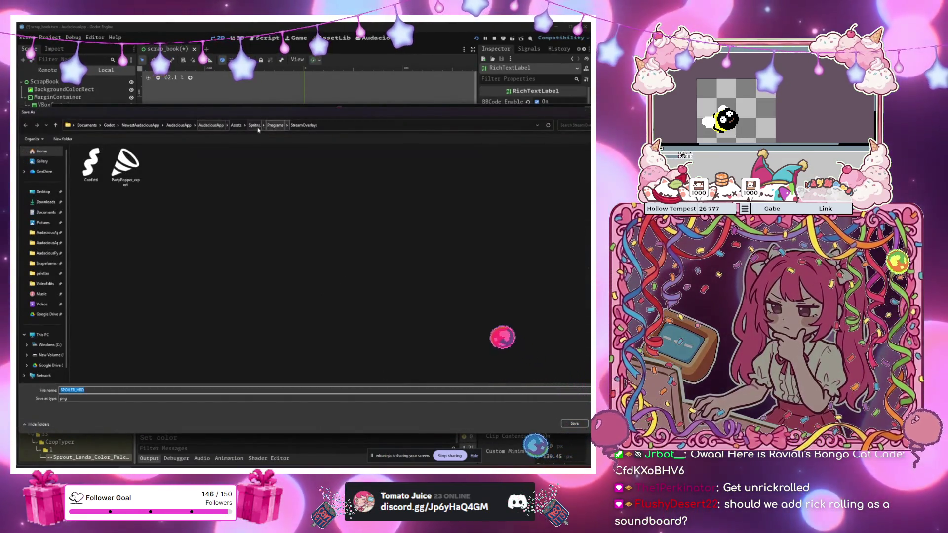
Go up to the Programs folder and try creating a new folder there
click(275, 125)
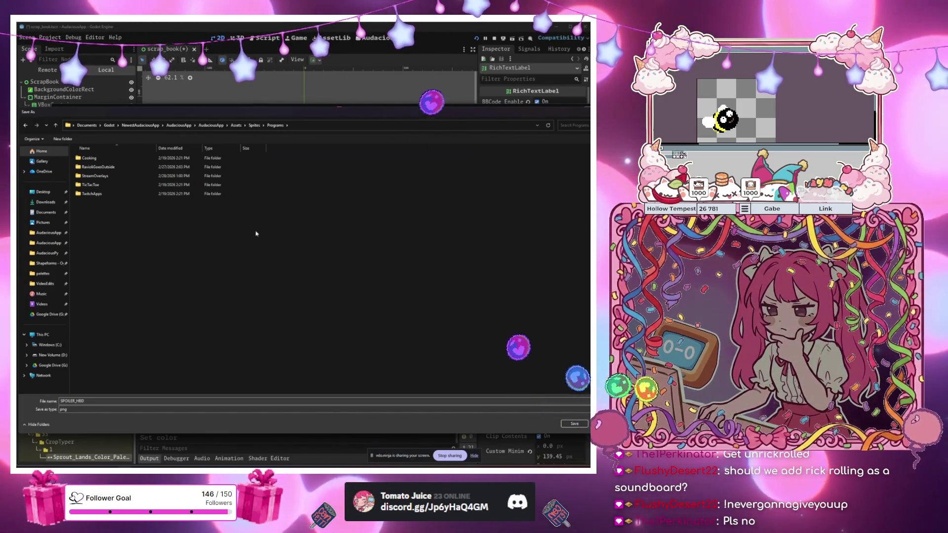
right_click(219, 235)
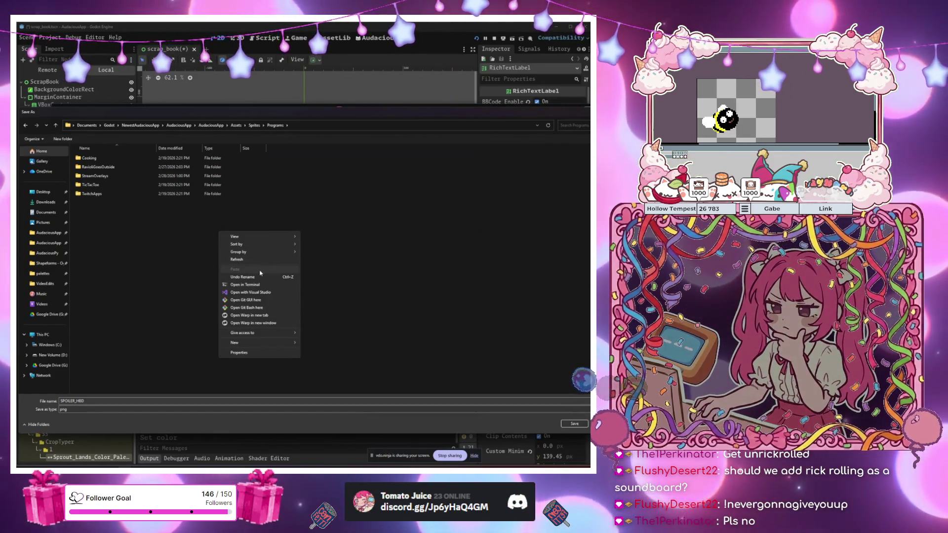
right_click(148, 291)
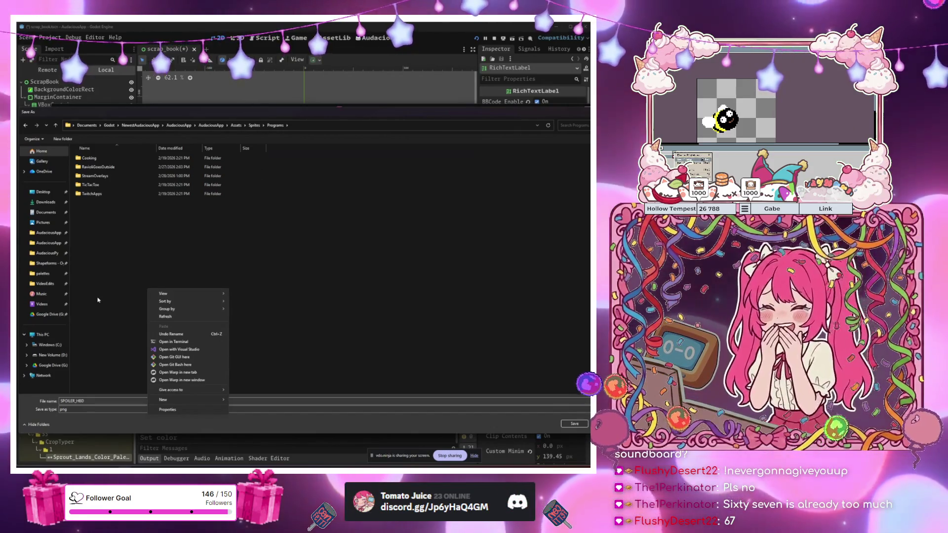
mouse_move(188, 399)
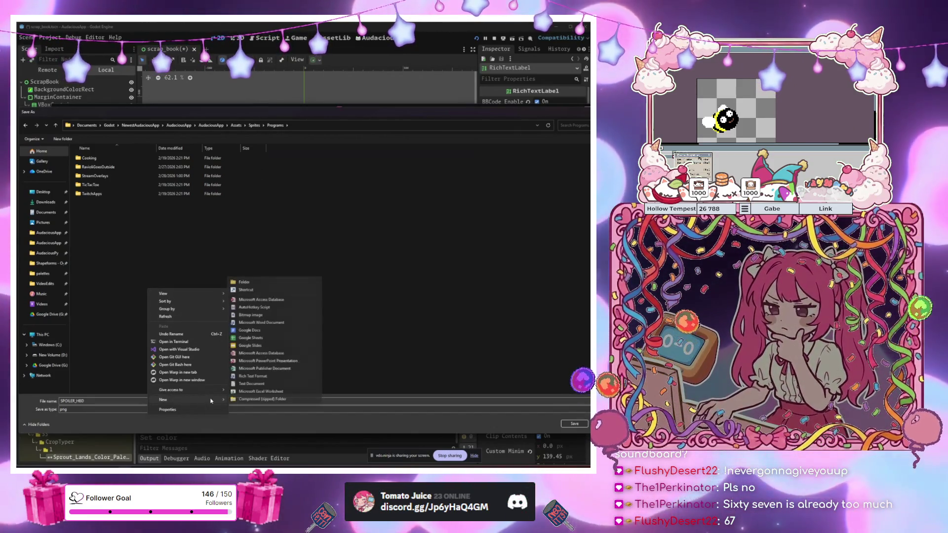
click(266, 284)
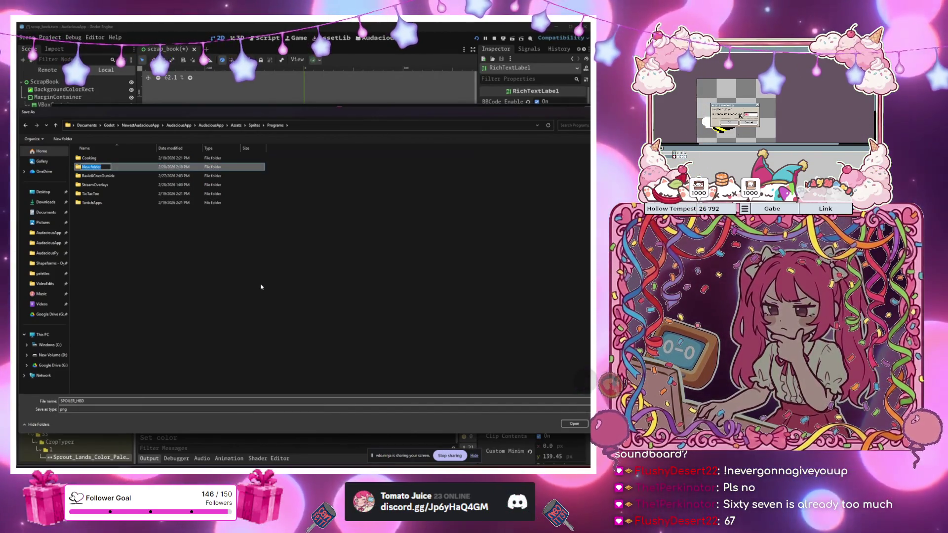
key(BackSpace)
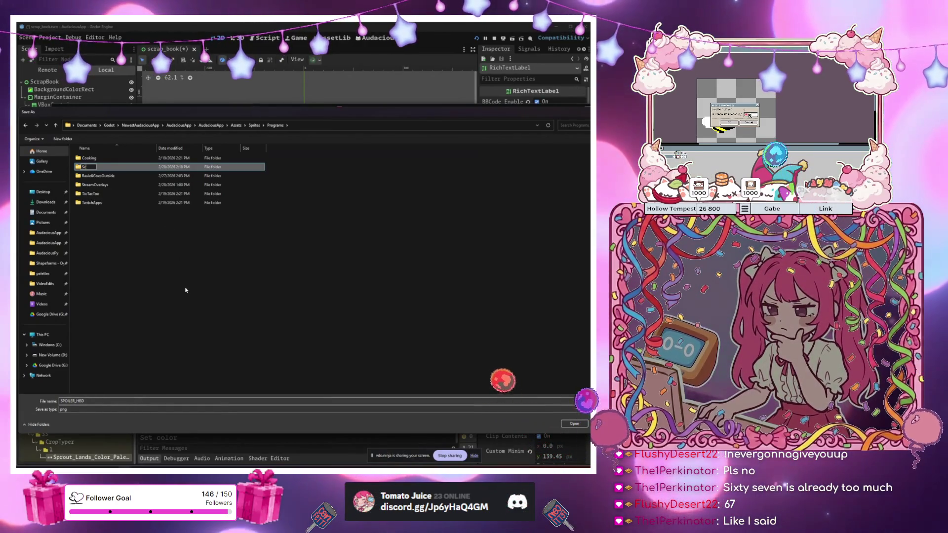
click(334, 273)
Navigate to AudaciousApp › Scenes › Programs › Apps › ScrapBook
click(211, 125)
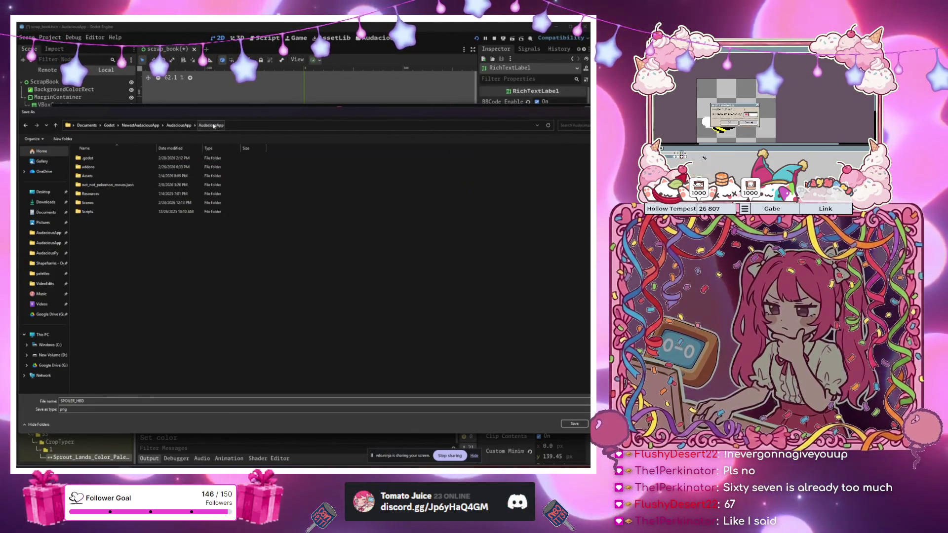
double_click(102, 202)
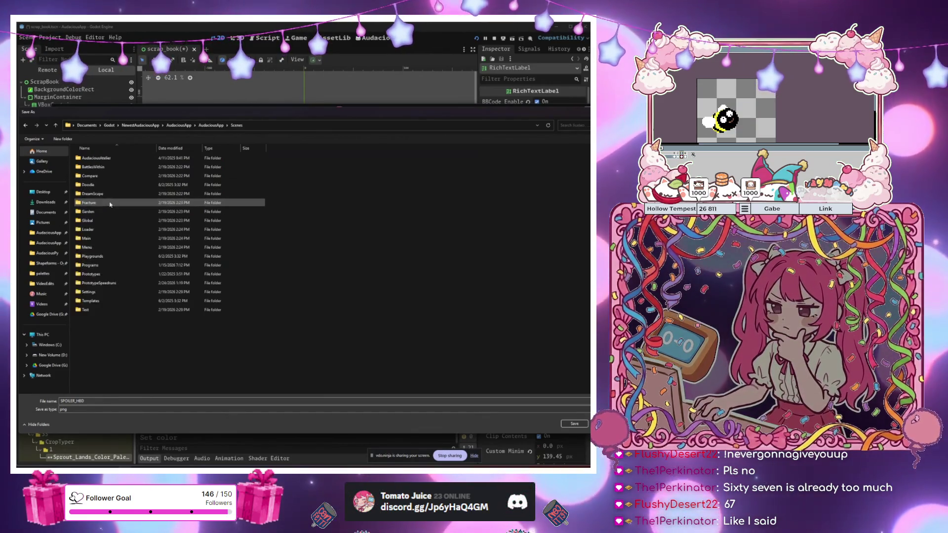
double_click(96, 265)
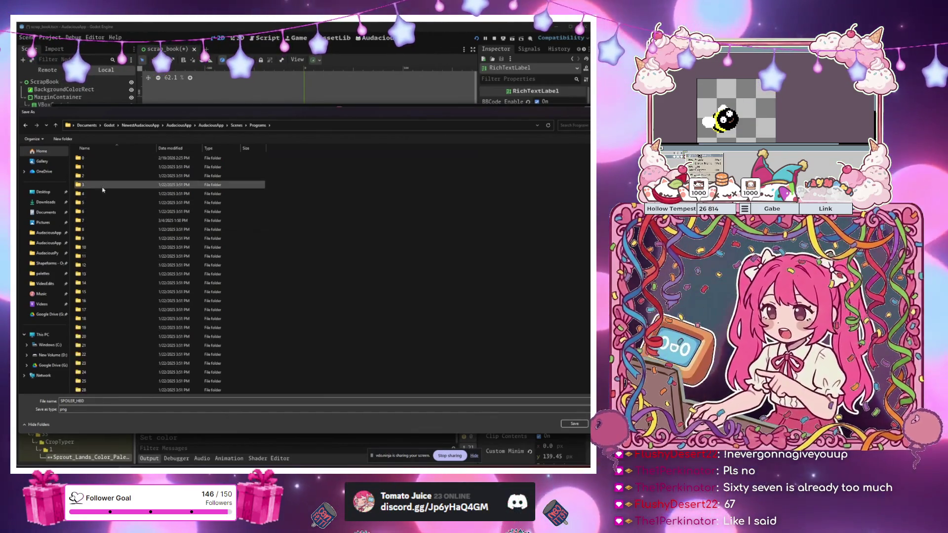
double_click(110, 364)
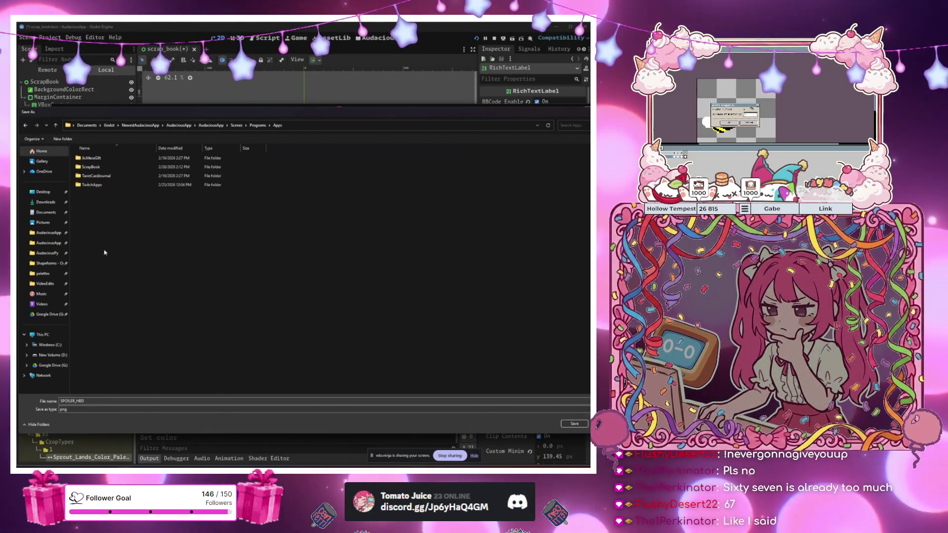
double_click(118, 166)
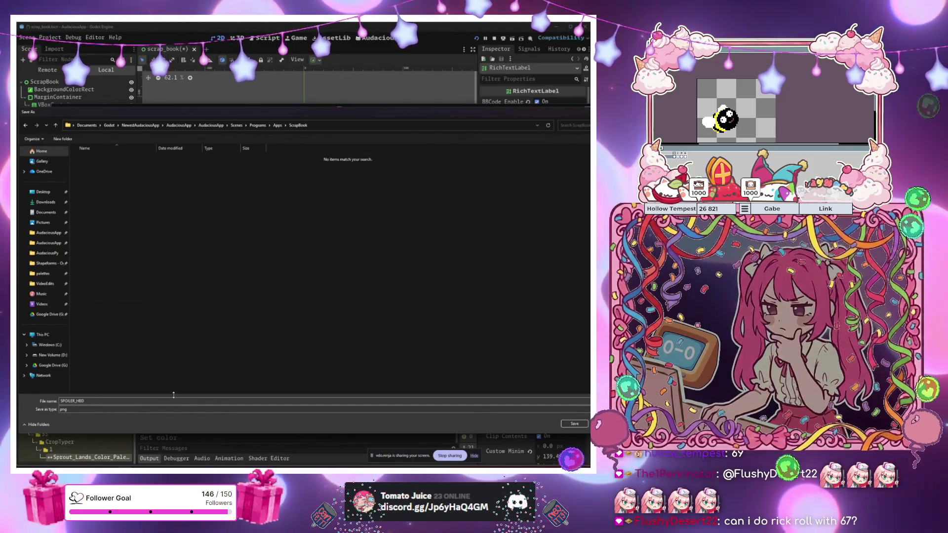
right_click(260, 296)
Create an Assets folder inside ScrapBook and close a stray Explorer window
mouse_move(296, 401)
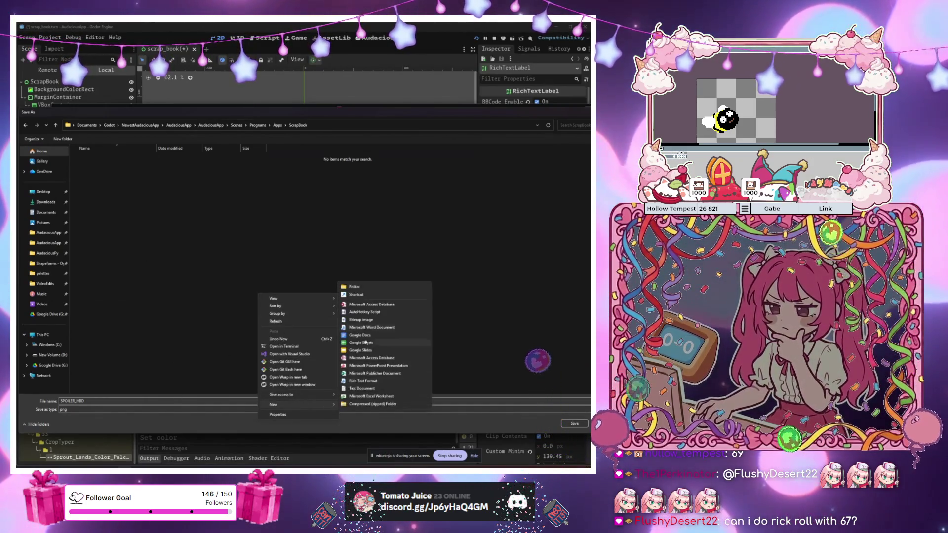
click(358, 288)
text(Assets)
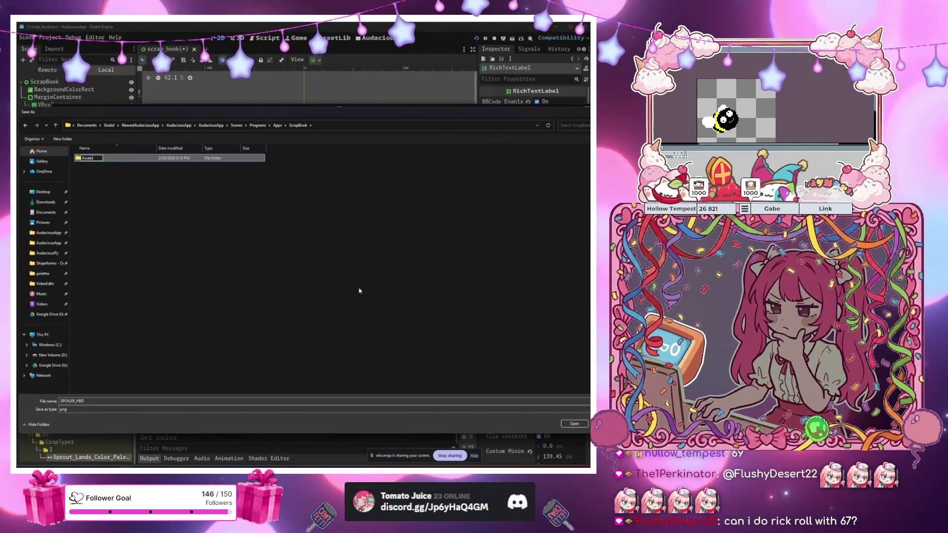
key(Return)
key(Return)
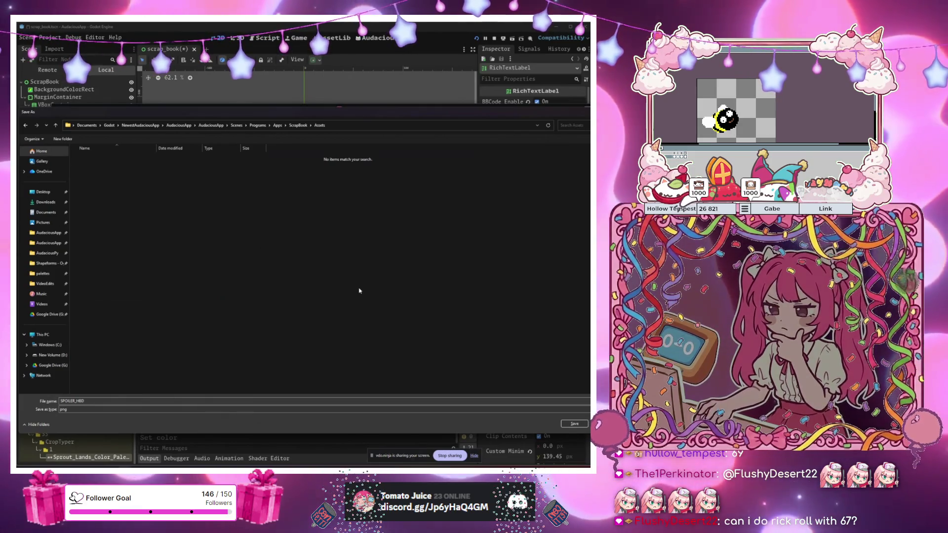
key(super+e)
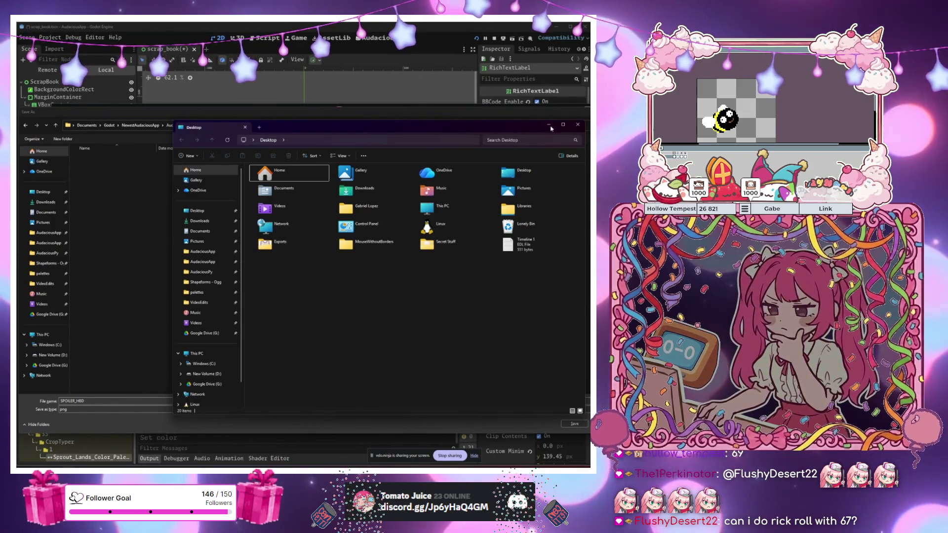
click(577, 125)
Create and open a Drawings folder inside Assets, then start a new subfolder there
right_click(413, 237)
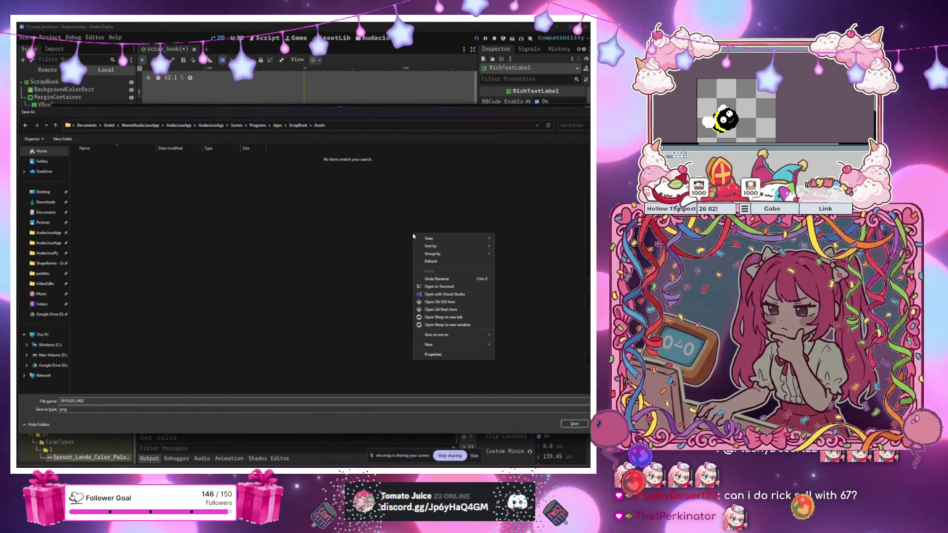
click(508, 344)
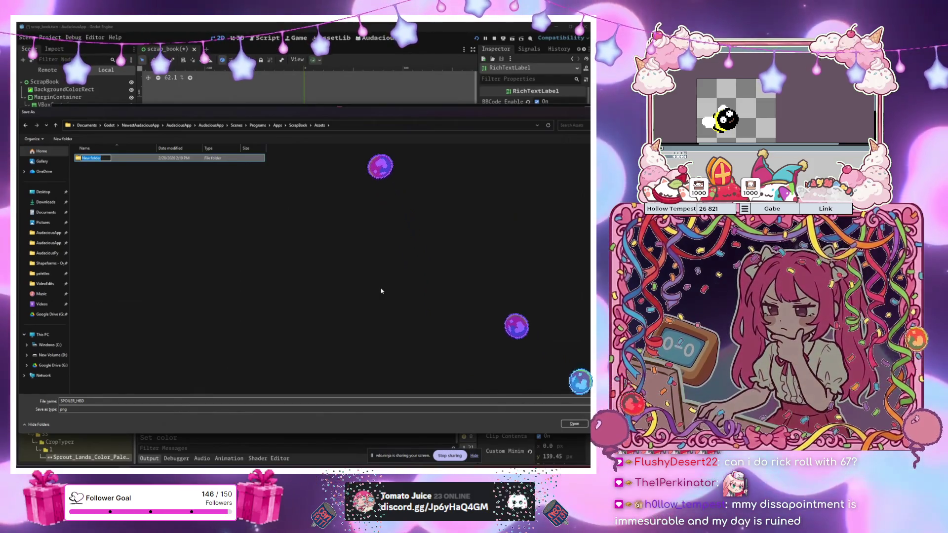
text(Ima)
key(BackSpace)
key(BackSpace)
key(BackSpace)
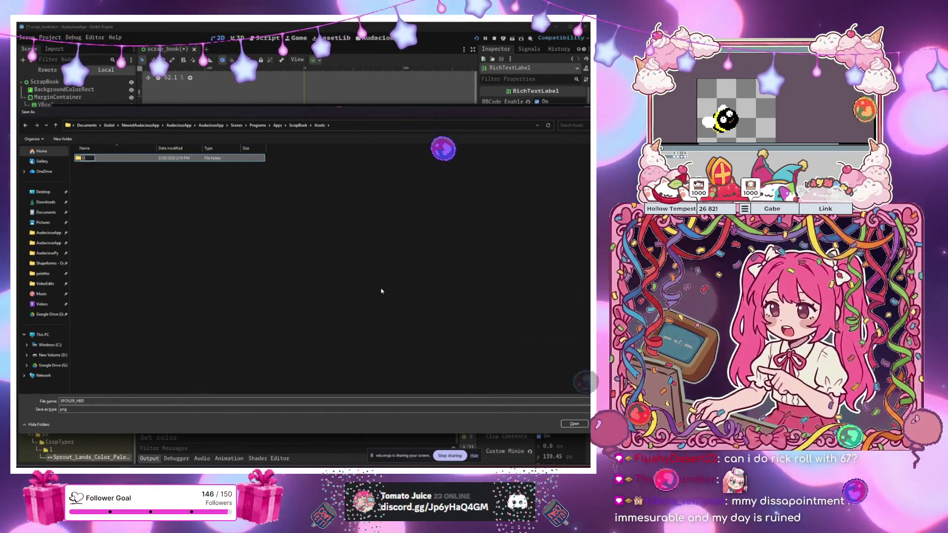
text(Drawings)
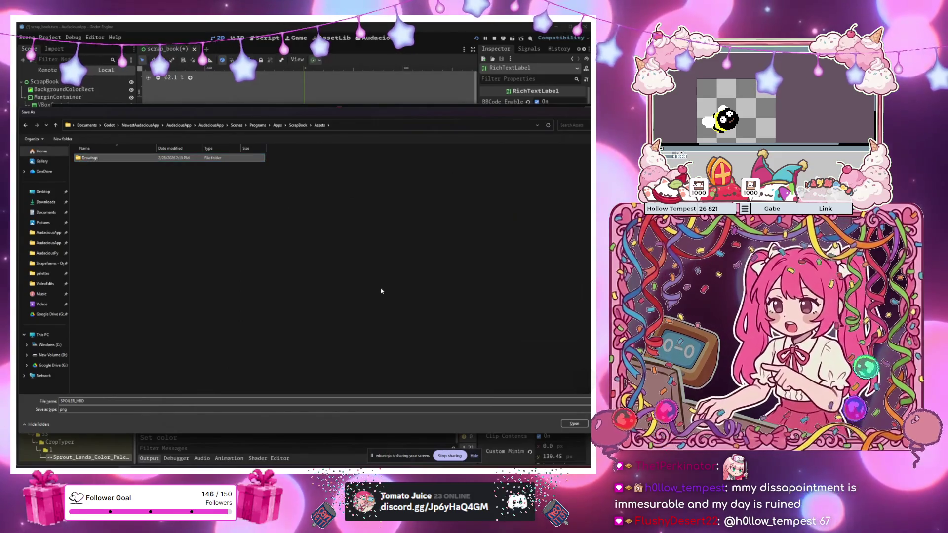
double_click(135, 159)
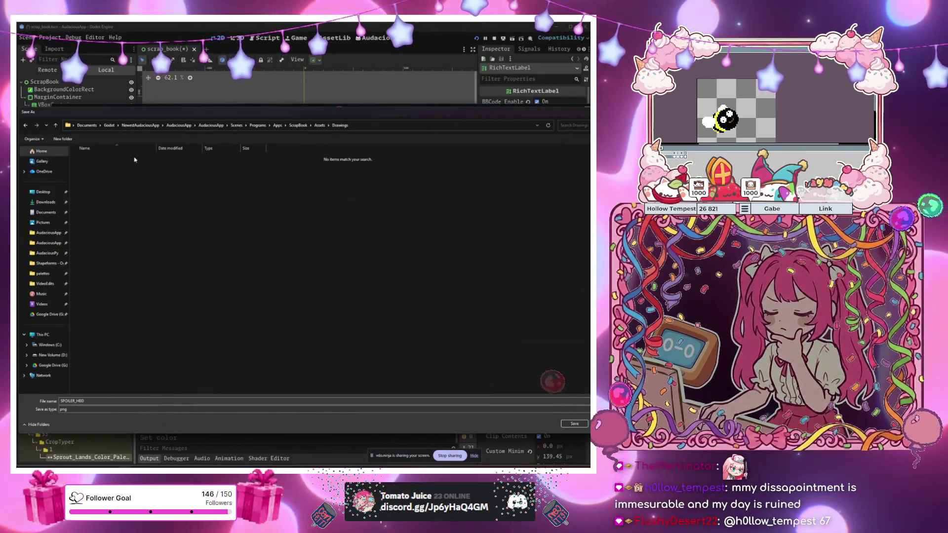
right_click(173, 225)
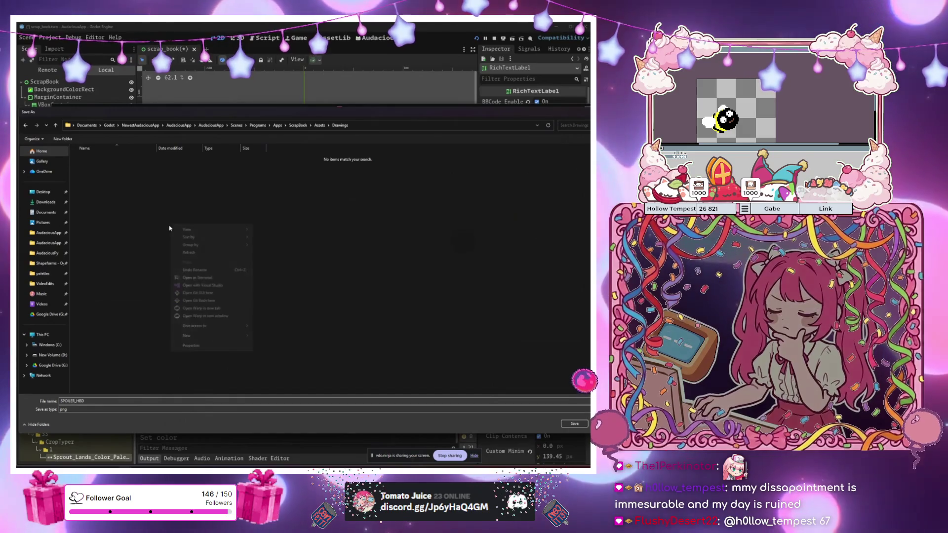
mouse_move(207, 337)
click(279, 338)
text(digital)
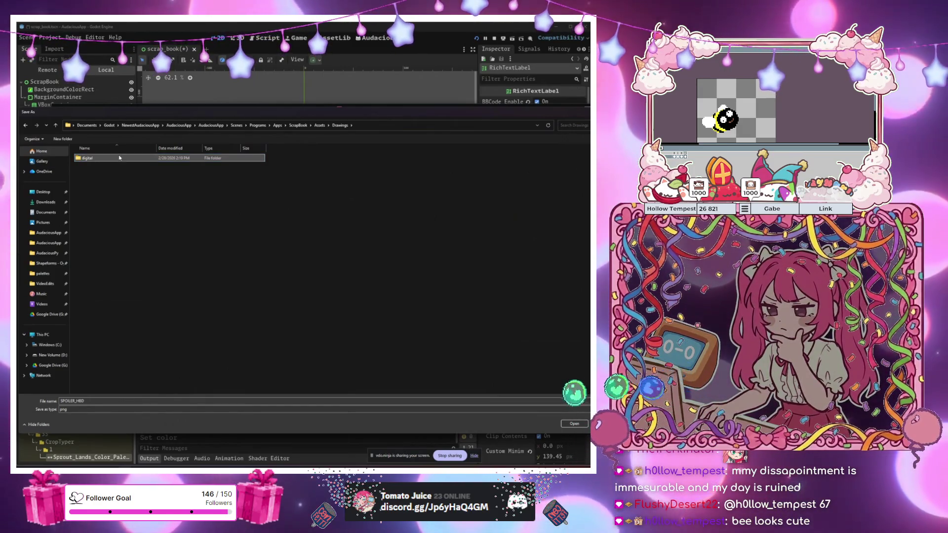
Open the digital folder, add an artist credit to the file name, and save the PNG
double_click(119, 157)
click(110, 402)
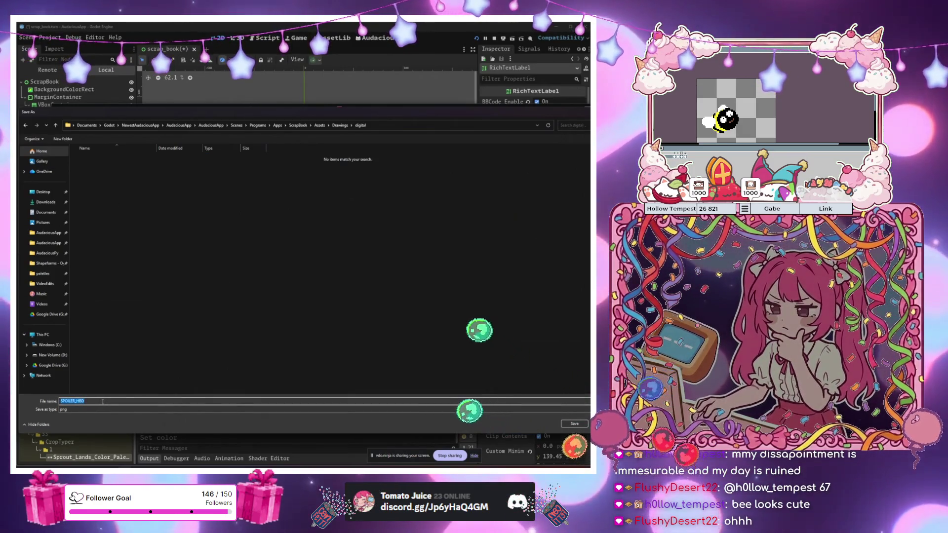
text(_)
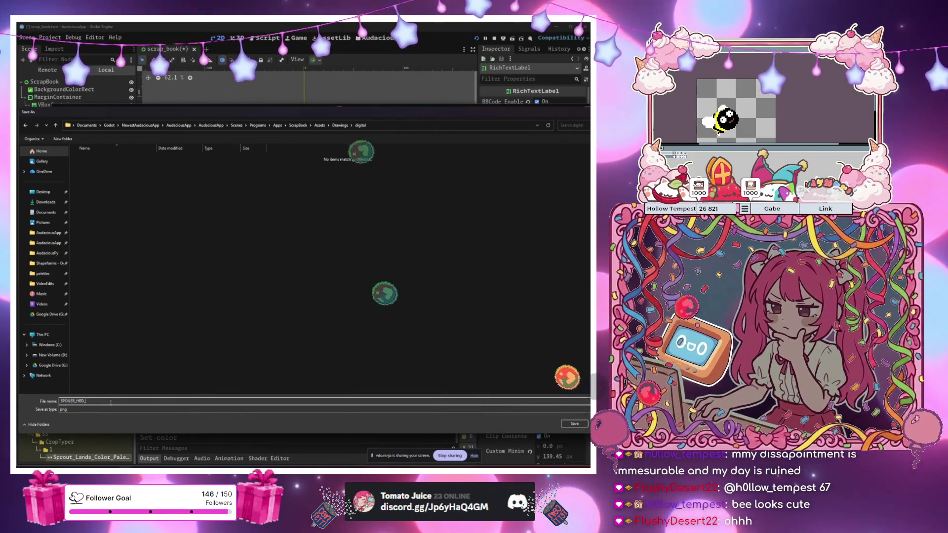
text(by_)
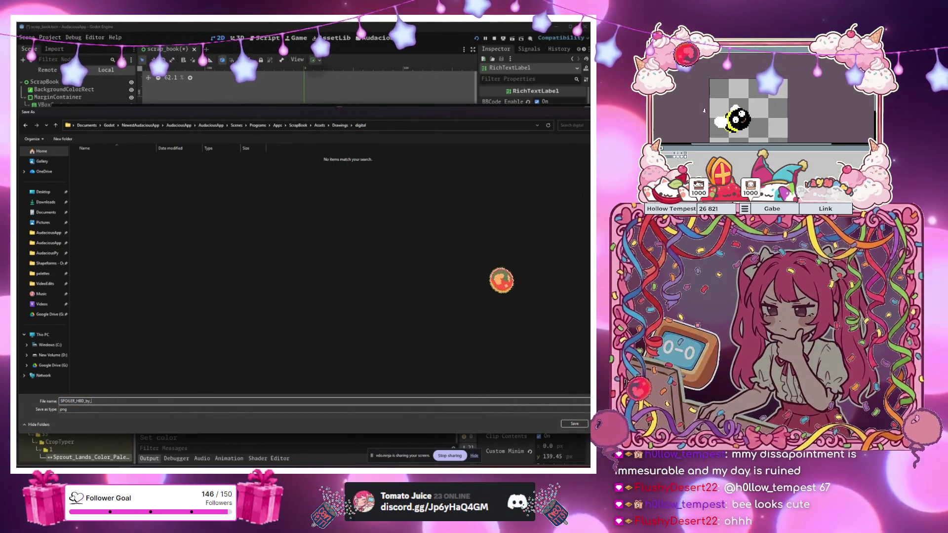
text(somedude)
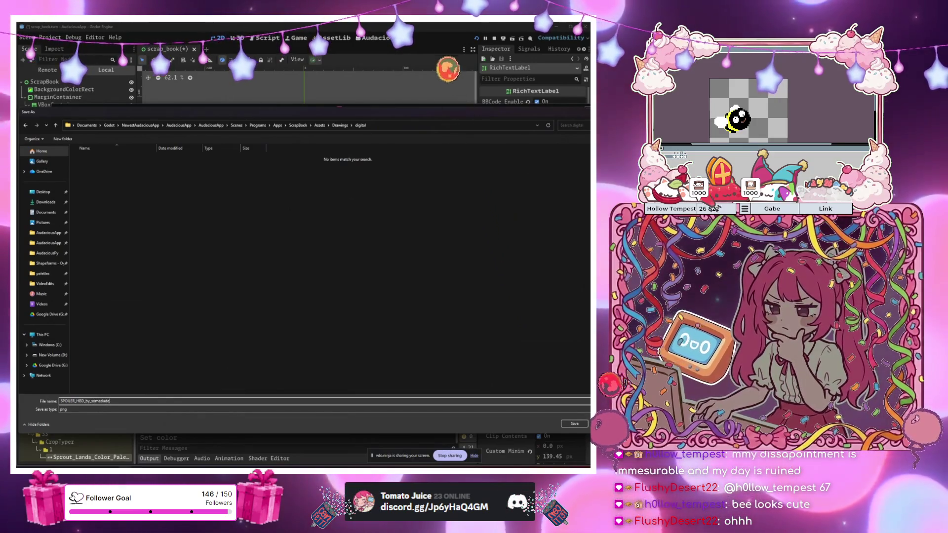
click(118, 436)
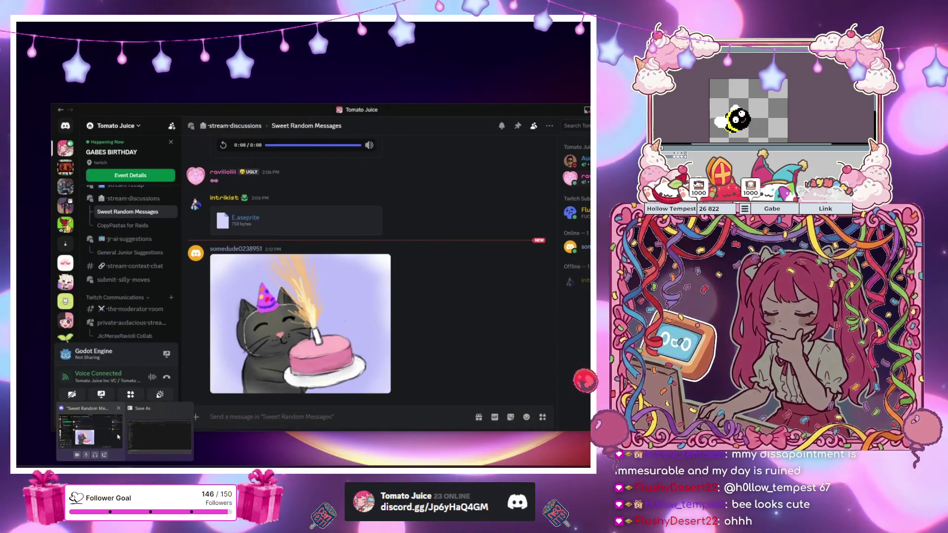
click(159, 437)
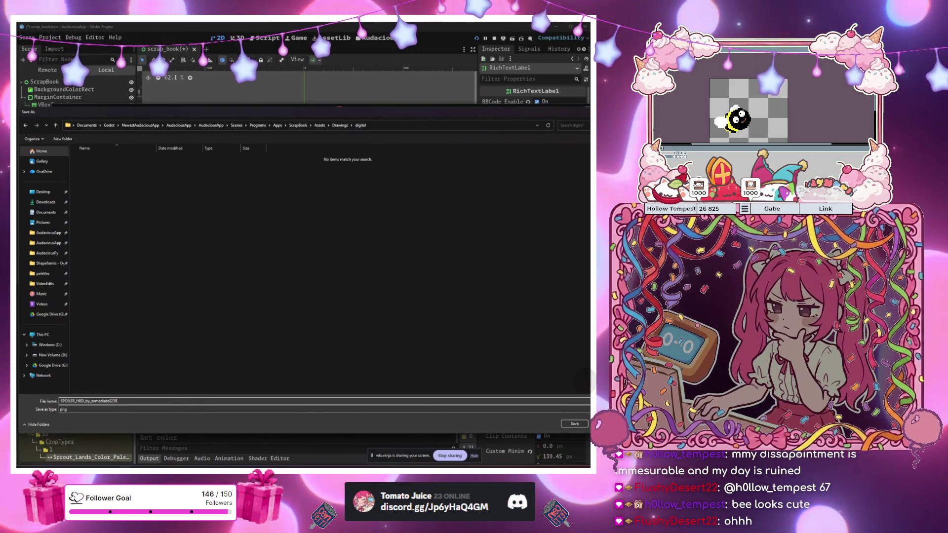
key(alt+Tab)
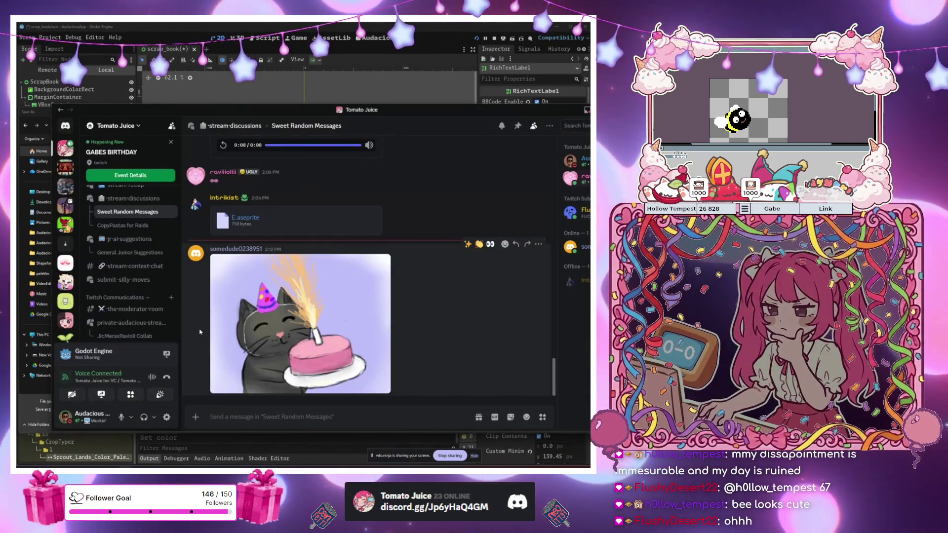
key(alt+Tab)
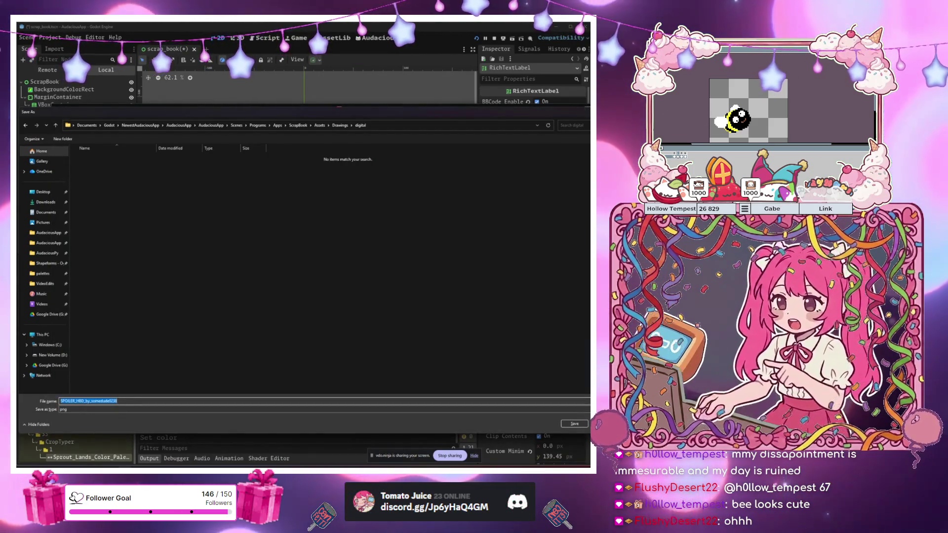
text(95)
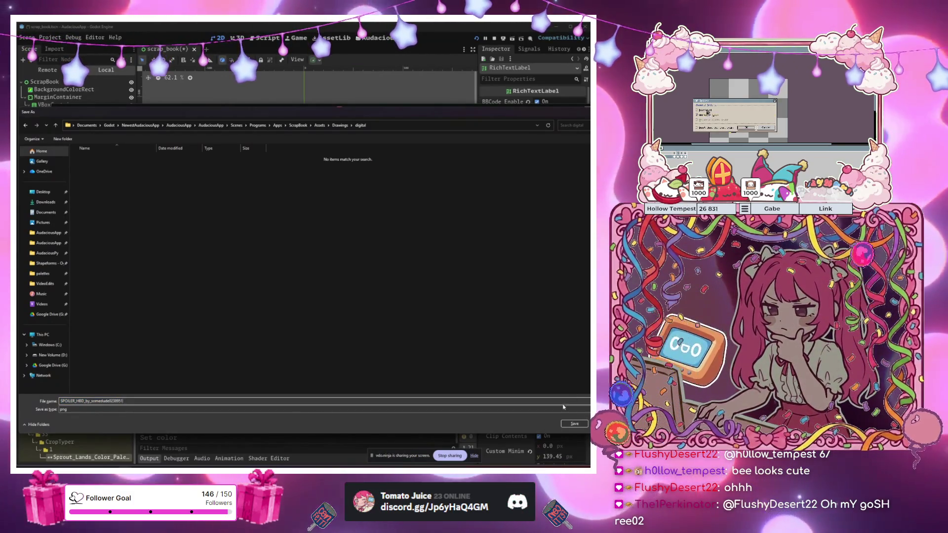
key(Return)
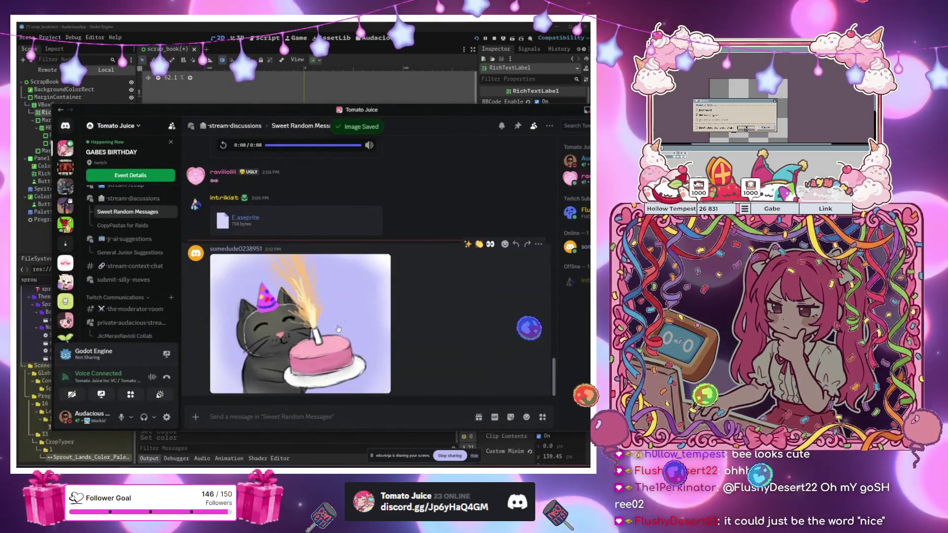
Filter the FileSystem by 'somedude' and drop the cat image on the left page, rotated -18° and scaled 0.84
key(alt+Tab)
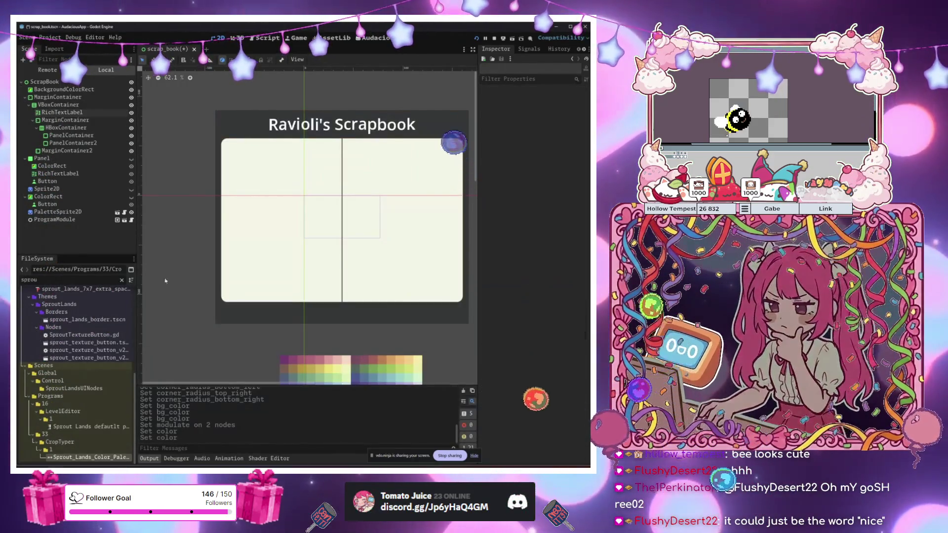
click(79, 281)
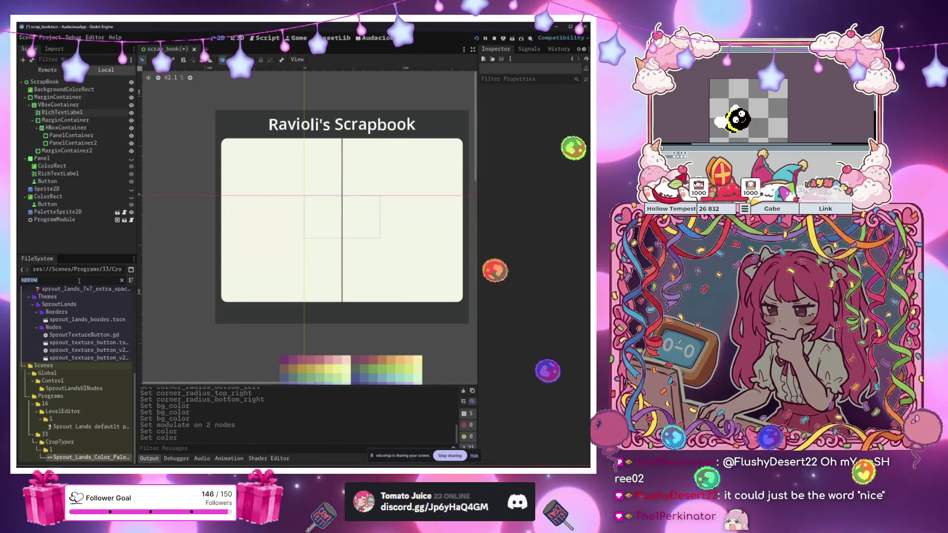
text(somedude)
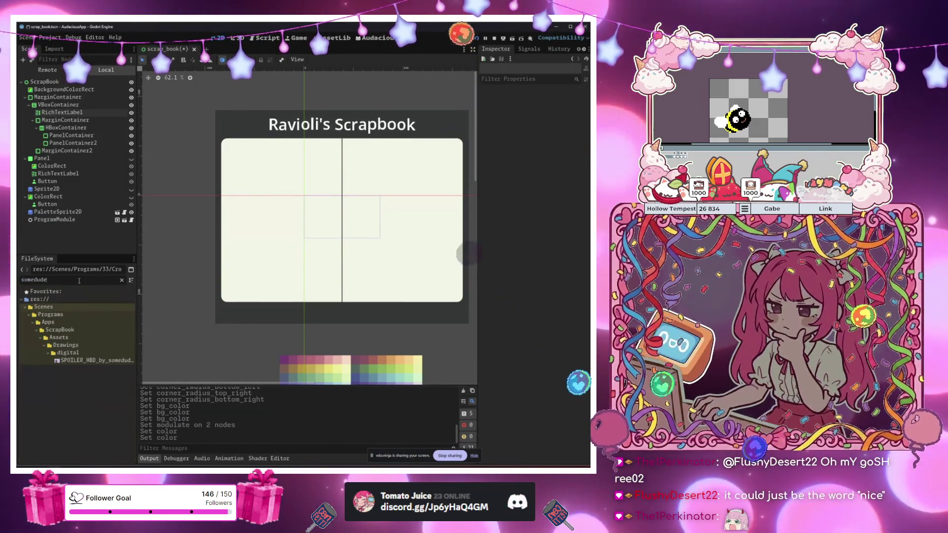
mouse_move(94, 360)
mouse_down()
mouse_move(306, 207)
mouse_move(320, 212)
mouse_move(320, 169)
mouse_move(373, 172)
mouse_move(331, 192)
mouse_move(387, 157)
mouse_move(375, 172)
mouse_move(381, 183)
mouse_move(362, 189)
mouse_up()
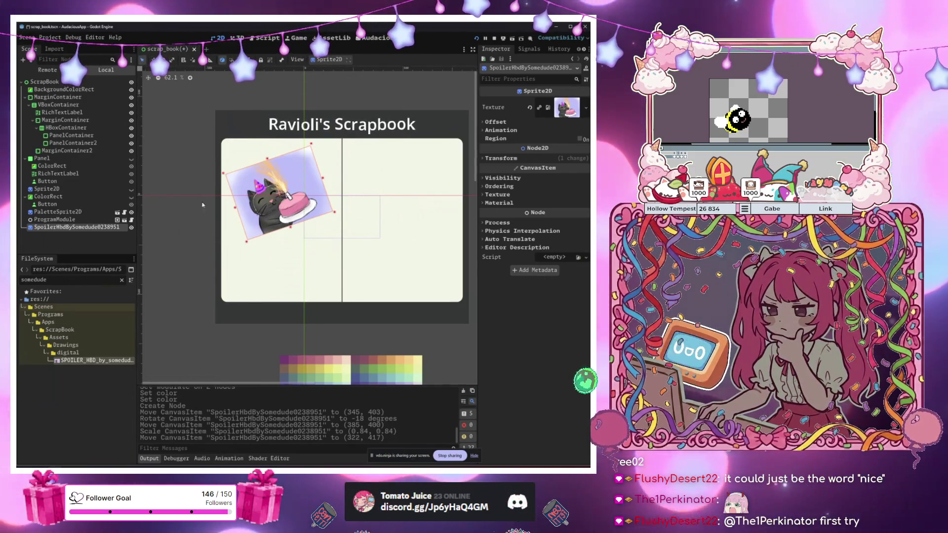
scroll(200, 227, up, 4)
click(195, 243)
click(341, 218)
scroll(346, 222, down, 4)
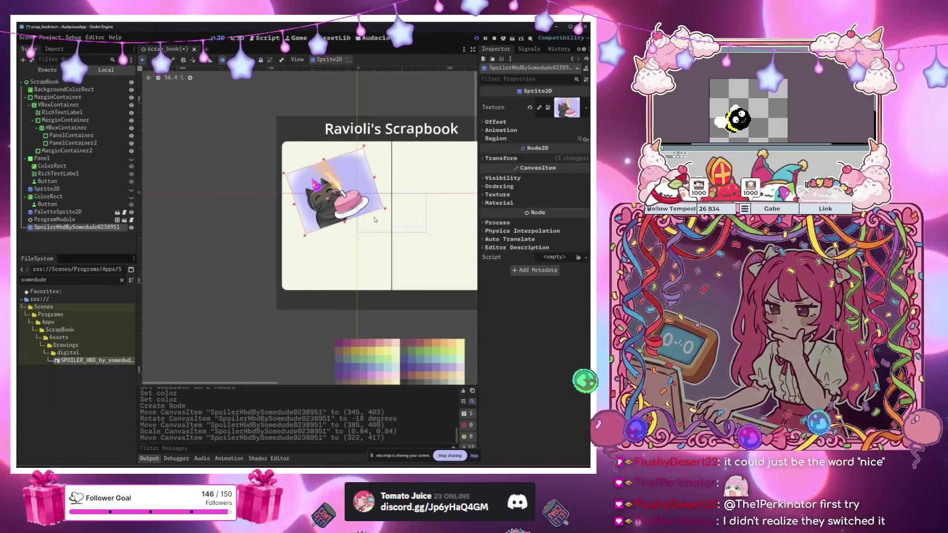
scroll(365, 219, up, 2)
scroll(375, 220, down, 2)
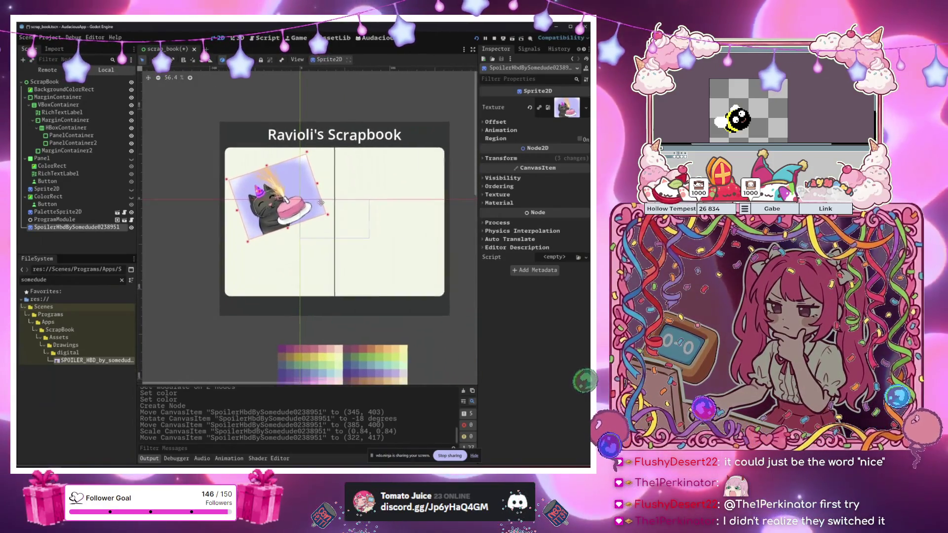
scroll(312, 274, down, 6)
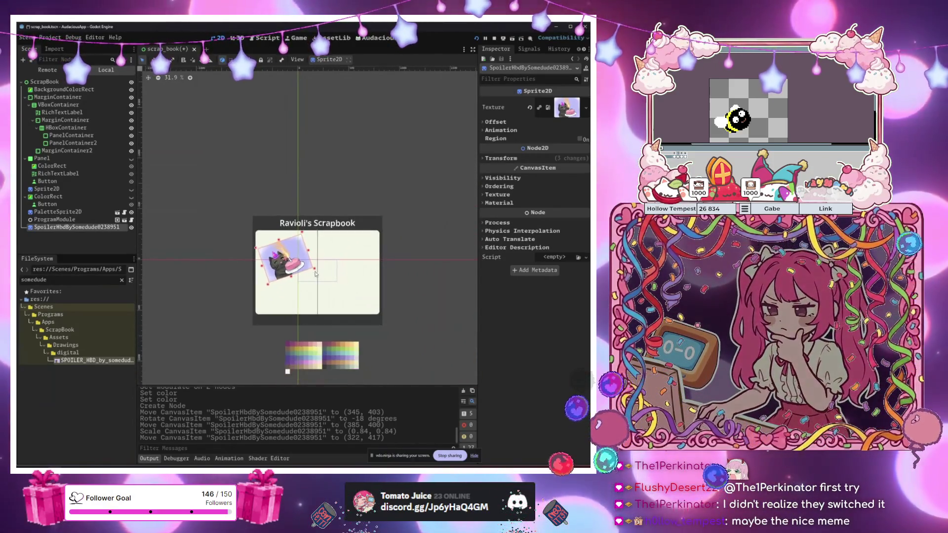
Undo the cat sprite's transforms and its creation, then select the left page's PanelContainer
click(365, 195)
click(74, 227)
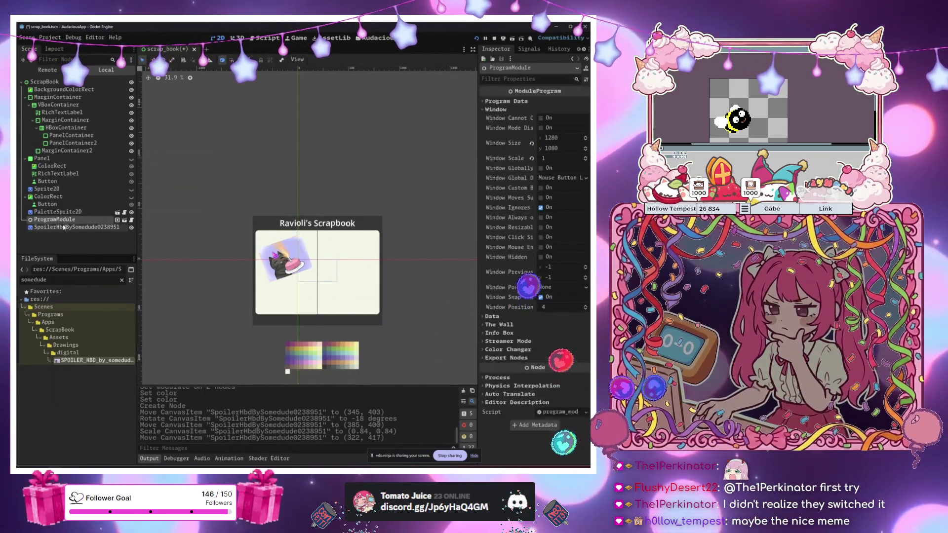
key(ctrl+z)
key(ctrl+z)
key(ctrl+z)
key(ctrl+z)
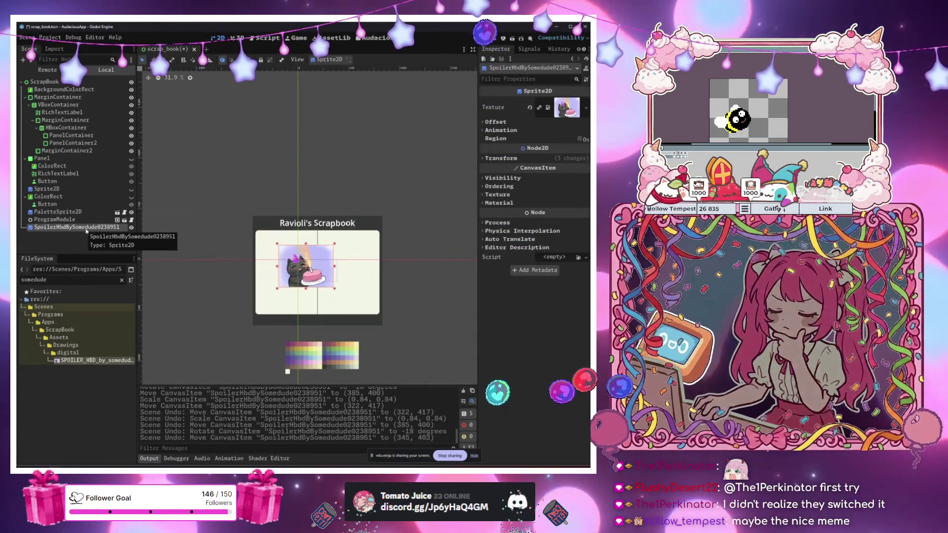
key(ctrl+z)
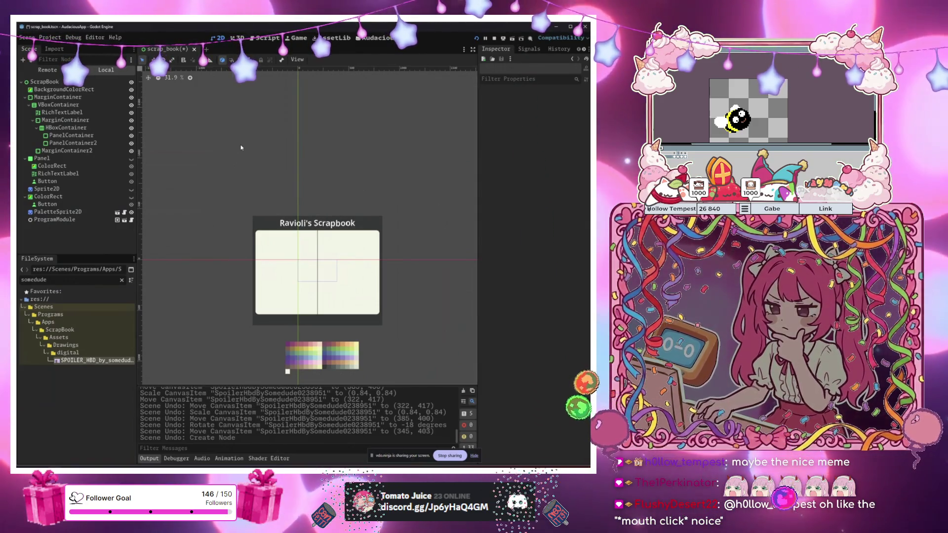
click(42, 158)
click(71, 135)
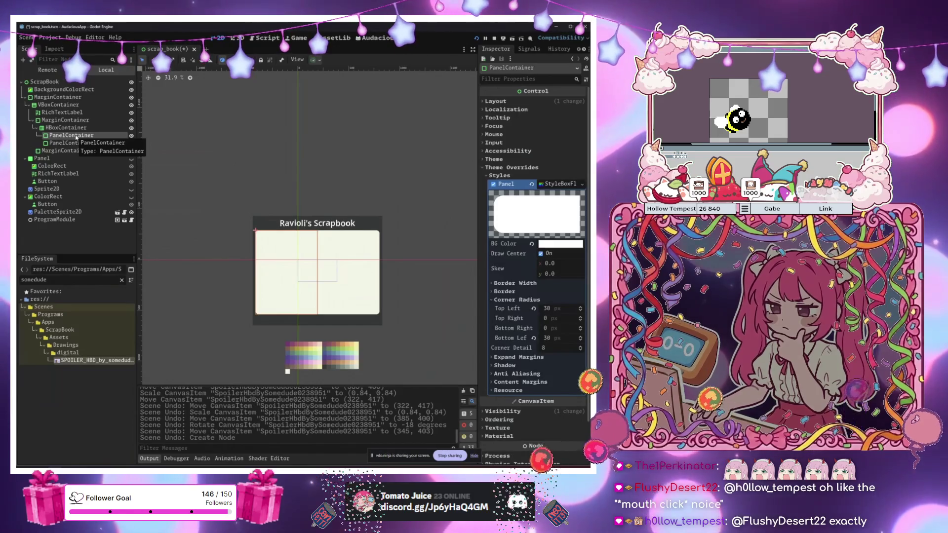
Nest a MarginContainer, a Control and a TextureRect under the left page's PanelContainer
key(ctrl+a)
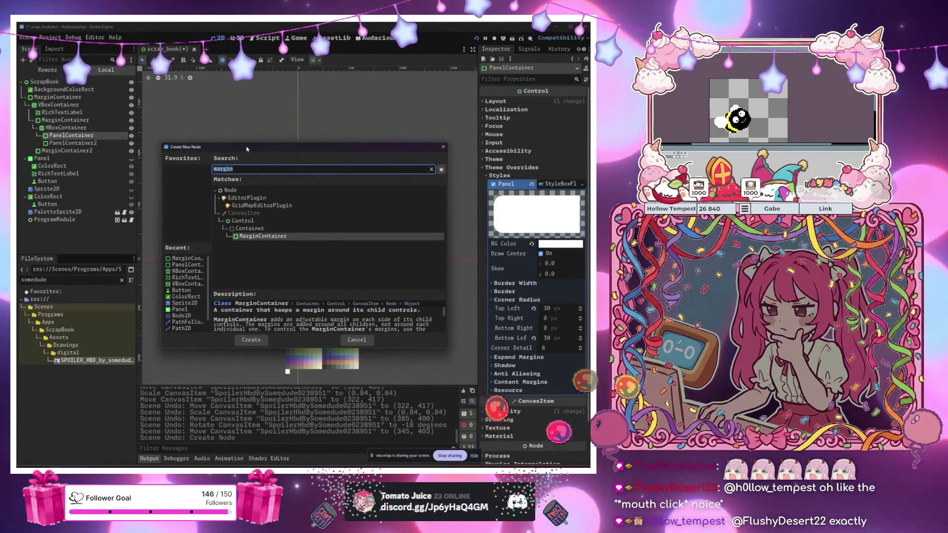
key(Return)
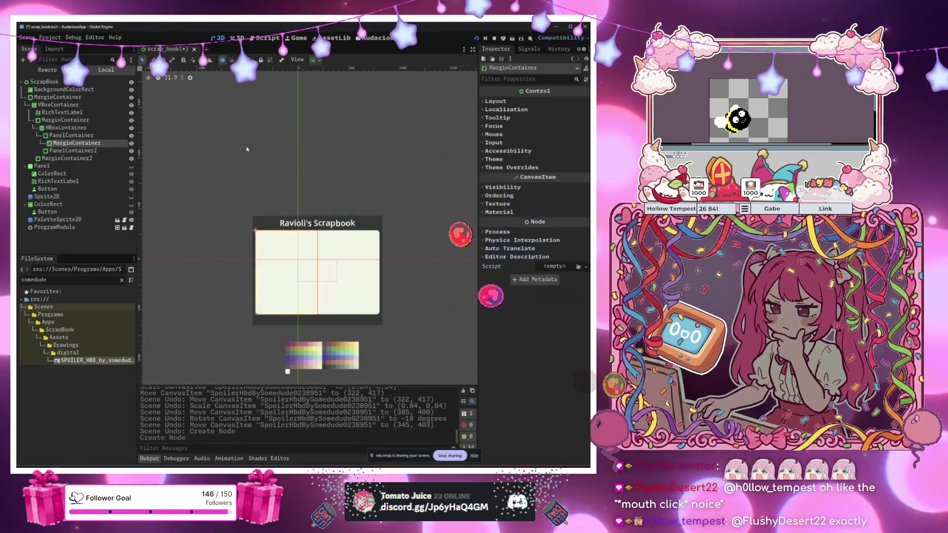
key(ctrl+a)
text(con)
key(Return)
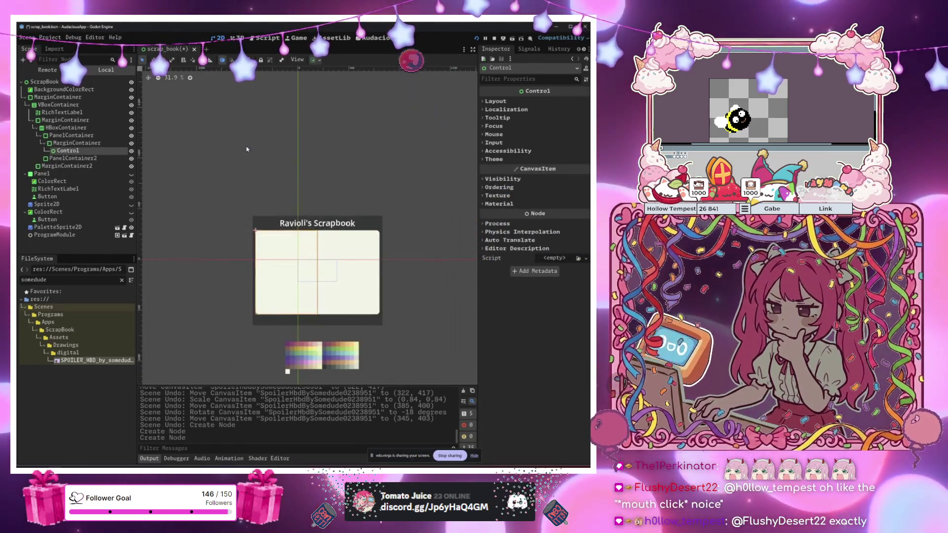
key(ctrl+a)
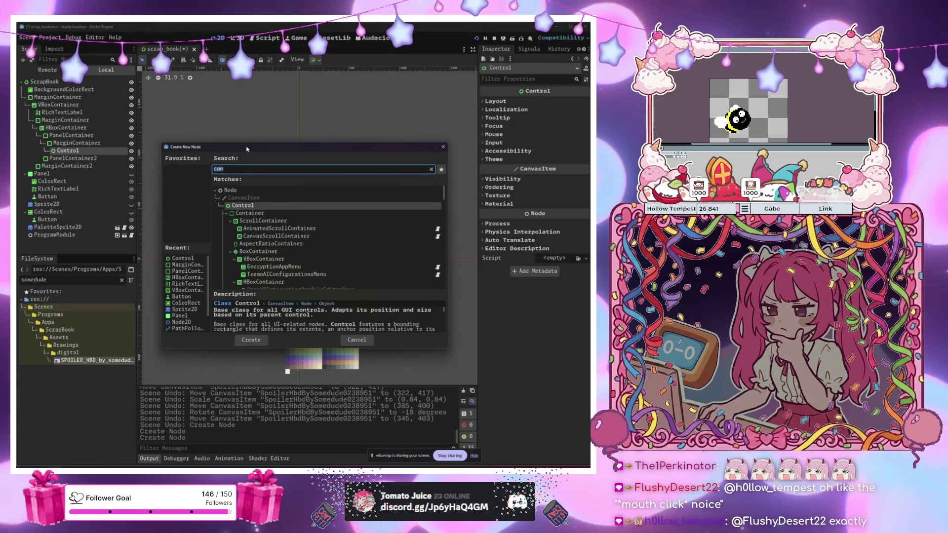
text(textur)
key(Return)
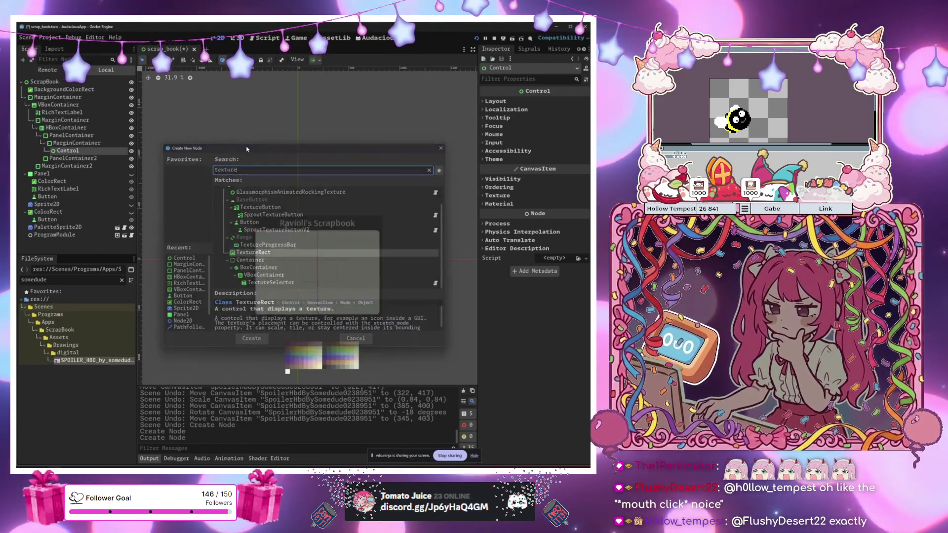
Set the MarginContainer's Theme Override margins to 20 on all four sides
click(76, 143)
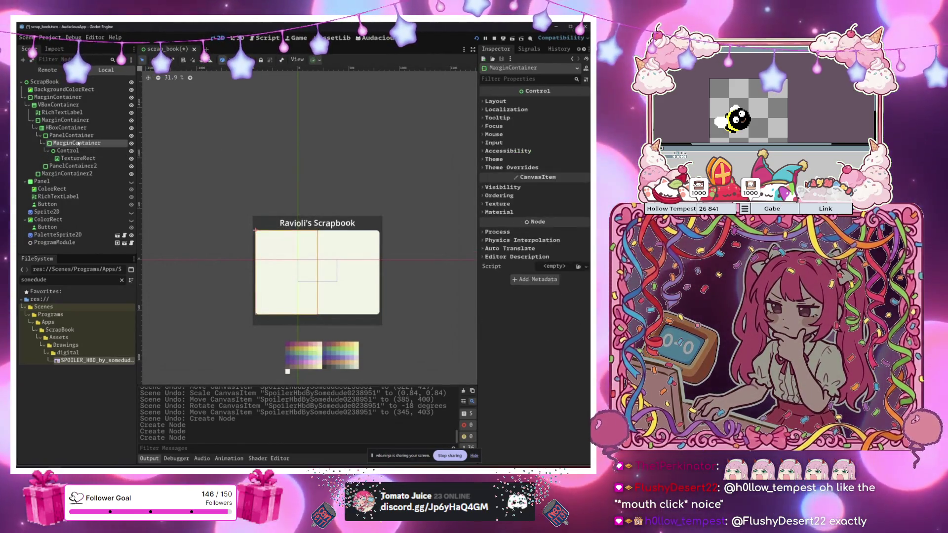
scroll(289, 154, up, 10)
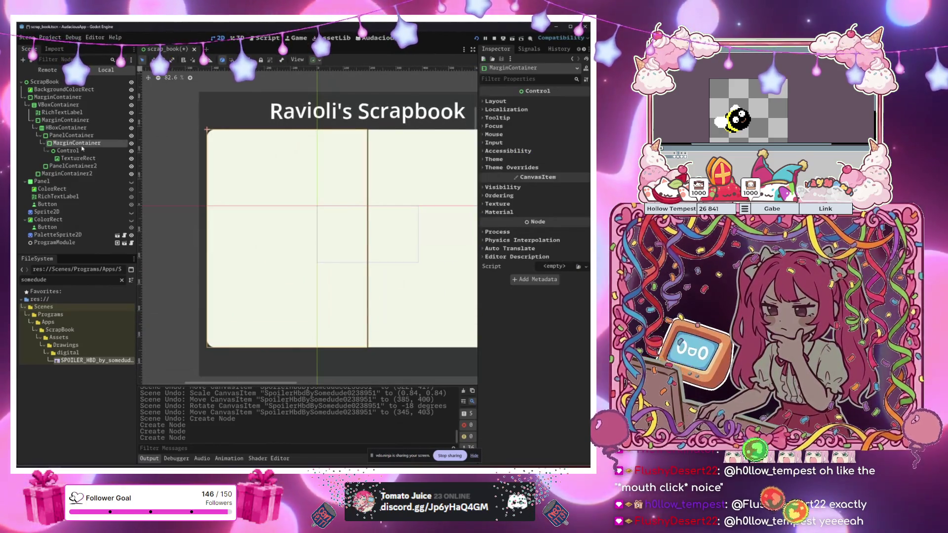
click(541, 168)
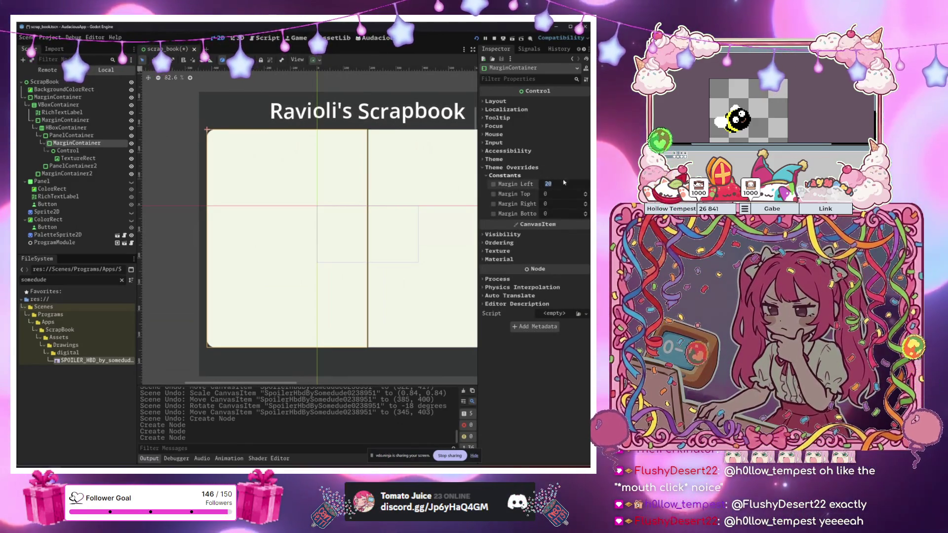
key(Tab)
text(20)
key(Tab)
text(20)
key(Tab)
text(20)
key(Return)
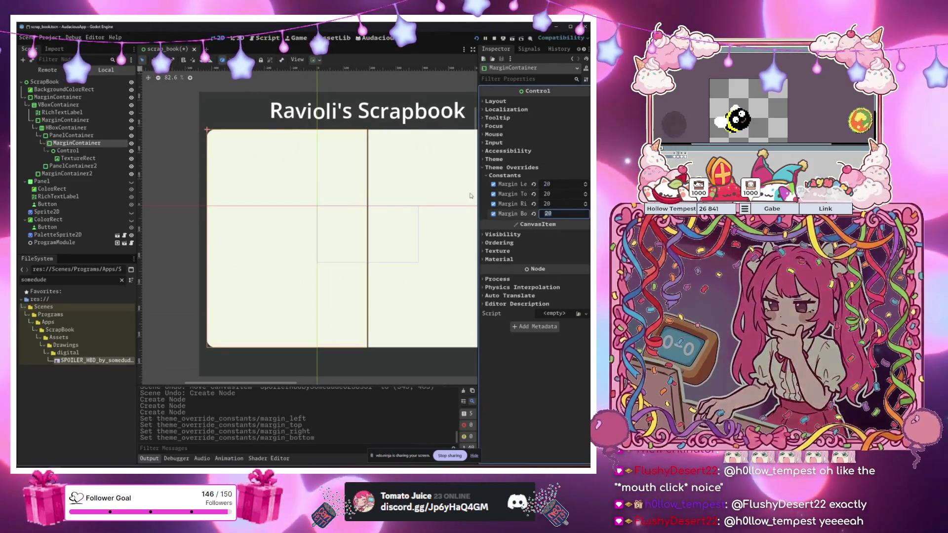
click(284, 243)
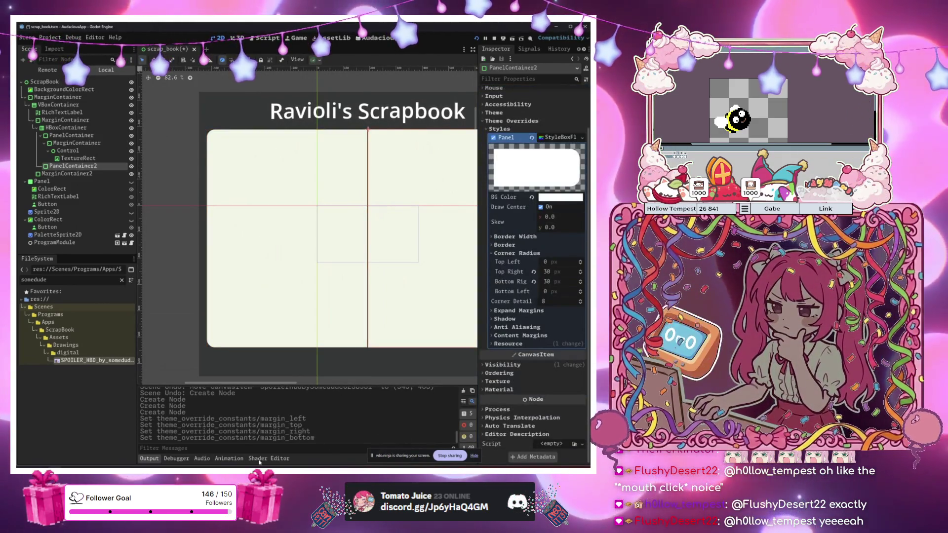
key(alt+Tab)
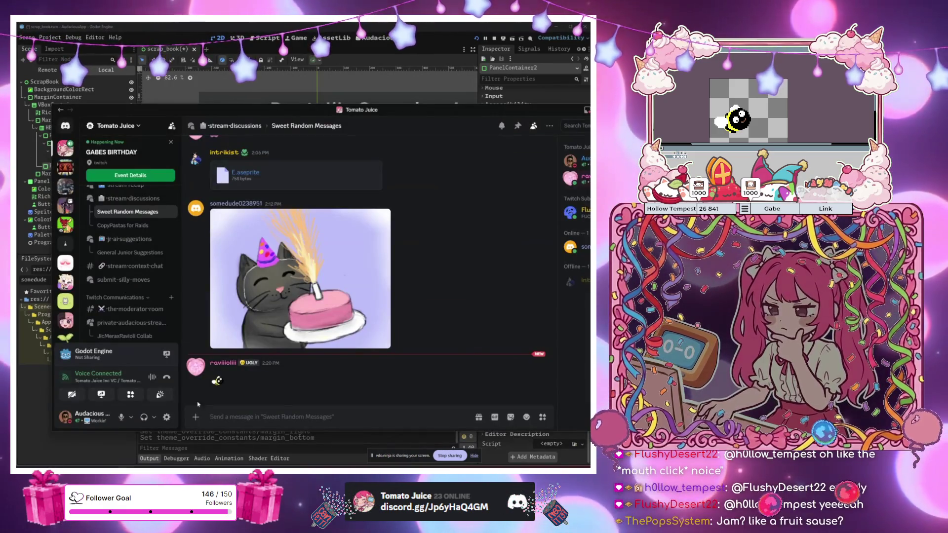
click(220, 391)
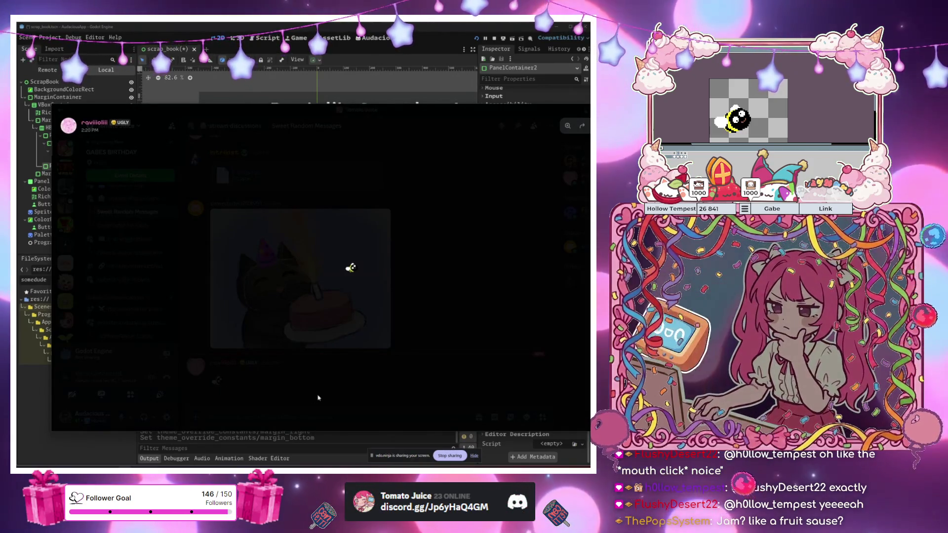
click(313, 393)
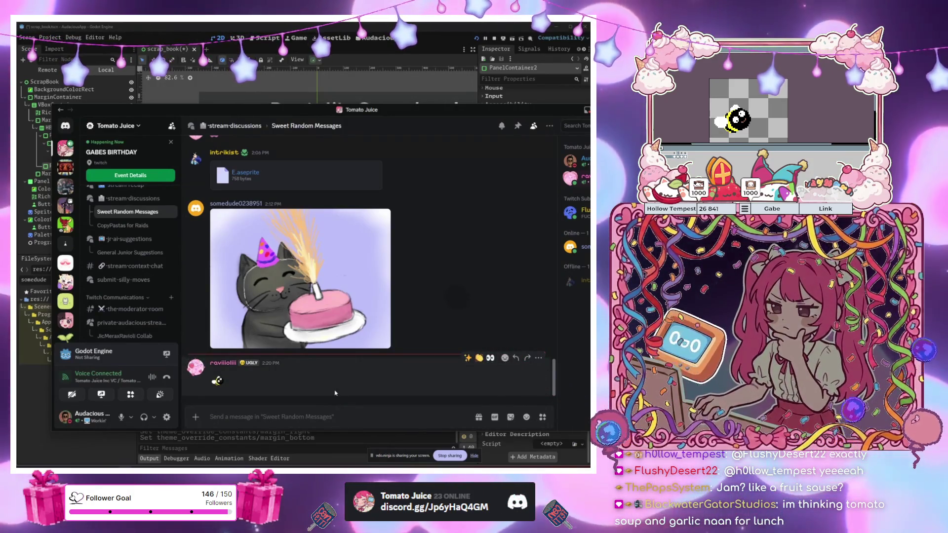
click(321, 412)
key(alt+Tab)
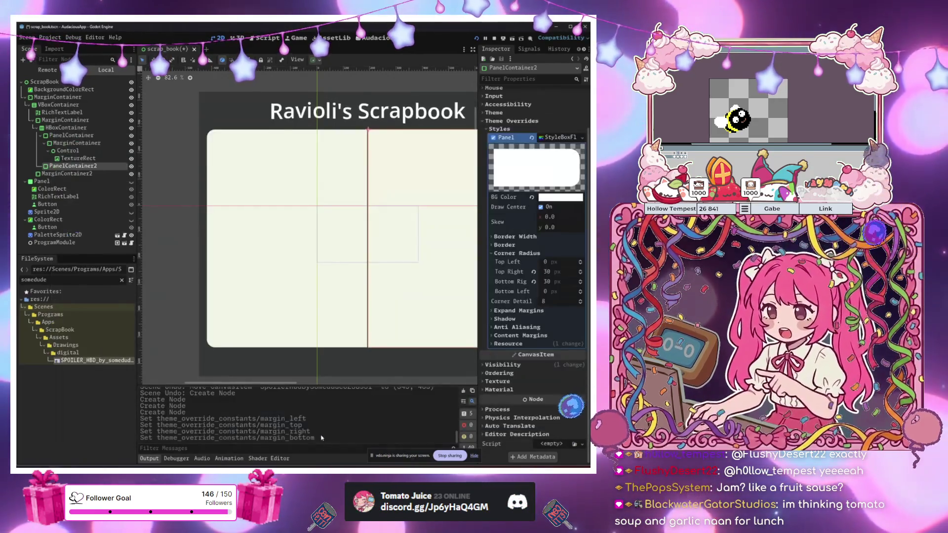
Assign the cat birthday drawing as the TextureRect's texture
click(288, 291)
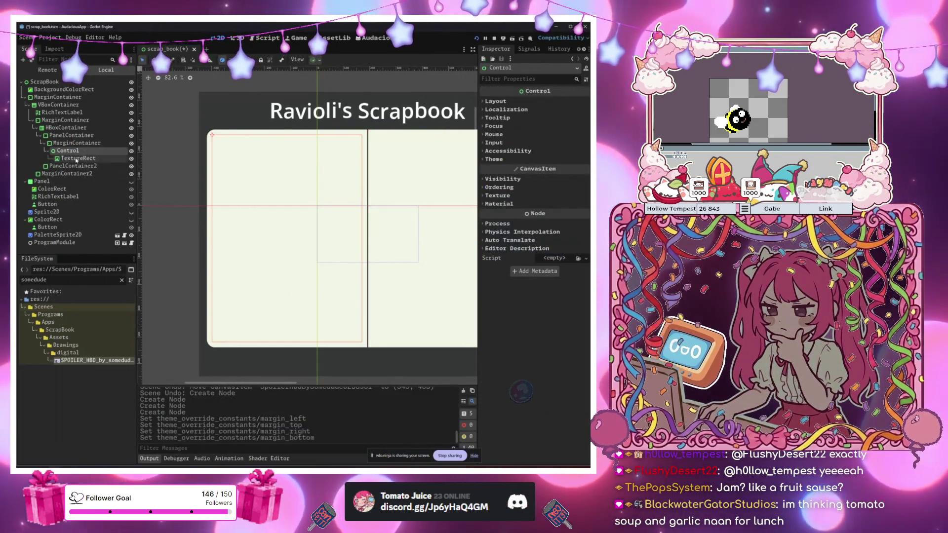
click(93, 159)
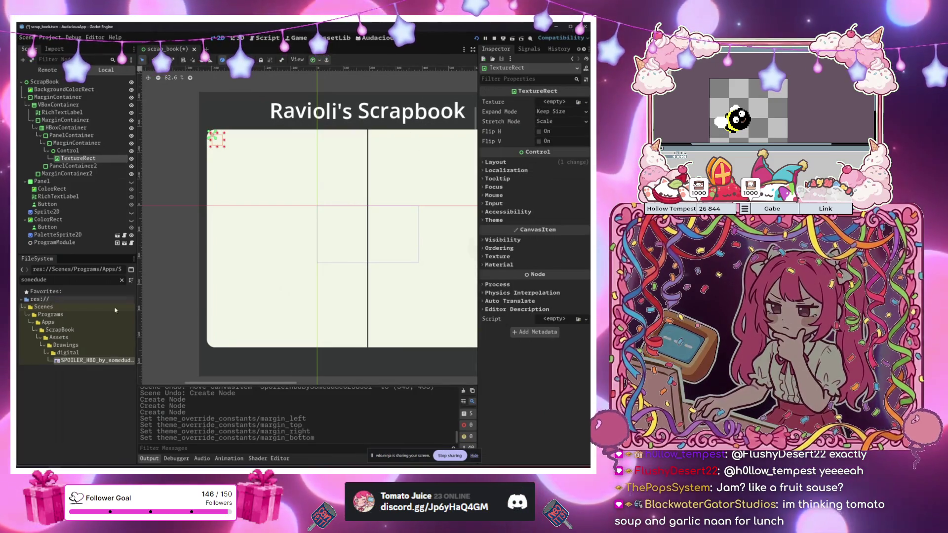
drag(572, 108, 557, 108)
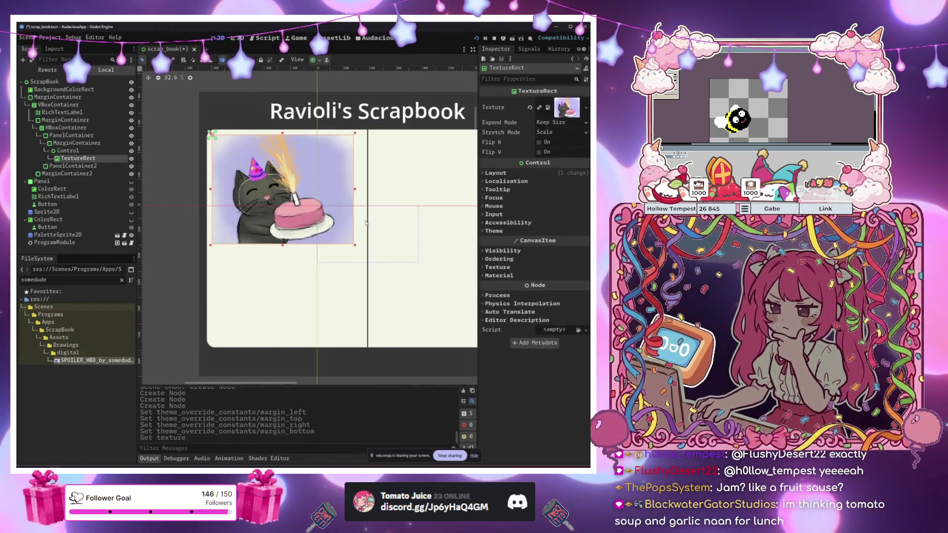
Tilt the cat image to -17 degrees, shrink it to 0.75 and place it on the left page
key(s)
drag(262, 159, 264, 153)
key(ctrl+z)
mouse_move(360, 176)
mouse_down()
mouse_move(365, 132)
mouse_move(375, 163)
mouse_move(359, 178)
mouse_move(380, 188)
mouse_up()
click(96, 161)
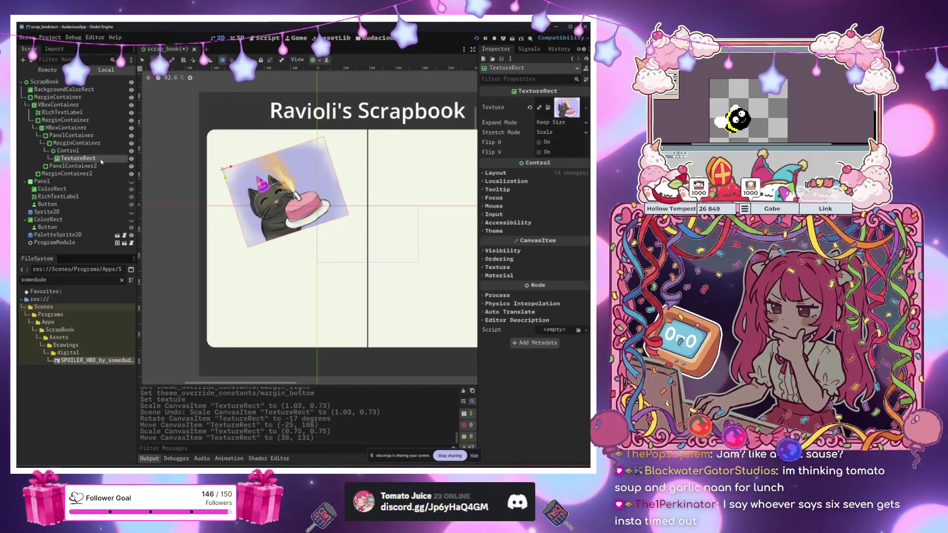
click(31, 60)
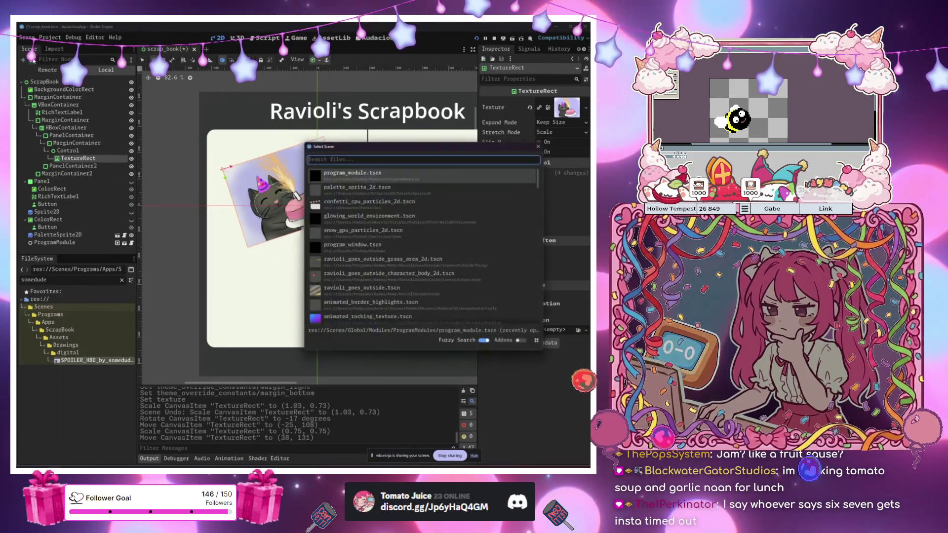
Instance shadow_module.tscn as a child of the cat TextureRect, found by searching 'shadow'
text(shadow)
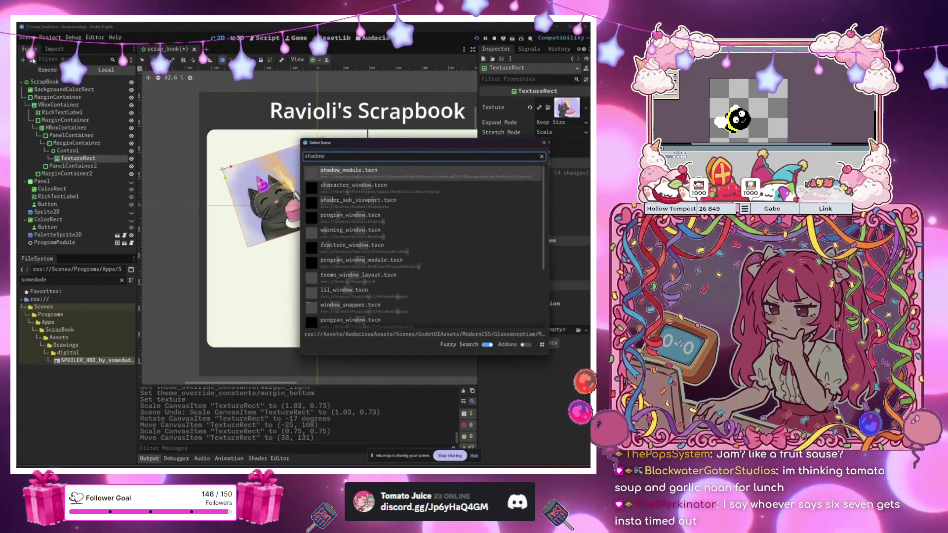
key(Return)
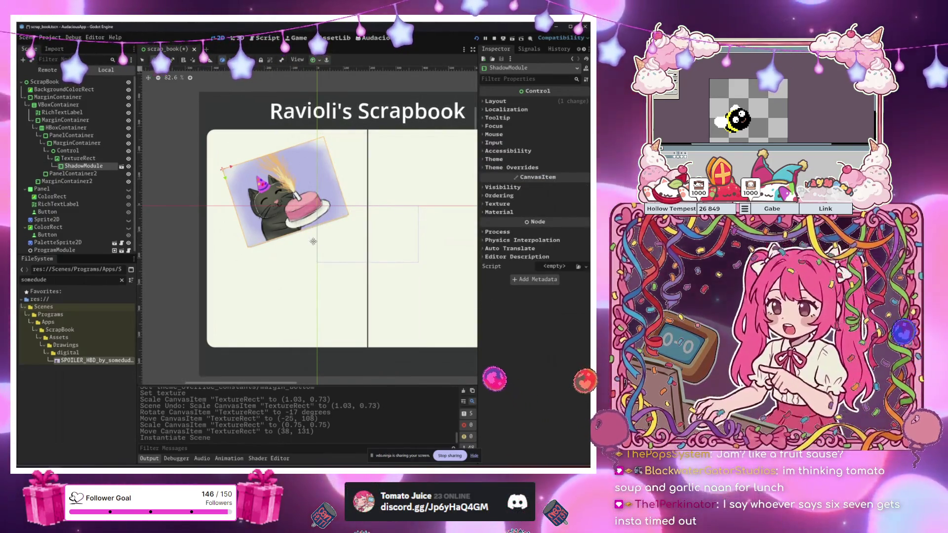
scroll(316, 261, up, 3)
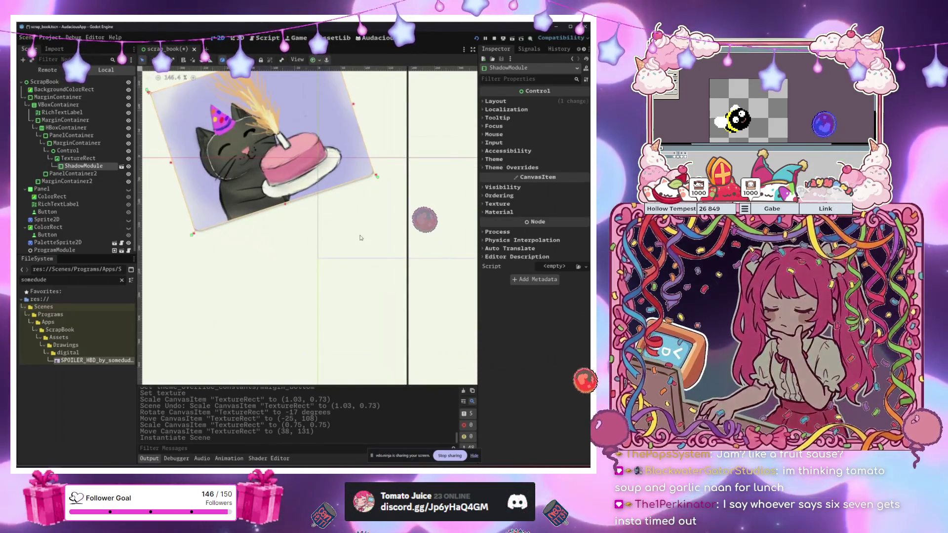
click(360, 238)
scroll(368, 240, up, 6)
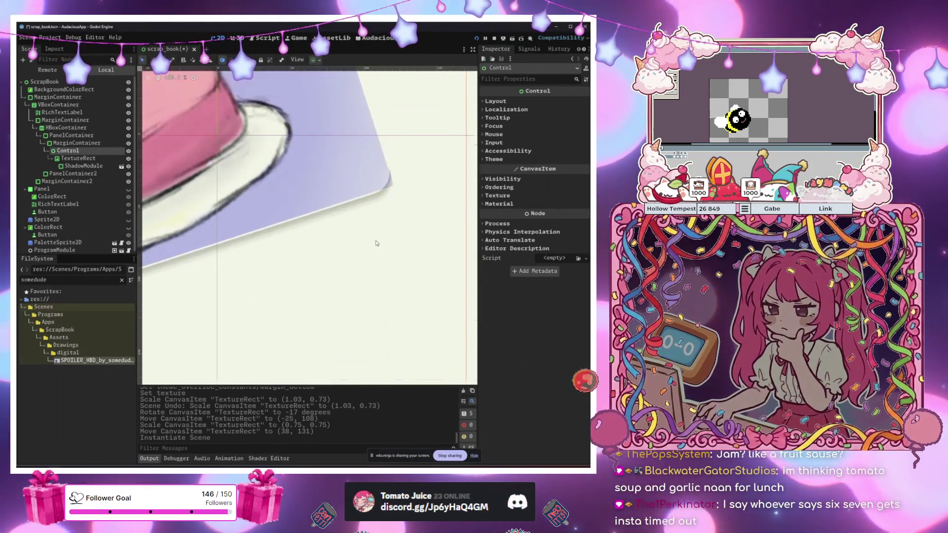
scroll(376, 243, down, 5)
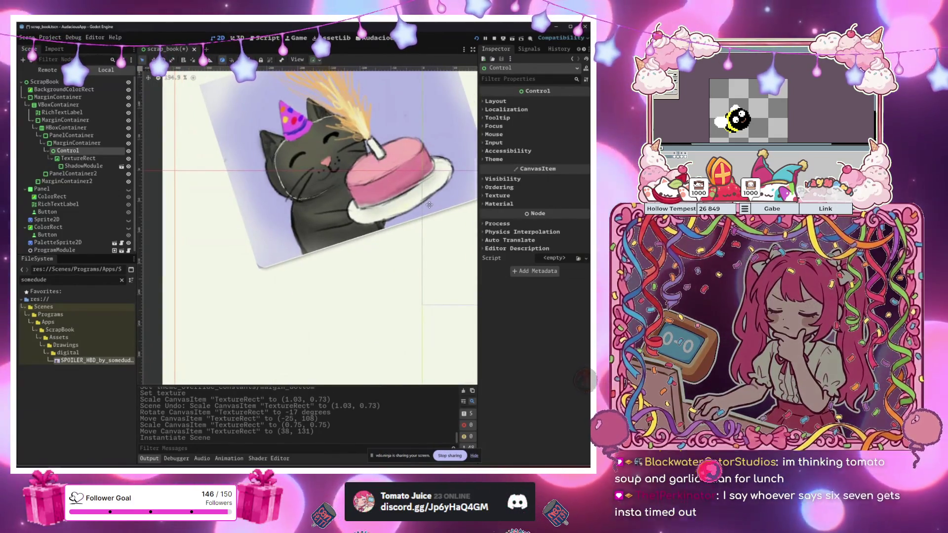
drag(429, 204, 301, 248)
scroll(402, 247, down, 7)
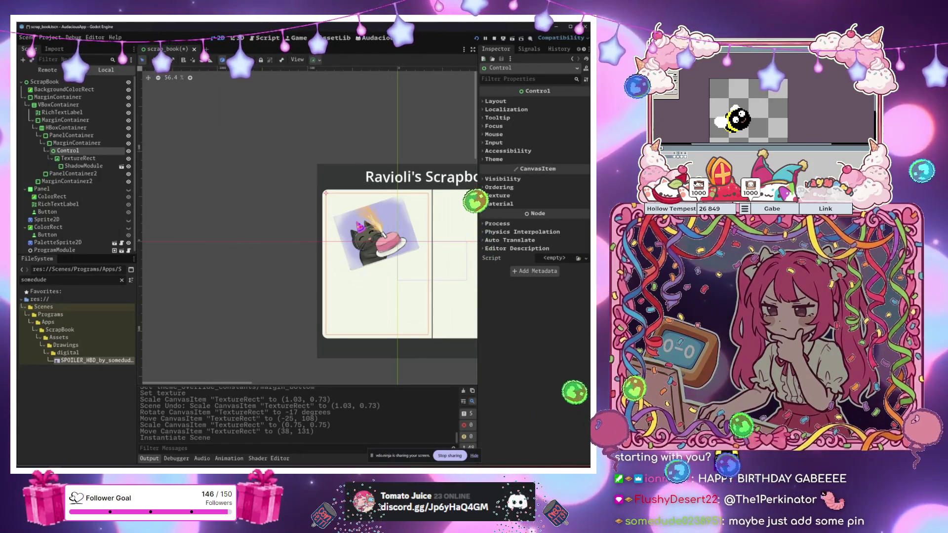
drag(299, 192, 181, 144)
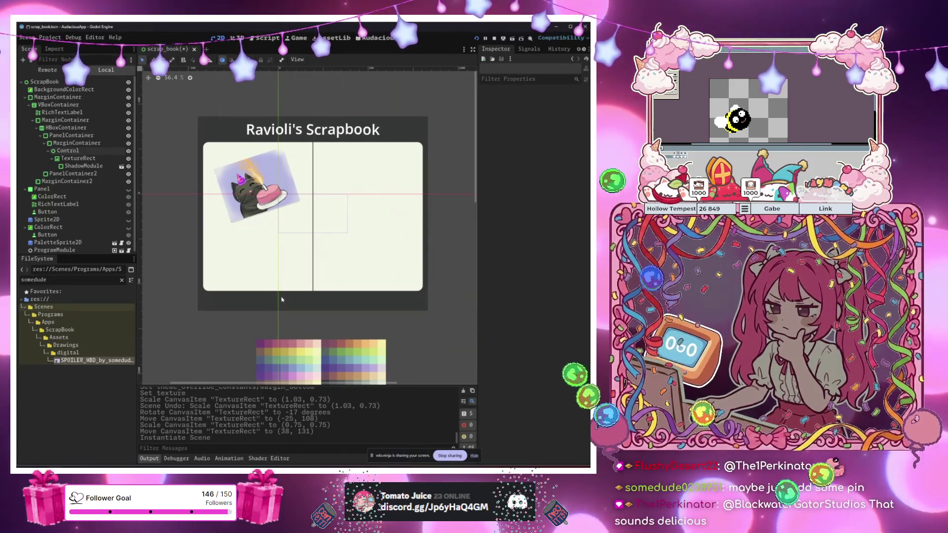
key(alt+Tab)
scroll(306, 330, up, 10)
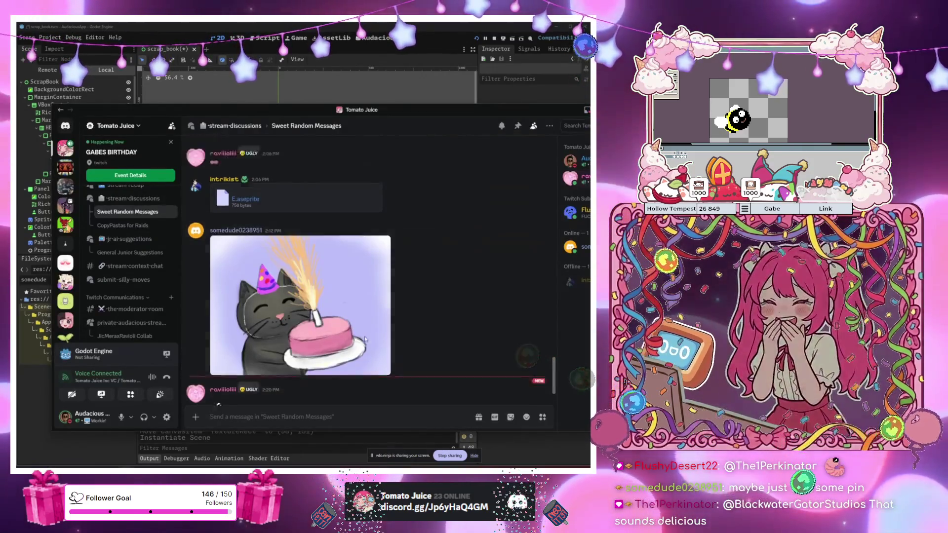
scroll(306, 330, up, 15)
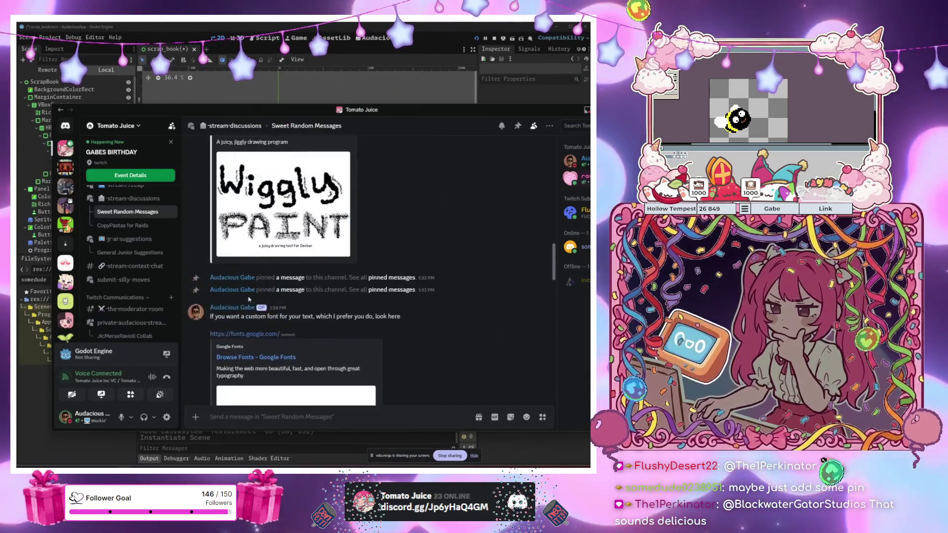
scroll(256, 311, up, 15)
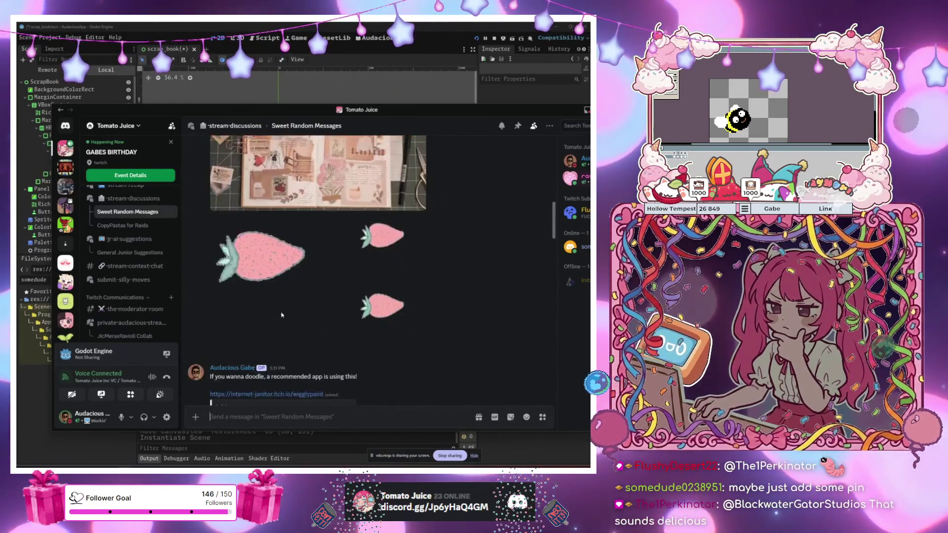
scroll(283, 325, down, 2)
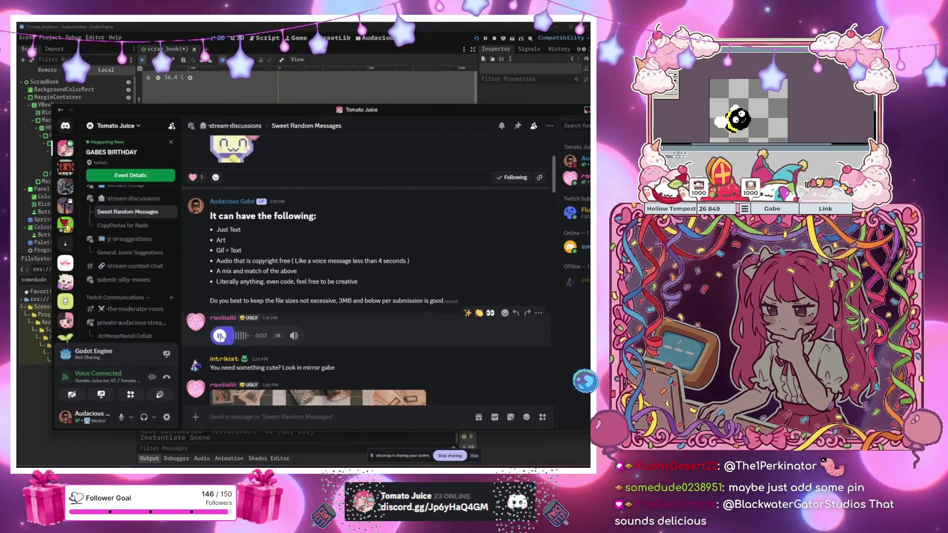
click(219, 336)
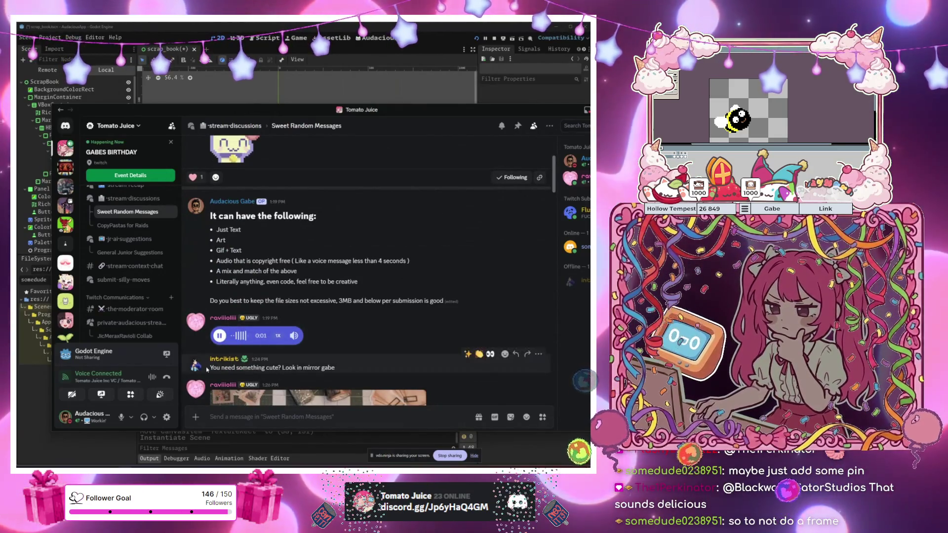
scroll(313, 366, down, 15)
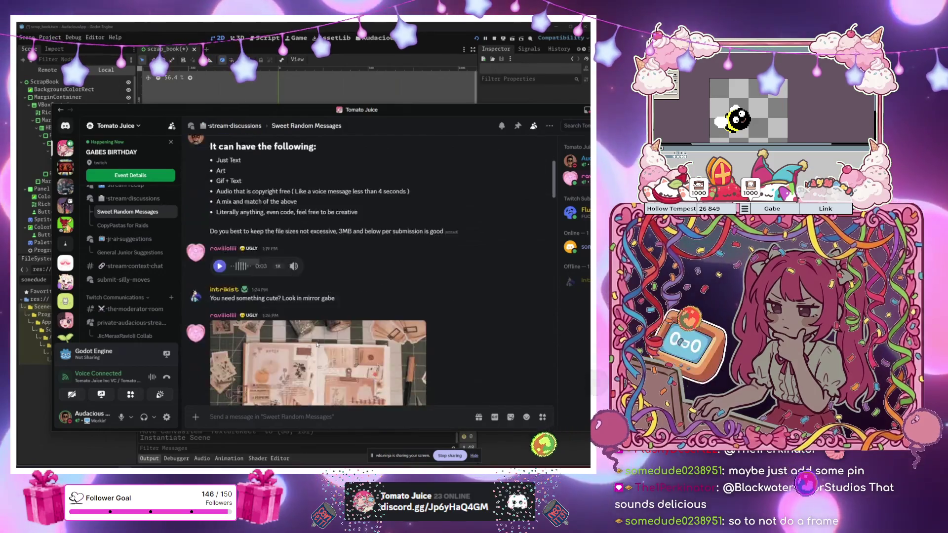
scroll(274, 228, down, 10)
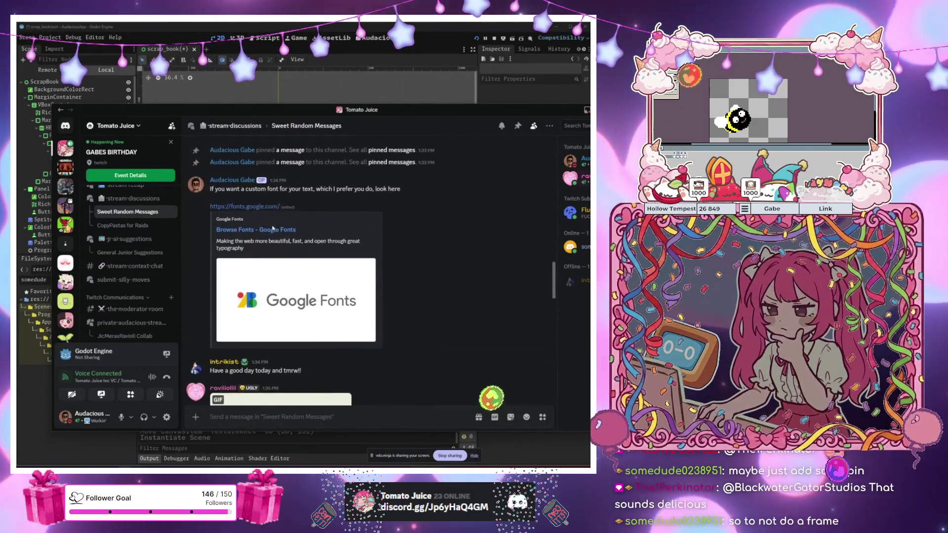
scroll(273, 231, down, 1)
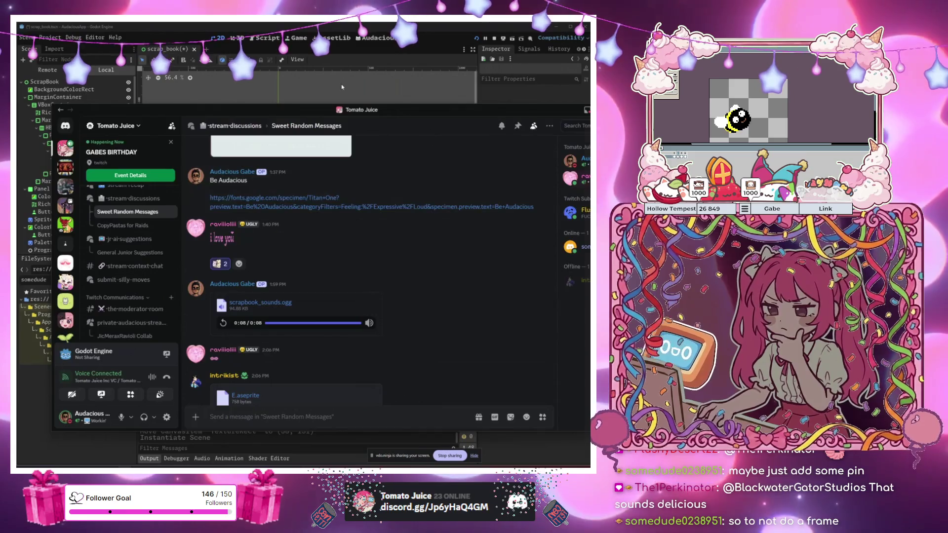
click(342, 84)
click(305, 203)
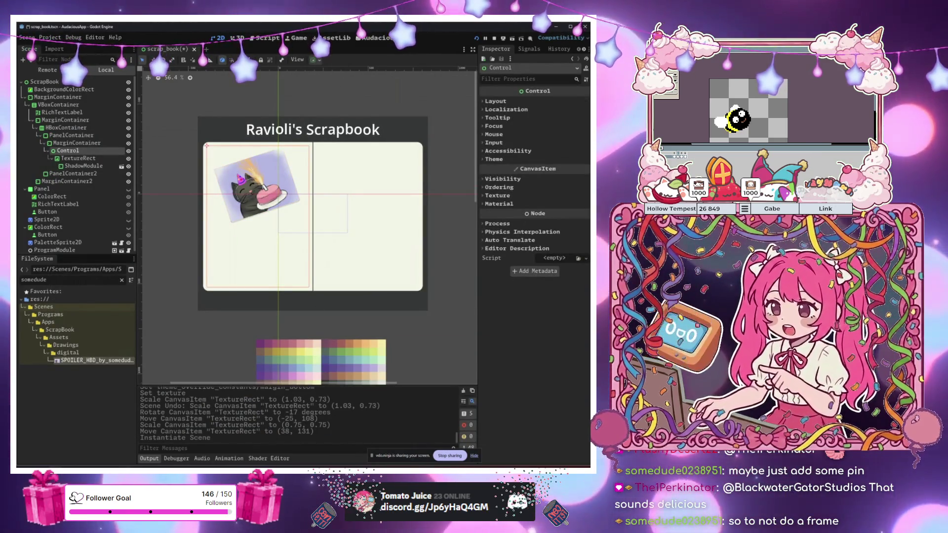
key(alt+Tab)
scroll(142, 291, up, 4)
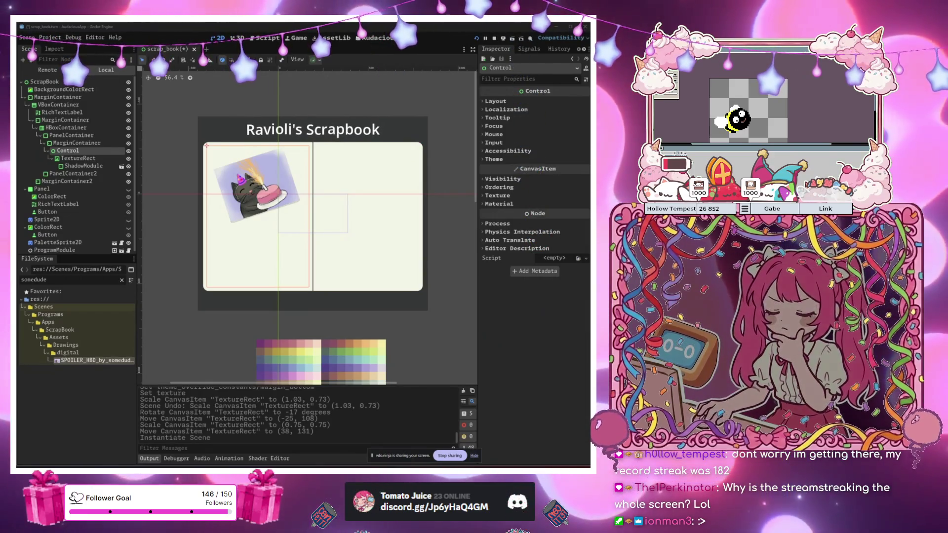
click(89, 158)
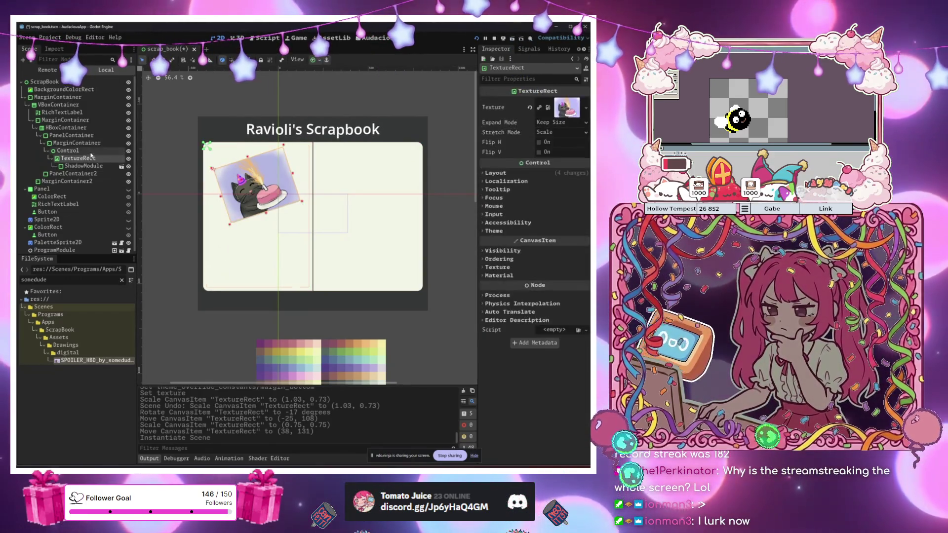
Add a RichTextLabel node under the left page's Control, beside the cat TextureRect
click(90, 150)
key(ctrl+a)
text(richte)
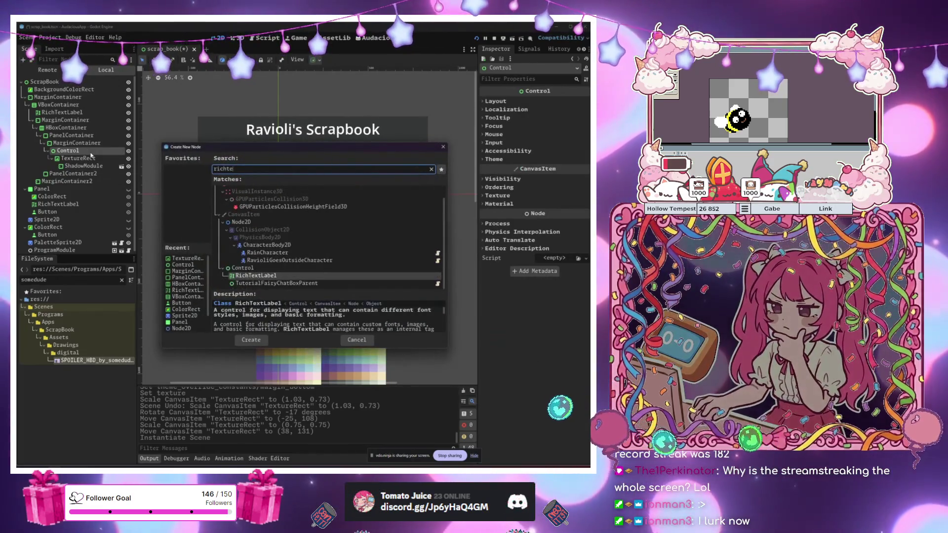
key(Return)
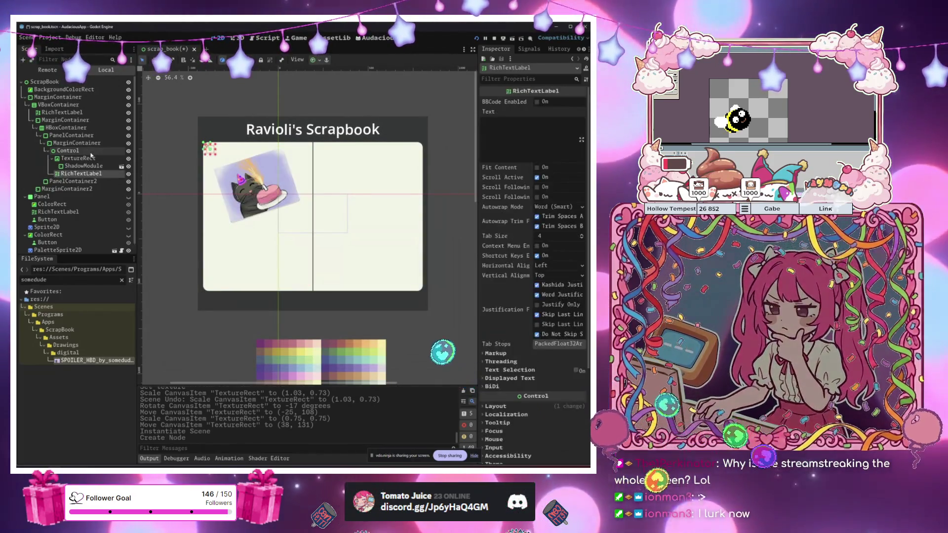
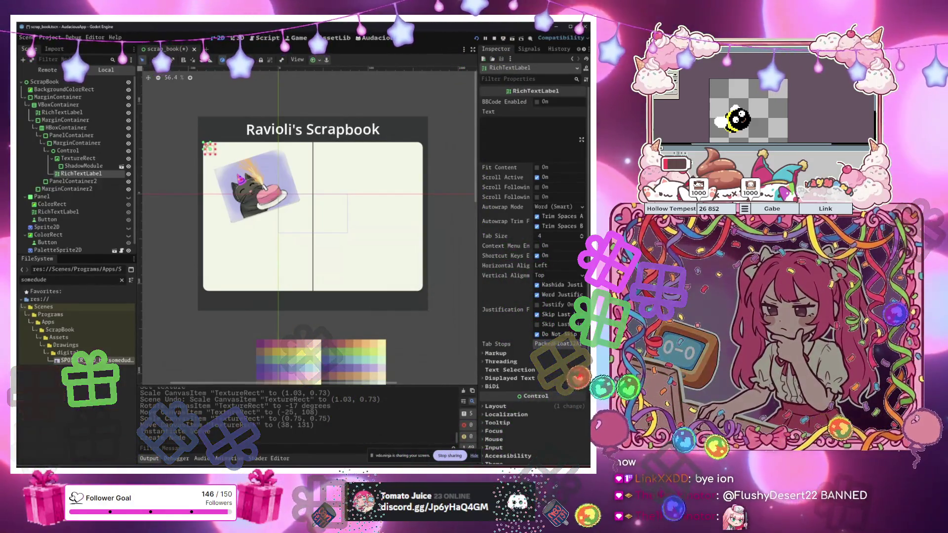
Start a new scene with a Control node as its root
scroll(188, 159, up, 10)
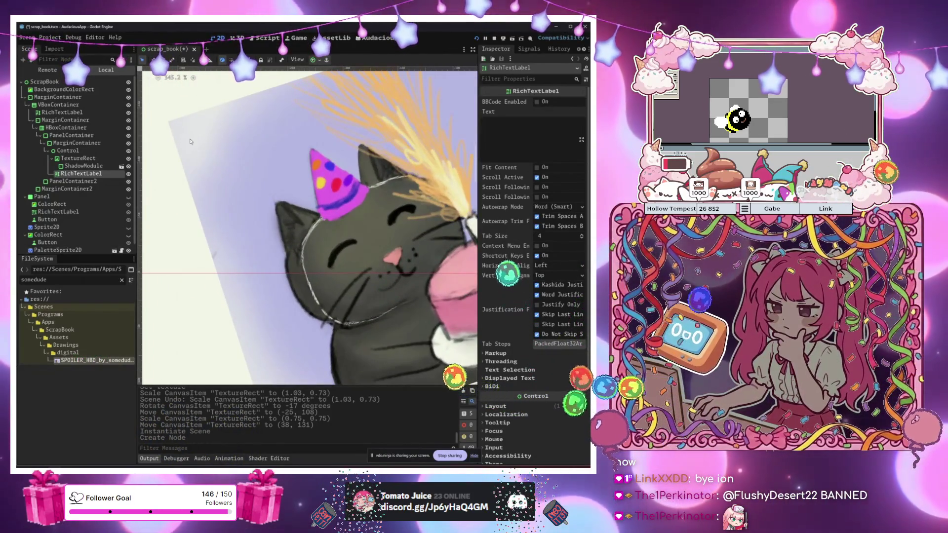
scroll(235, 173, down, 8)
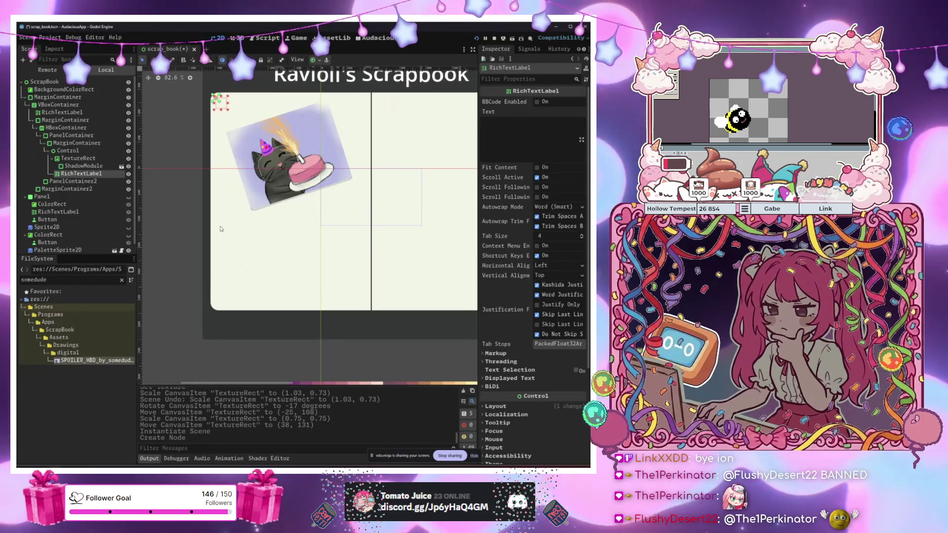
key(ctrl+n)
click(56, 80)
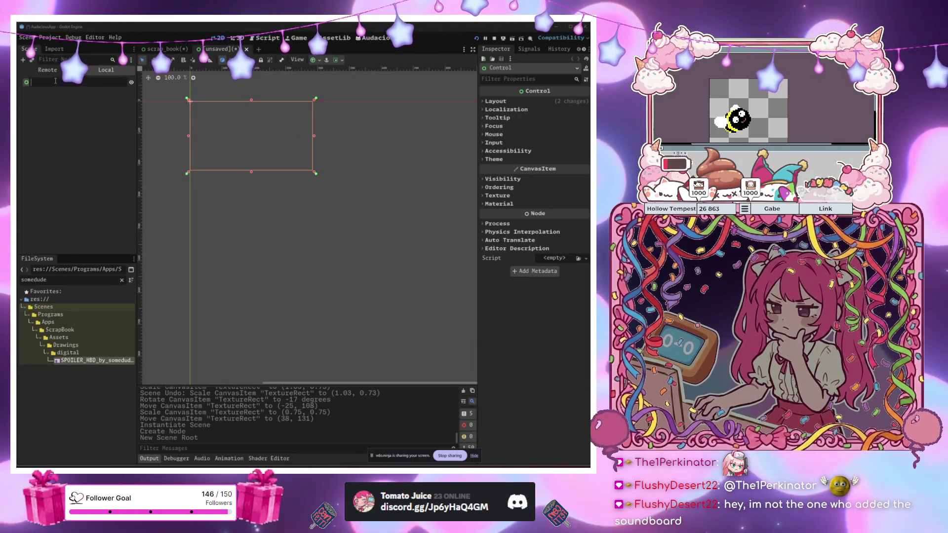
text(Pan)
key(BackSpace)
key(BackSpace)
key(BackSpace)
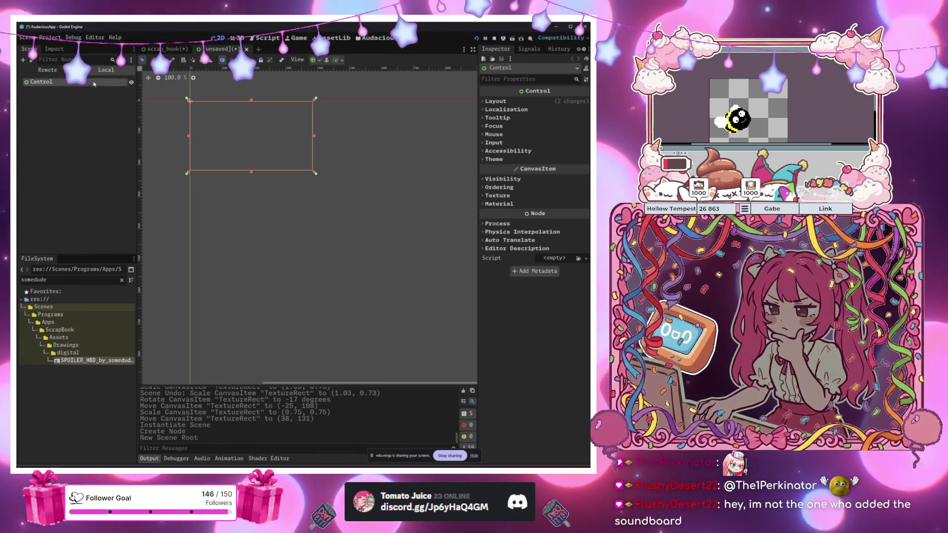
right_click(94, 84)
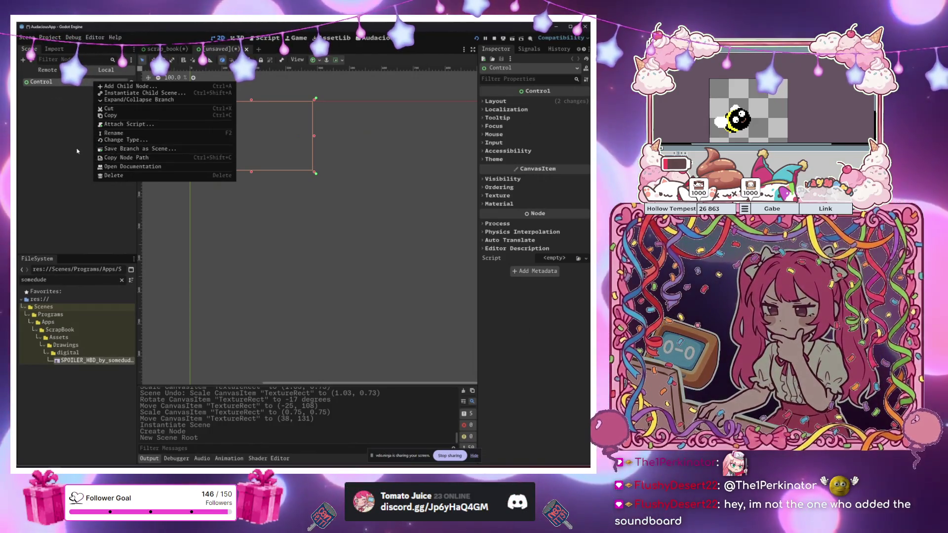
click(75, 102)
Add a Panel and a MarginContainer as children of the Control root
key(ctrl+a)
text(panel)
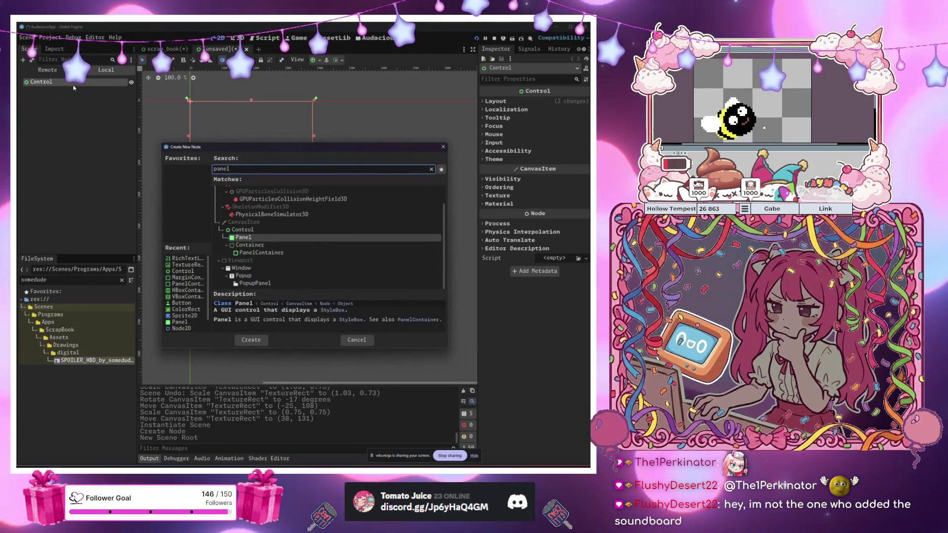
key(Return)
key(Up)
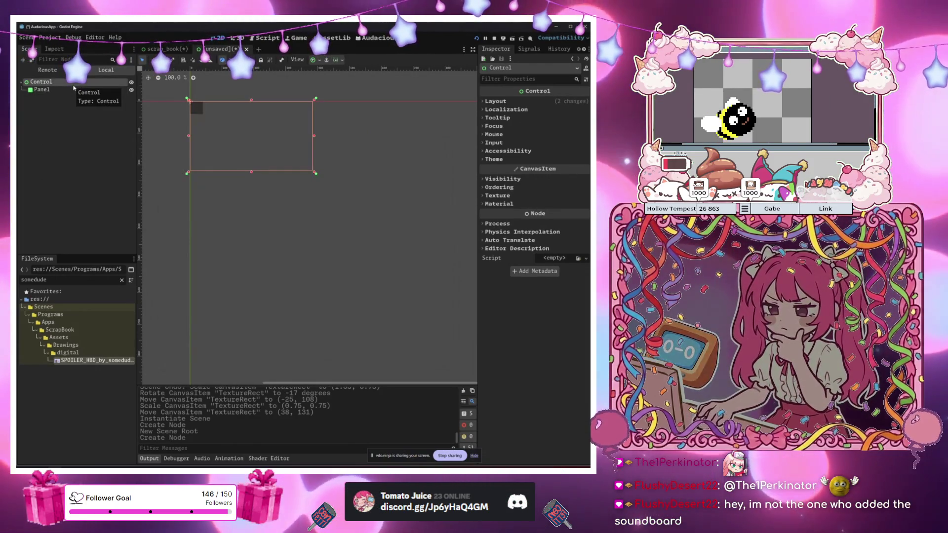
key(ctrl+a)
text(margin)
key(Return)
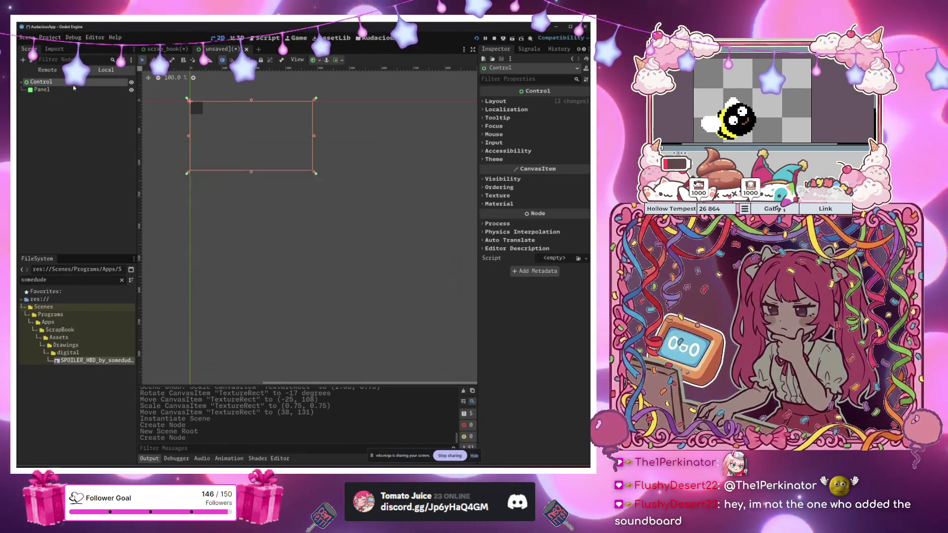
Add a TextureRect inside the MarginContainer
key(ctrl+a)
text(text)
key(Down)
key(Down)
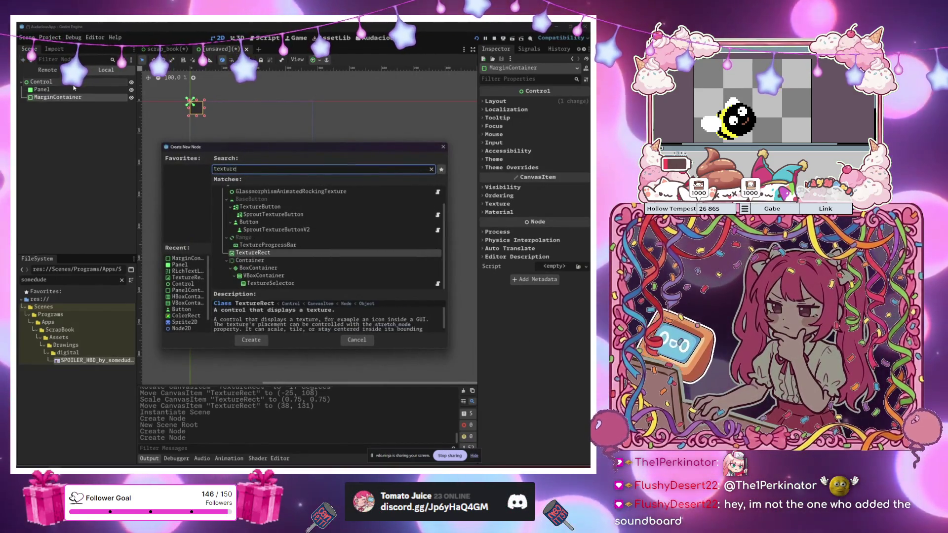
key(Return)
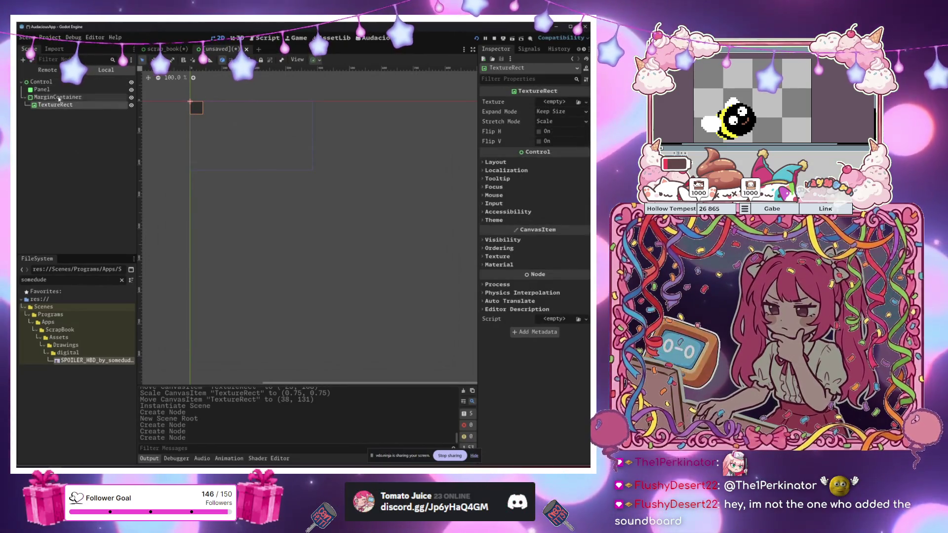
Set both the Panel and the MarginContainer anchors to Full Rect
click(193, 106)
click(314, 60)
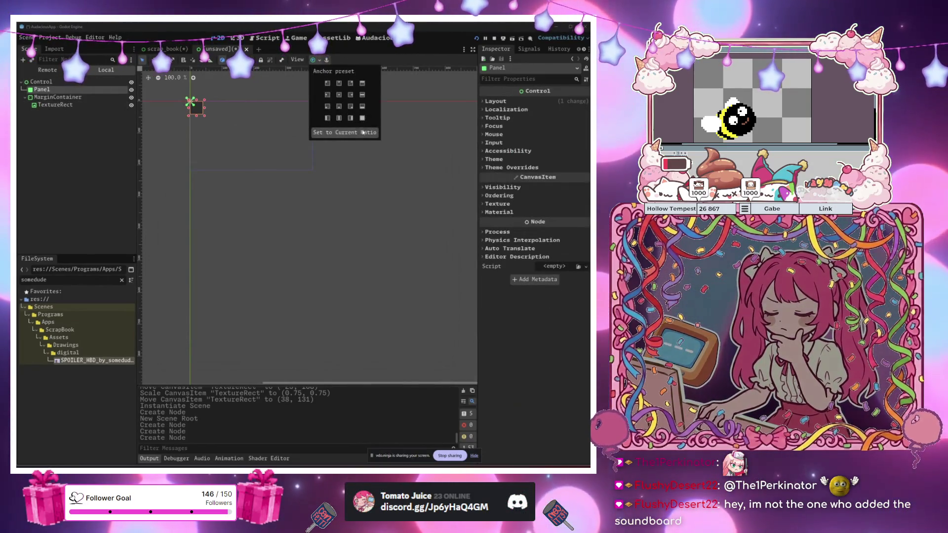
click(363, 118)
click(185, 115)
click(55, 105)
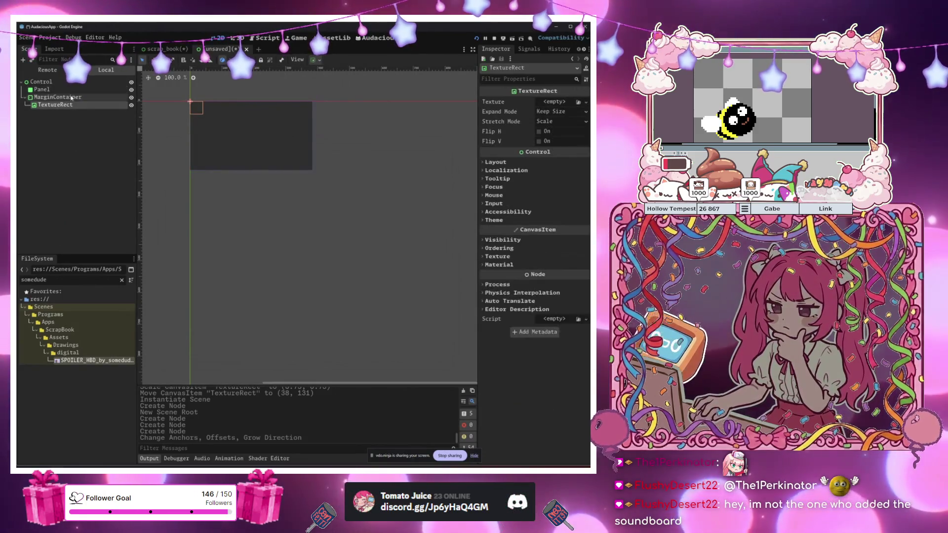
click(71, 98)
click(495, 101)
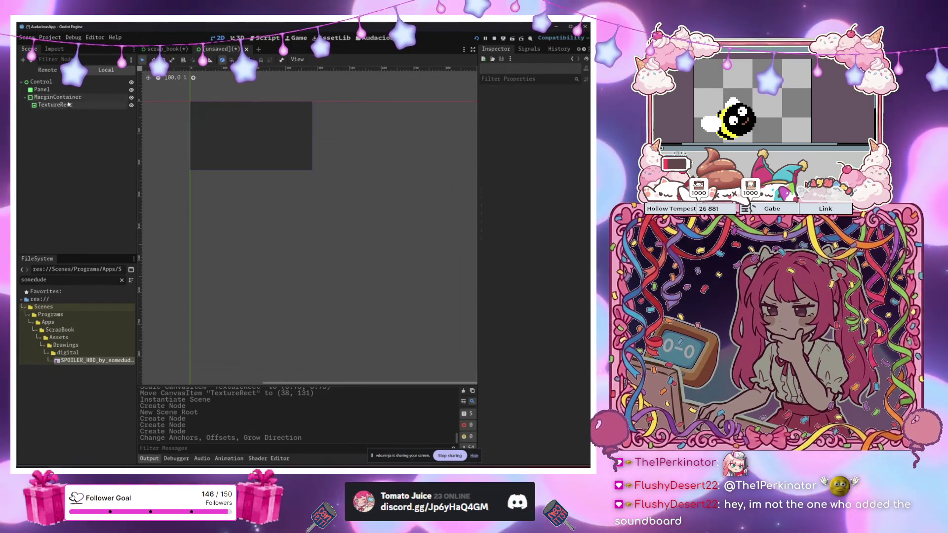
click(313, 59)
click(363, 118)
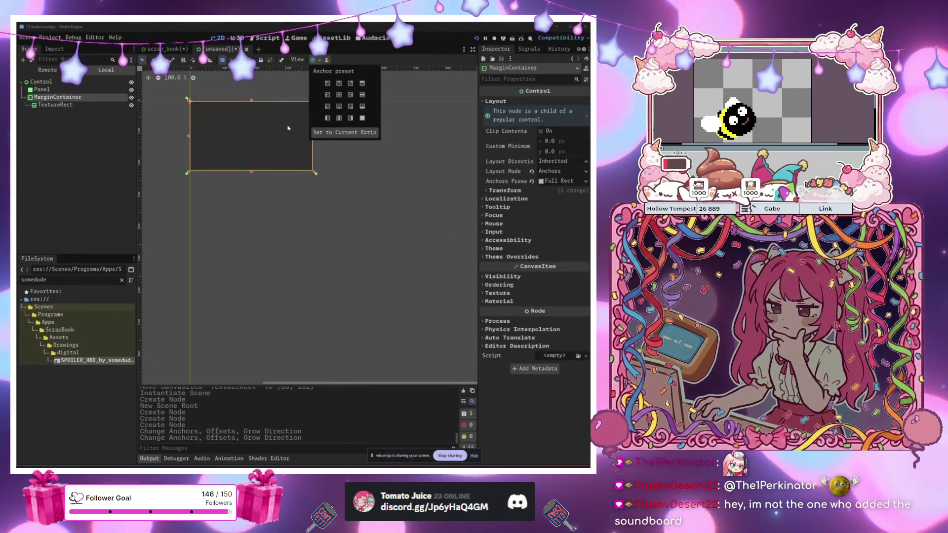
click(511, 257)
Set the MarginContainer's left, top, right and bottom margin overrides to 20
click(512, 256)
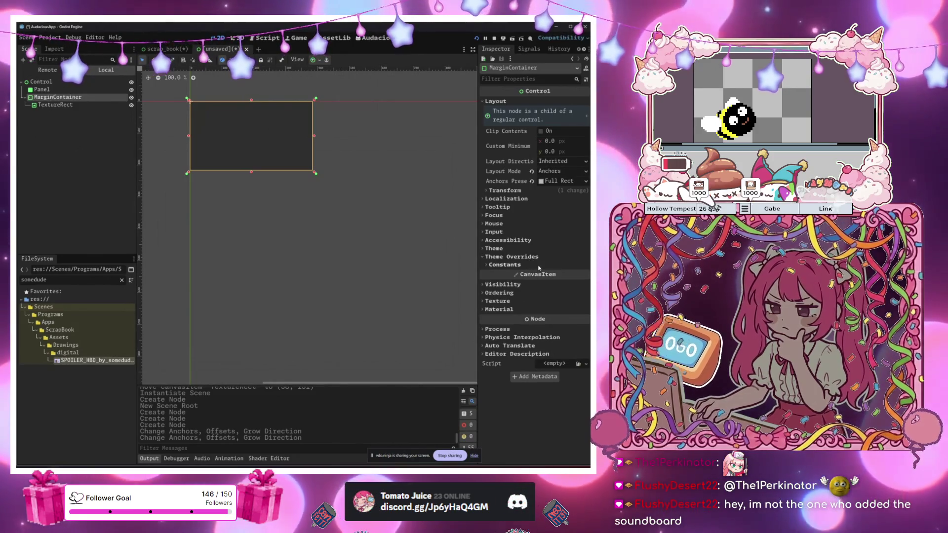
click(504, 264)
click(552, 274)
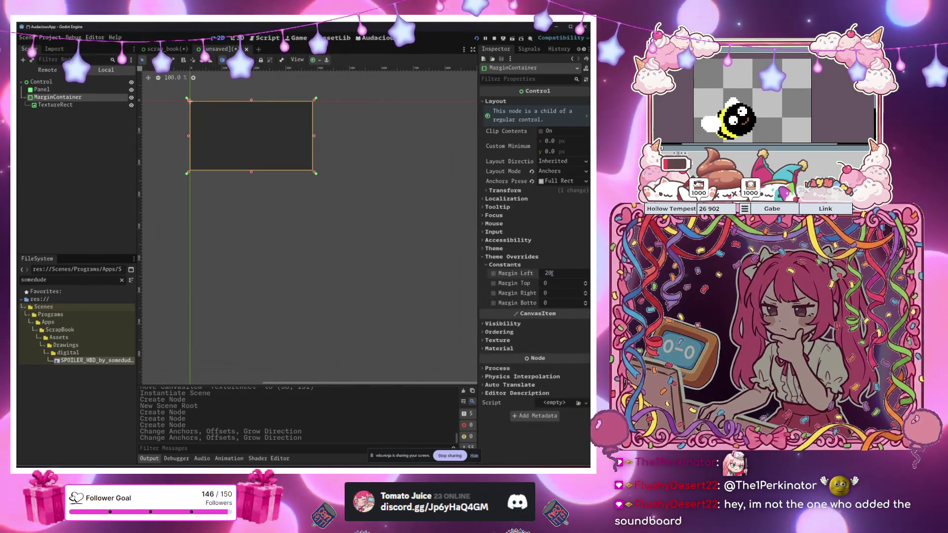
click(552, 283)
text(20)
click(552, 292)
text(20)
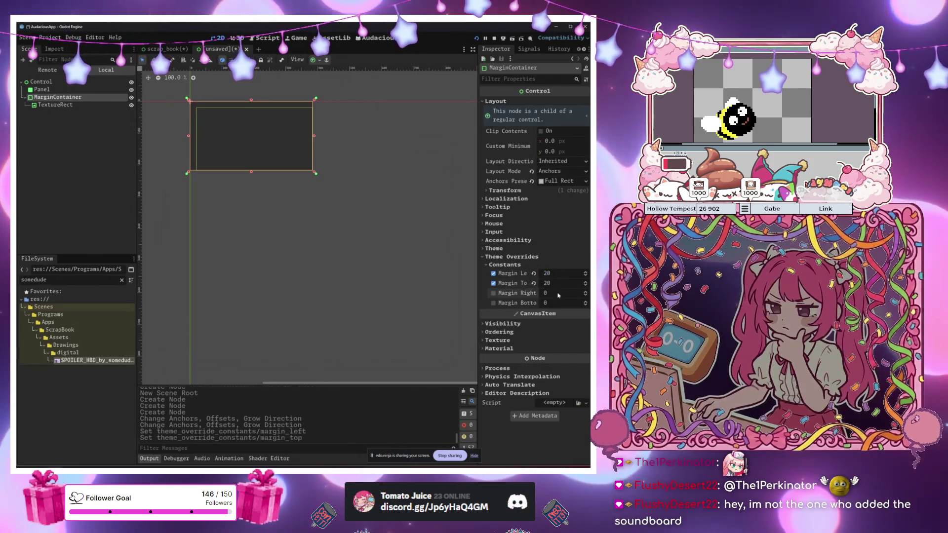
click(558, 303)
text(20)
key(Return)
Assign the SPOILER_HBD birthday cat image to the TextureRect's Texture
click(165, 165)
click(55, 104)
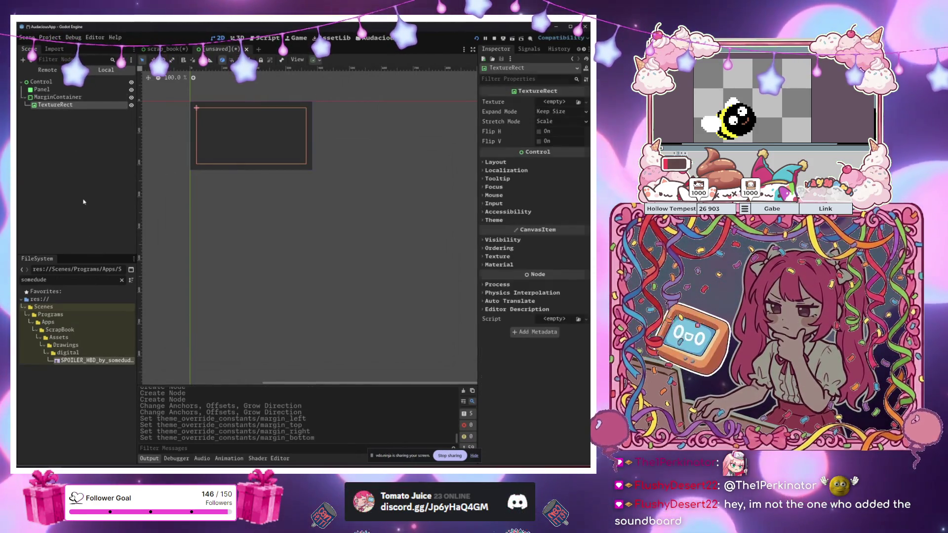
drag(552, 107, 554, 104)
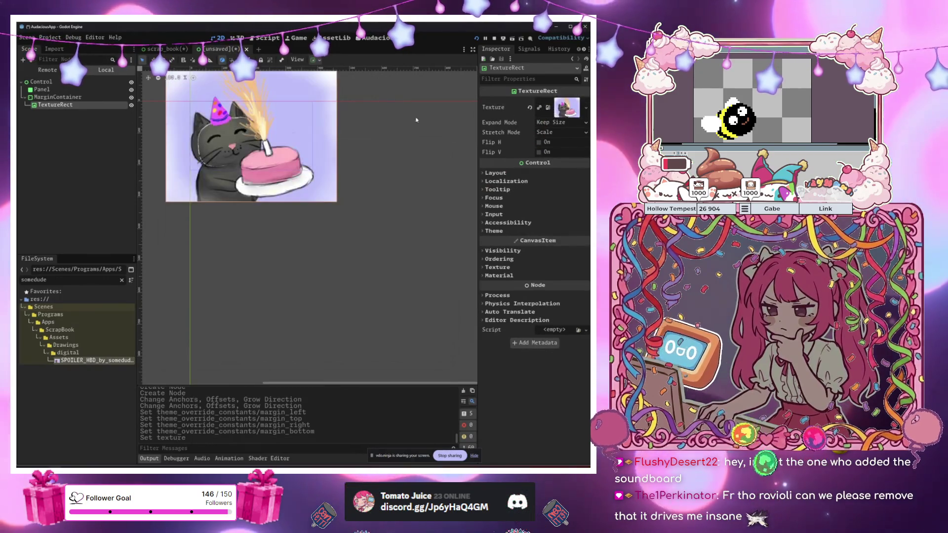
Change the Control root's type to PanelContainer
drag(344, 124, 415, 190)
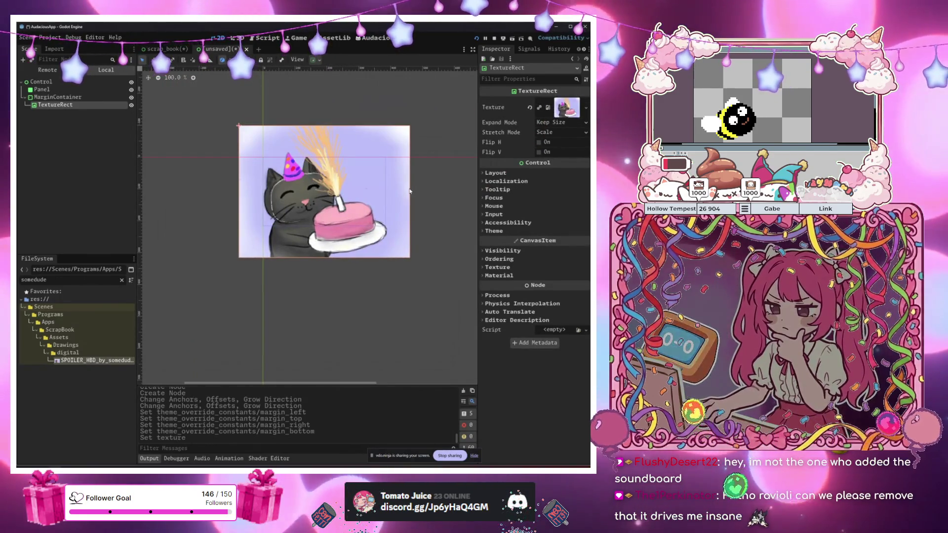
click(88, 83)
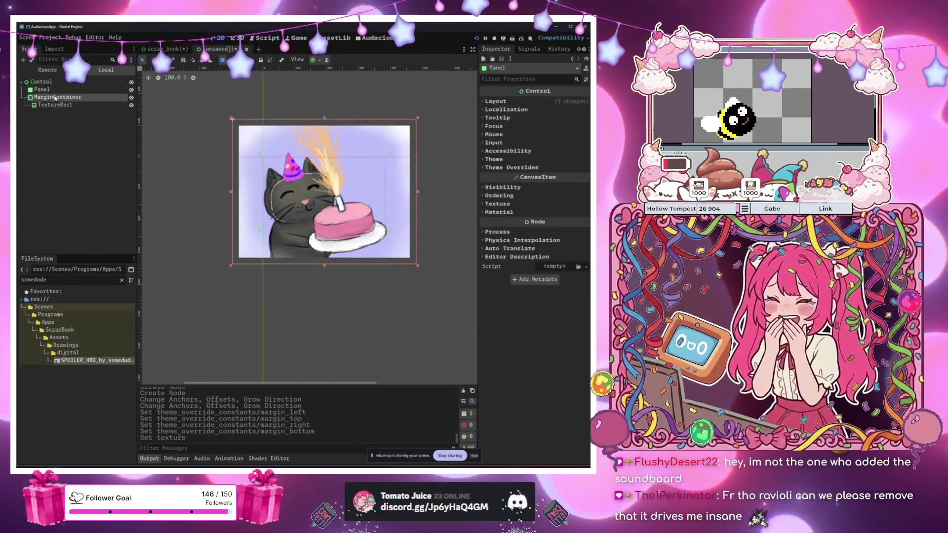
right_click(54, 82)
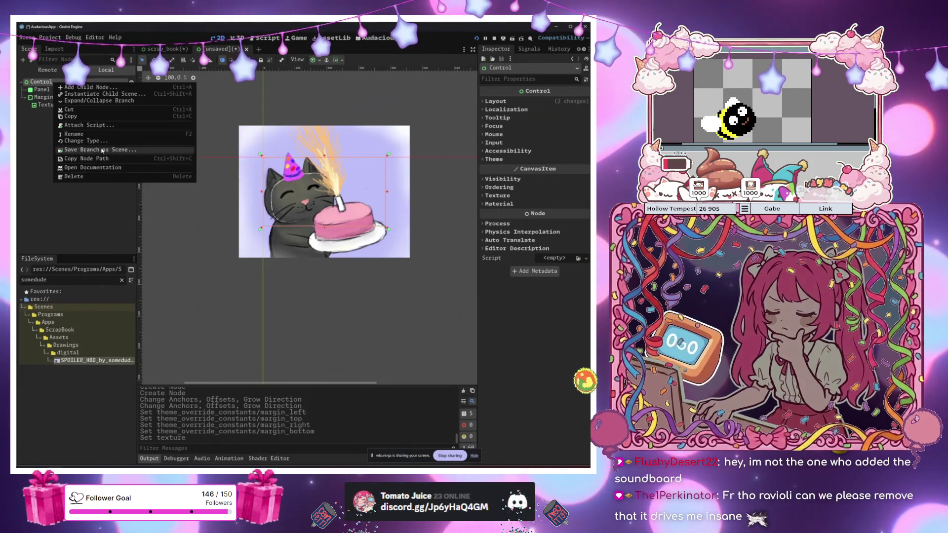
click(81, 141)
text(panelc)
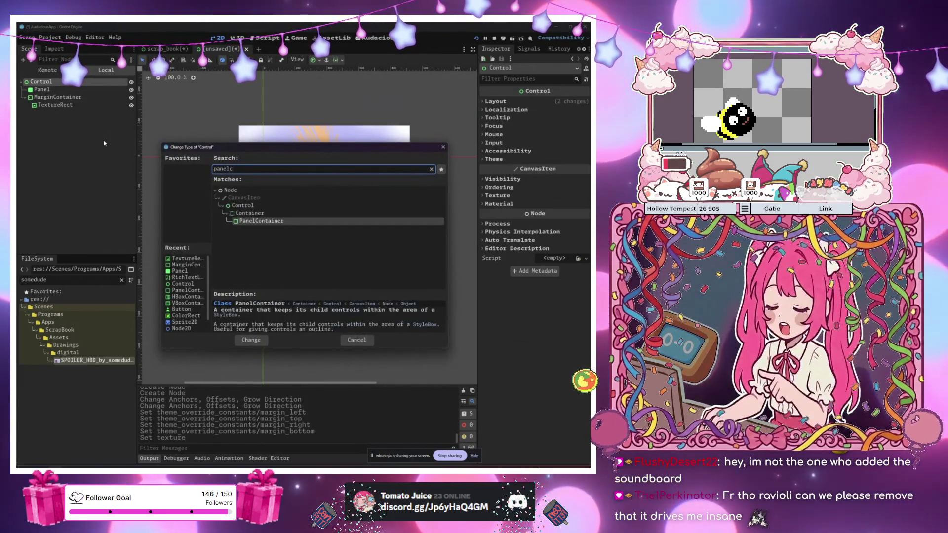
key(Return)
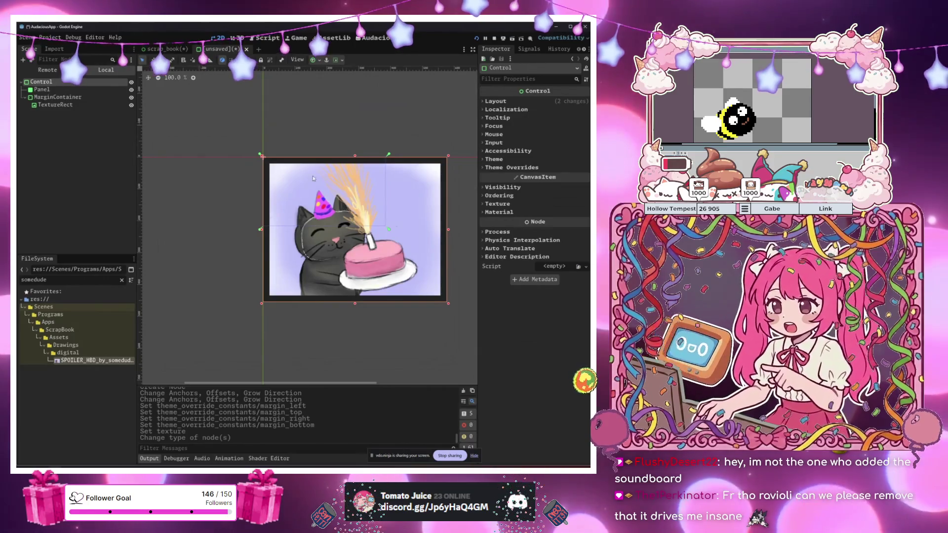
Delete the separate Panel node, leaving MarginContainer with its TextureRect
right_click(381, 223)
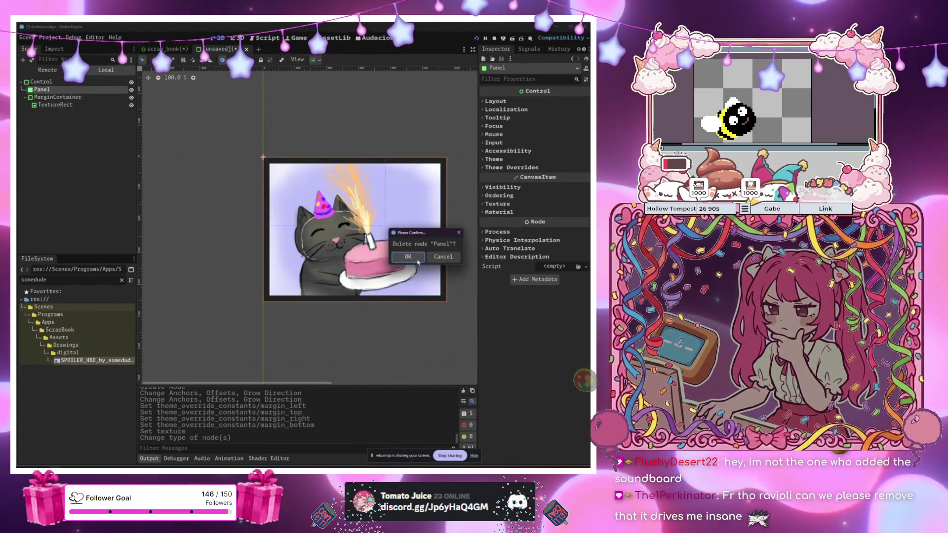
key(Escape)
key(Delete)
scroll(325, 232, up, 3)
scroll(326, 232, up, 5)
click(266, 153)
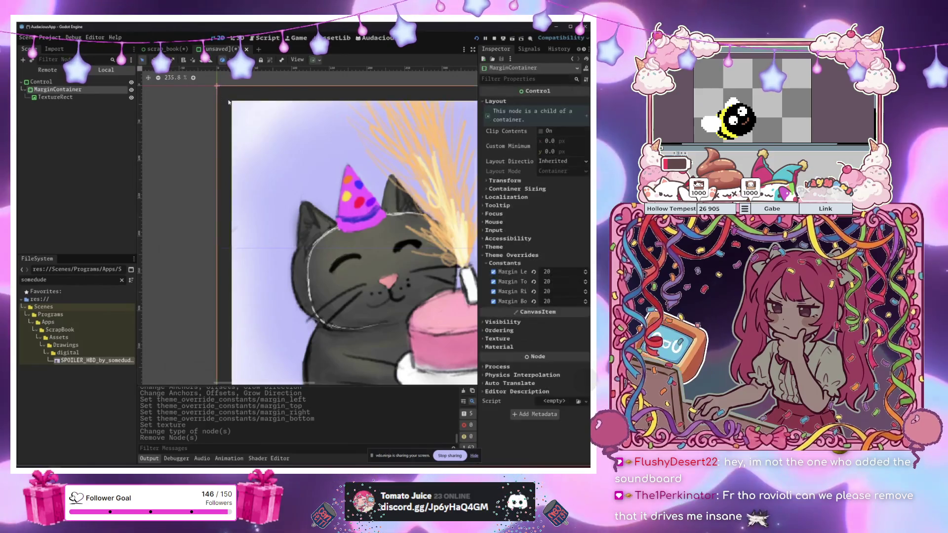
scroll(263, 149, down, 9)
click(58, 83)
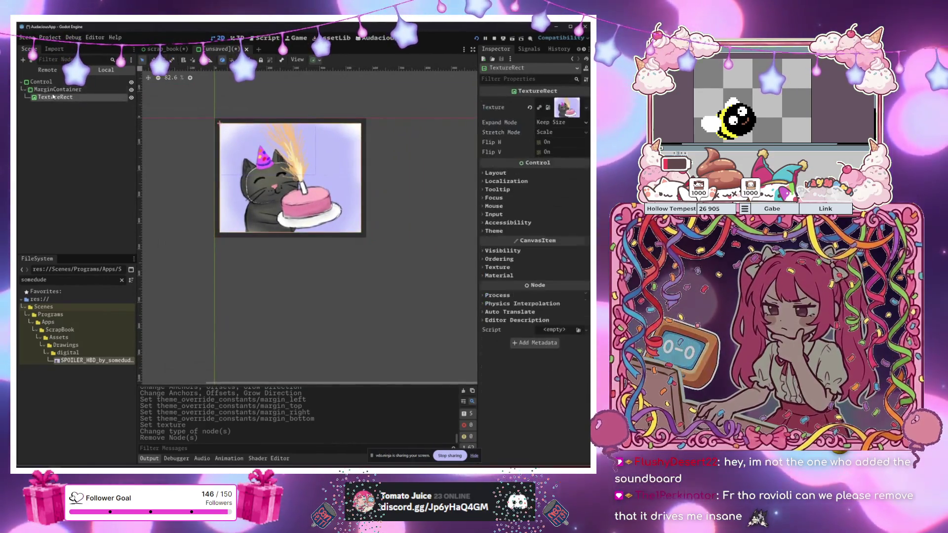
Rename the root node ScrapBookPictureFrame, then ScrapBookPanelPictureFrame
click(57, 81)
text(Scra)
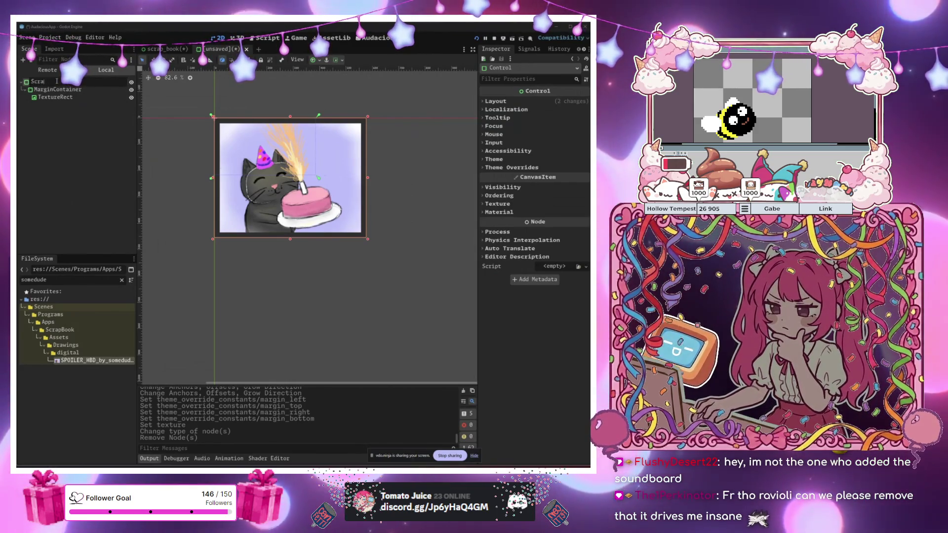
text(pBoo)
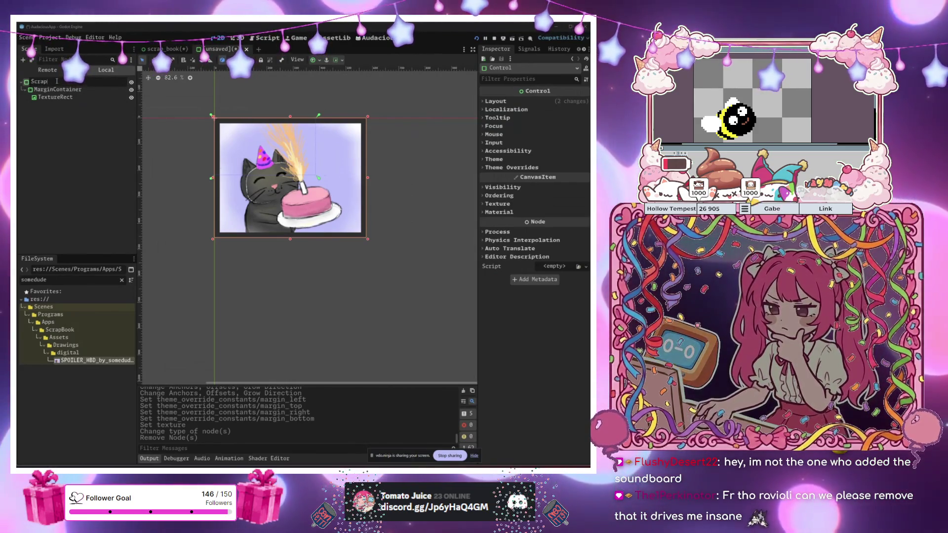
text(kPi)
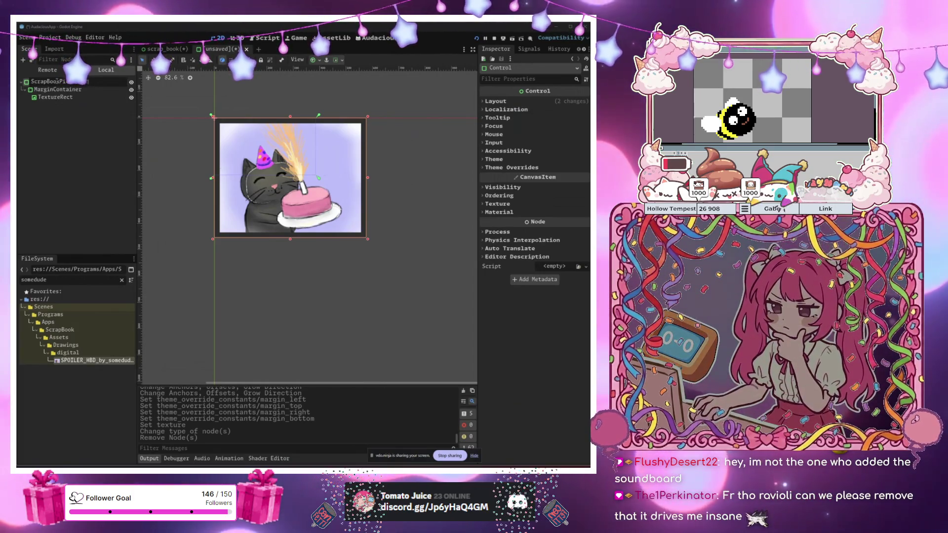
key(Return)
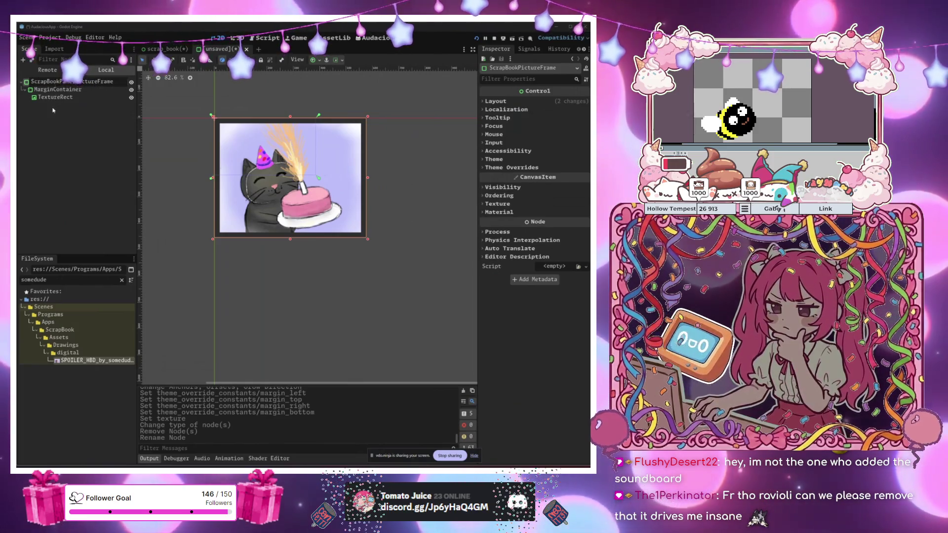
key(Return)
click(512, 167)
Make the frame's Panel StyleBoxFlat style override unique
click(500, 175)
click(557, 183)
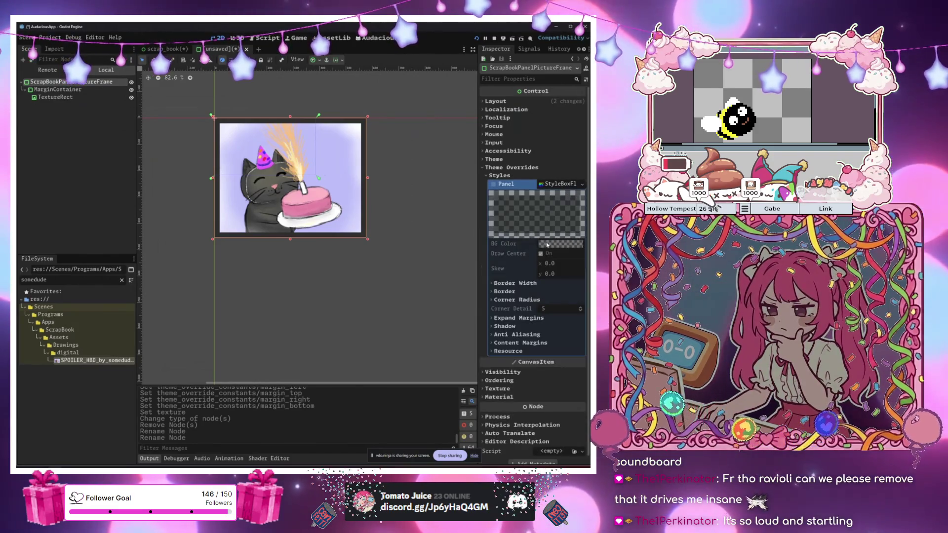
scroll(421, 256, up, 4)
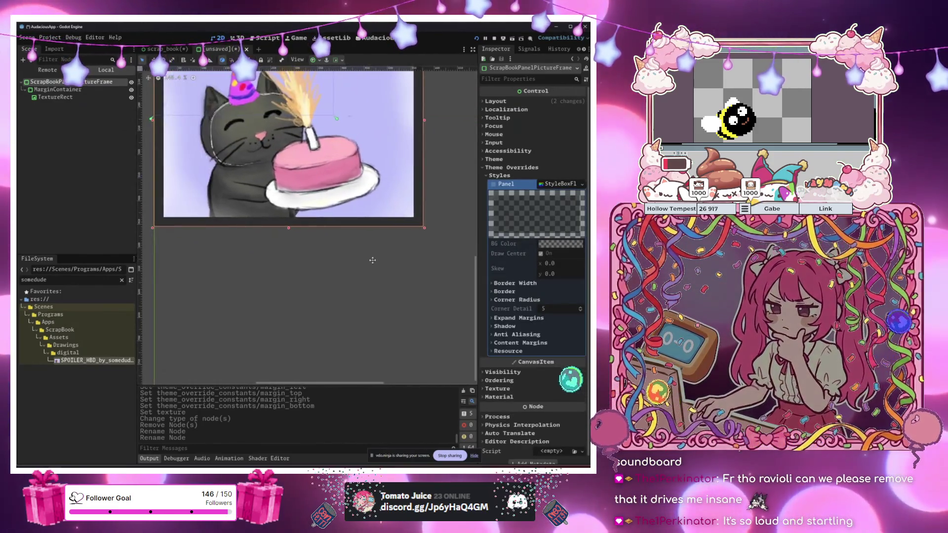
click(516, 299)
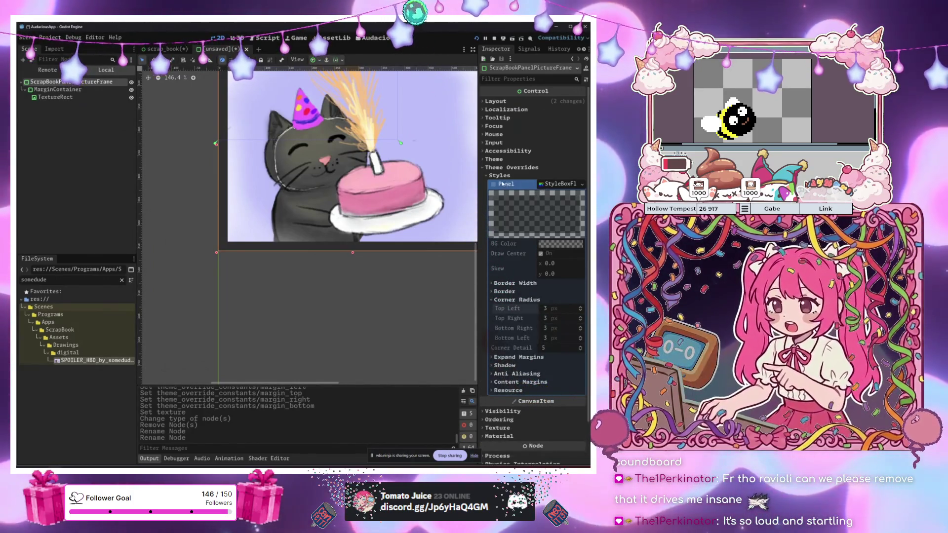
click(582, 184)
click(568, 251)
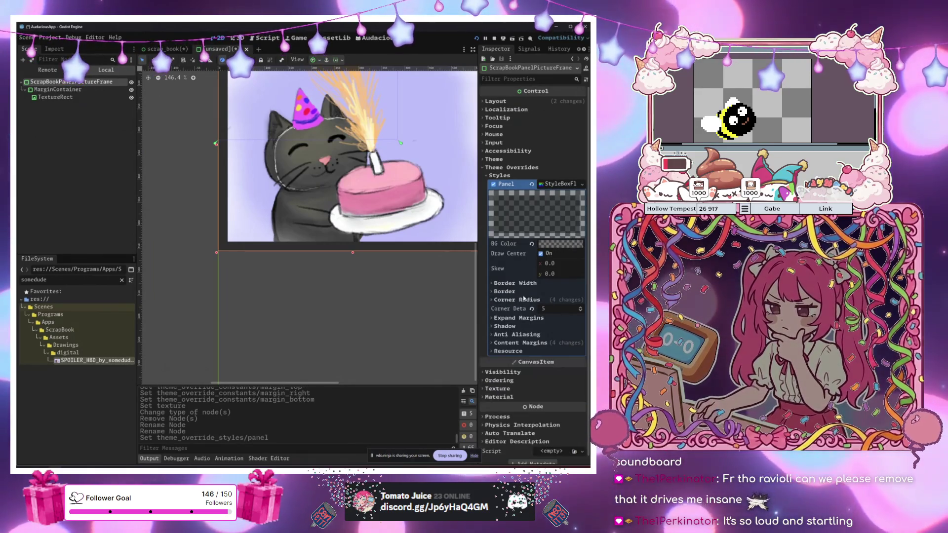
Set all four corner radii of the frame's panel style to 10 px
click(550, 308)
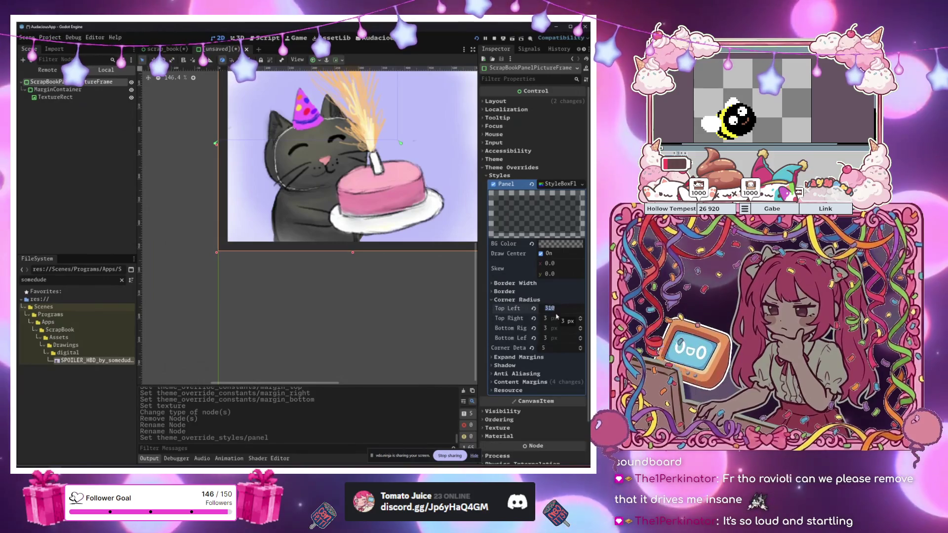
text(10)
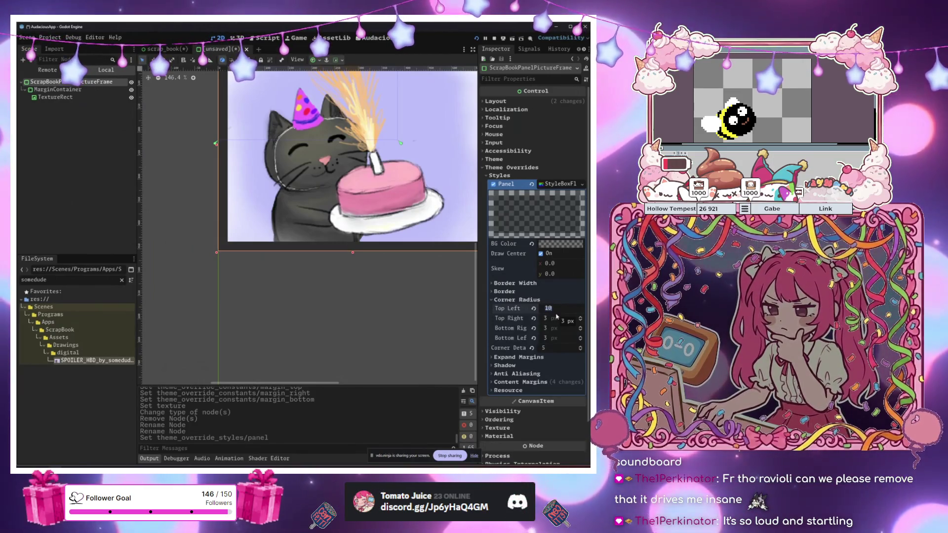
key(Tab)
text(10)
key(Tab)
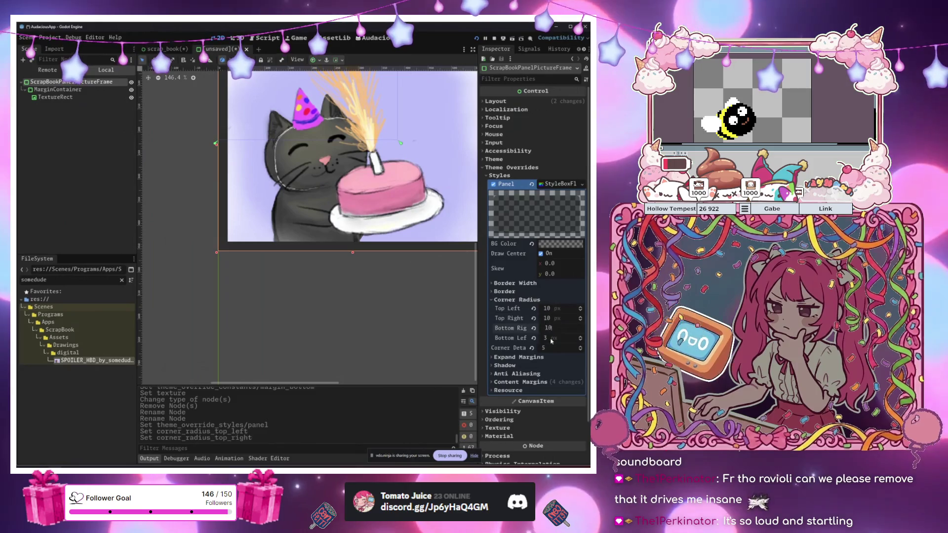
text(10)
key(Tab)
text(10)
key(Tab)
click(267, 311)
scroll(291, 294, down, 3)
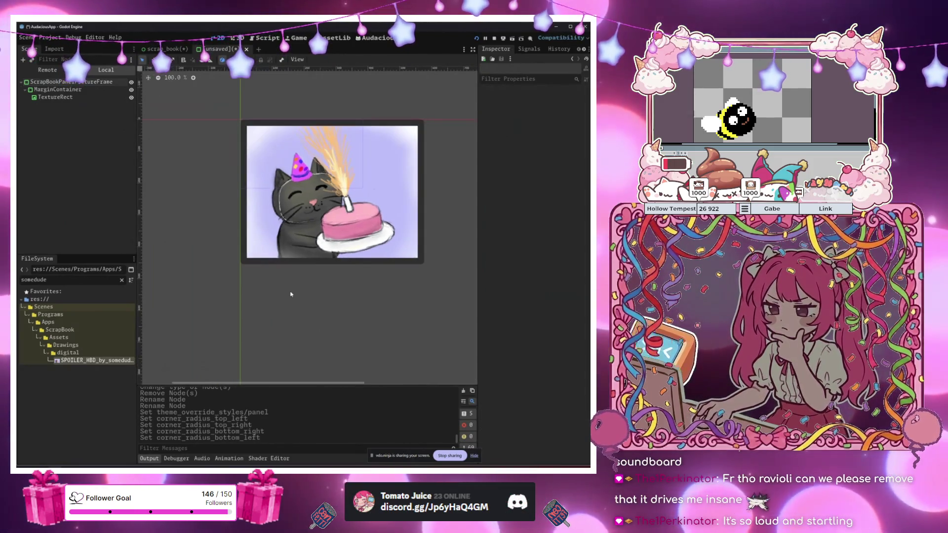
Add a Panel node under the MarginContainer
scroll(303, 287, up, 5)
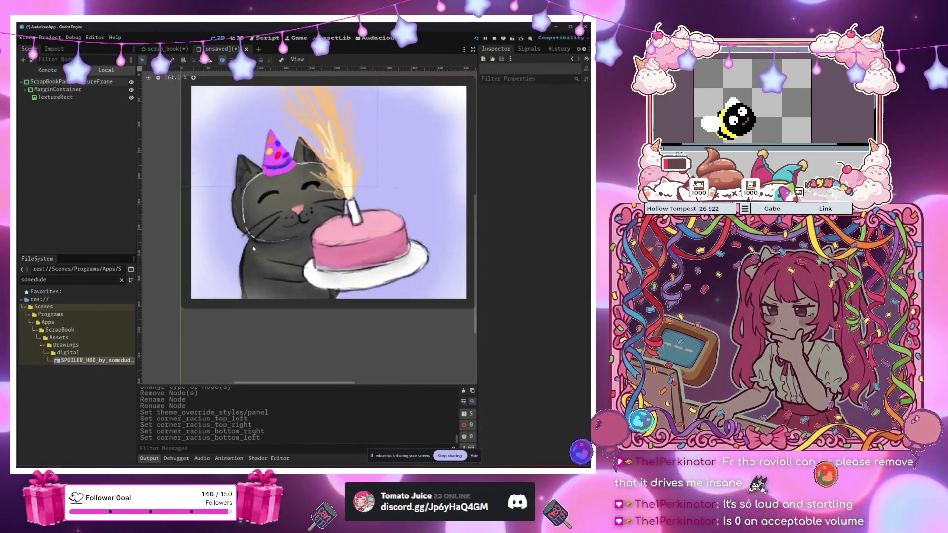
scroll(318, 122, up, 3)
scroll(317, 122, left, 5)
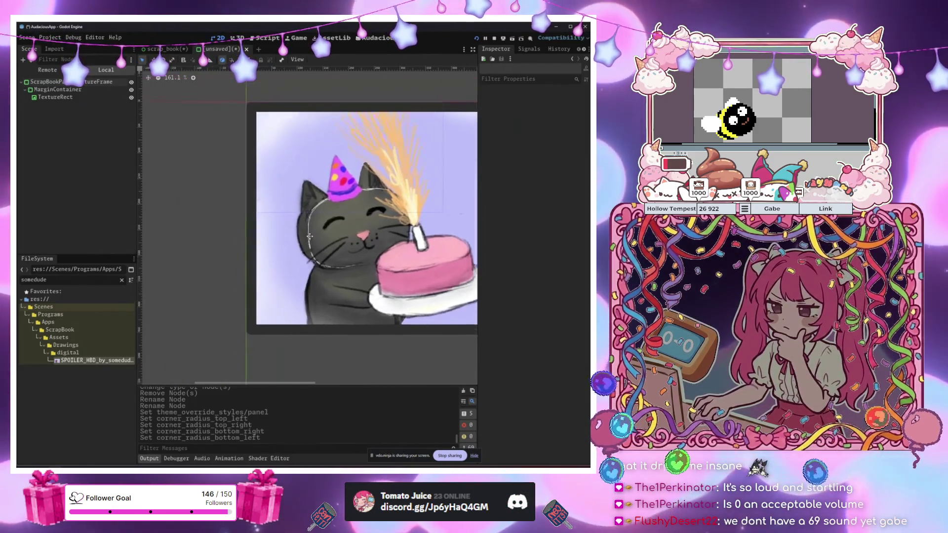
scroll(317, 122, down, 3)
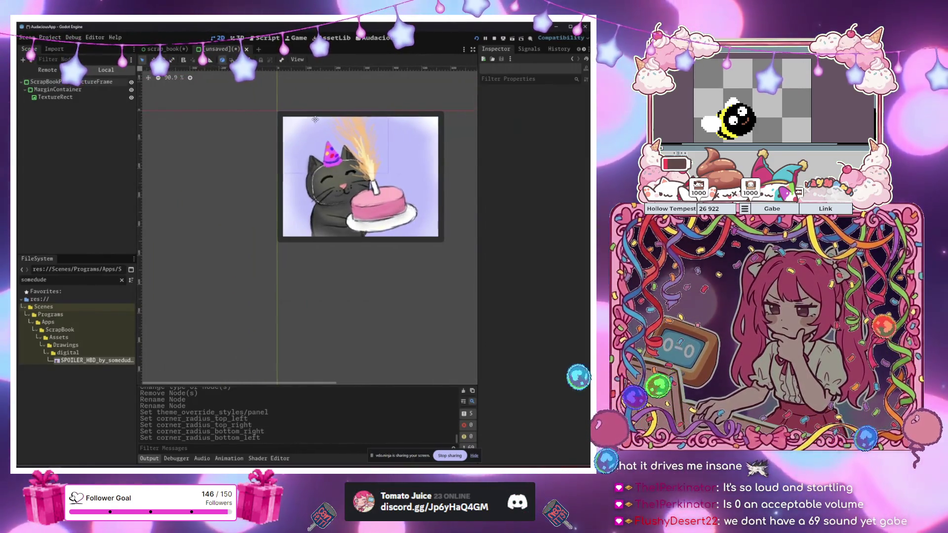
scroll(266, 133, right, 3)
scroll(214, 143, up, 4)
scroll(213, 143, up, 6)
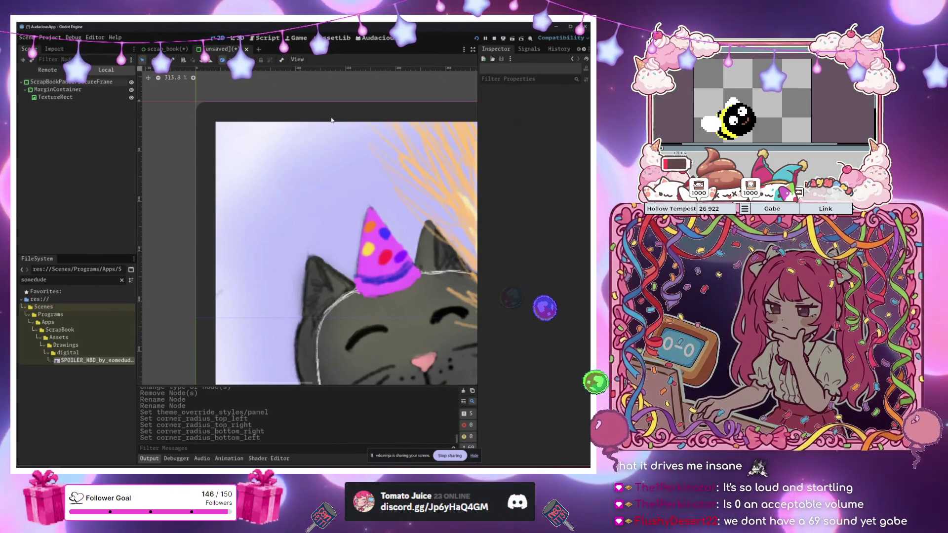
click(74, 90)
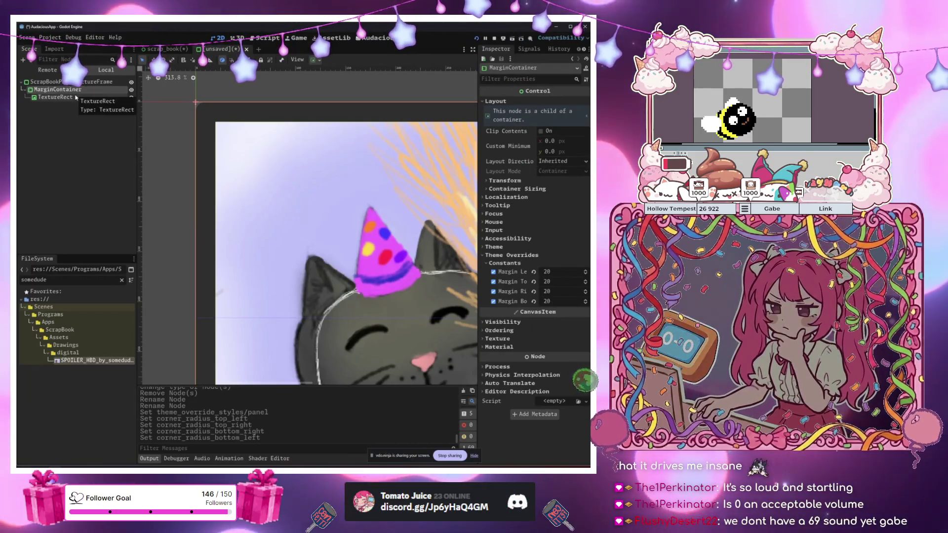
key(ctrl+a)
text(panel)
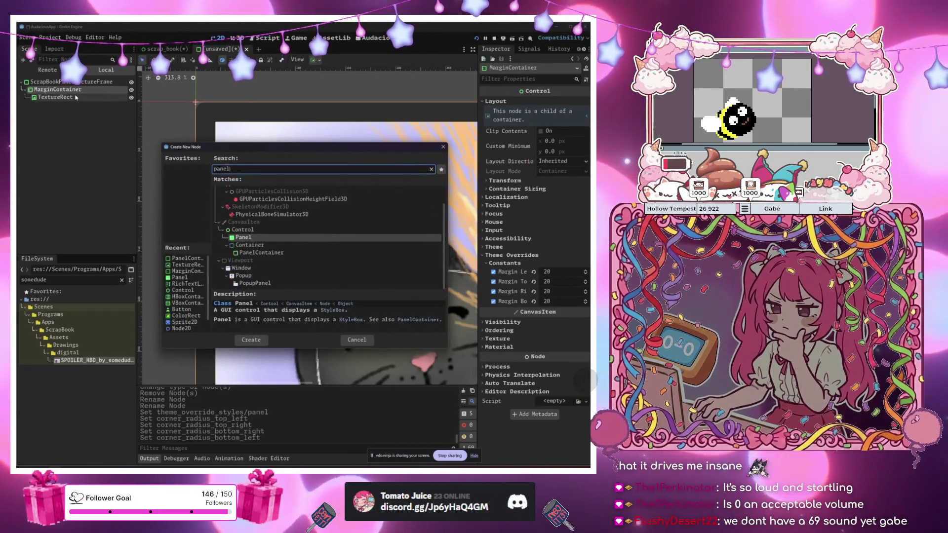
key(Return)
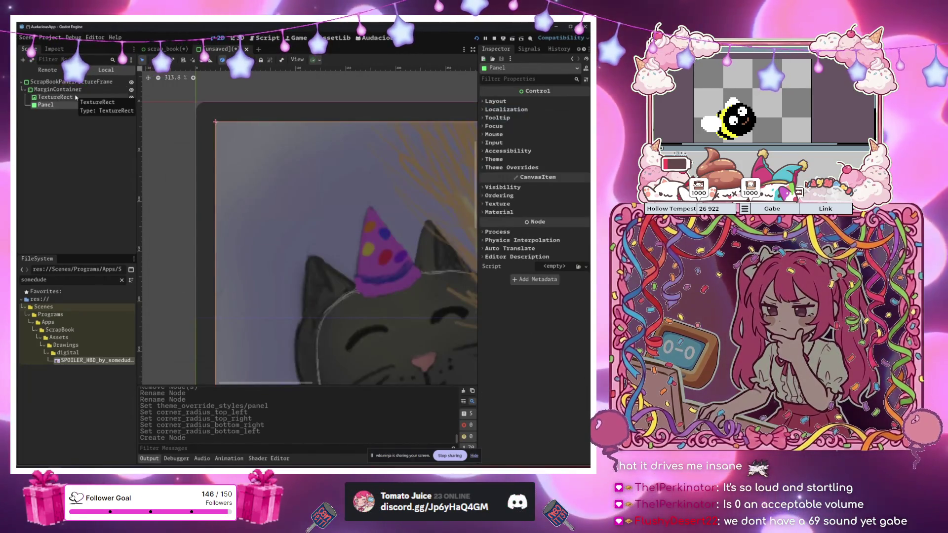
Undo the Panel, add a PanelContainer under MarginContainer instead, and move the TextureRect into it
click(56, 98)
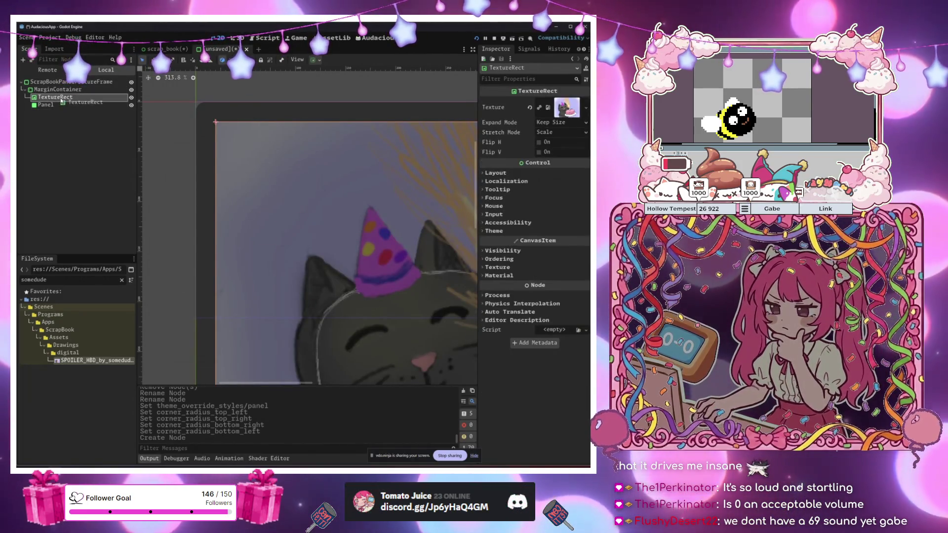
click(58, 89)
key(ctrl+a)
text(pane)
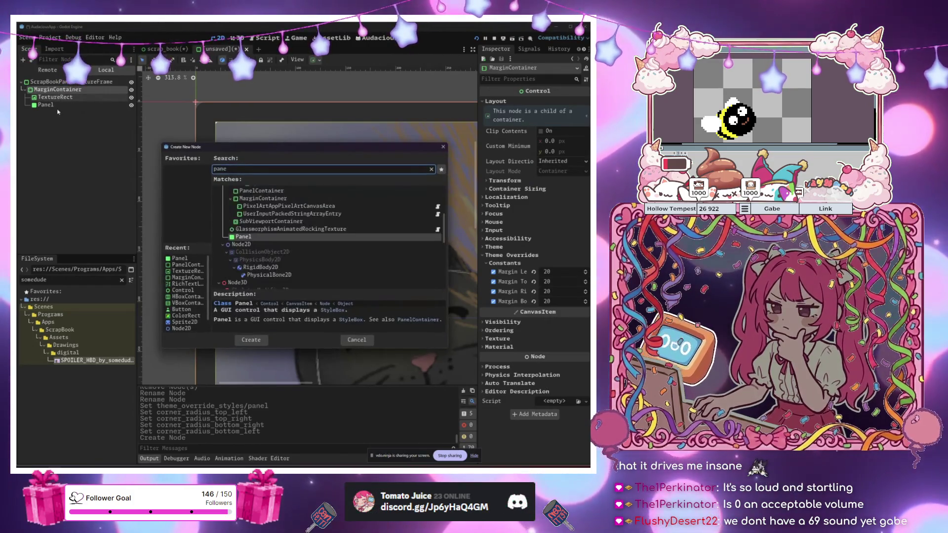
click(442, 147)
key(ctrl+z)
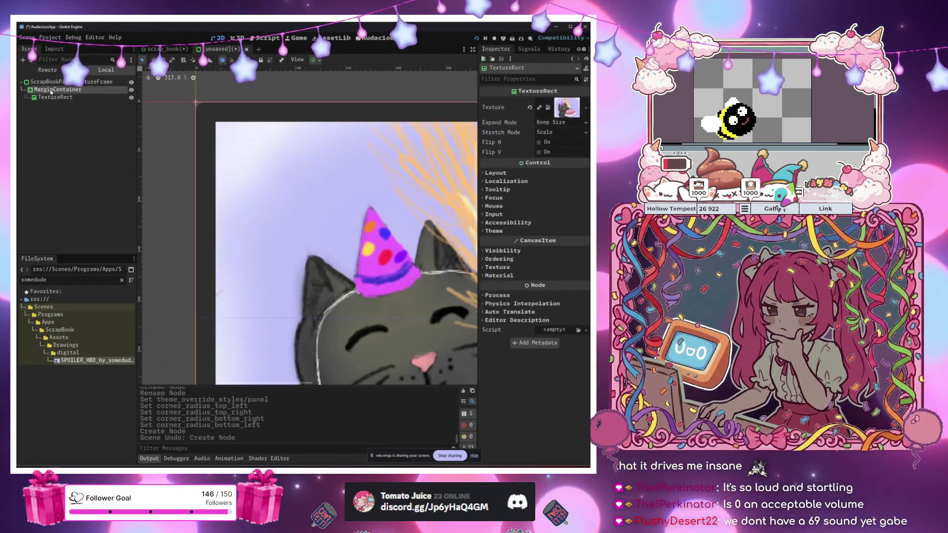
click(51, 91)
key(ctrl+a)
text(container)
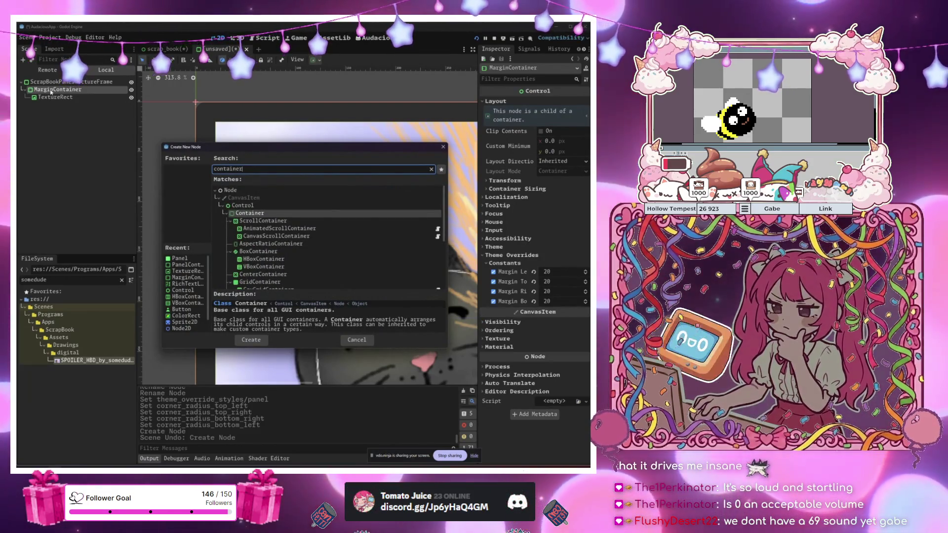
text(panel)
key(Return)
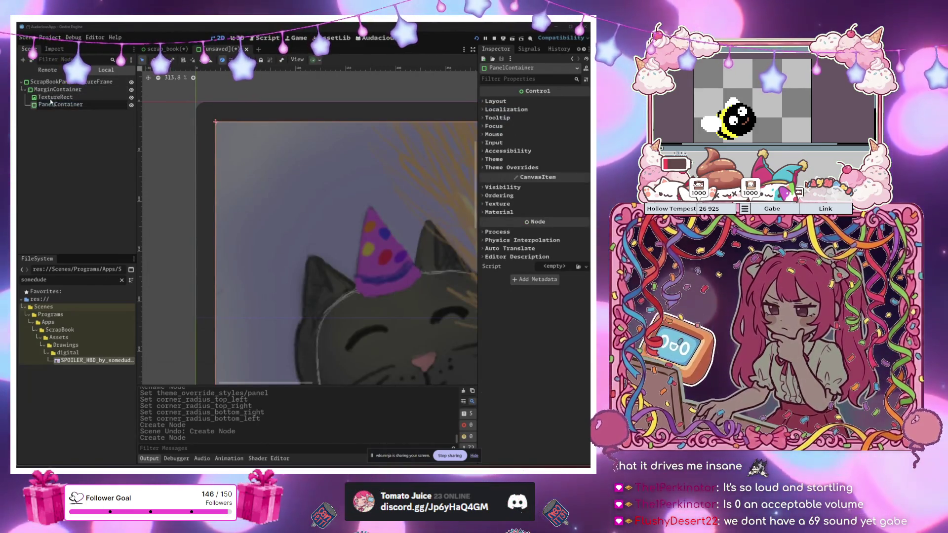
mouse_move(55, 98)
mouse_down()
mouse_move(73, 101)
mouse_move(64, 104)
mouse_up()
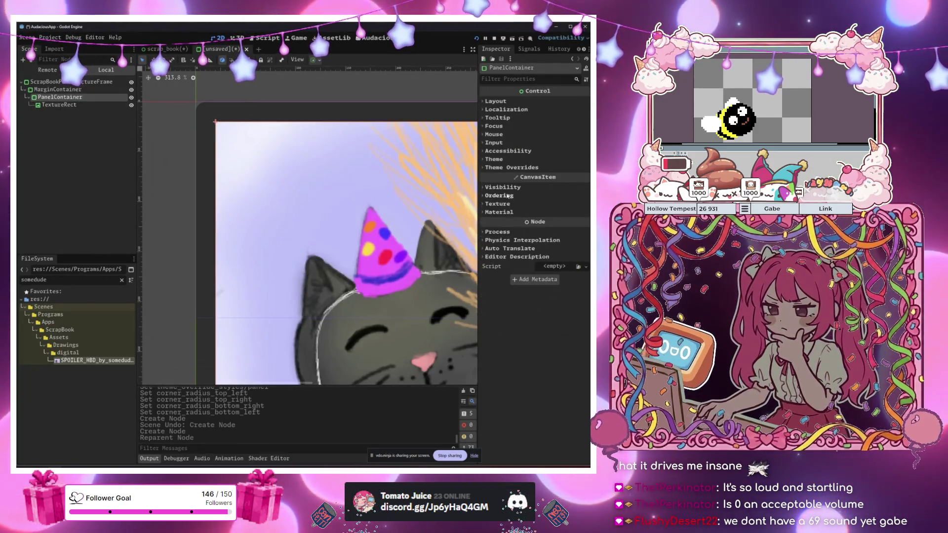
click(533, 168)
Make the PanelContainer's Panel style override unique
click(543, 175)
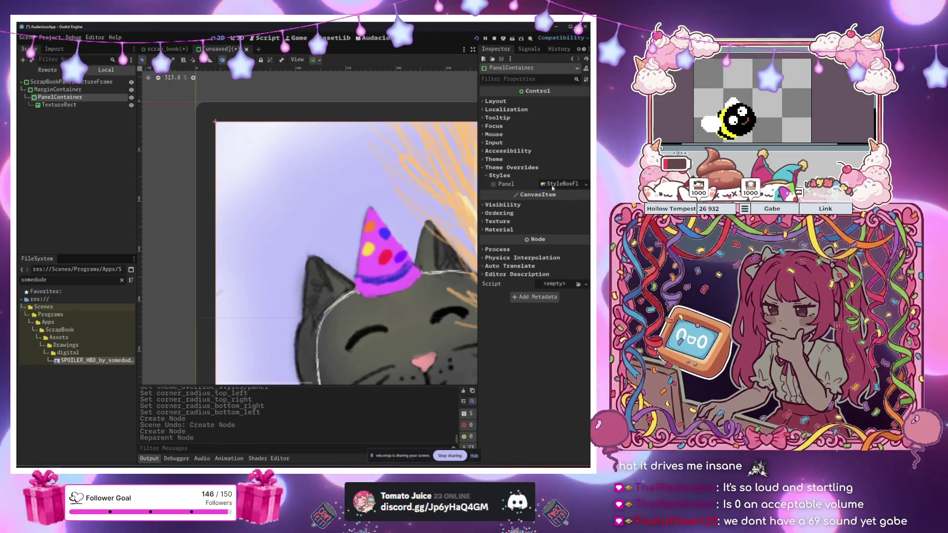
click(568, 184)
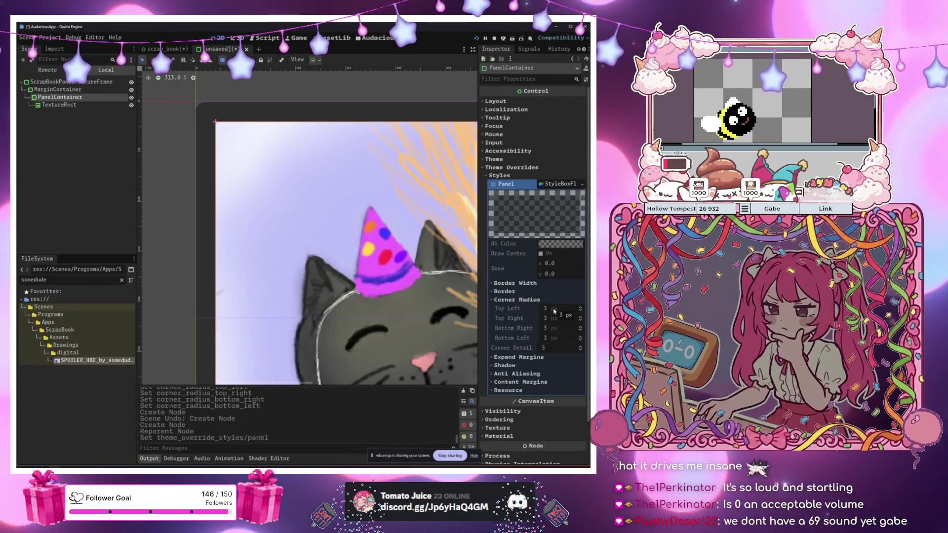
click(550, 185)
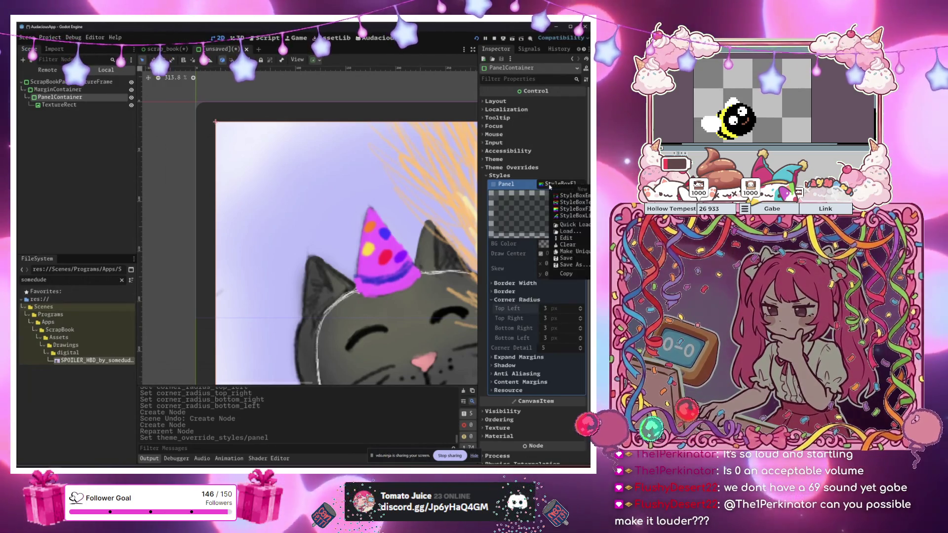
click(571, 251)
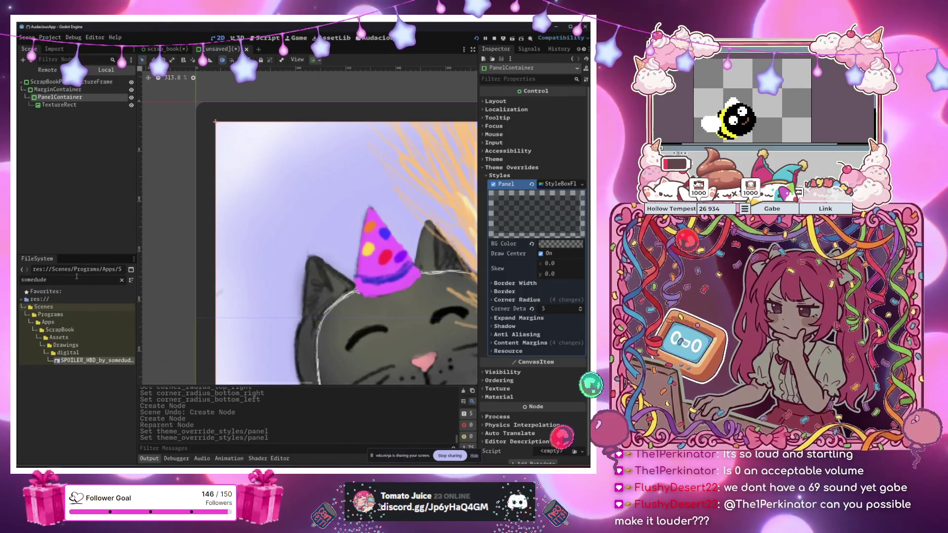
Filter FileSystem for 'glassmor' and apply the glassmorphism_borderless_default_panel_alpha_full stylebox as the panel style
double_click(76, 279)
text(glassmor)
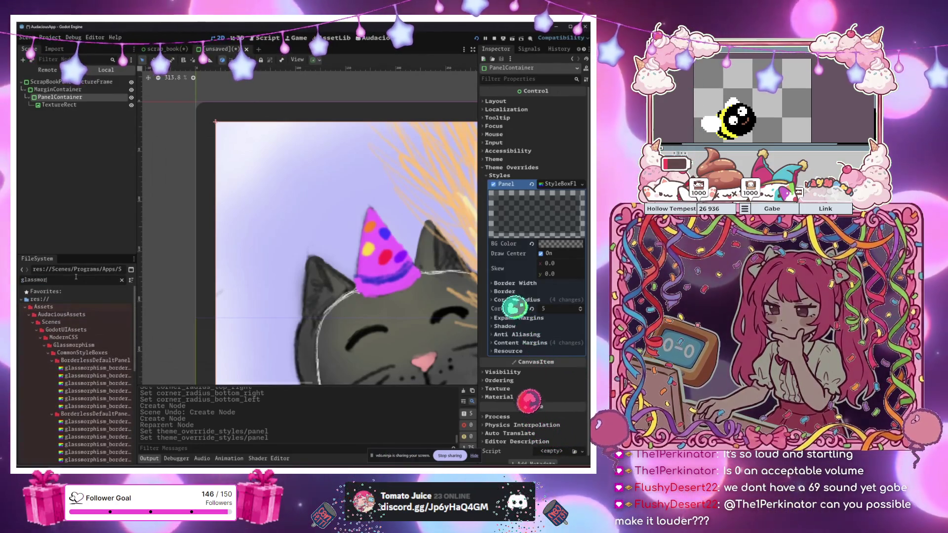
mouse_move(136, 382)
mouse_down()
mouse_move(316, 377)
mouse_move(483, 257)
mouse_move(558, 189)
mouse_up()
scroll(272, 184, down, 9)
mouse_move(272, 184)
mouse_down()
mouse_move(181, 162)
mouse_move(225, 182)
mouse_move(326, 186)
mouse_up()
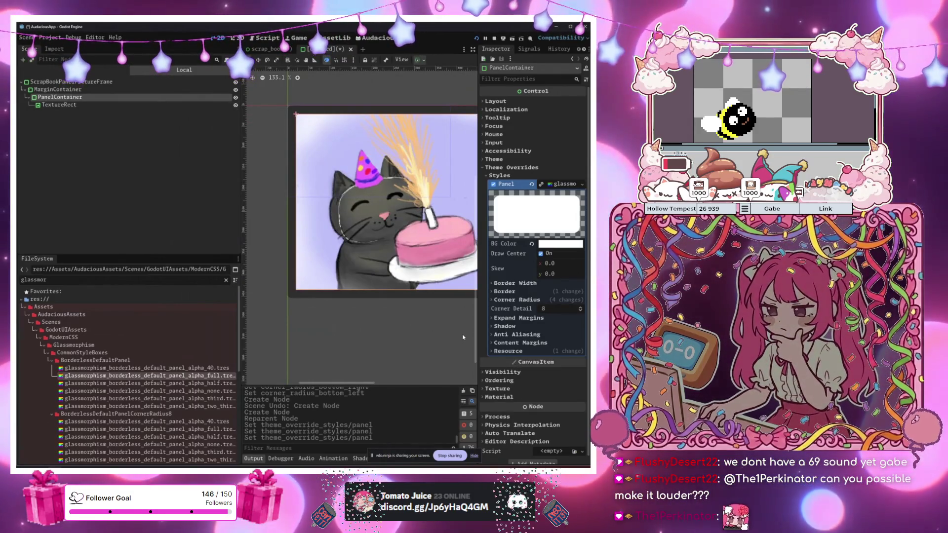
click(509, 381)
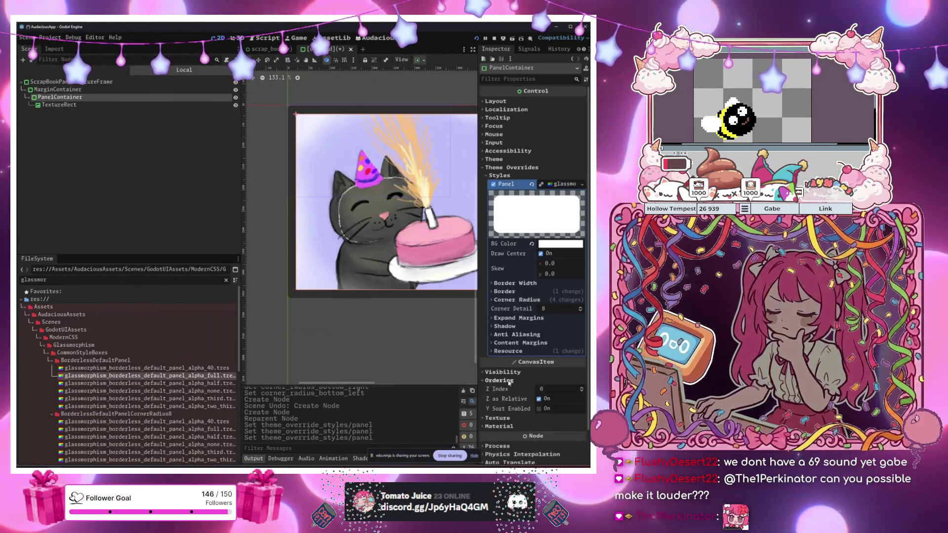
Set the inner PanelContainer's Clip Children to Clip Only and zoom in to check the corners
click(504, 372)
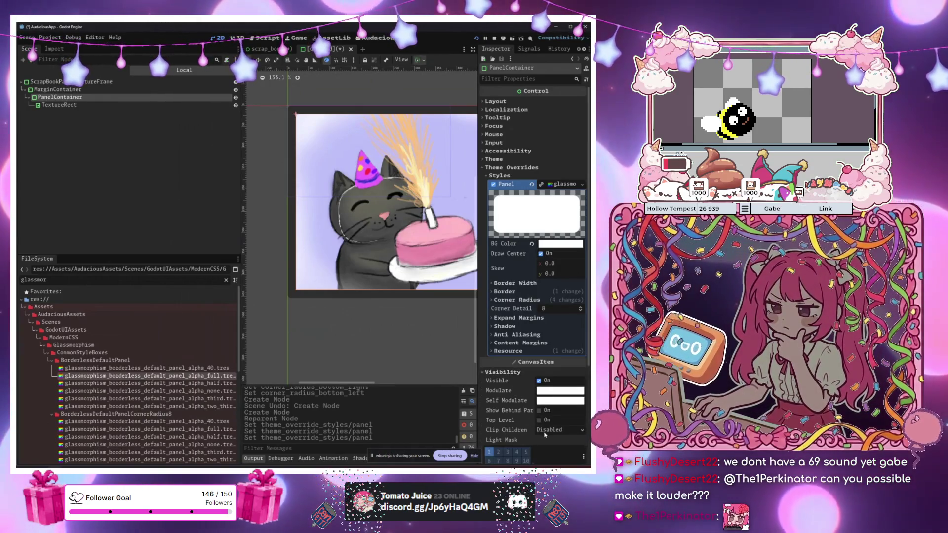
click(554, 446)
click(418, 351)
scroll(441, 121, up, 5)
scroll(440, 121, down, 6)
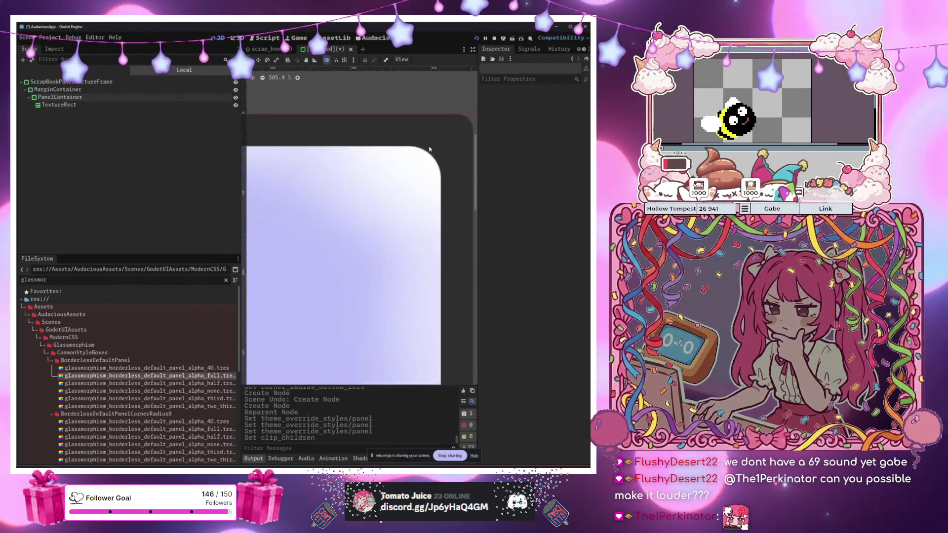
scroll(326, 171, up, 5)
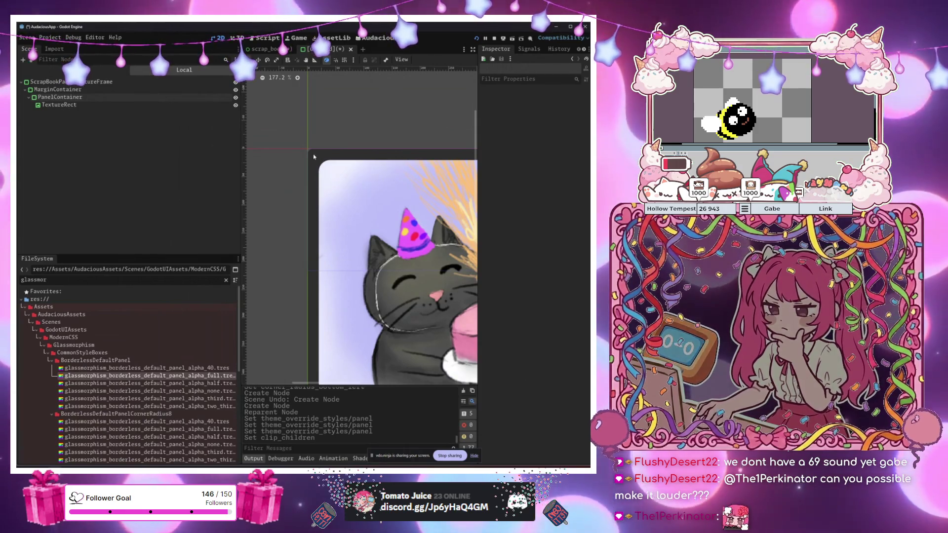
scroll(332, 161, up, 10)
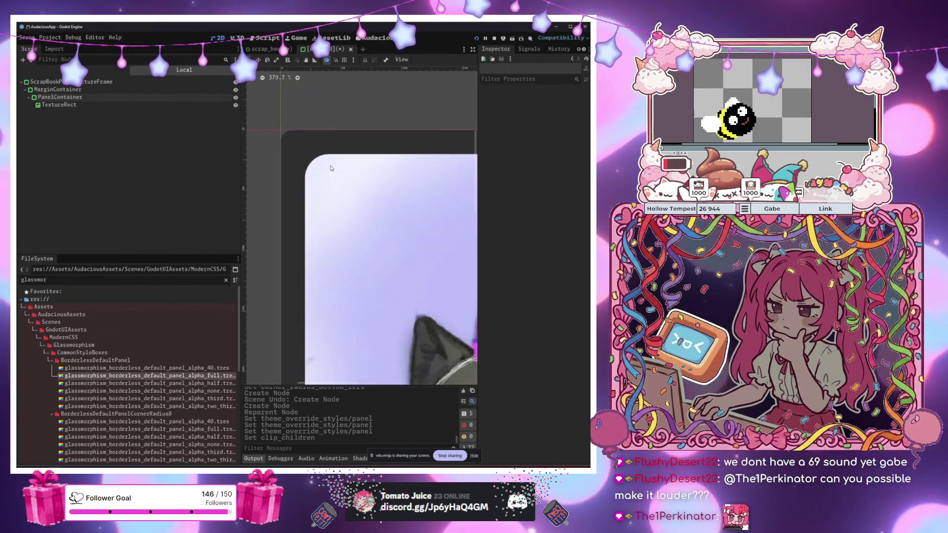
click(58, 89)
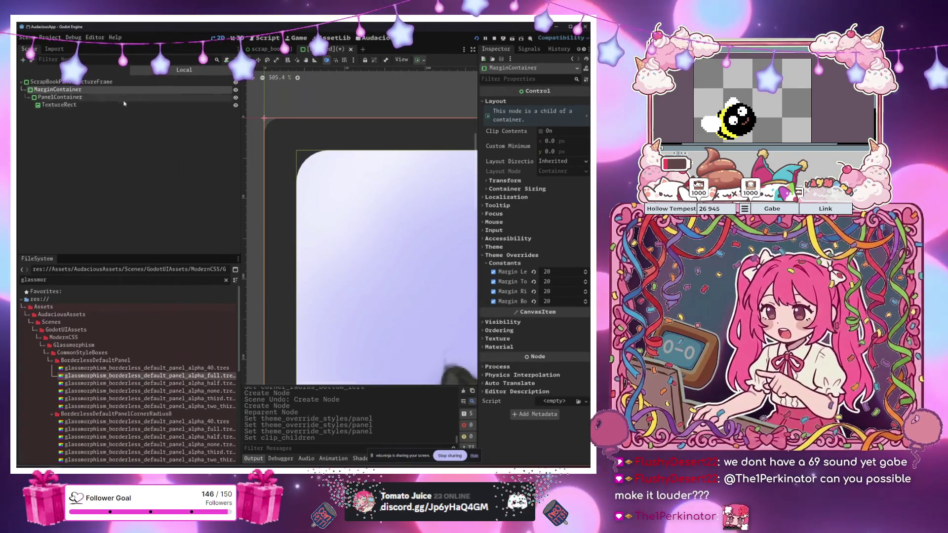
Set all four corner radii of the ScrapBookPanelPictureFrame panel style to 20
key(Up)
click(555, 309)
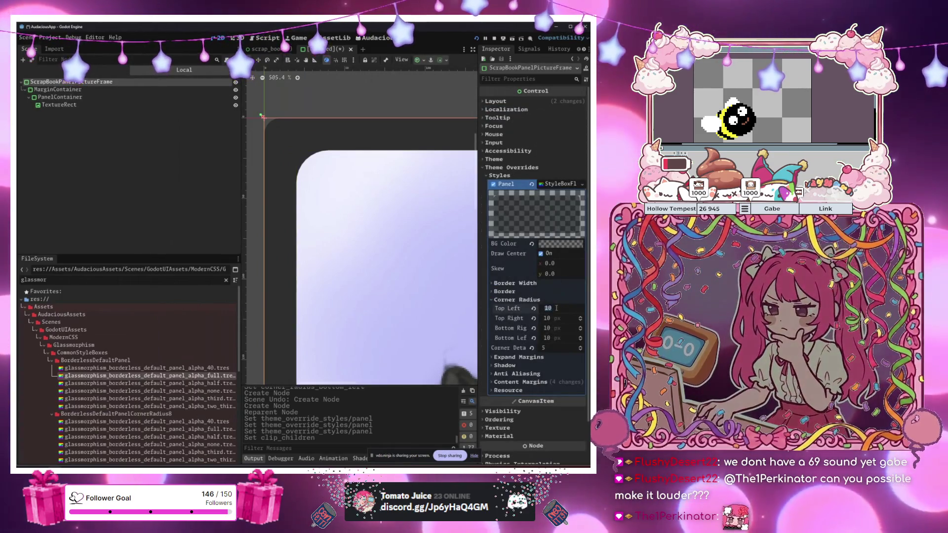
text(0%)
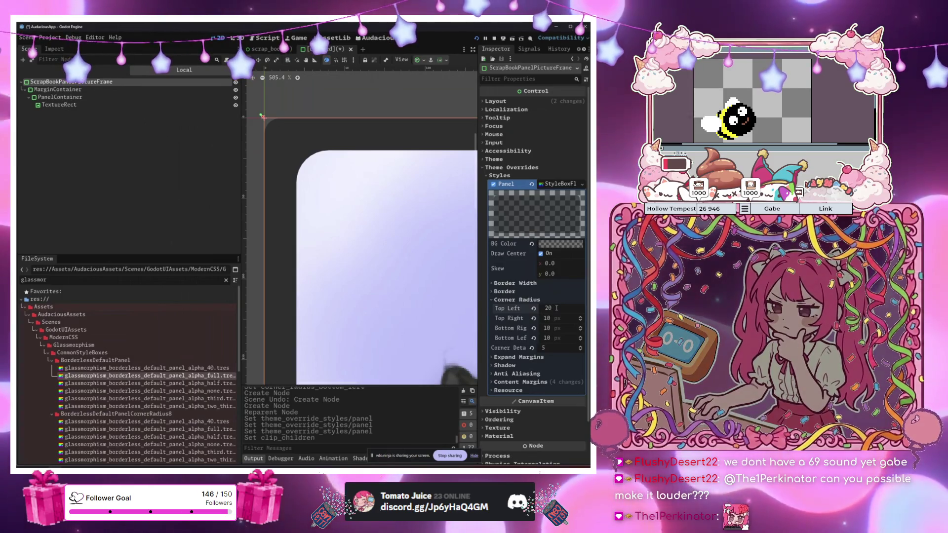
key(Tab)
text(20)
key(Tab)
text(20)
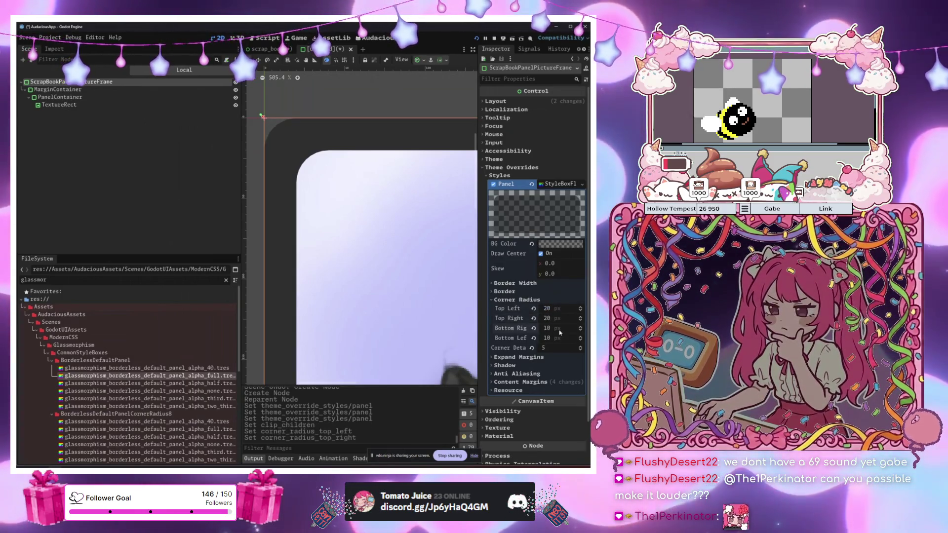
key(Tab)
text(20)
key(Return)
Set the frame's BG Color to the cat picture's lavender using the eyedropper
scroll(382, 177, down, 10)
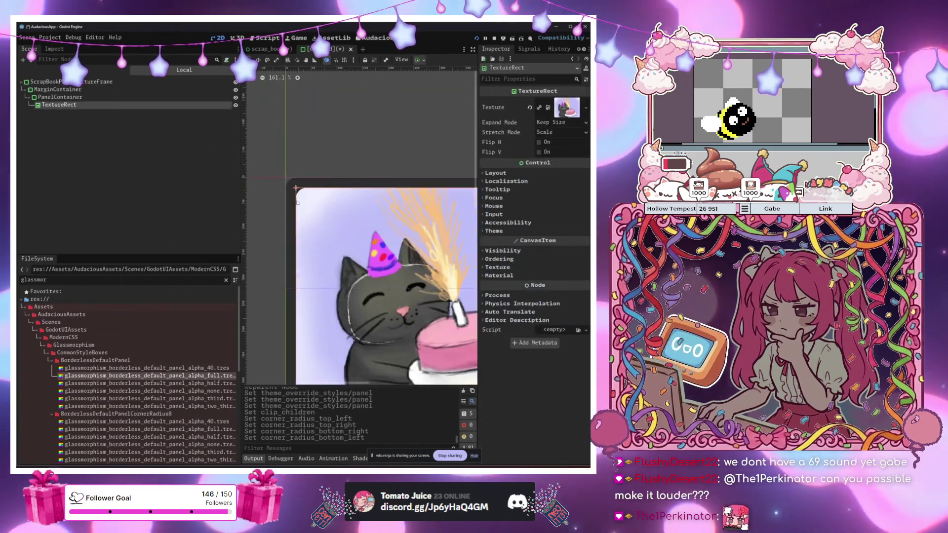
drag(382, 177, 313, 144)
click(390, 285)
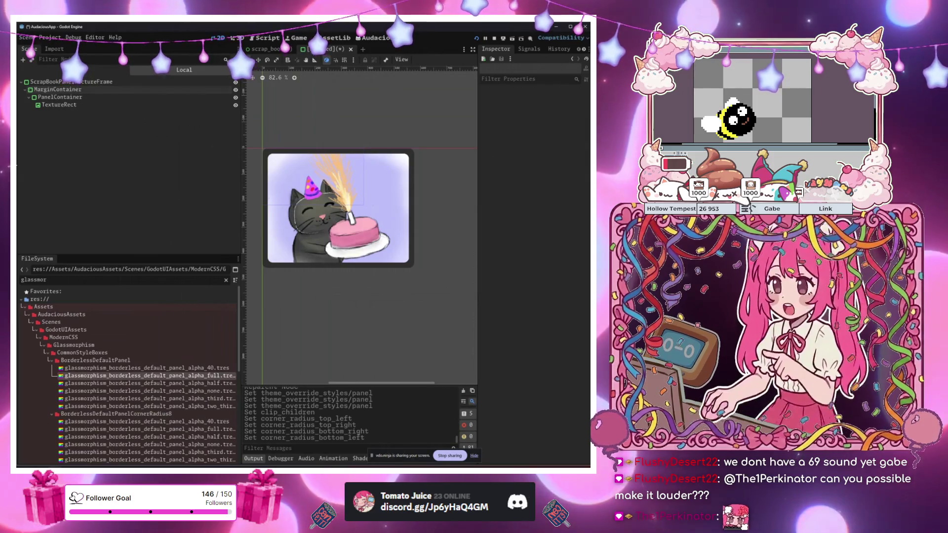
click(81, 82)
click(567, 245)
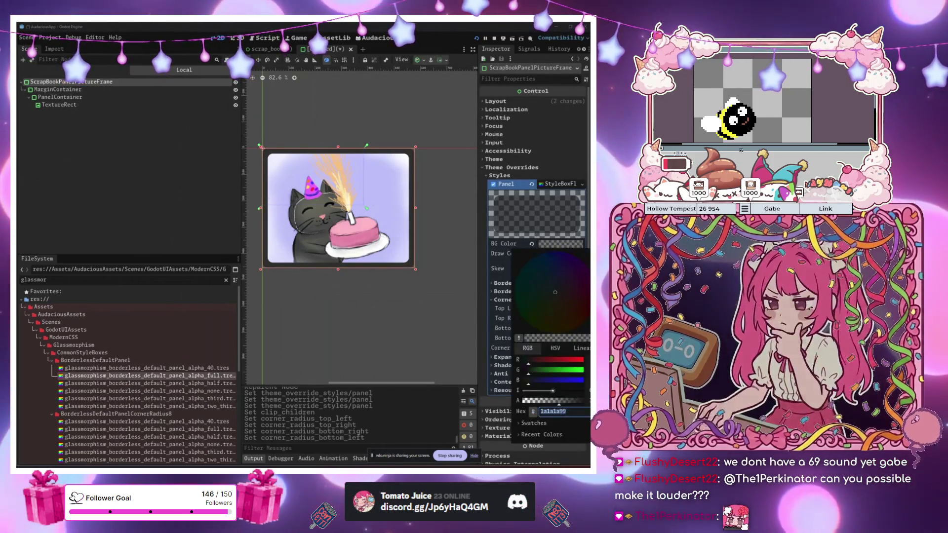
mouse_move(597, 267)
mouse_down()
mouse_move(597, 297)
mouse_move(597, 250)
mouse_up()
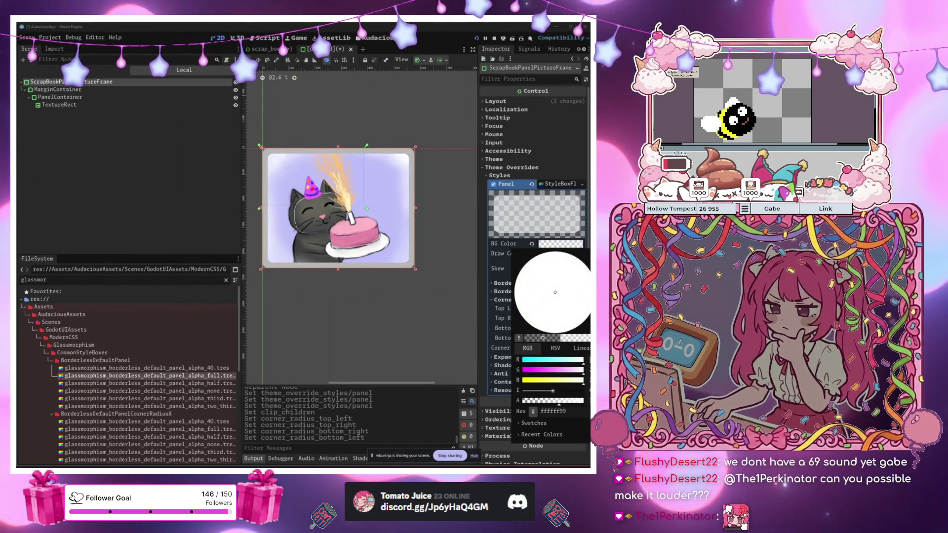
drag(559, 400, 584, 400)
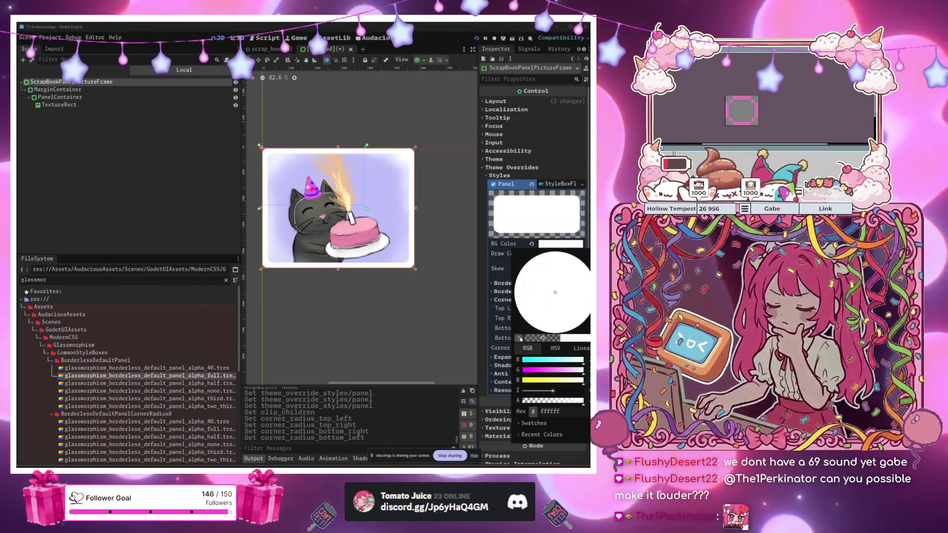
click(520, 338)
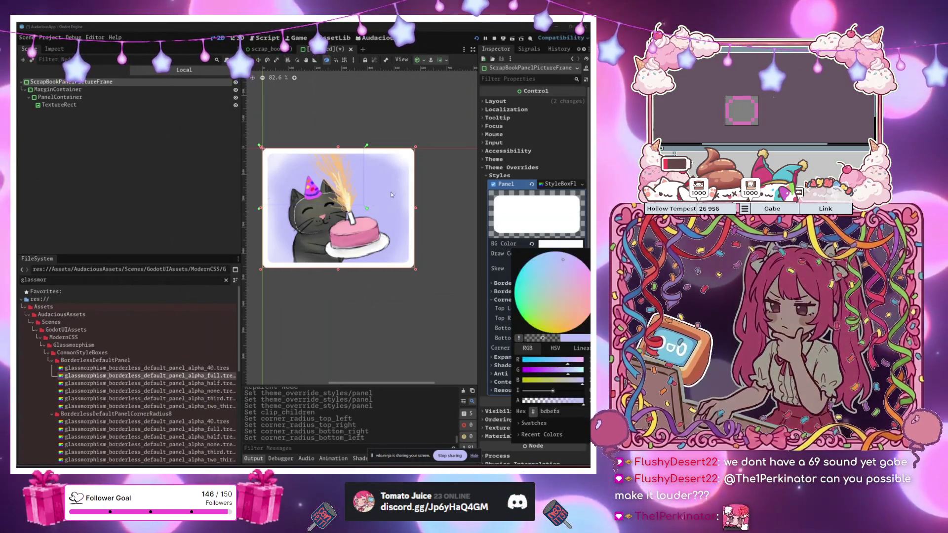
click(378, 174)
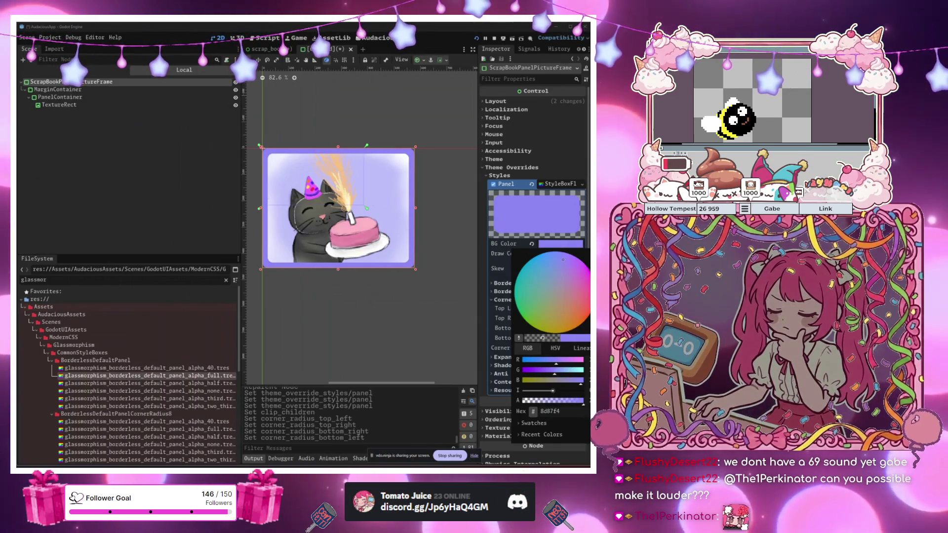
click(444, 295)
scroll(386, 286, down, 2)
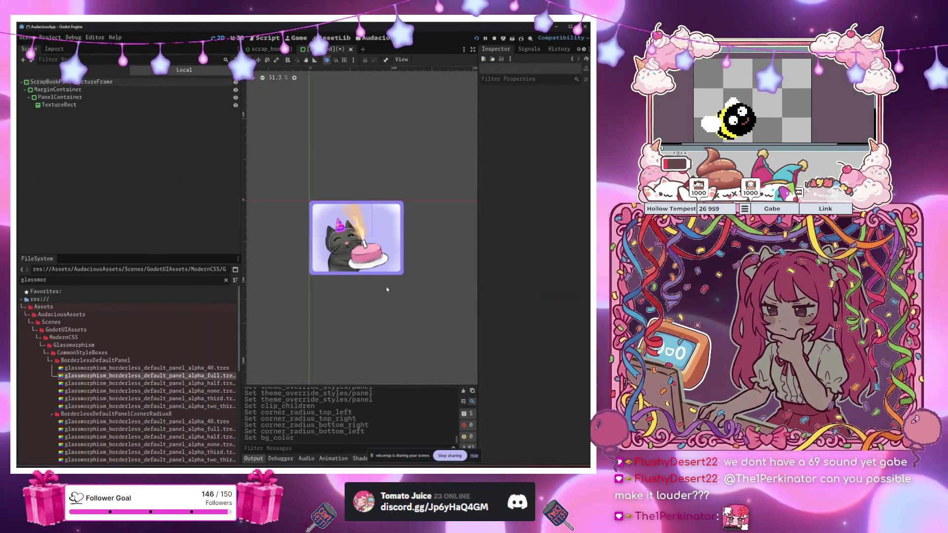
Clear the cat picture texture from the frame's TextureRect, leaving an empty lavender frame
scroll(386, 286, up, 3)
scroll(402, 257, down, 3)
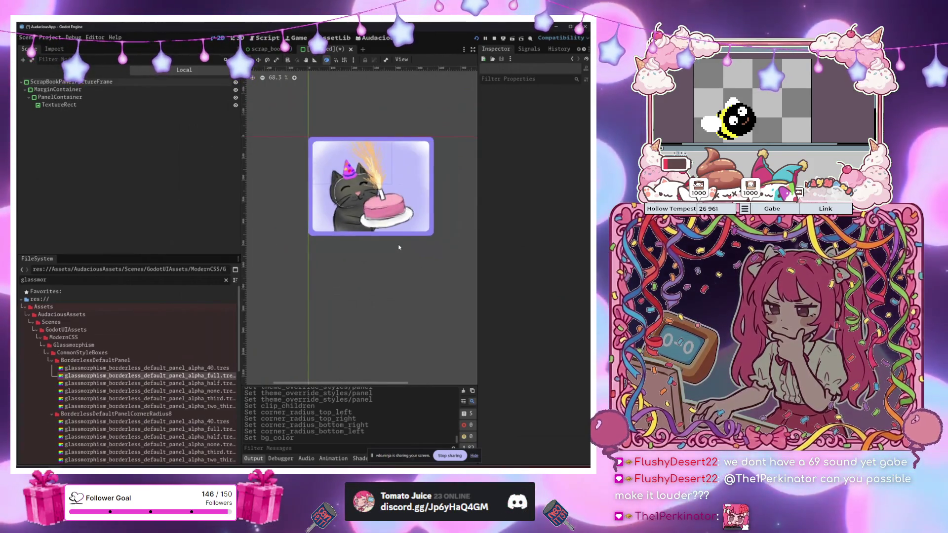
scroll(399, 246, up, 2)
click(375, 222)
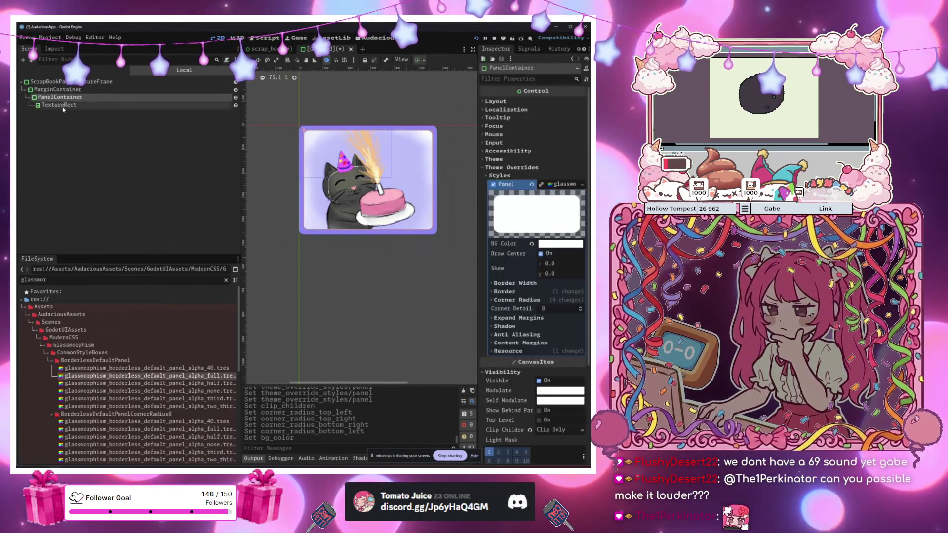
click(303, 132)
scroll(306, 143, up, 1)
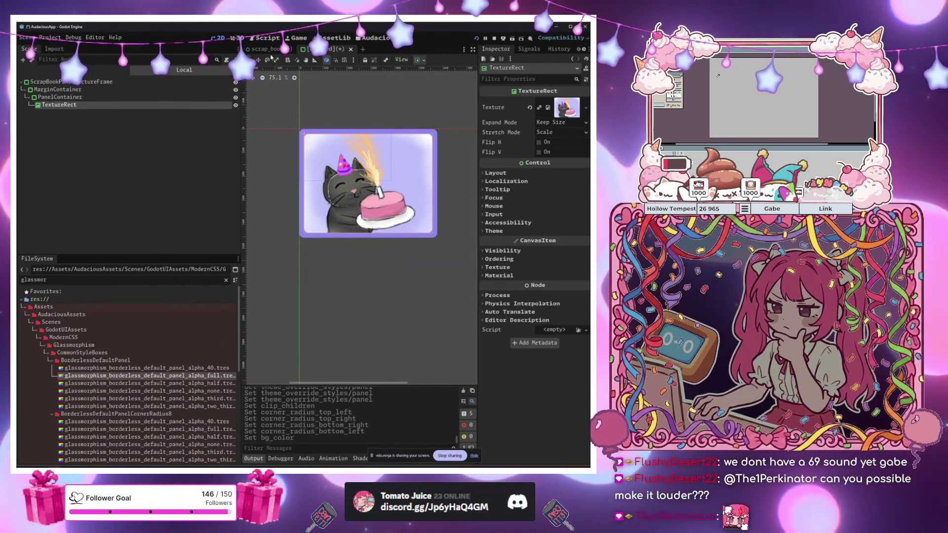
click(288, 119)
click(110, 106)
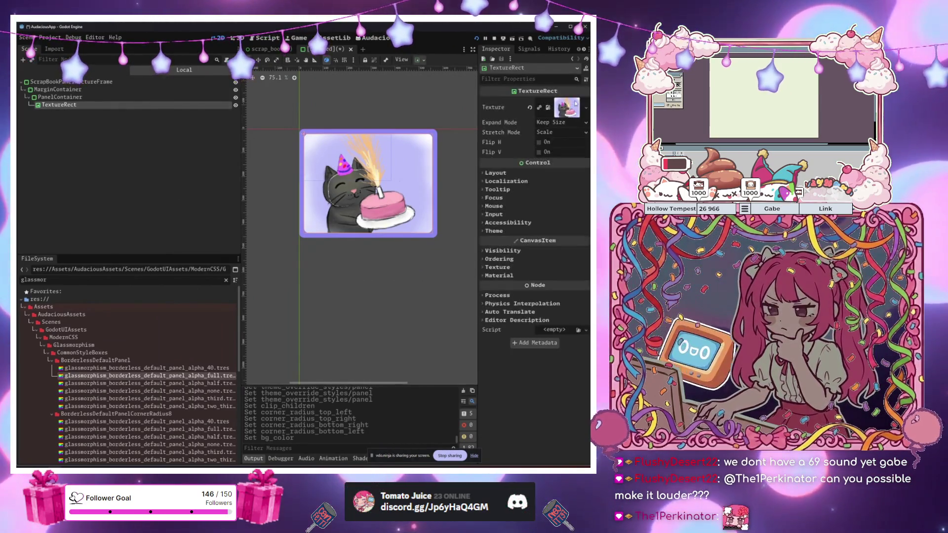
click(532, 102)
click(114, 136)
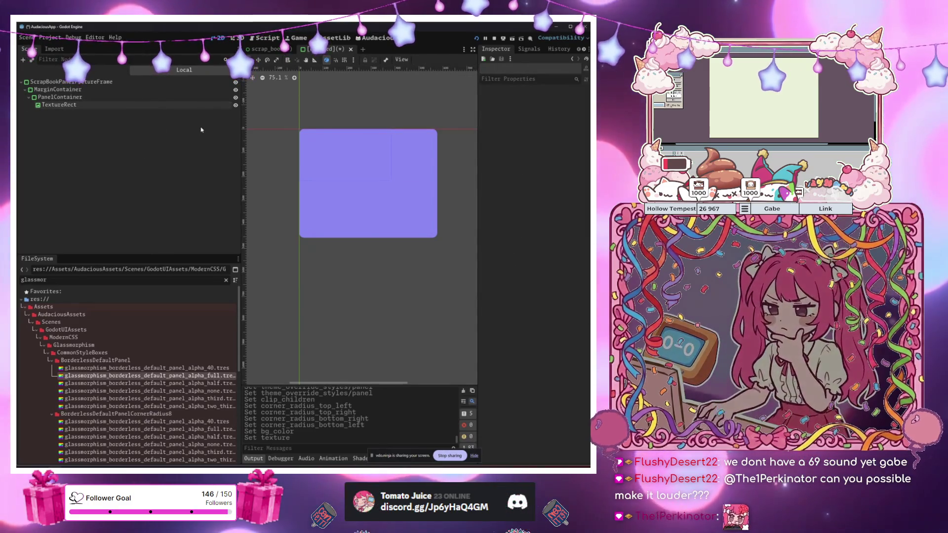
Save the scene as scrap_book_panel_picture_frame.tscn in new ScrapBook/Scenes/Frames folders
key(ctrl+s)
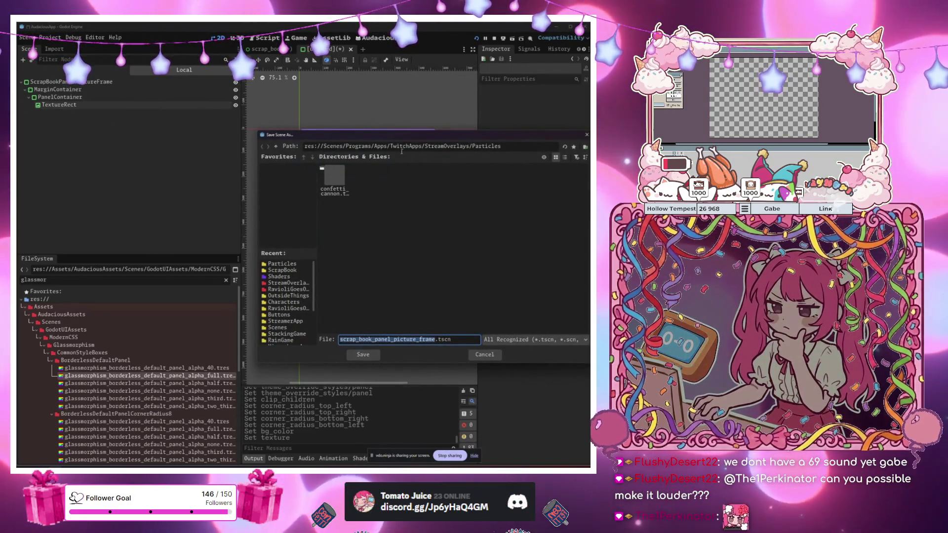
click(277, 147)
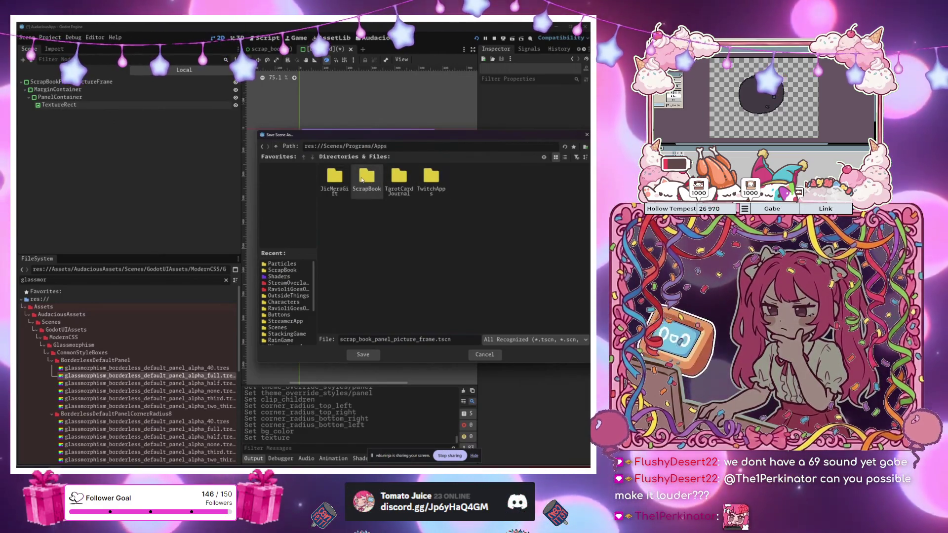
double_click(362, 180)
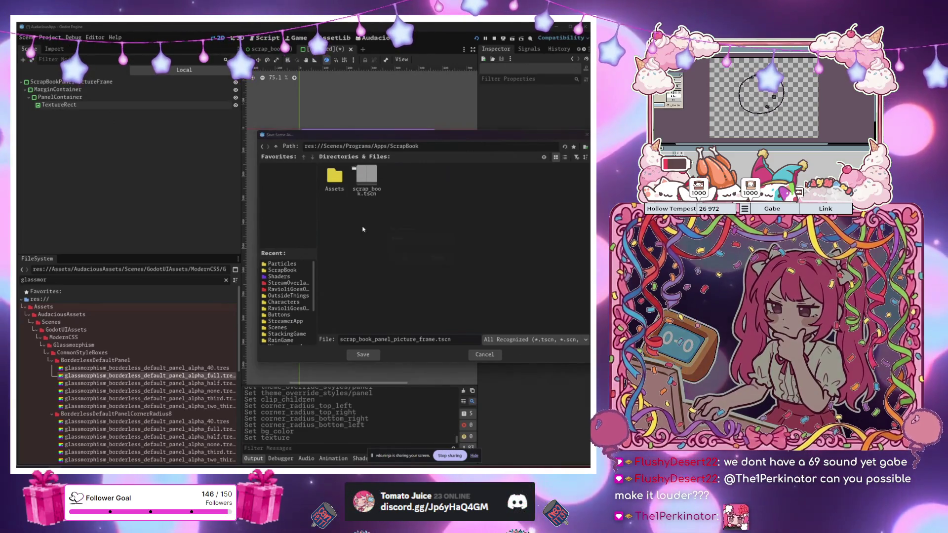
text(Scenes)
key(Return)
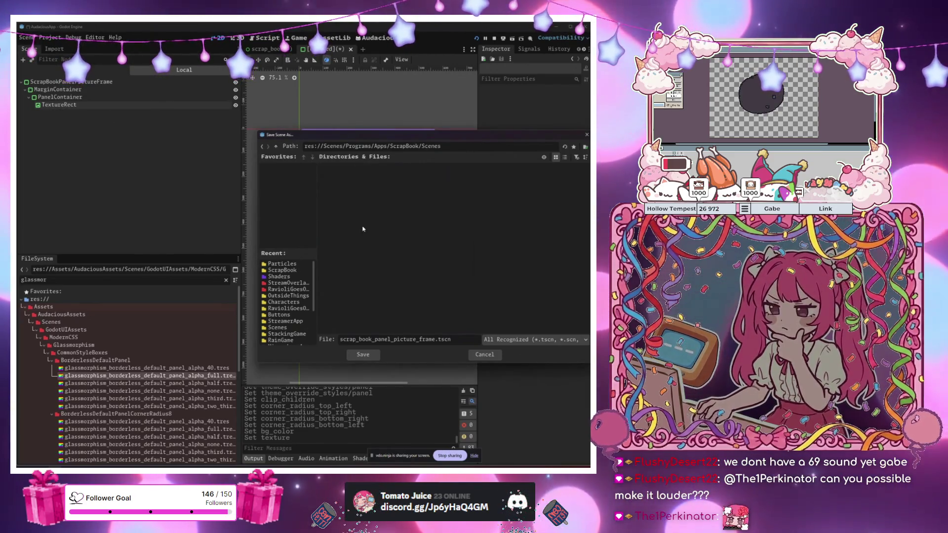
right_click(392, 219)
click(416, 221)
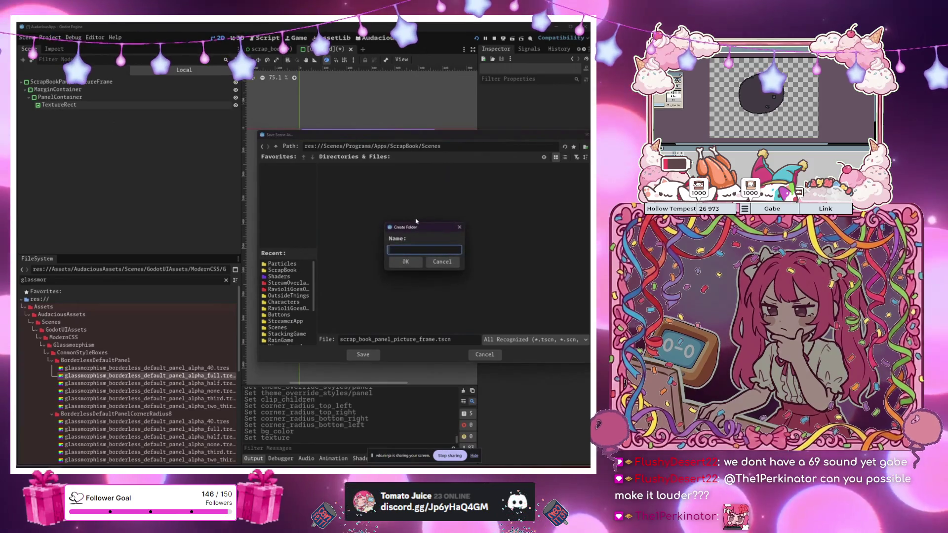
text(rames)
key(Return)
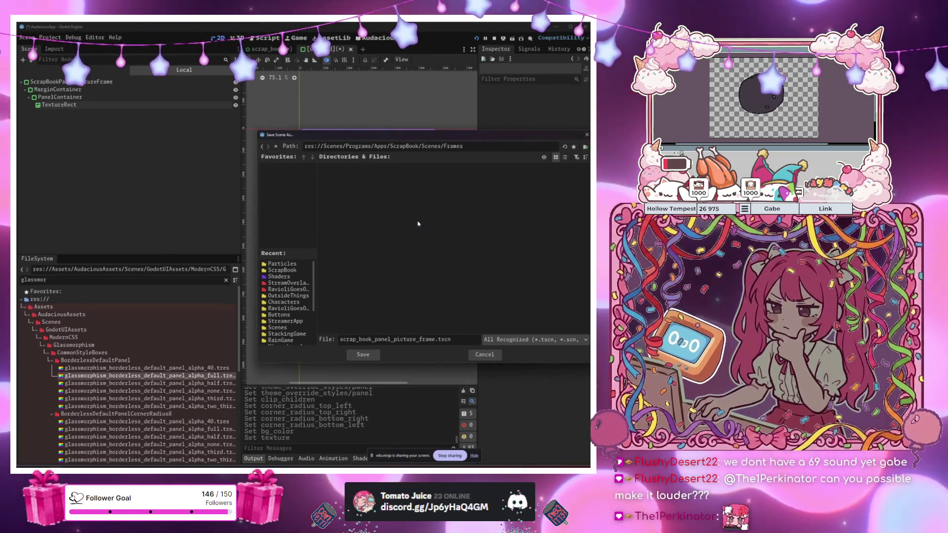
click(365, 354)
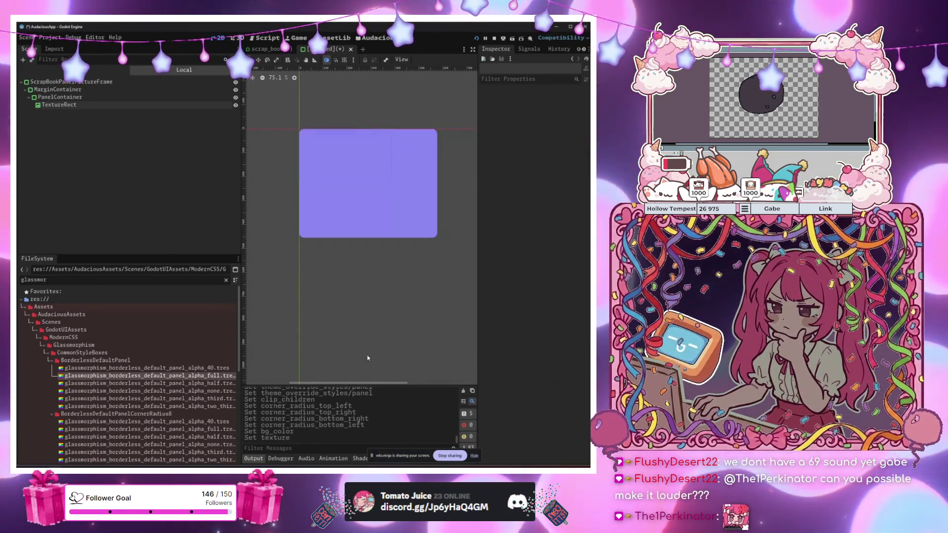
click(266, 50)
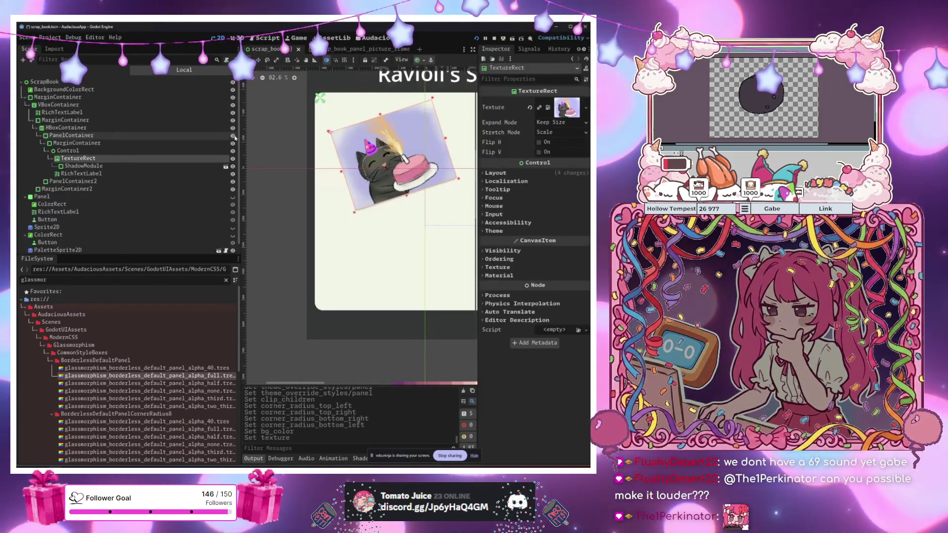
Delete the old tilted cat picture and its shadow from the scrapbook scene
drag(240, 142, 126, 161)
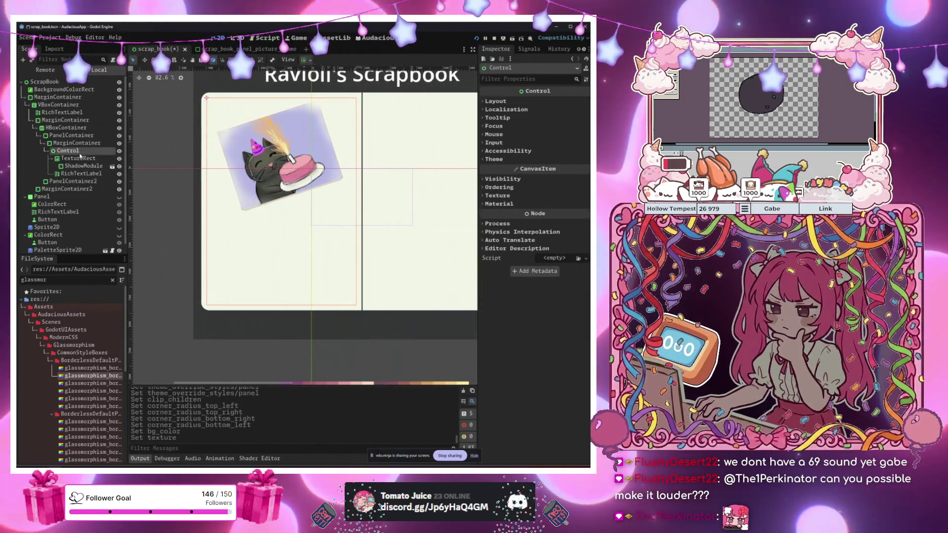
key(Delete)
key(Return)
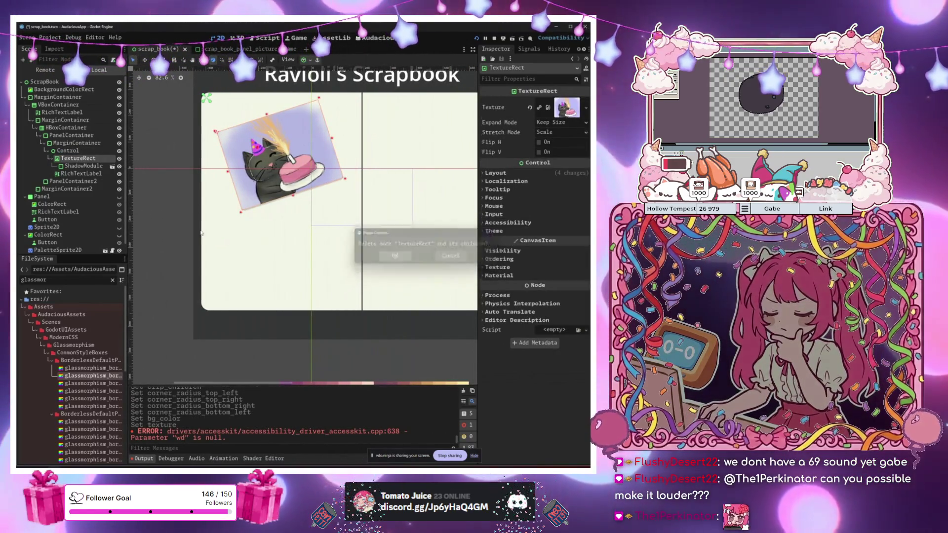
Instance scrap_book_panel_picture_frame.tscn as a child of the Control node
click(66, 151)
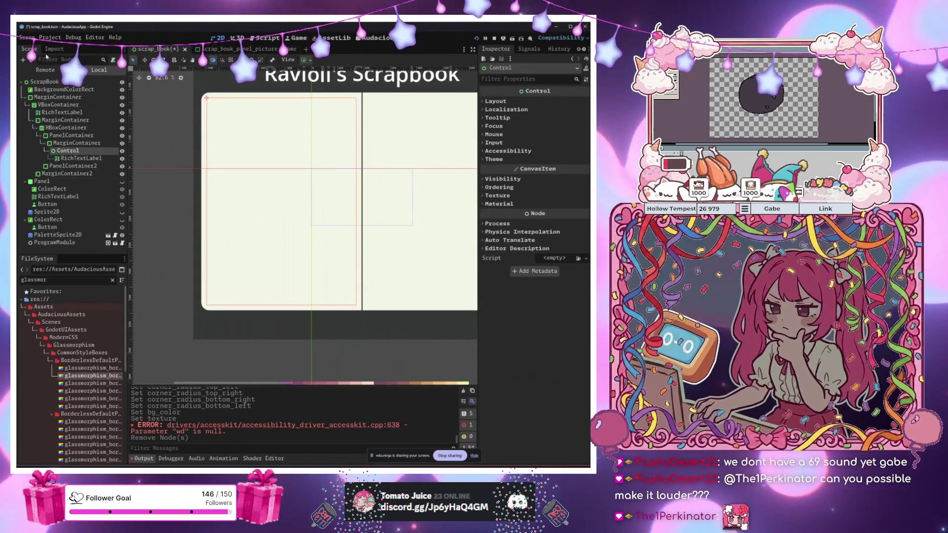
click(30, 61)
text(scra)
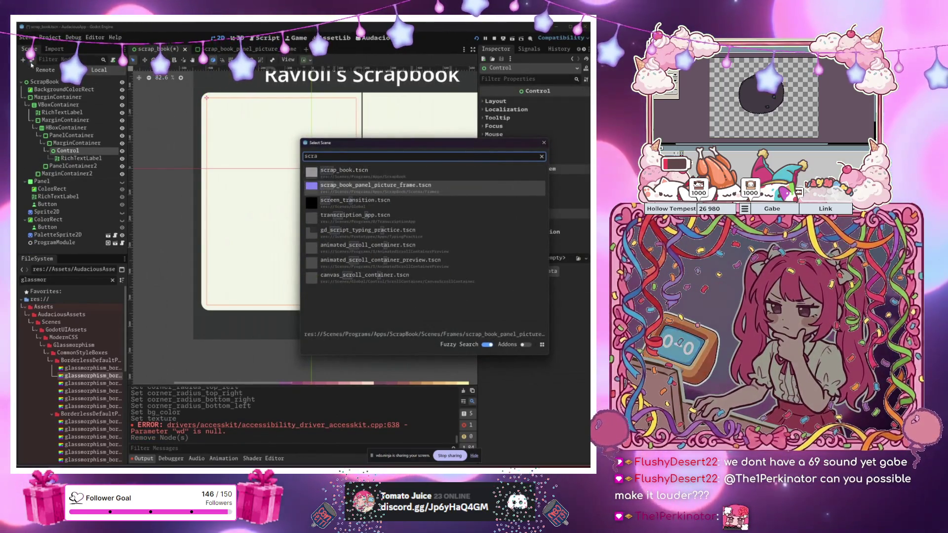
key(Return)
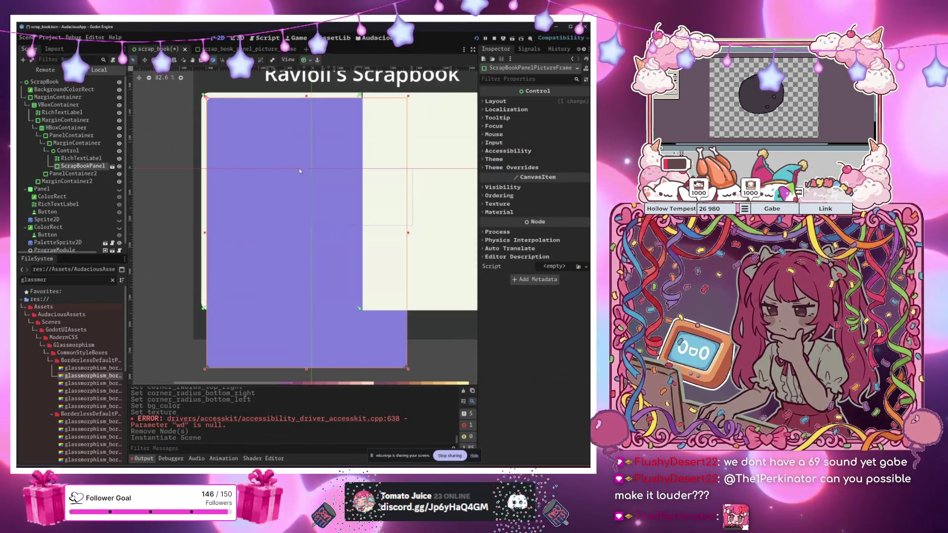
scroll(339, 132, down, 4)
scroll(340, 131, up, 2)
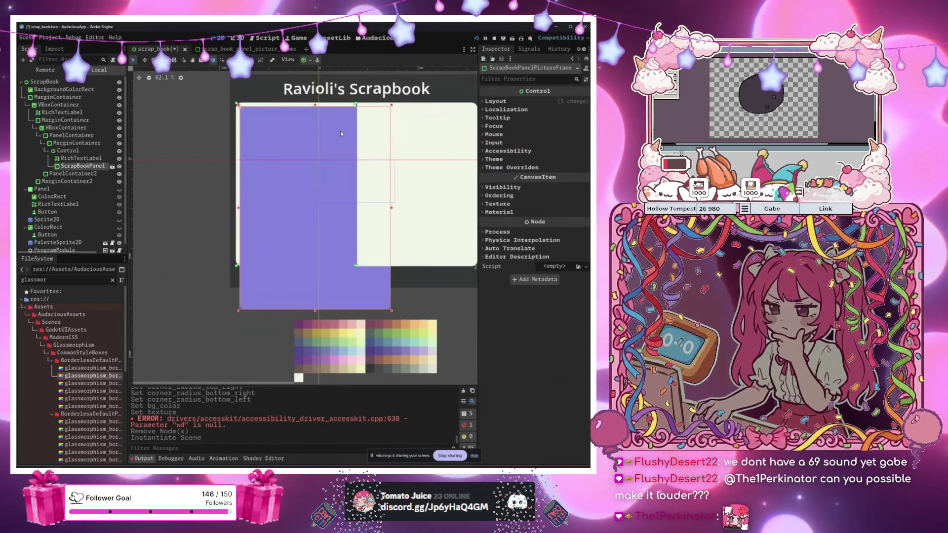
right_click(68, 167)
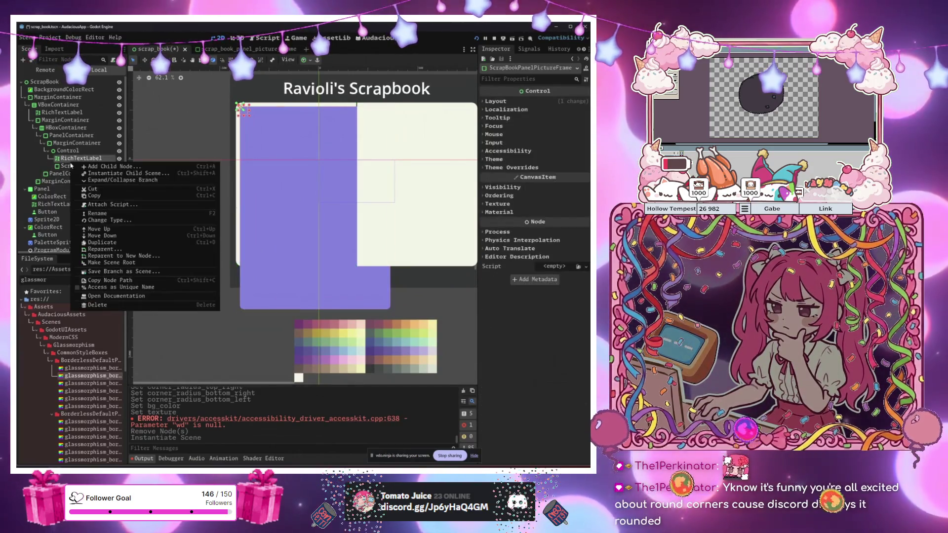
Make the frame instance's children editable and give its TextureRect the birthday cat image
right_click(66, 168)
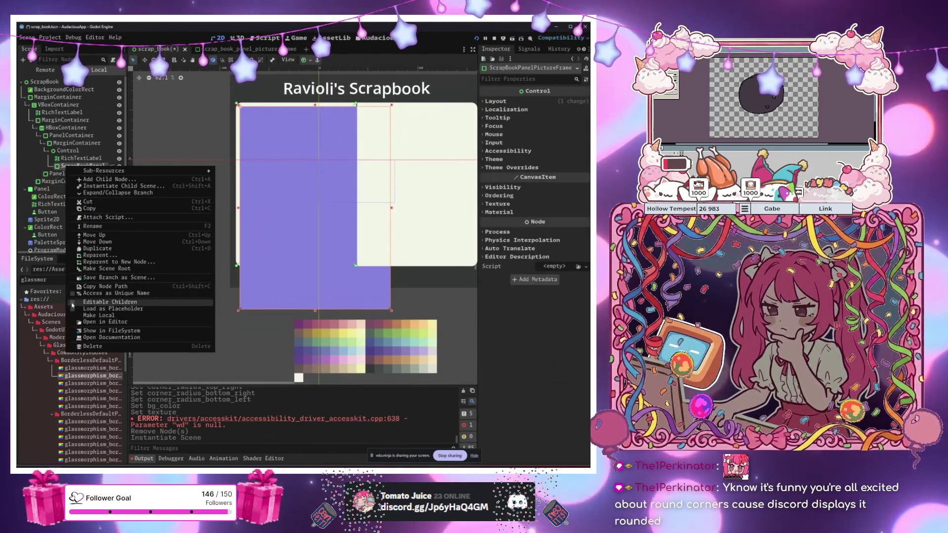
click(103, 302)
click(94, 190)
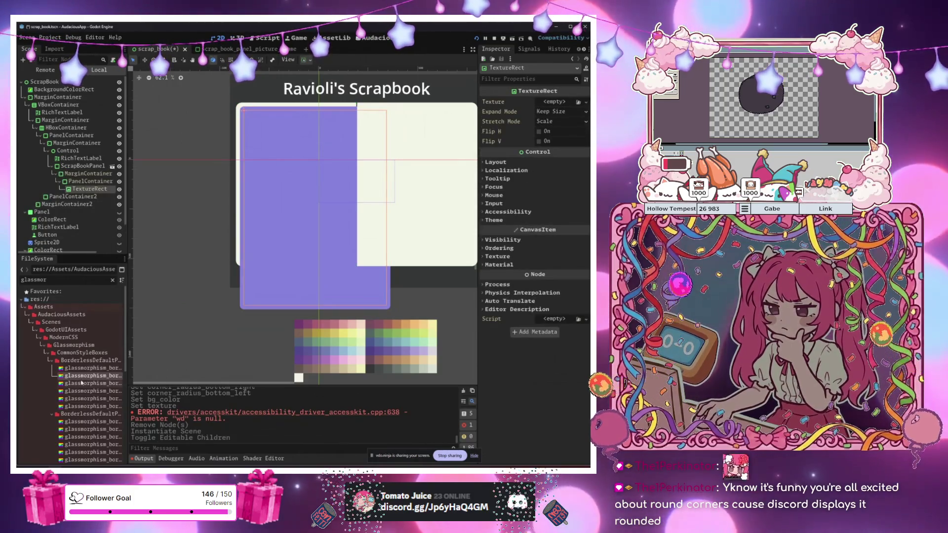
click(59, 279)
text(somedu)
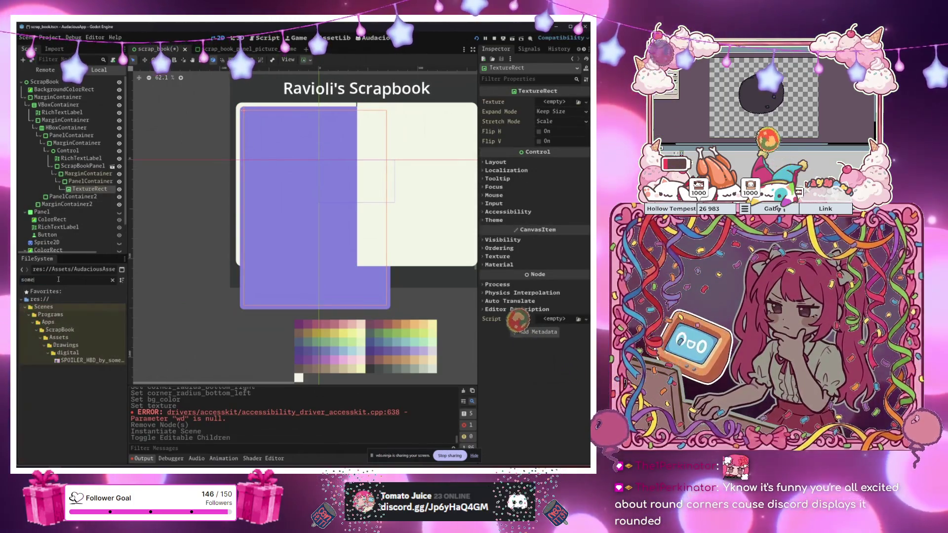
mouse_move(87, 363)
mouse_down()
mouse_move(466, 190)
mouse_move(450, 137)
mouse_move(555, 102)
mouse_up()
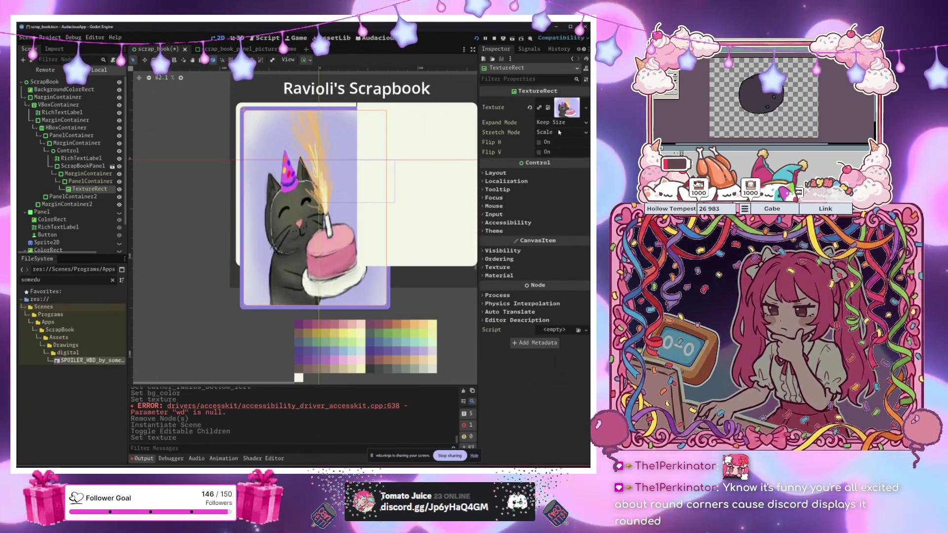
Resize the picture frame to 576 × 454 at the page's top-left
click(69, 167)
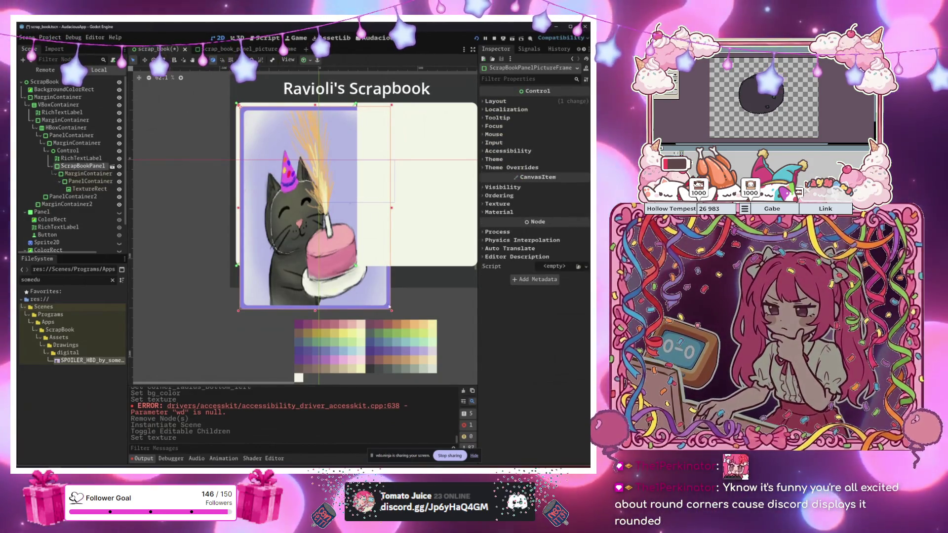
mouse_move(392, 312)
mouse_down()
mouse_move(381, 200)
mouse_move(355, 197)
mouse_up()
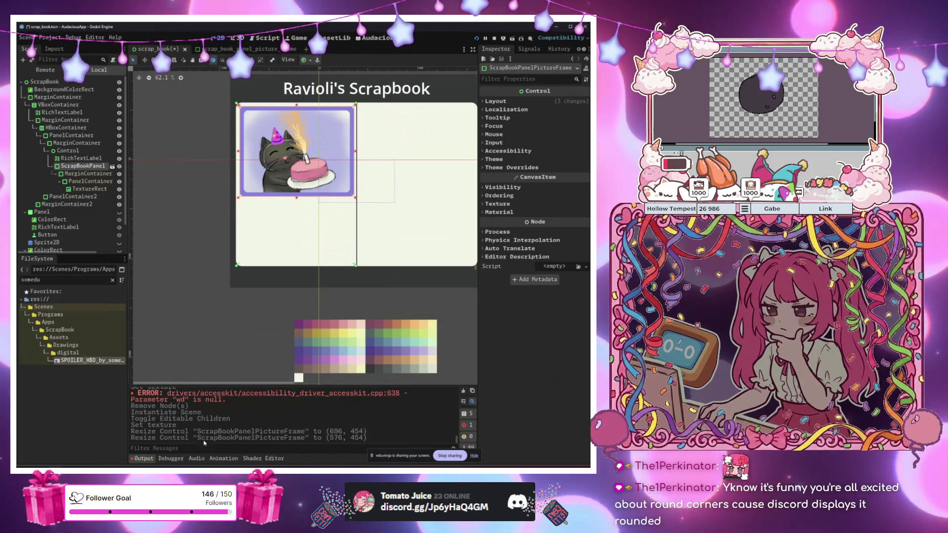
key(alt+Tab)
scroll(389, 292, down, 10)
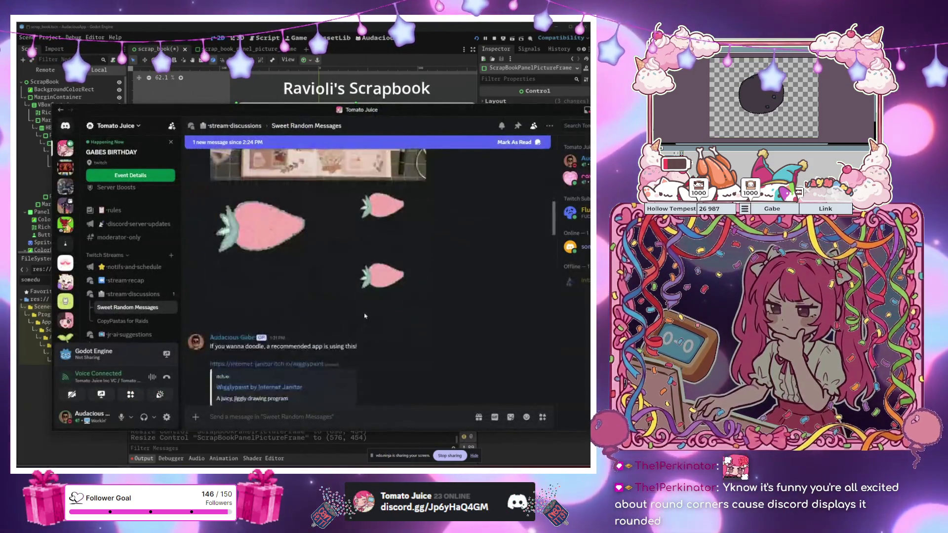
scroll(390, 292, up, 10)
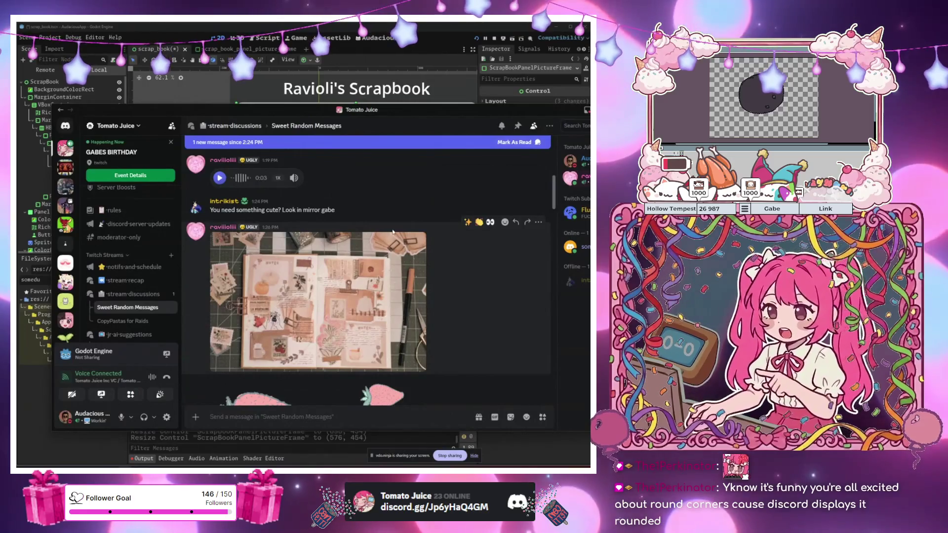
scroll(416, 277, down, 15)
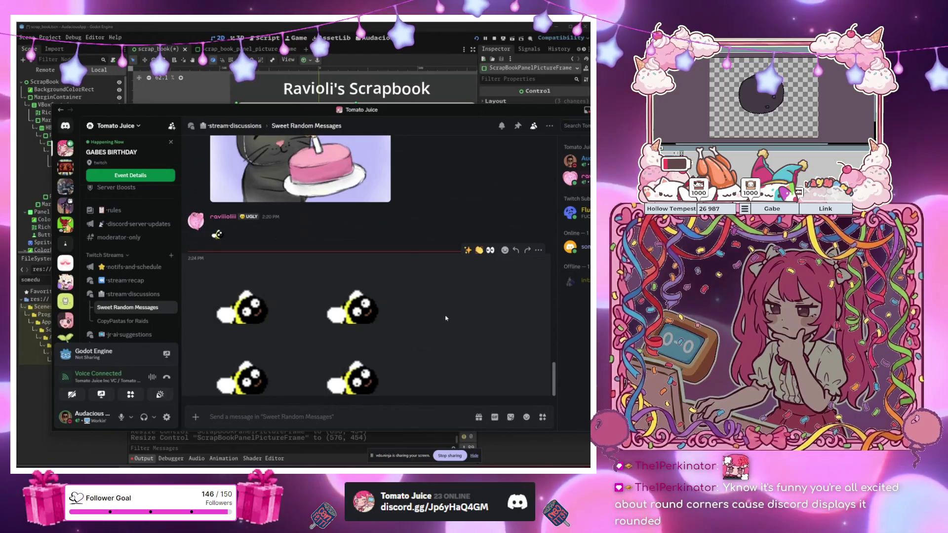
key(alt+Tab)
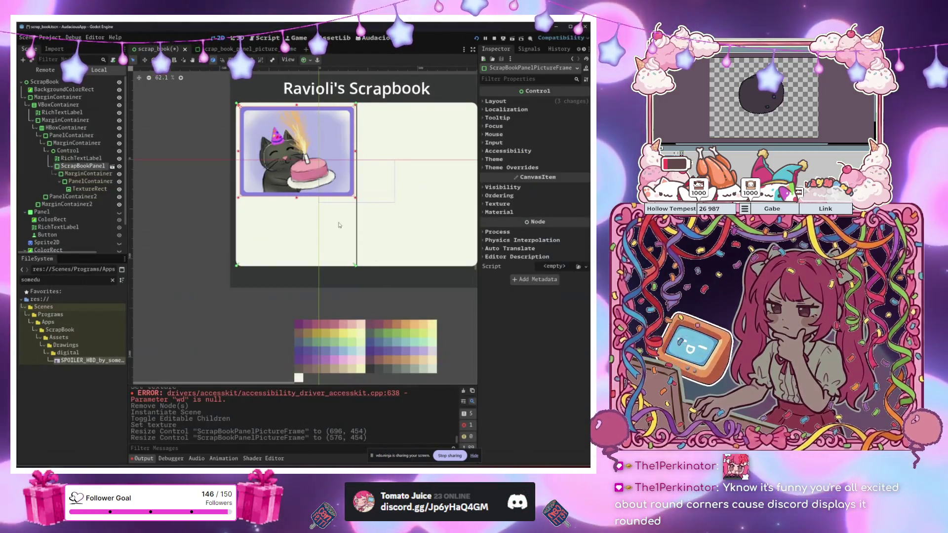
Set the picture's TextureRect to Ignore Size expand mode and Keep Aspect stretch mode
scroll(349, 229, up, 3)
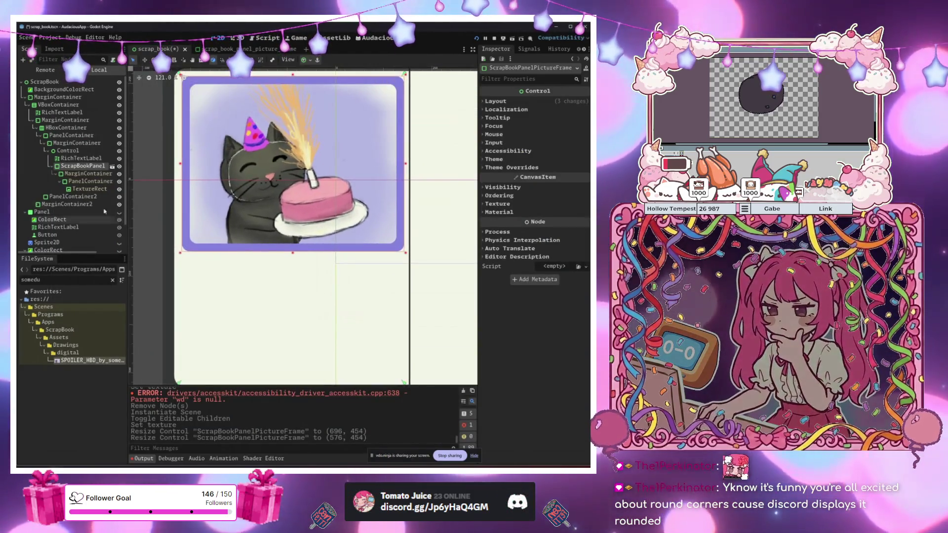
click(375, 198)
click(561, 121)
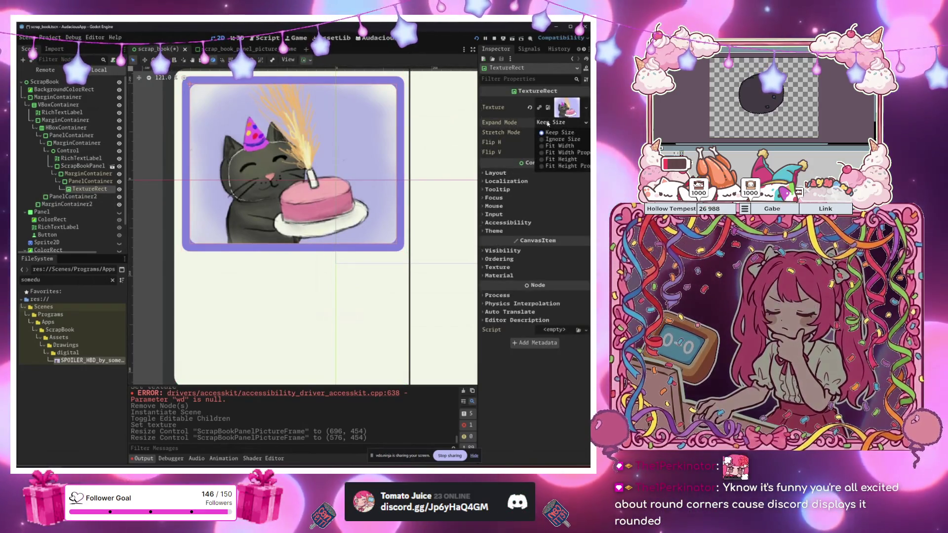
click(572, 140)
click(565, 133)
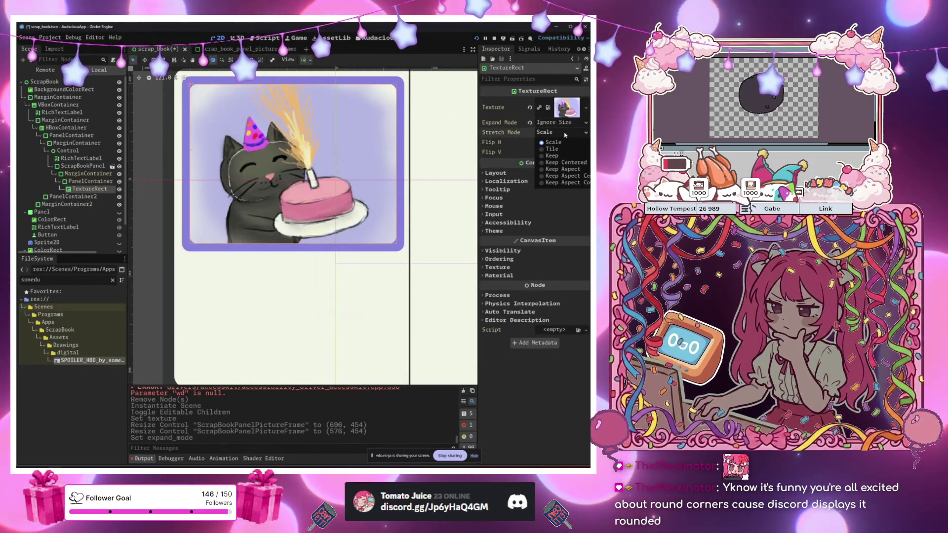
click(573, 170)
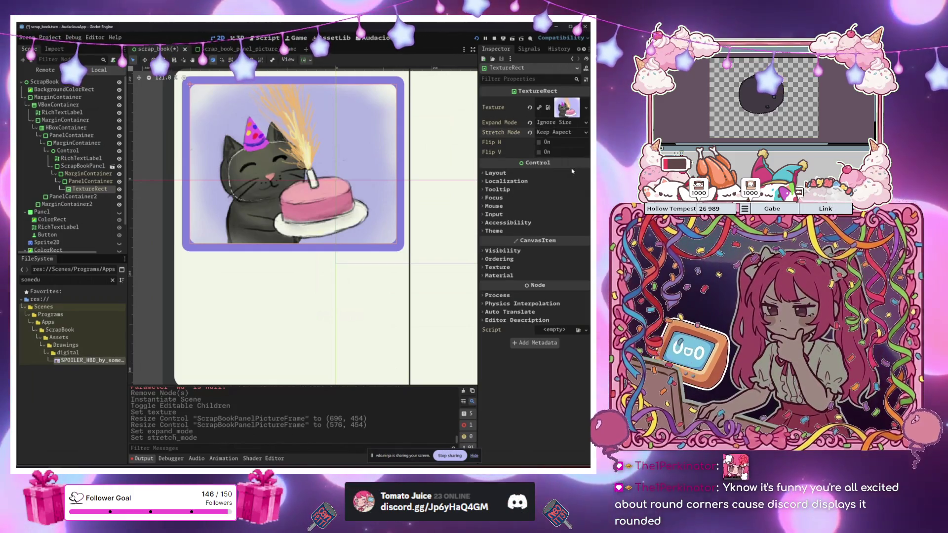
In the frame scene, set the image to Ignore Size and Keep Aspect Centered
click(220, 49)
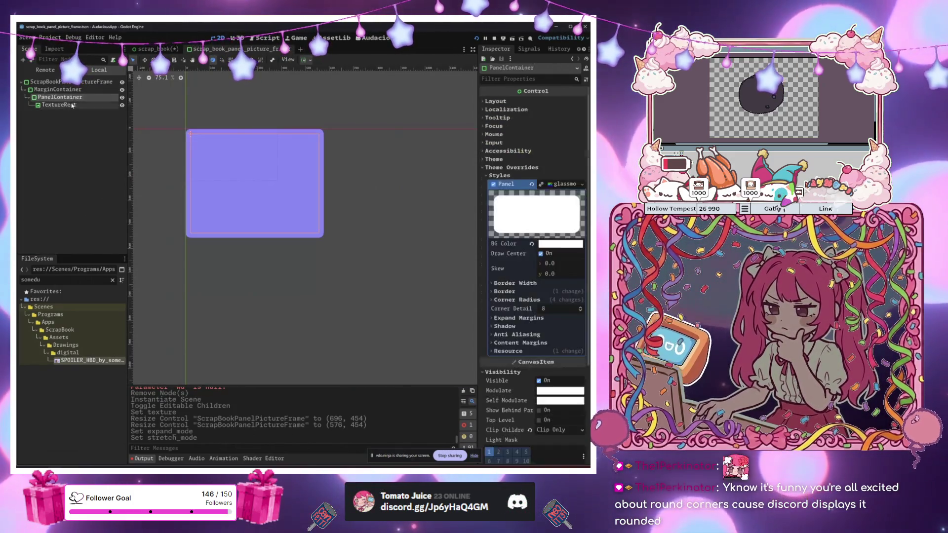
click(554, 113)
click(559, 128)
click(552, 122)
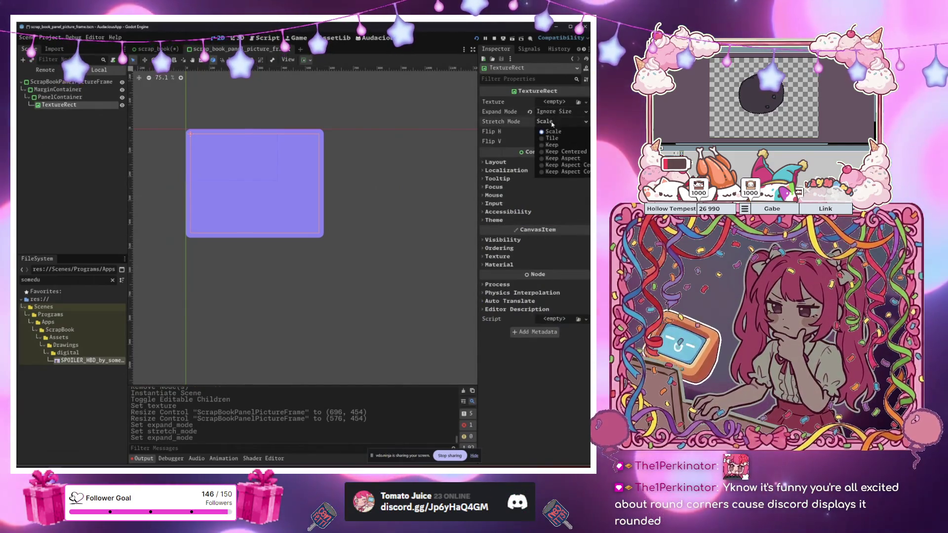
click(580, 166)
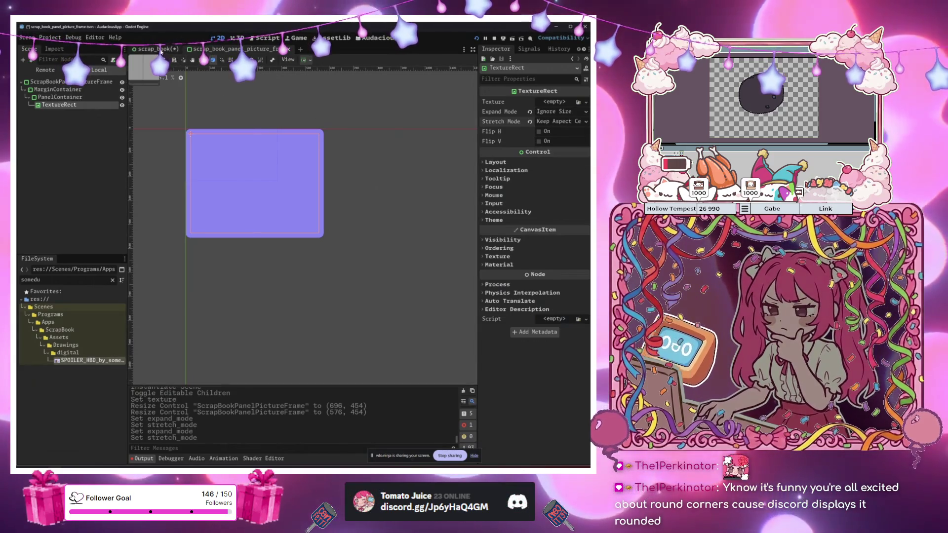
click(159, 50)
click(83, 166)
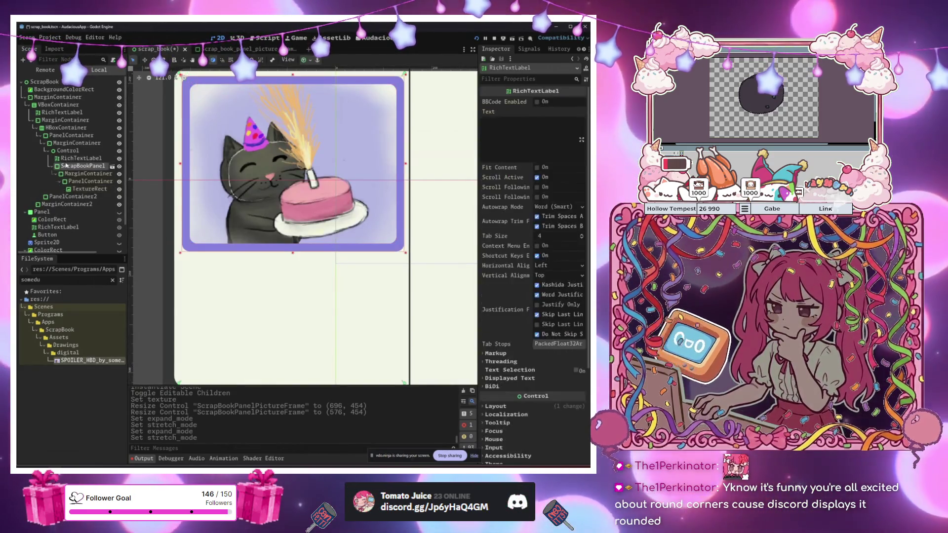
Shrink the tilted picture frame to 427×337 at (10, 130) and select its MarginContainer
mouse_move(454, 282)
mouse_down()
mouse_move(334, 184)
mouse_move(404, 236)
mouse_move(418, 235)
mouse_move(423, 186)
mouse_move(404, 209)
mouse_move(412, 256)
mouse_move(392, 276)
mouse_up()
scroll(397, 271, down, 5)
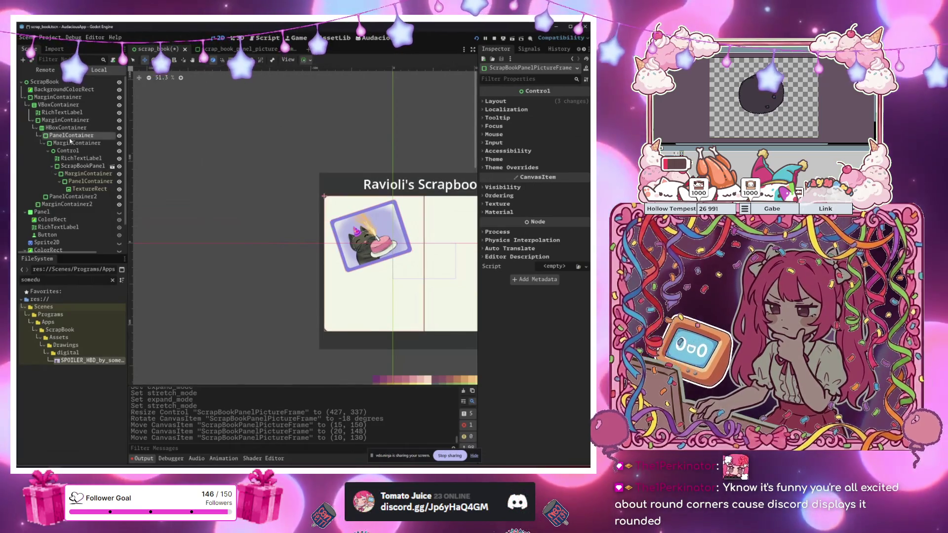
click(71, 135)
scroll(379, 254, up, 1)
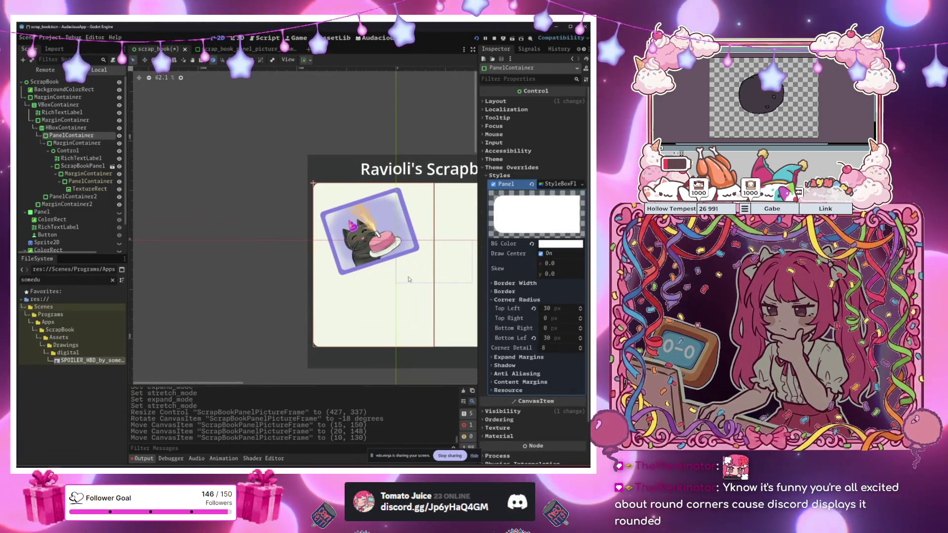
scroll(398, 274, down, 1)
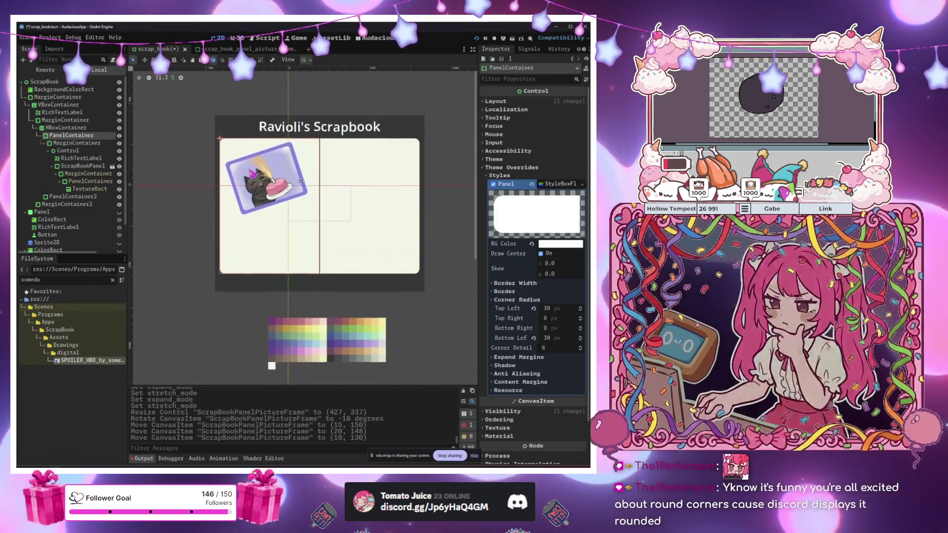
scroll(296, 165, up, 1)
click(310, 234)
click(230, 173)
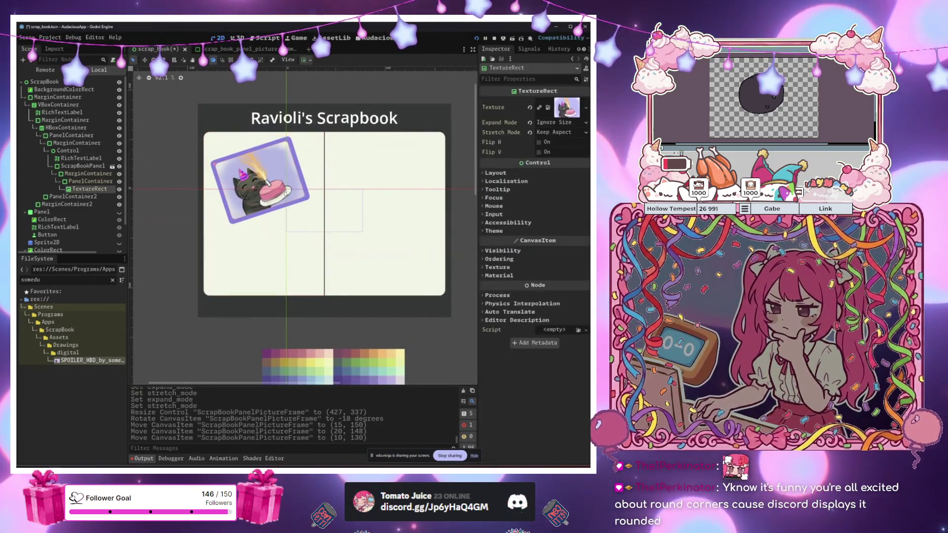
scroll(230, 173, up, 4)
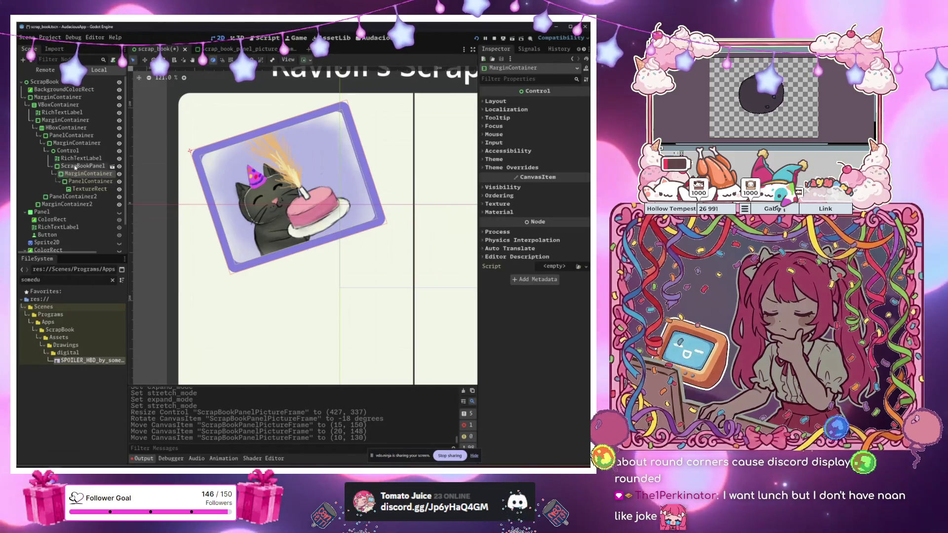
Override the frame panel's style with a deep purple BG Color, 7a4ce2
click(75, 167)
click(523, 168)
click(499, 175)
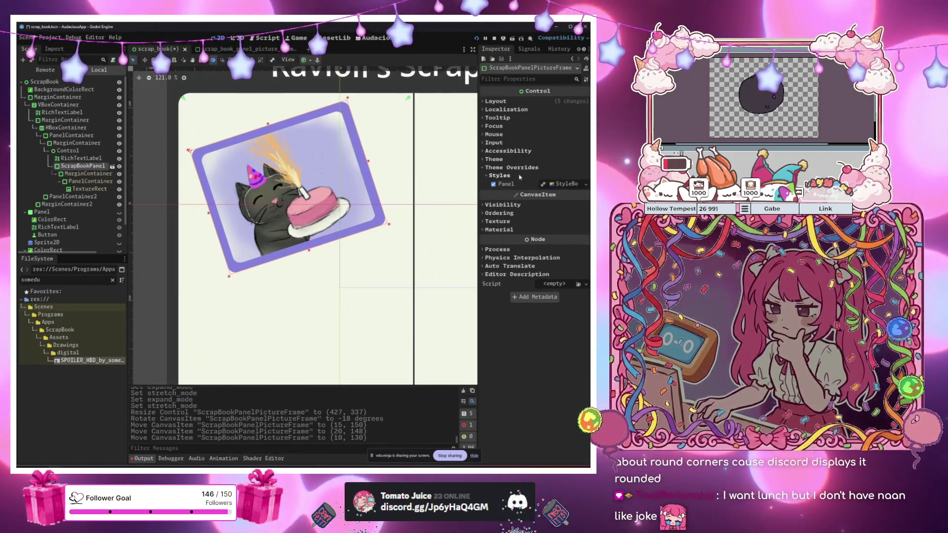
click(561, 185)
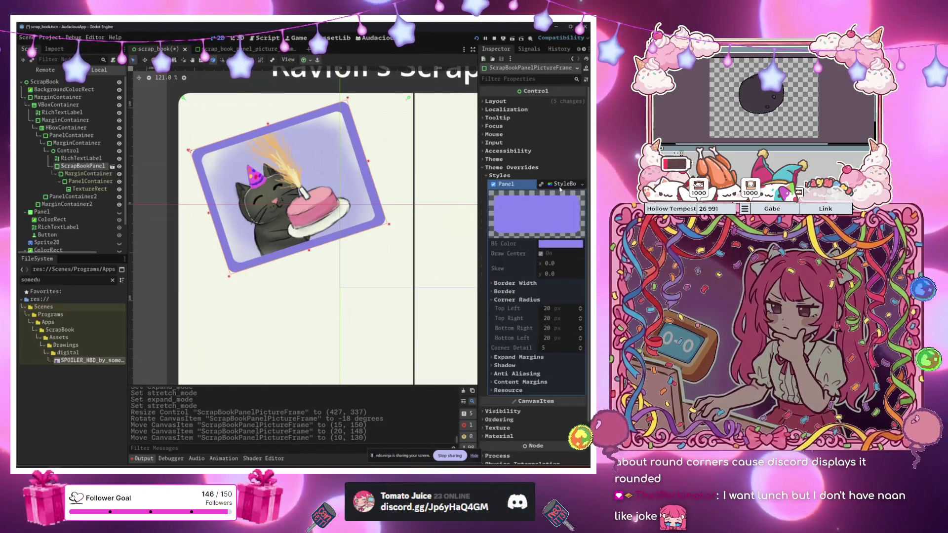
click(569, 245)
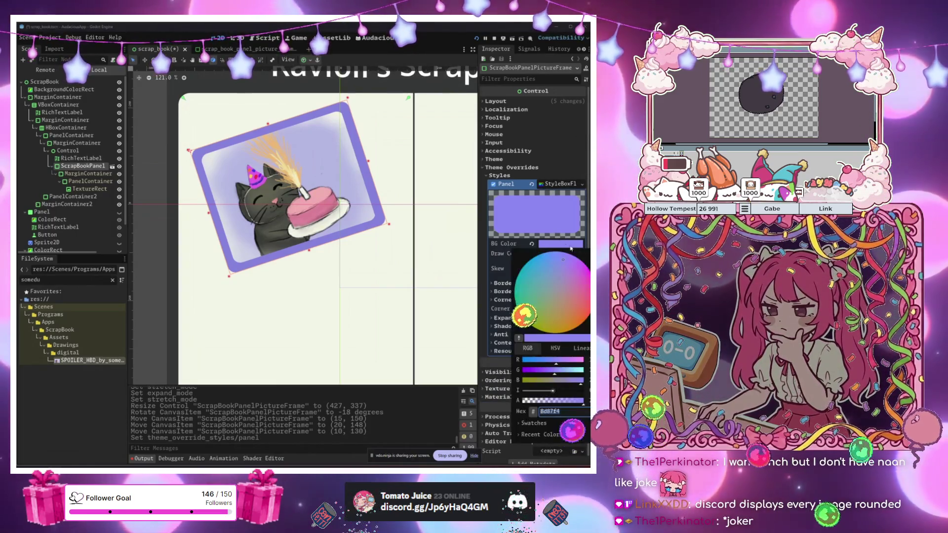
drag(587, 266, 588, 296)
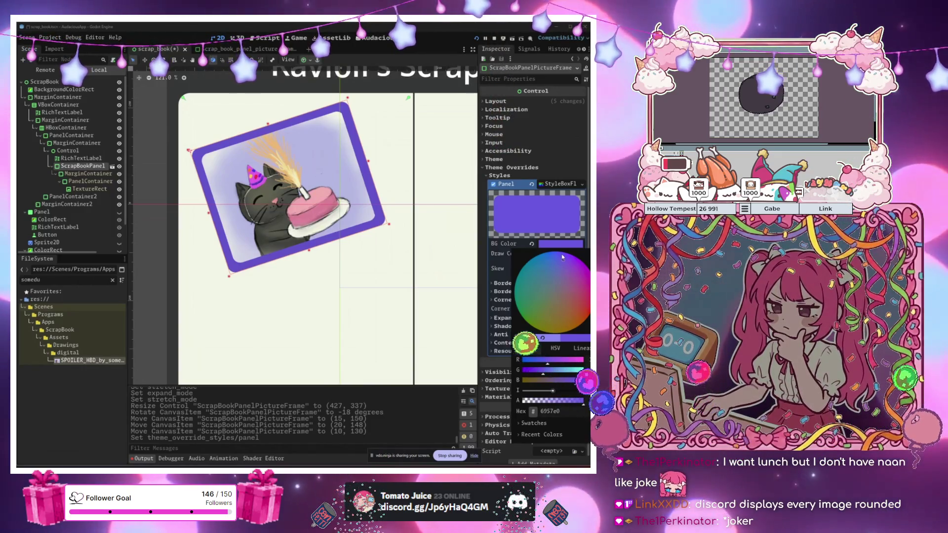
drag(561, 256, 568, 262)
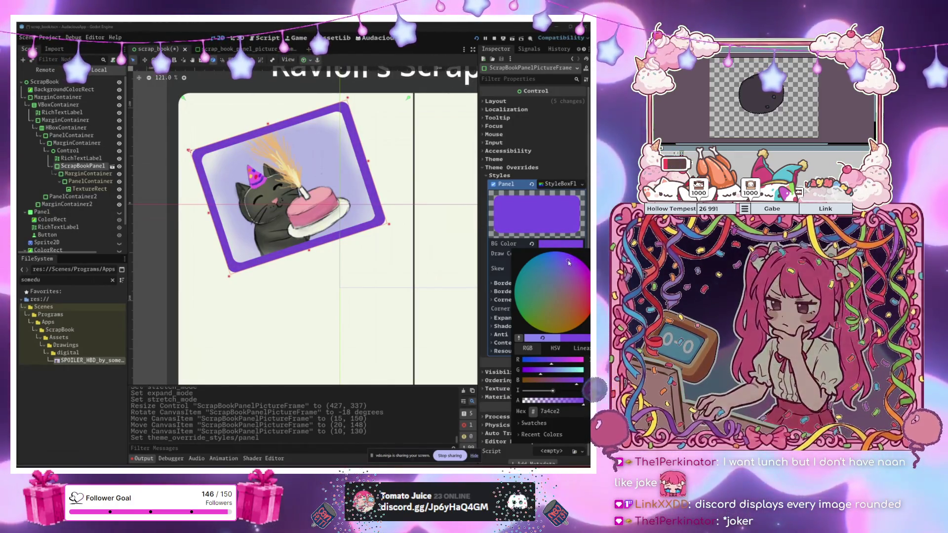
click(88, 173)
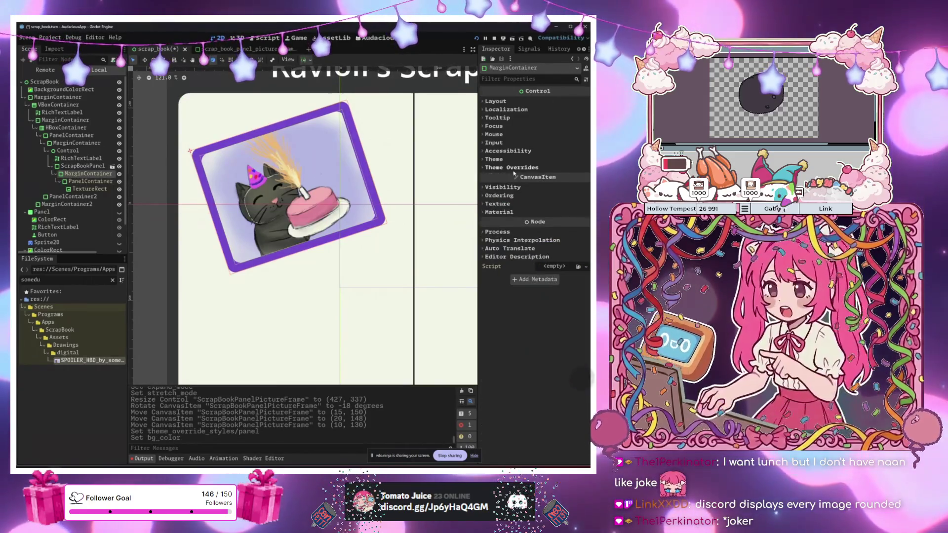
click(511, 167)
click(560, 184)
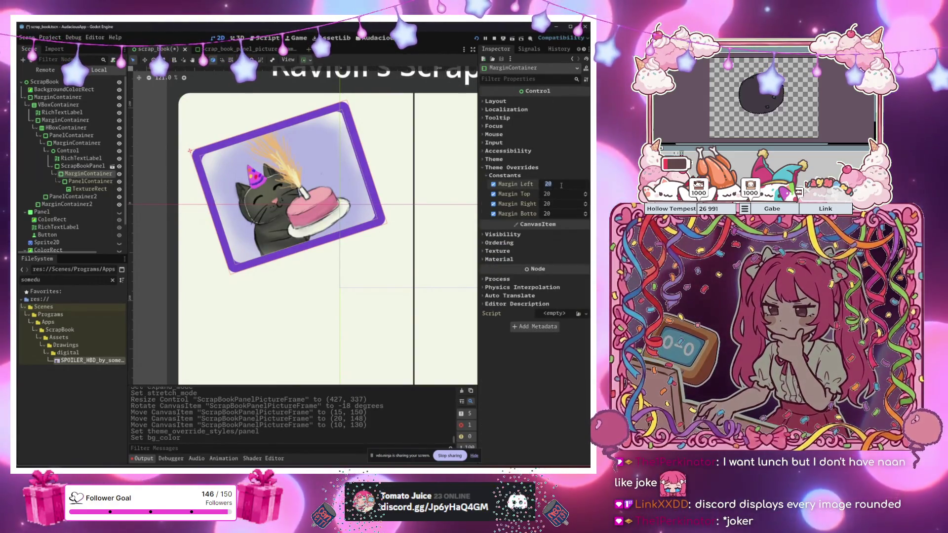
text(1)
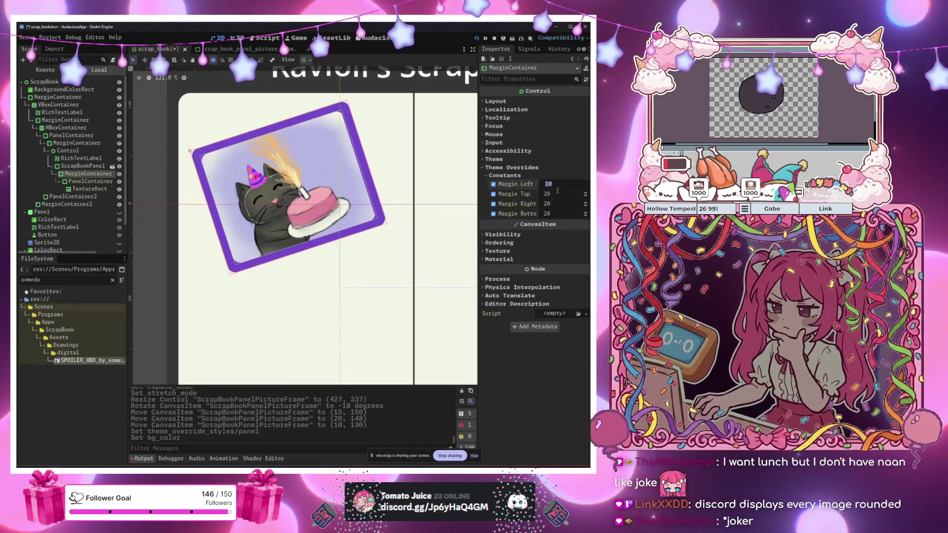
key(Tab)
text(10)
key(Tab)
text(10)
key(Tab)
text(10)
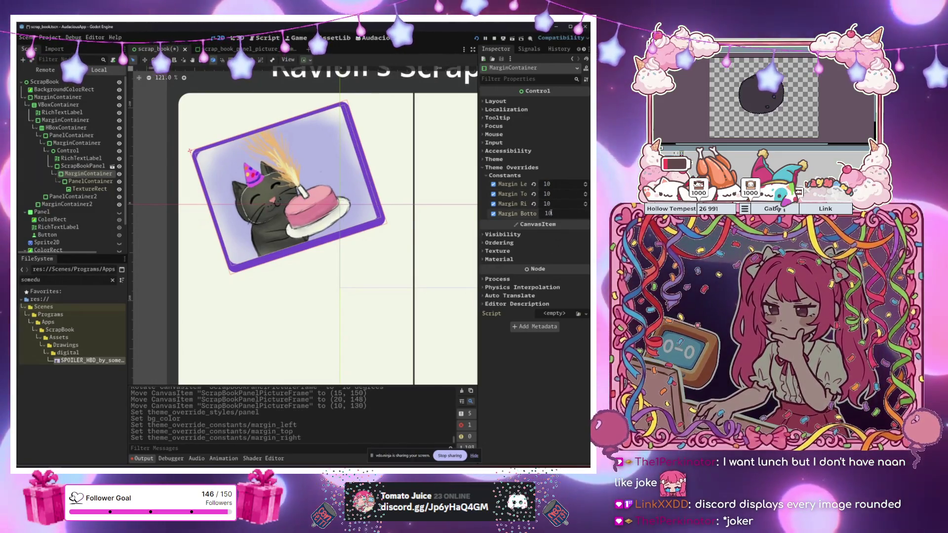
key(Return)
click(357, 283)
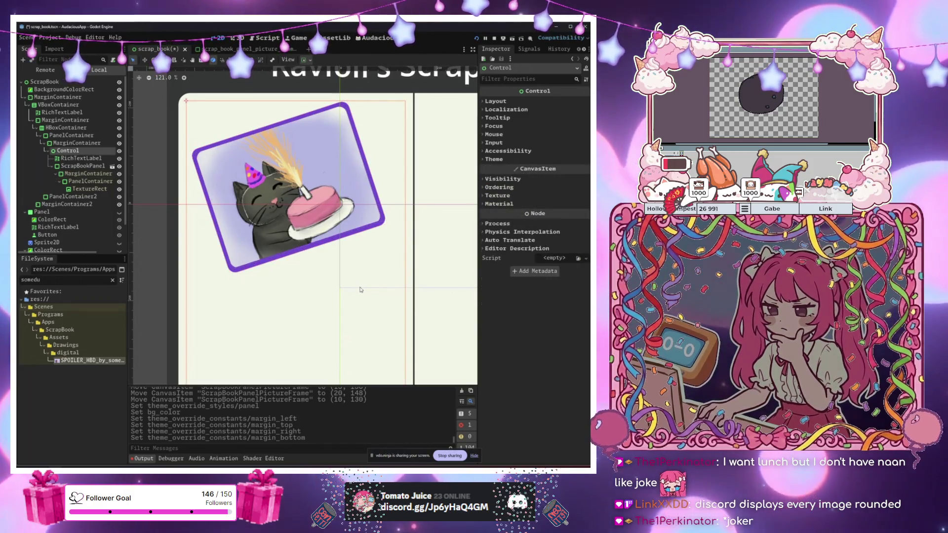
scroll(360, 290, down, 3)
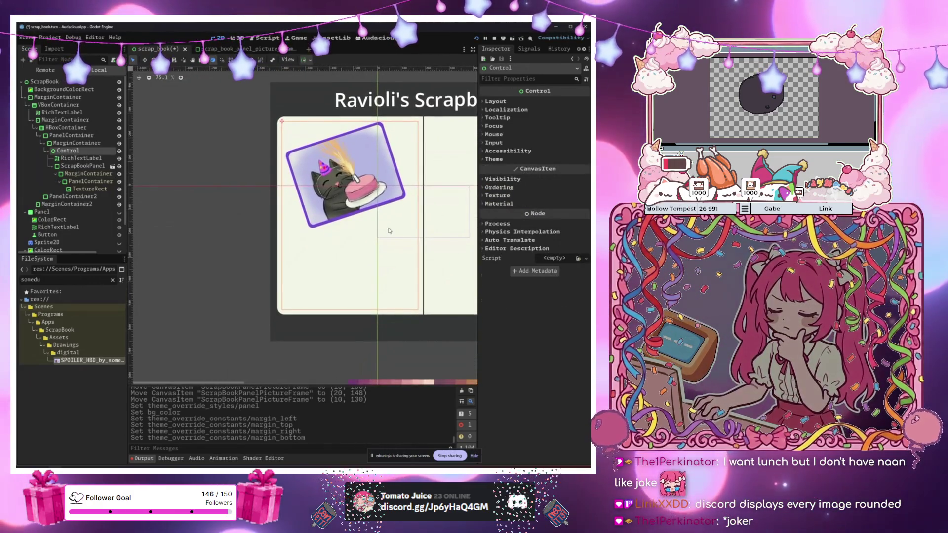
scroll(388, 230, down, 1)
key(ctrl+z)
key(ctrl+z)
key(ctrl+z)
key(ctrl+z)
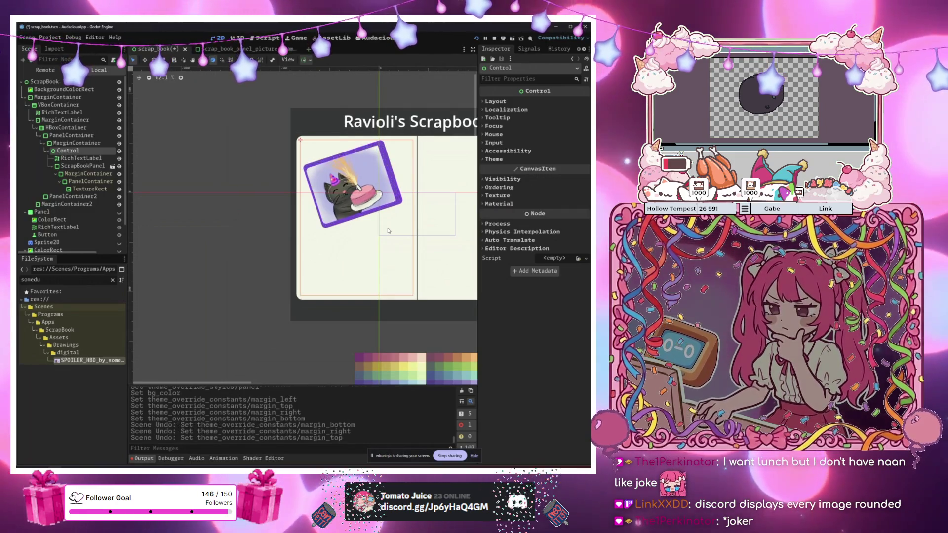
click(251, 253)
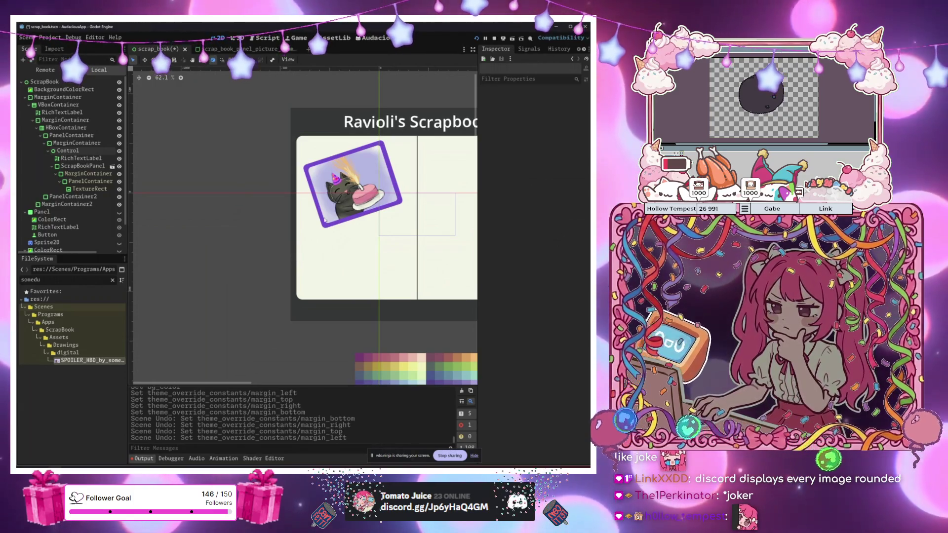
Lower the alpha of the frame's purple BG Color so the page shows through
click(344, 224)
scroll(383, 239, down, 2)
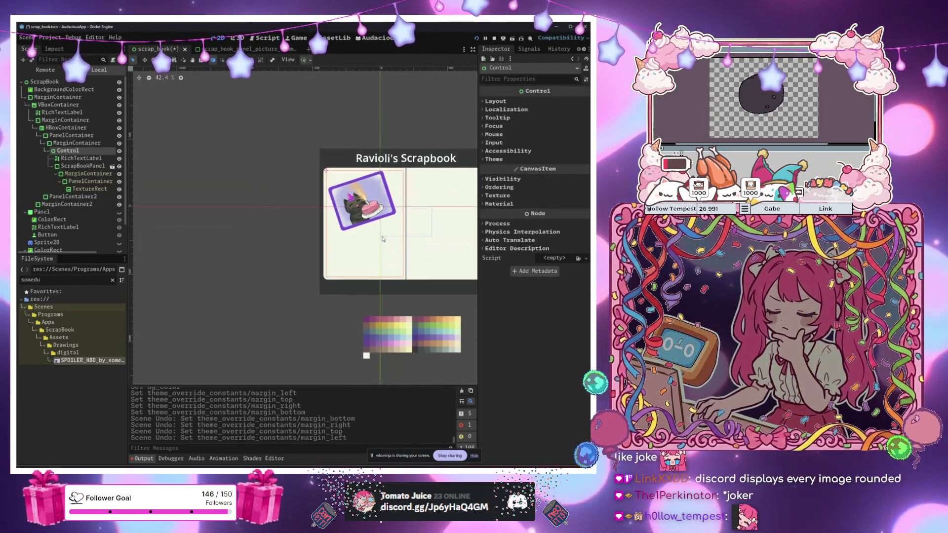
click(87, 174)
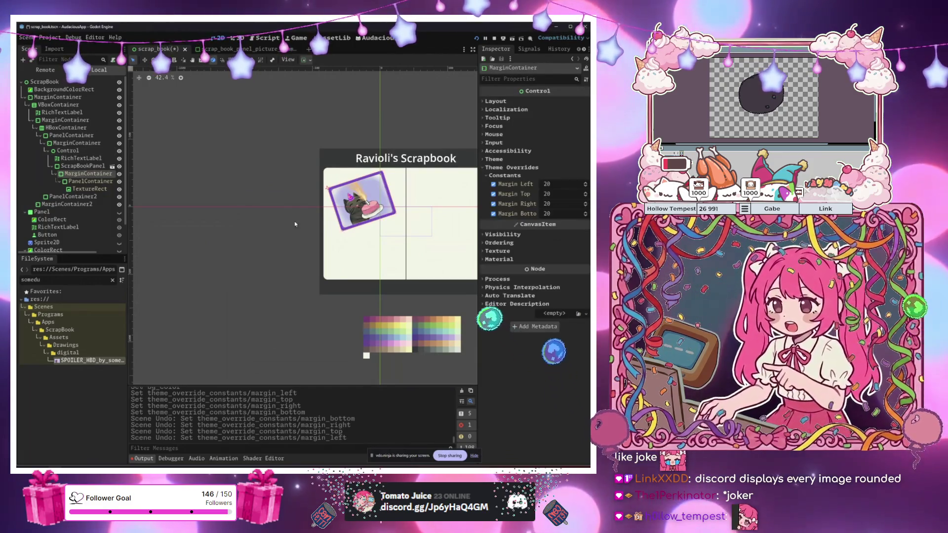
click(88, 189)
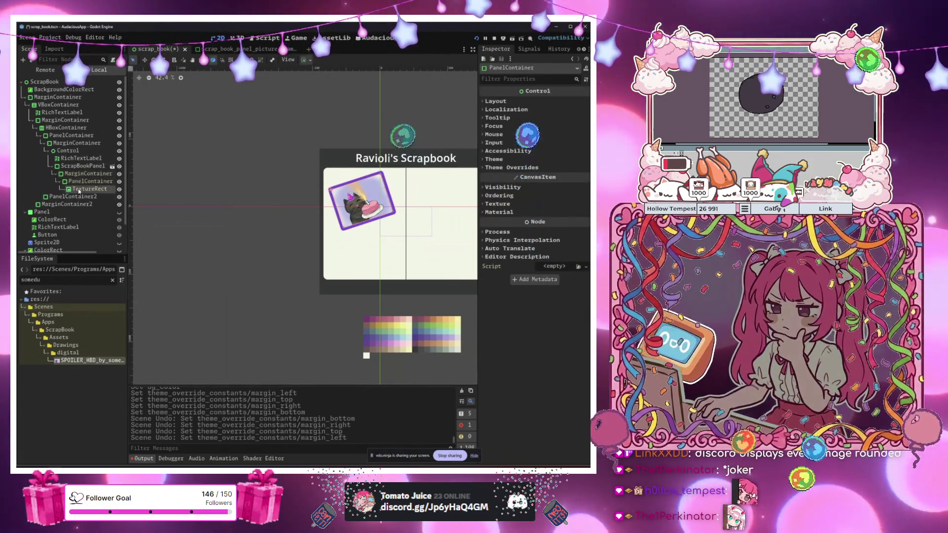
click(88, 166)
click(561, 244)
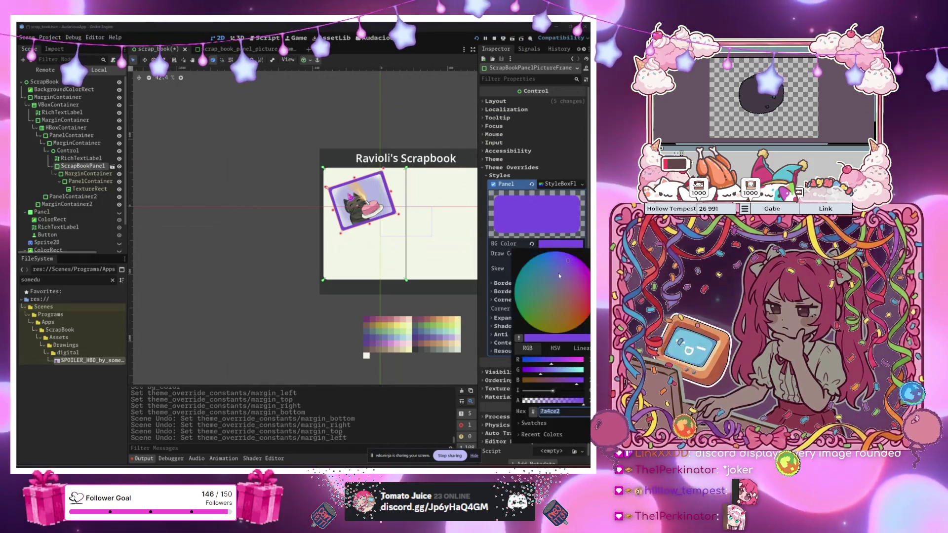
drag(574, 402, 553, 403)
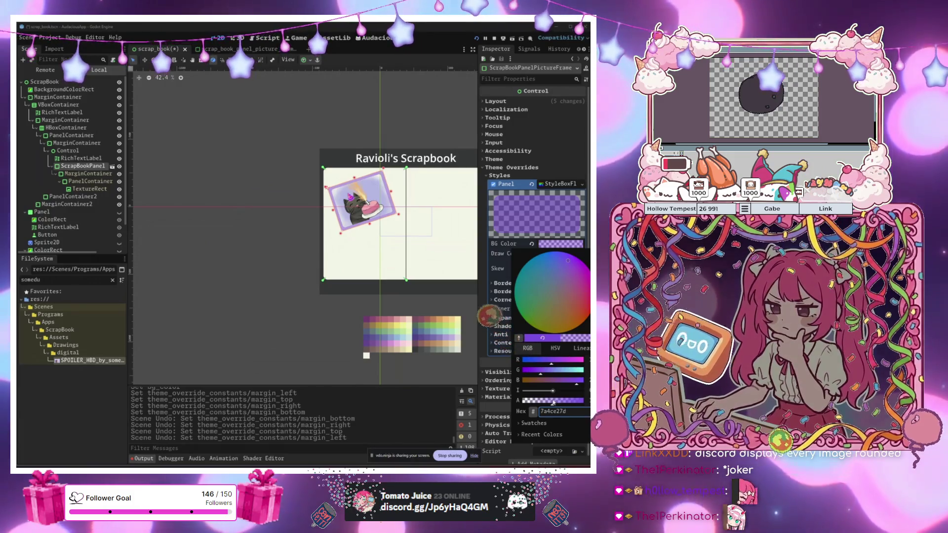
click(316, 238)
click(316, 238)
scroll(342, 238, up, 4)
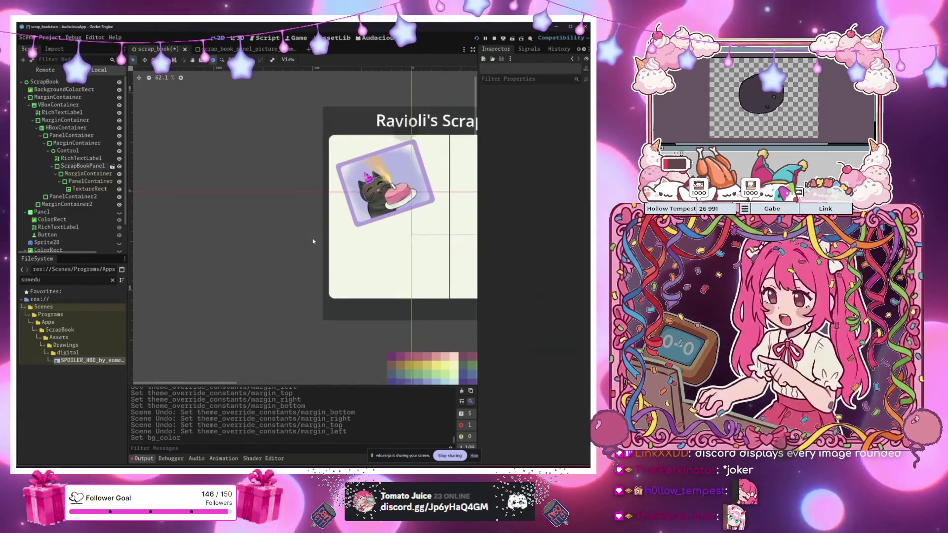
Recentre on the scrapbook page, check the frame and RichTextLabel, then switch to Discord
drag(342, 239, 261, 251)
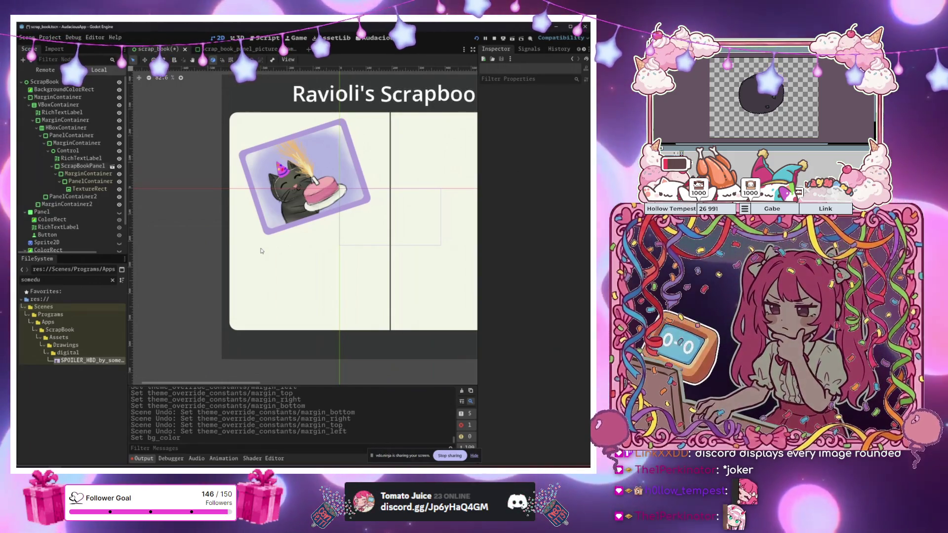
scroll(269, 252, down, 2)
scroll(279, 250, down, 1)
scroll(296, 245, up, 1)
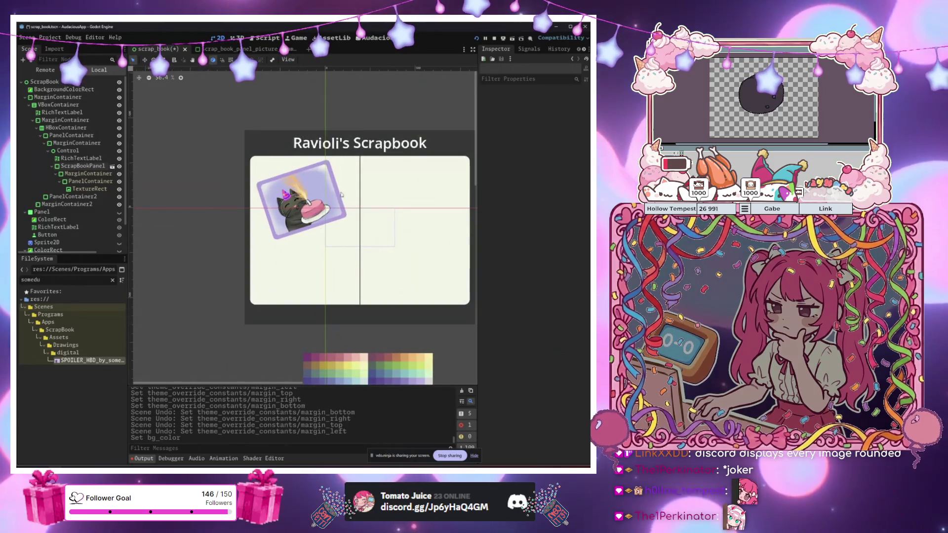
mouse_move(348, 221)
mouse_down()
mouse_move(248, 131)
mouse_move(332, 180)
mouse_move(369, 174)
mouse_move(302, 163)
mouse_up()
scroll(304, 166, up, 1)
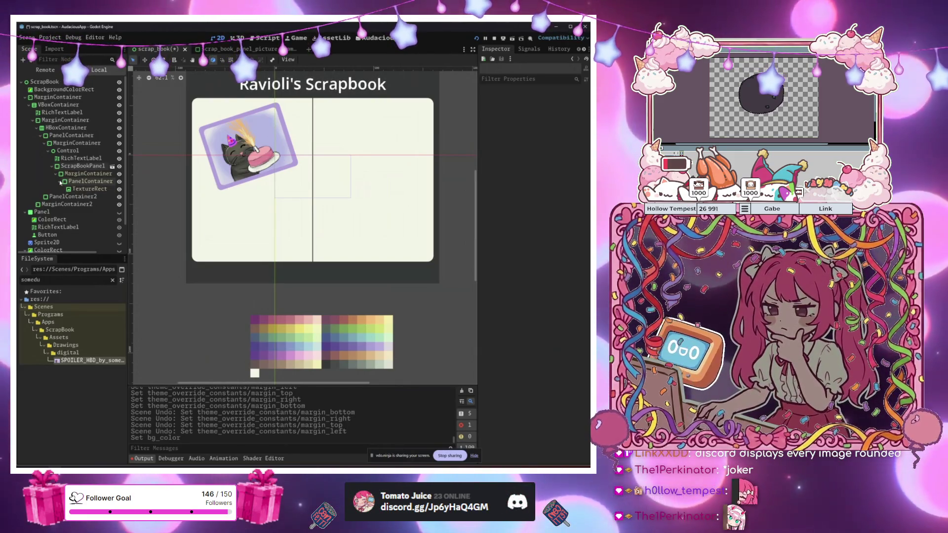
click(74, 165)
click(75, 159)
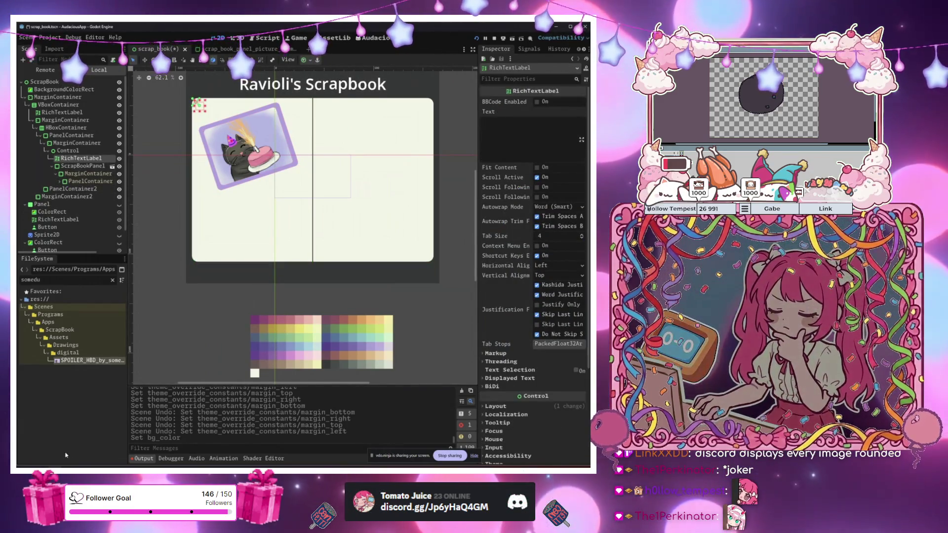
key(alt+Tab)
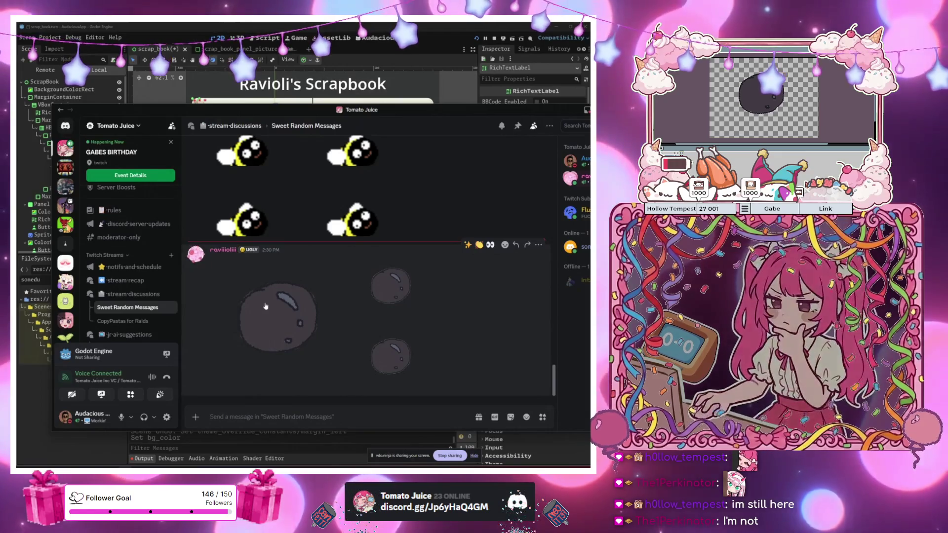
scroll(265, 307, up, 2)
Start saving the posted image and create a PixelArt folder inside ScrapBook's Assets
right_click(252, 215)
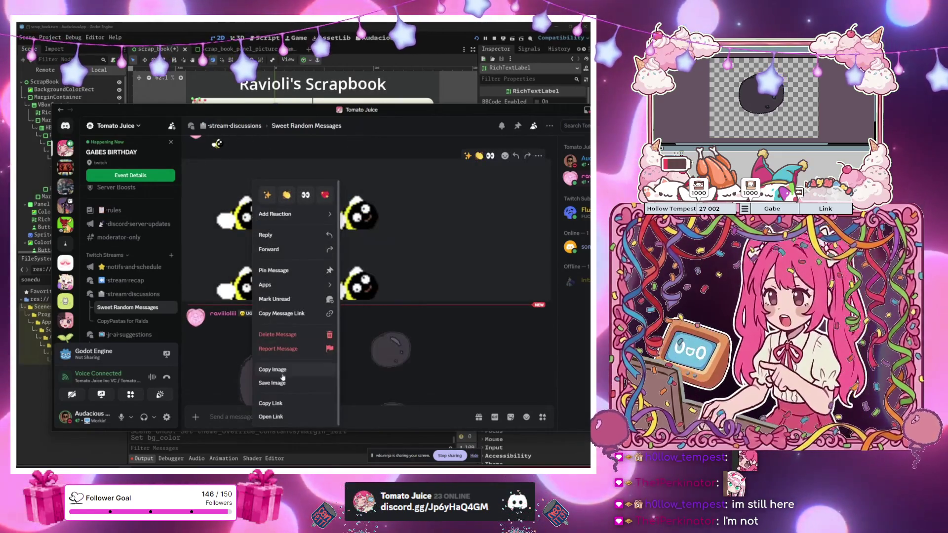
click(282, 376)
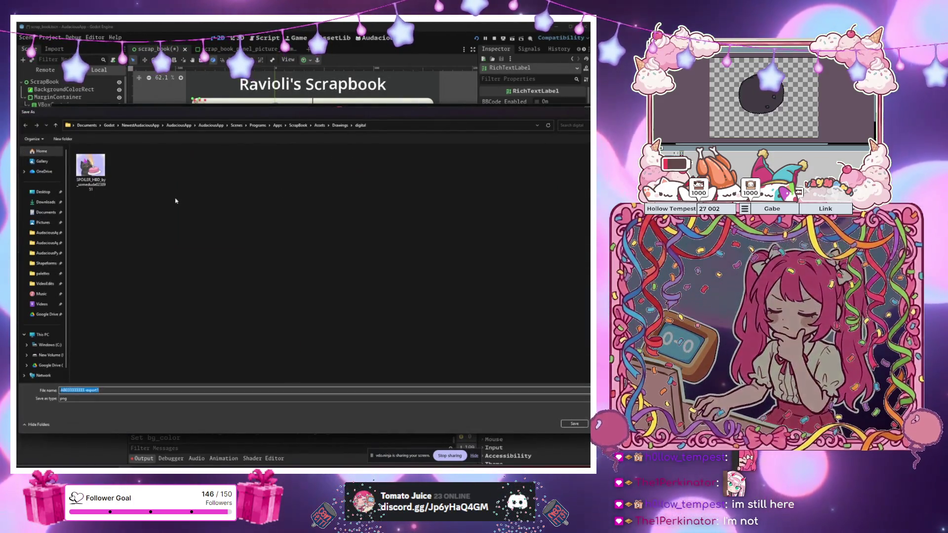
click(341, 125)
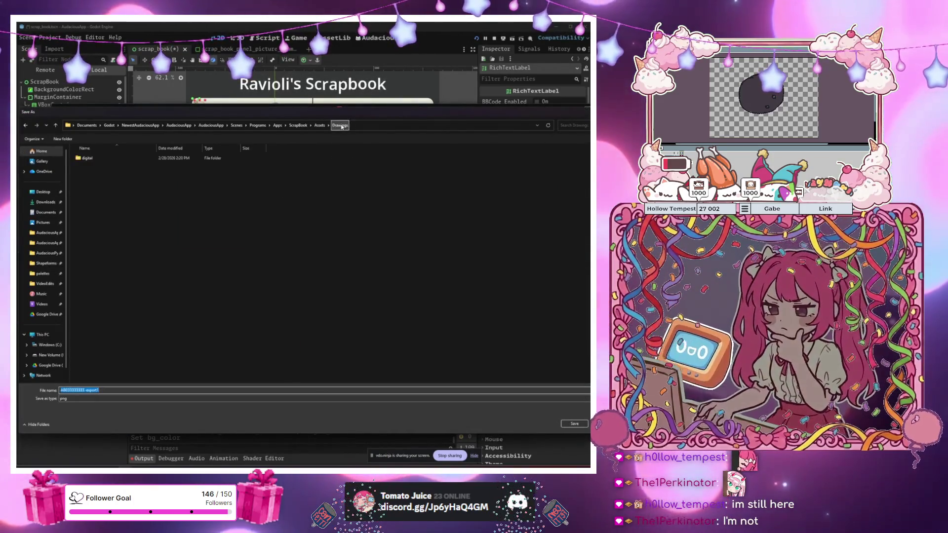
right_click(202, 182)
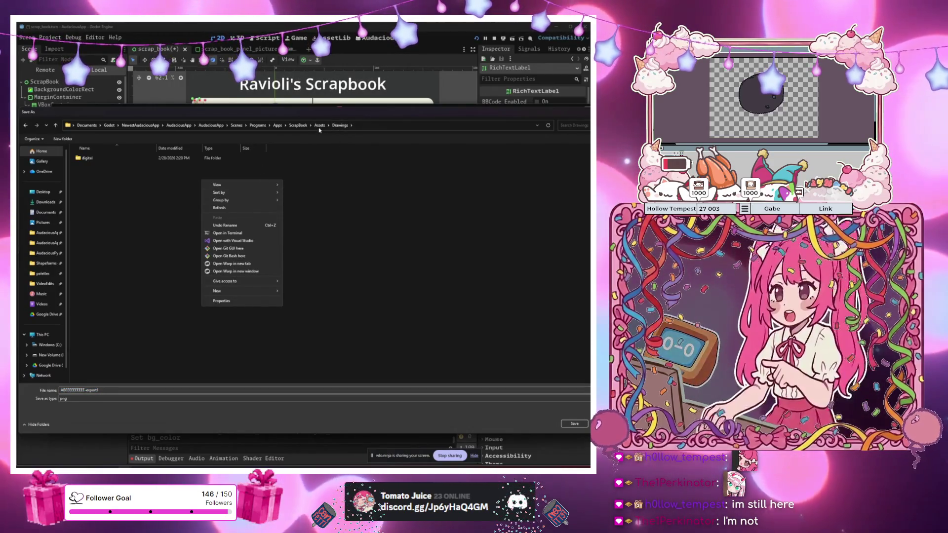
click(318, 128)
right_click(193, 196)
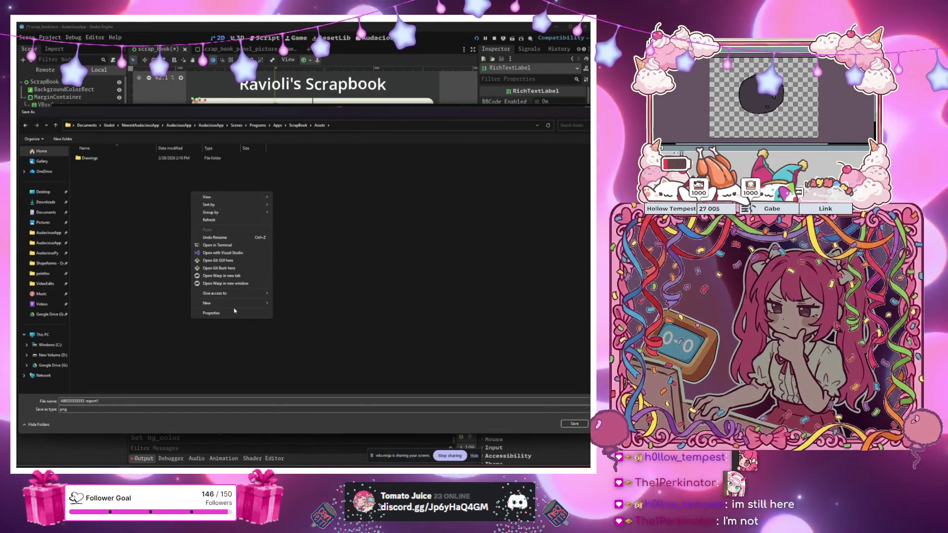
mouse_move(232, 303)
click(296, 303)
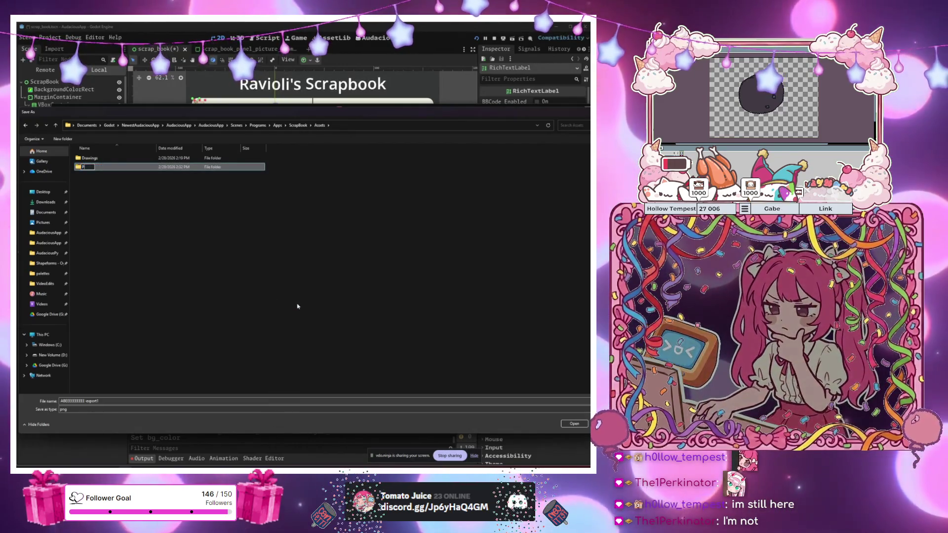
text(Art)
key(Return)
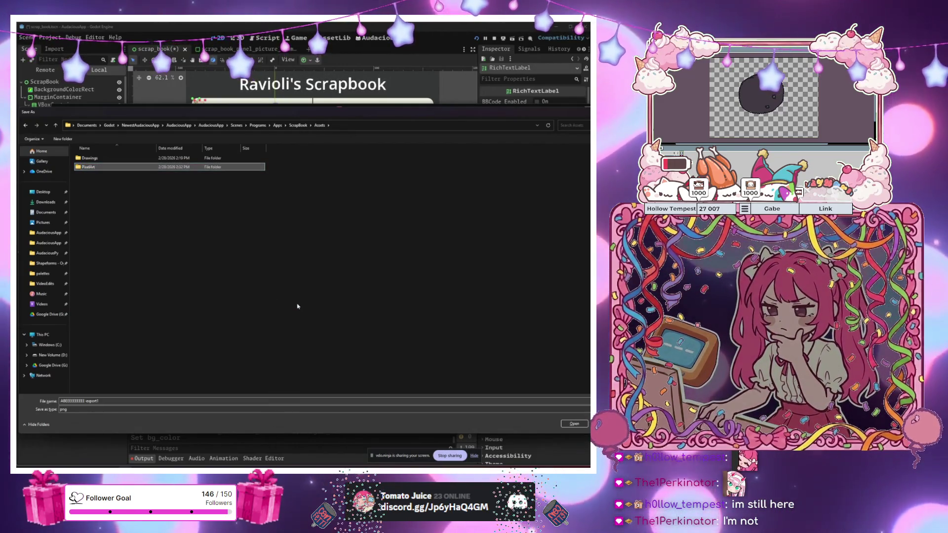
key(Return)
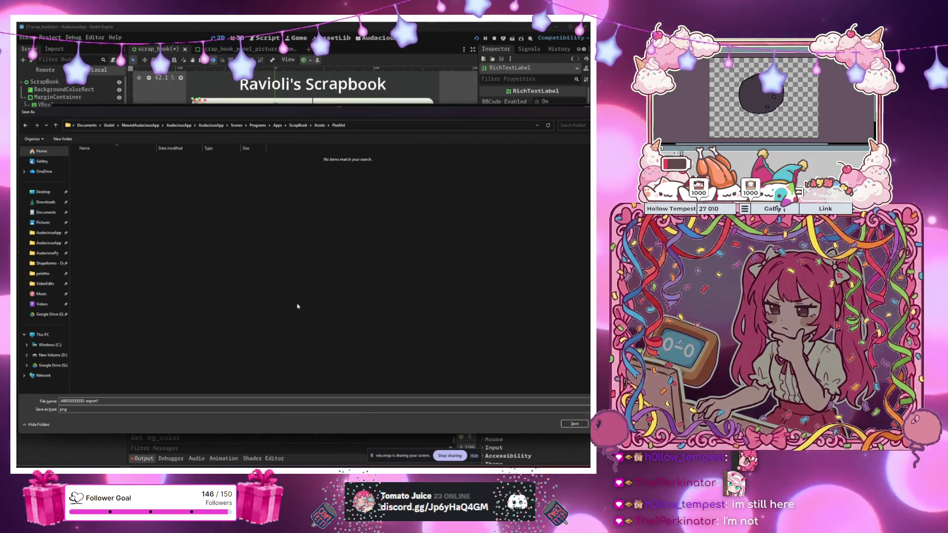
Create nested Animation and third subfolders inside PixelArt and save the image there
right_click(298, 306)
mouse_move(334, 418)
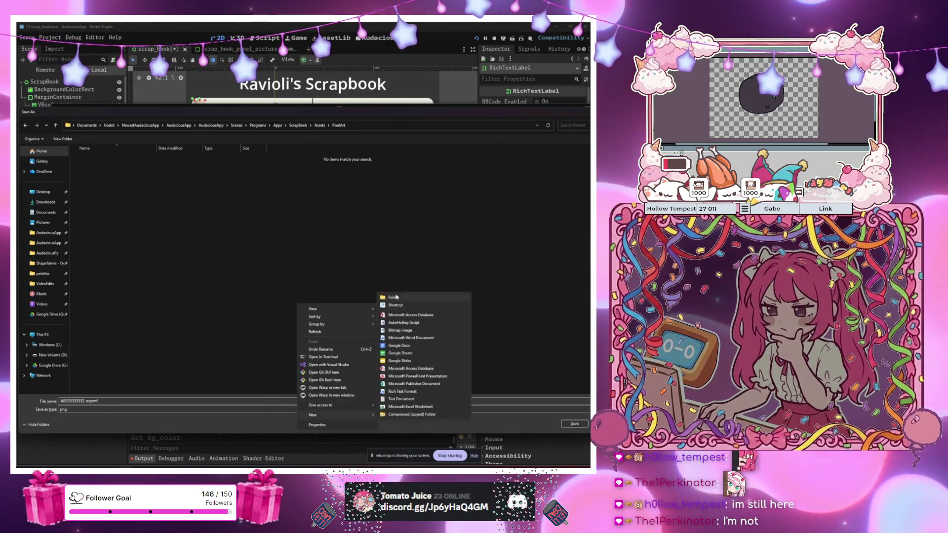
click(396, 297)
text(Animation)
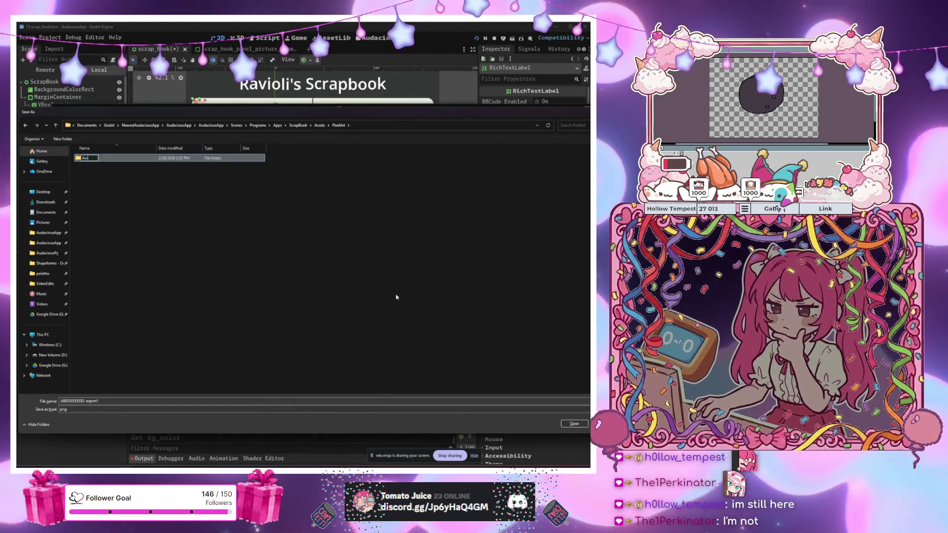
key(Return)
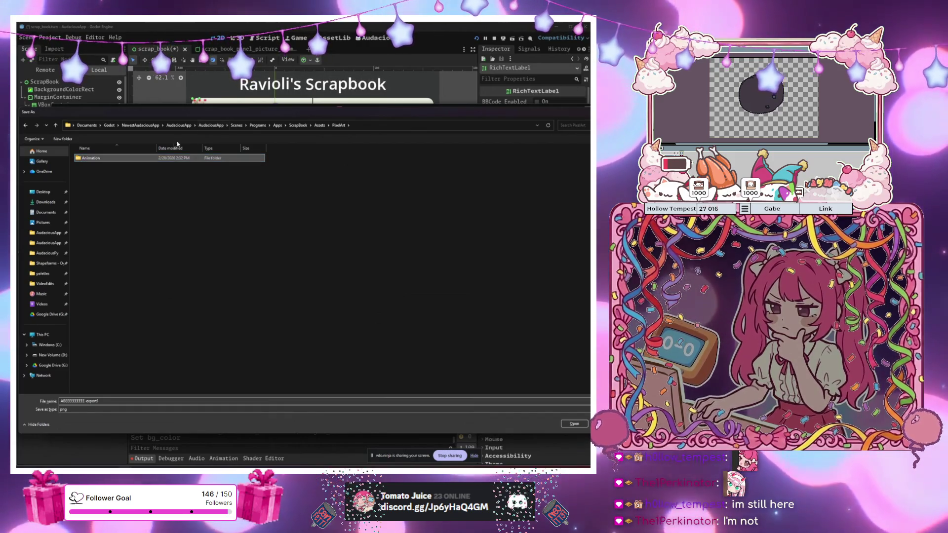
key(Return)
right_click(174, 241)
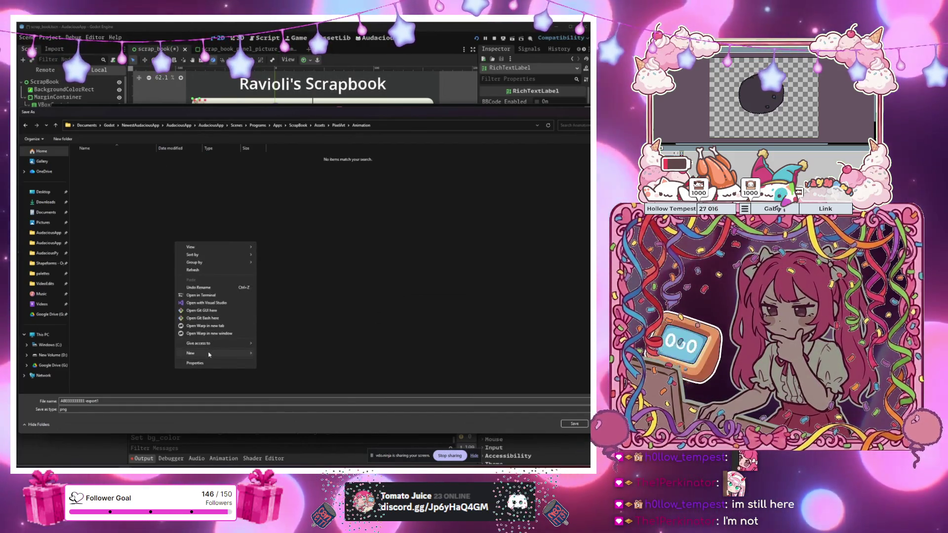
mouse_move(244, 351)
click(276, 350)
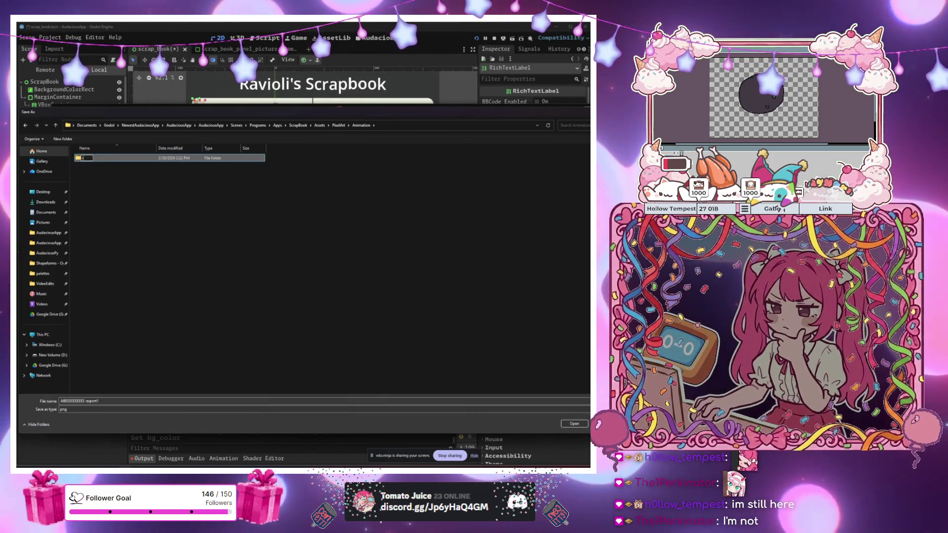
text(iiiioli)
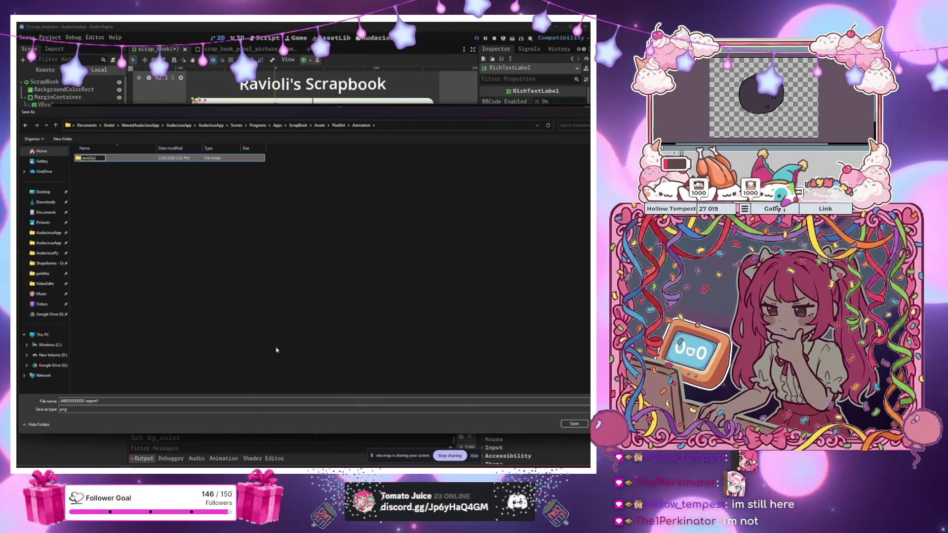
text(ii)
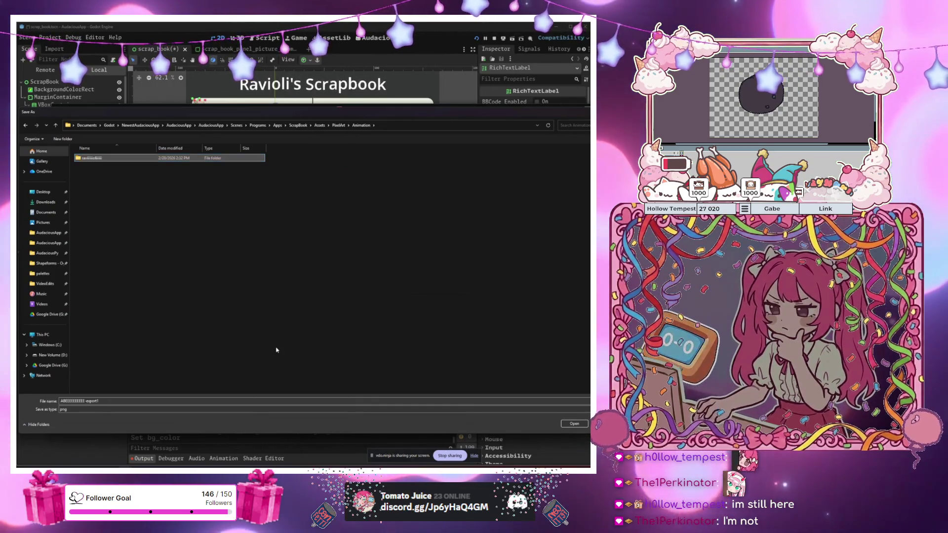
key(Return)
key(Return)
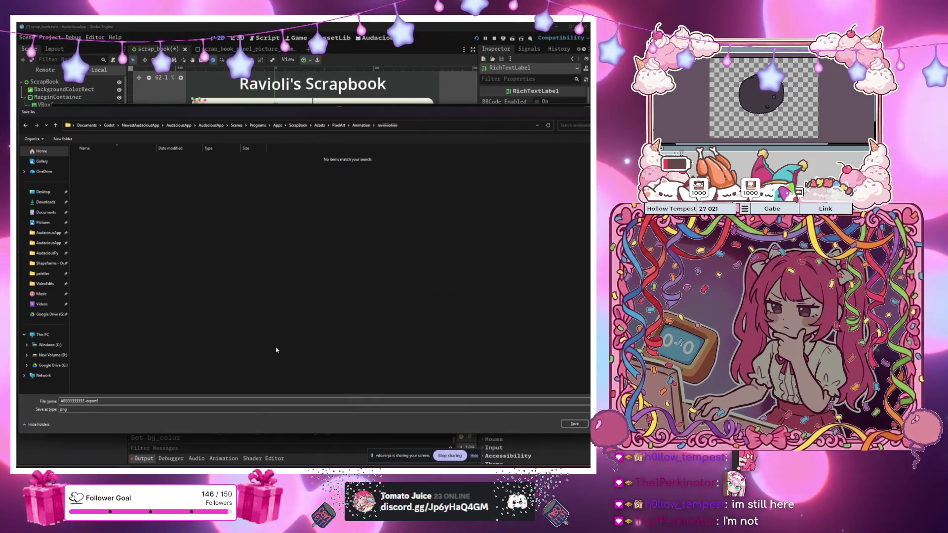
click(118, 401)
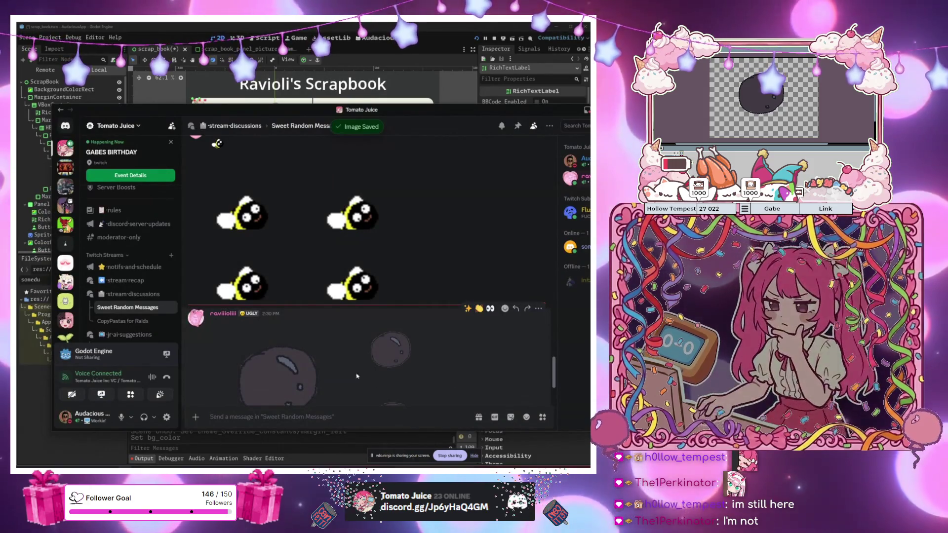
Save the bee image from the Discord chat
mouse_move(101, 466)
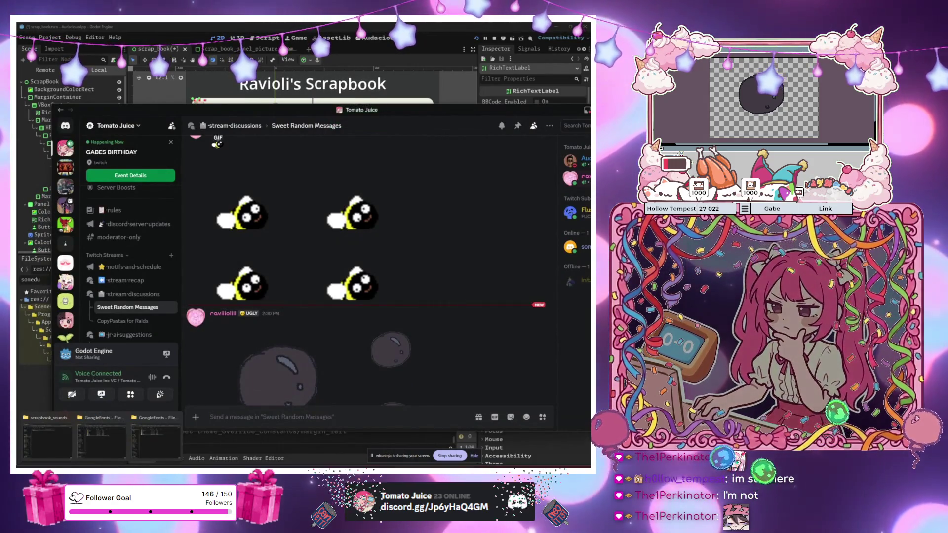
right_click(354, 221)
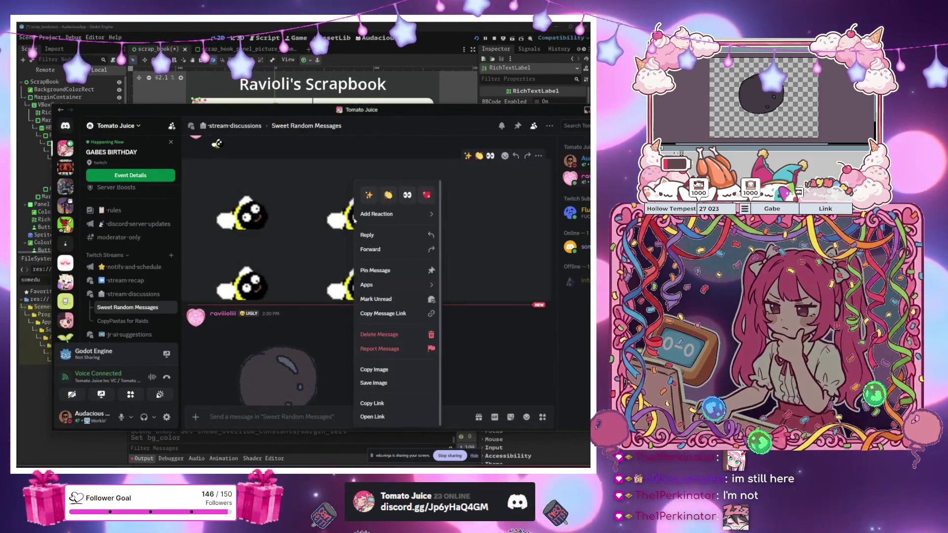
click(381, 384)
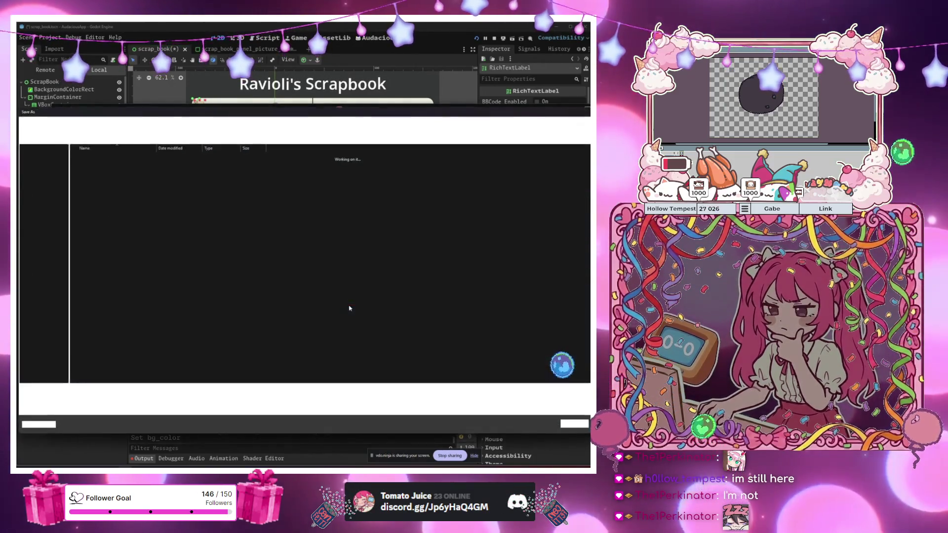
key(Return)
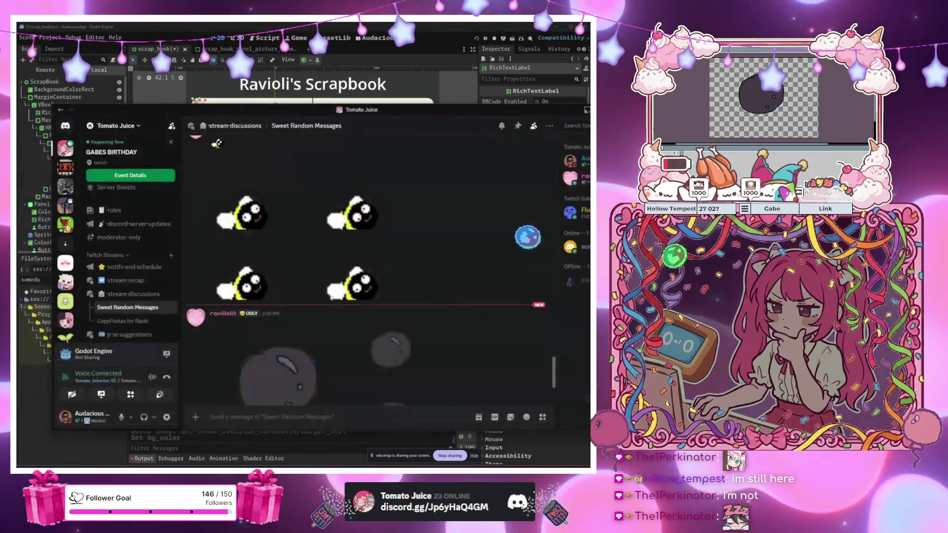
Save another chat image and the dark round blob image, then return to Godot
right_click(260, 212)
click(316, 383)
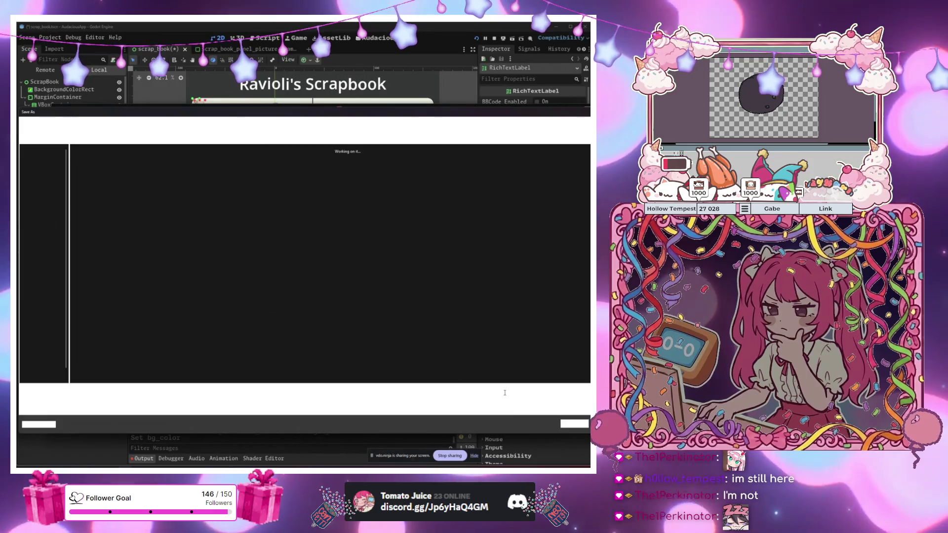
click(573, 424)
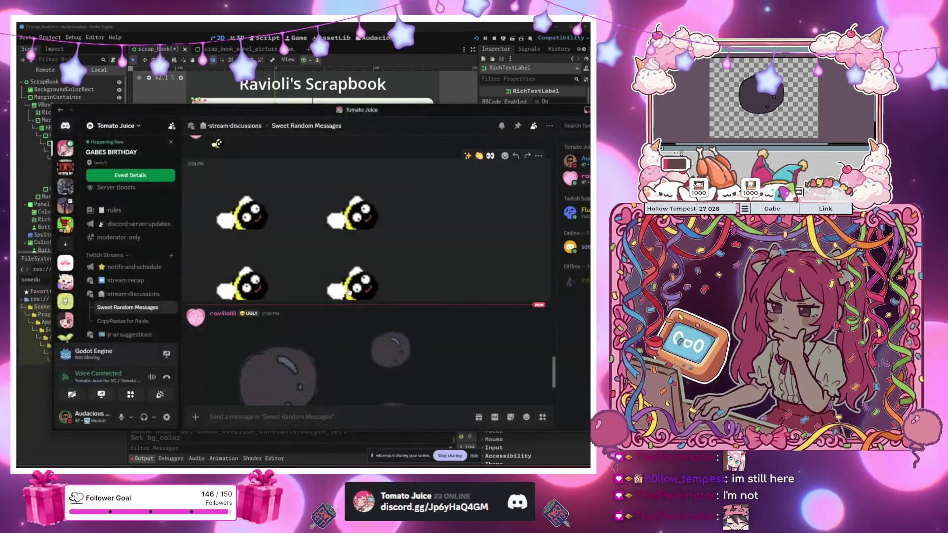
right_click(346, 390)
click(384, 385)
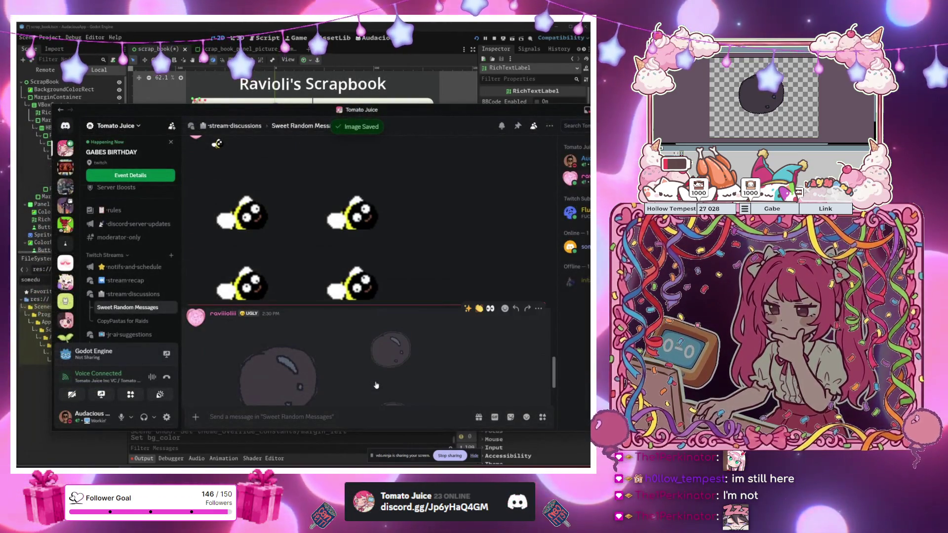
click(570, 425)
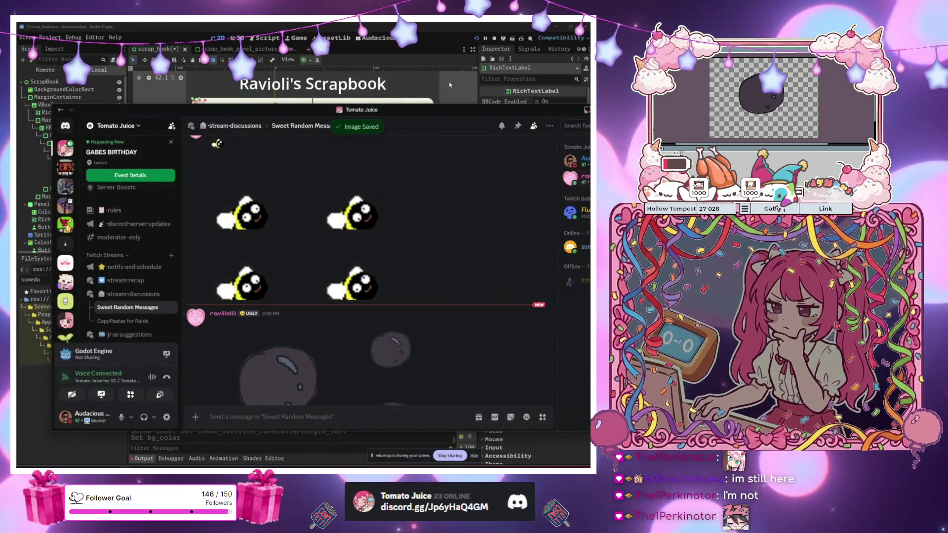
key(alt+Tab)
click(55, 174)
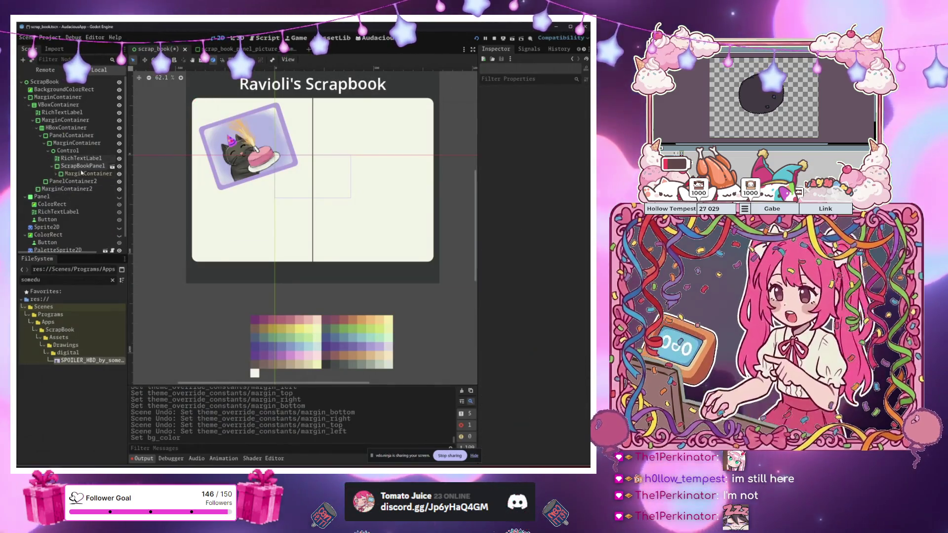
click(56, 175)
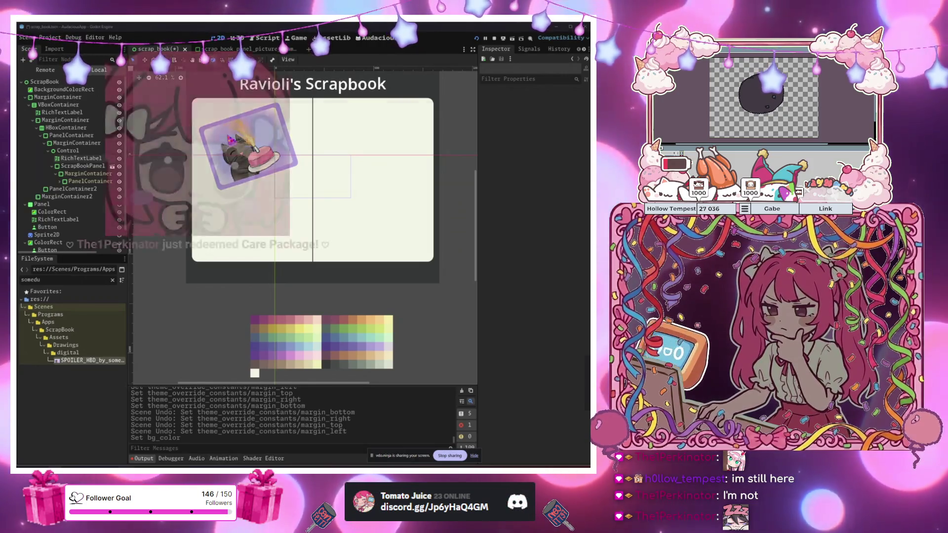
In Discord, preview the posted white pushpin image, then bring up its options menu
key(alt+Tab)
click(274, 355)
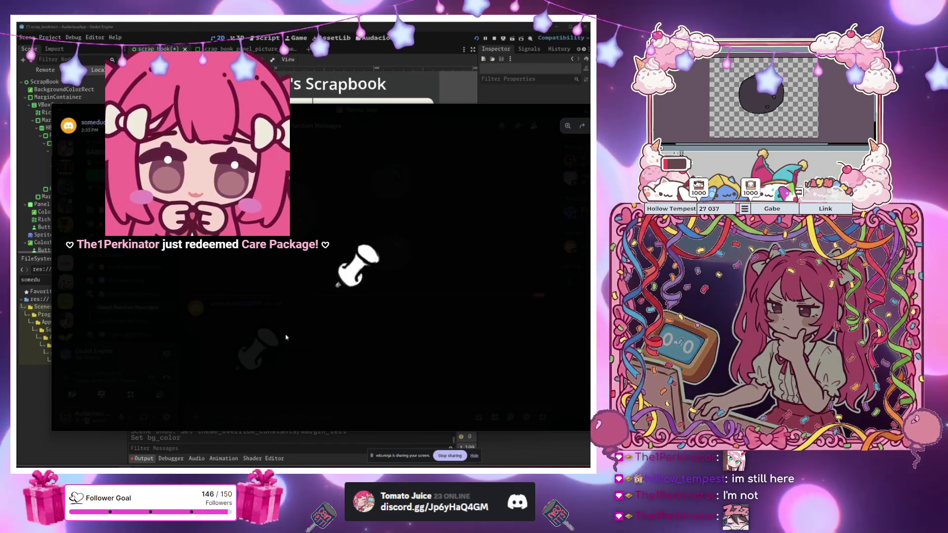
click(544, 378)
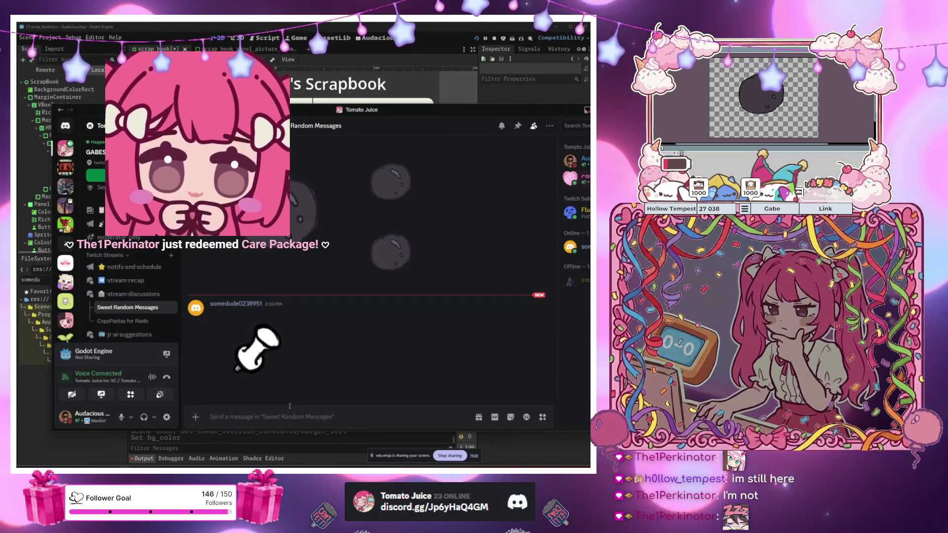
click(262, 355)
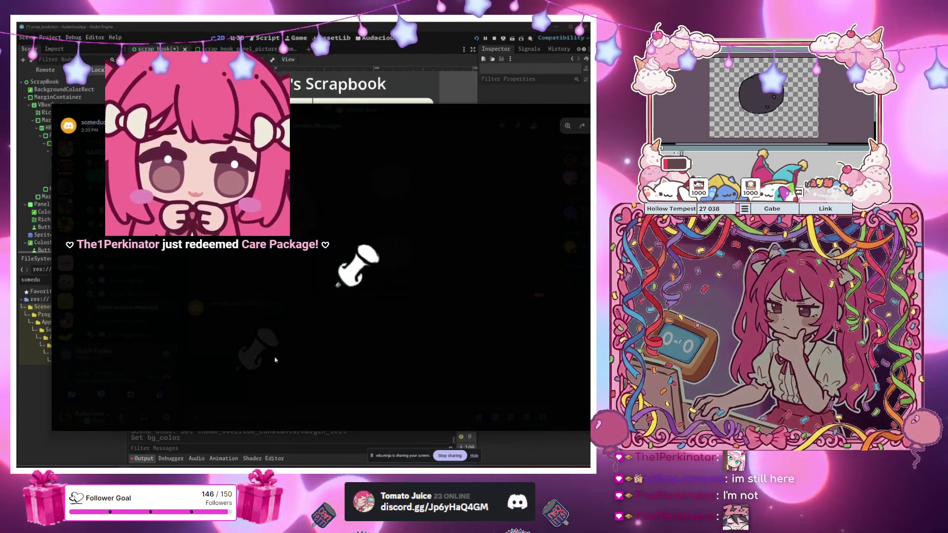
click(348, 368)
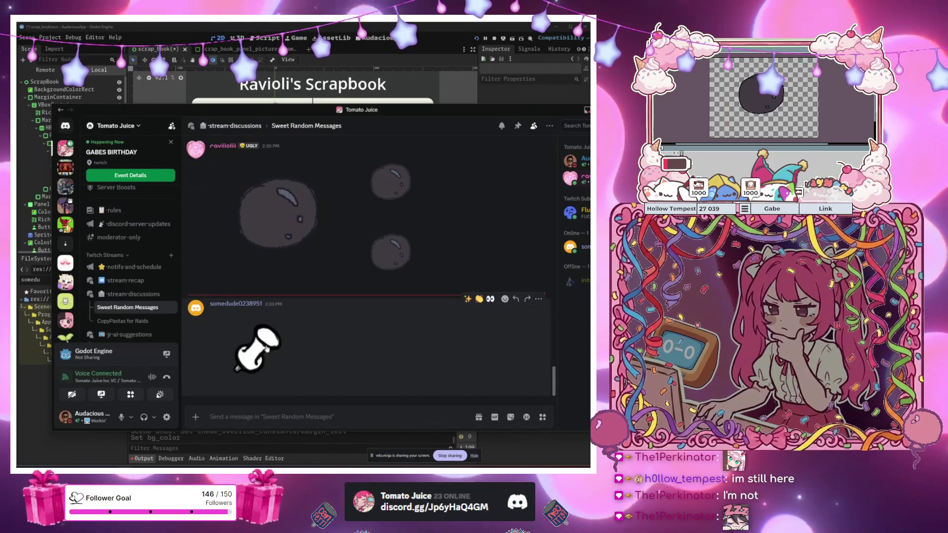
right_click(255, 357)
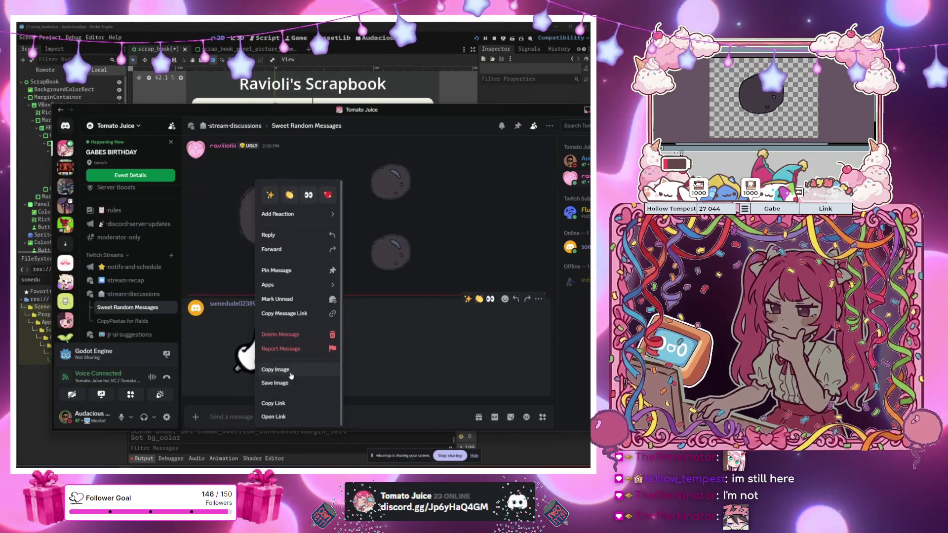
Save the pushpin image, browsing to Assets > Drawings > digital in the Save As dialog
click(291, 378)
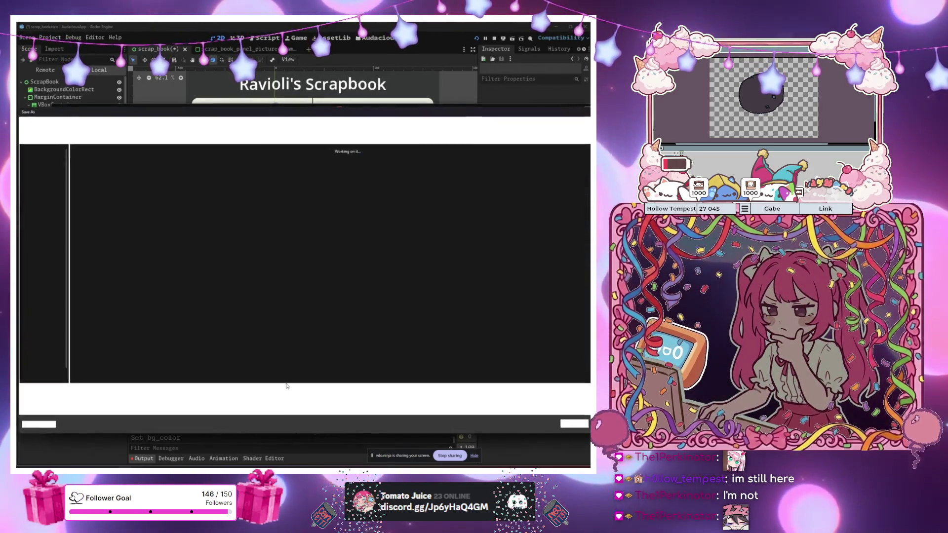
click(359, 125)
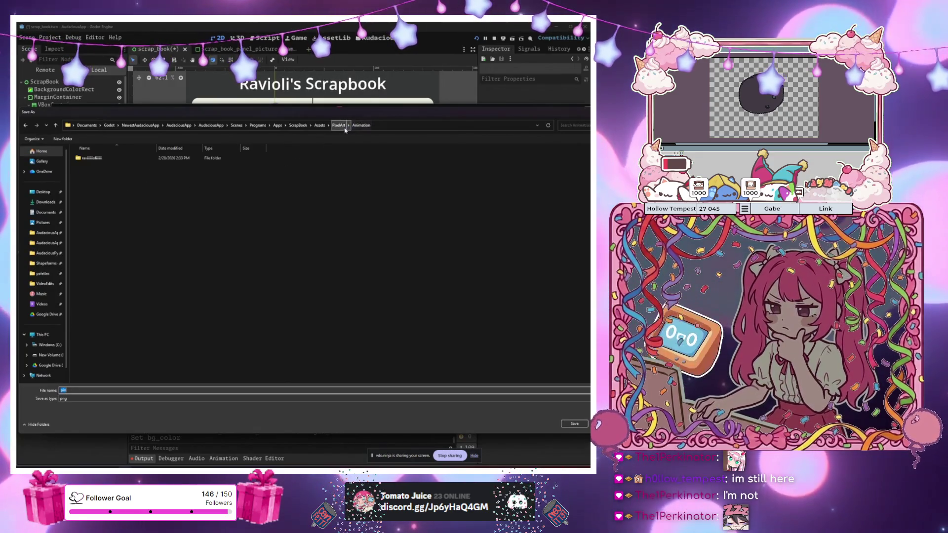
click(319, 126)
double_click(120, 159)
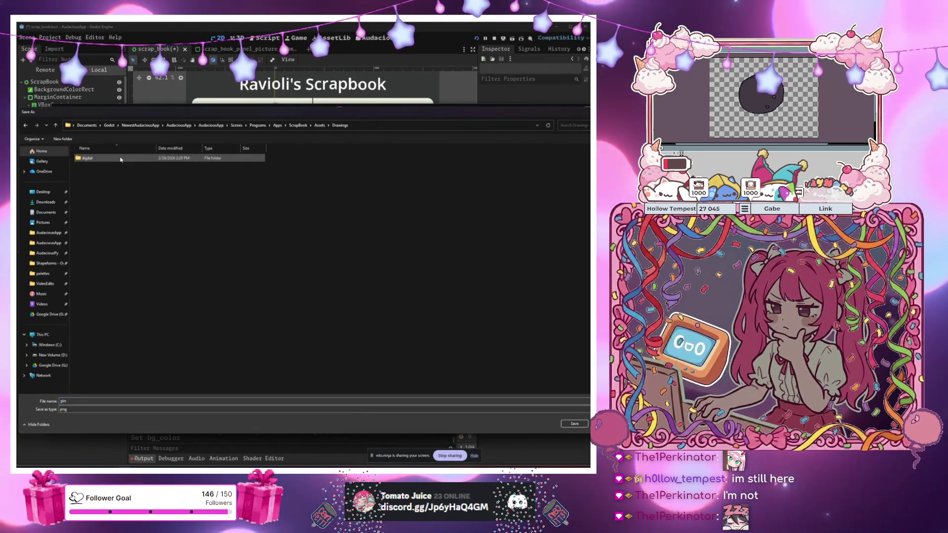
double_click(121, 159)
Create a new folder in digital, move the birthday drawing into it, and save the image there as pin
right_click(109, 203)
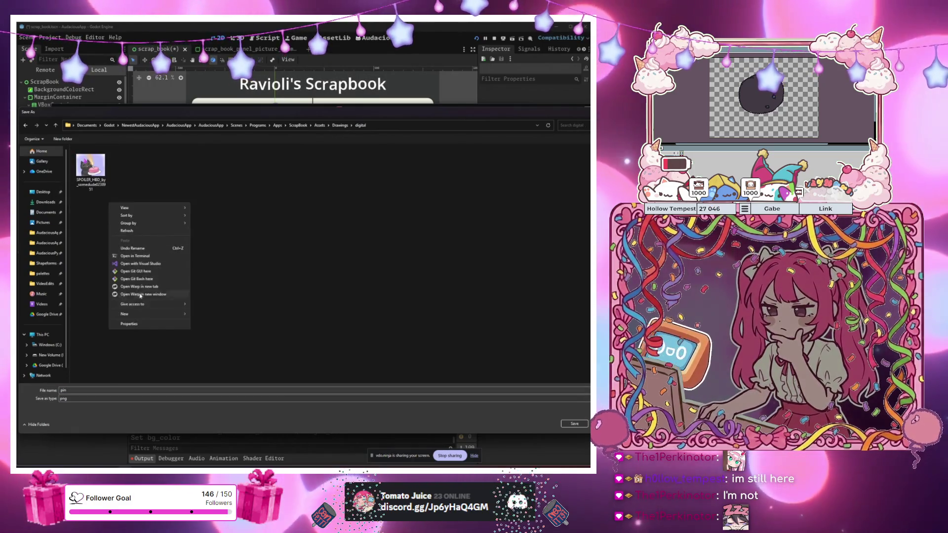
mouse_move(143, 314)
click(205, 314)
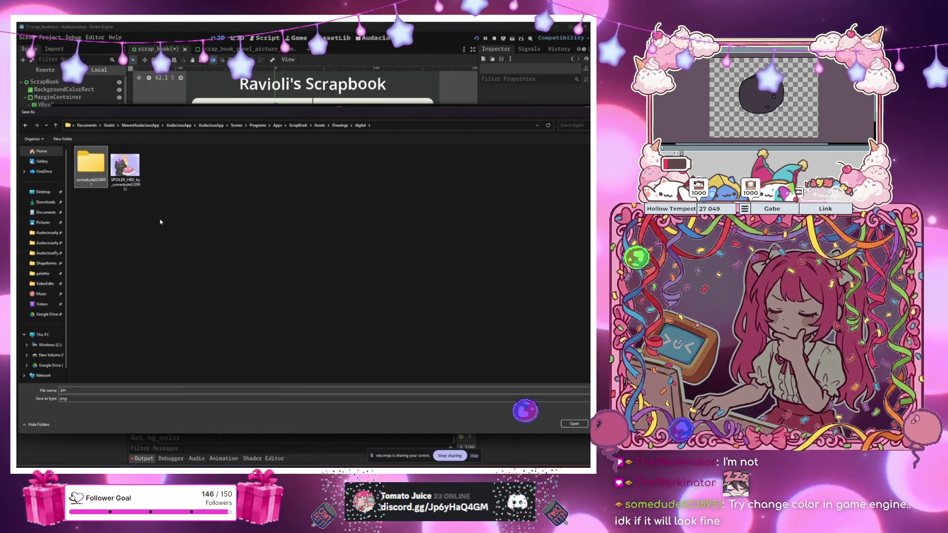
drag(125, 167, 103, 171)
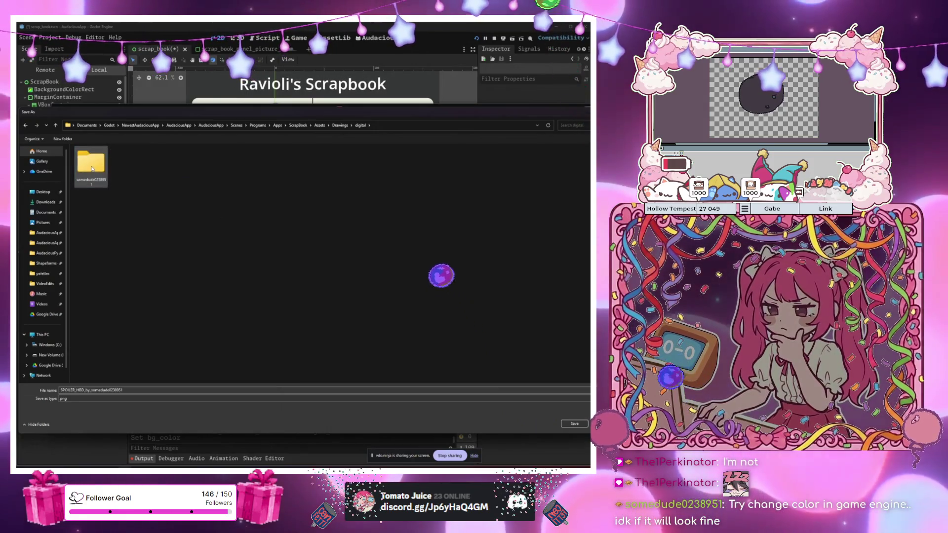
key(Return)
triple_click(137, 390)
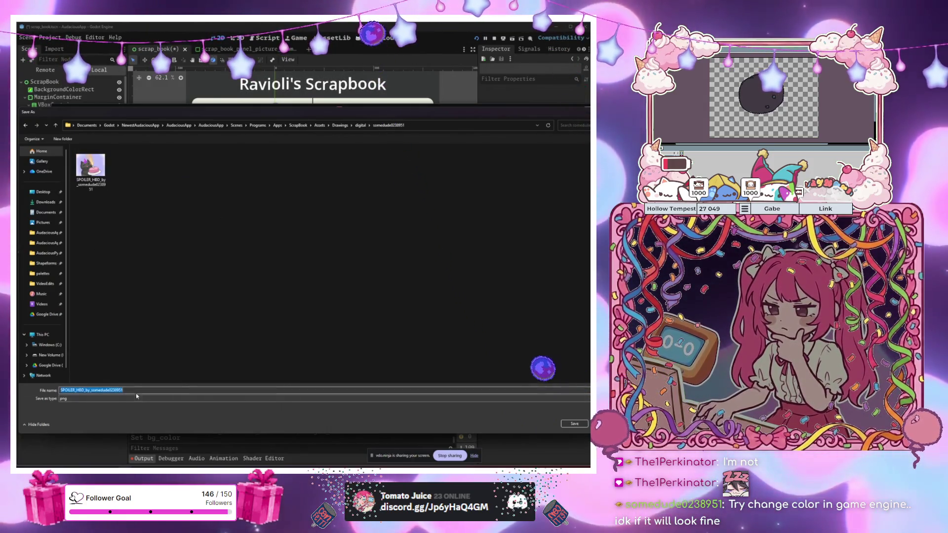
text(pin)
key(Return)
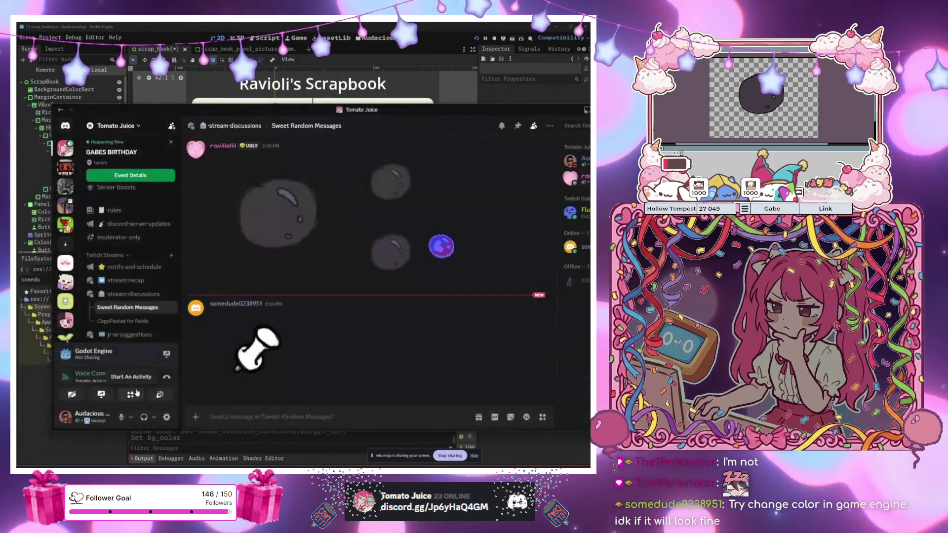
key(alt+Tab)
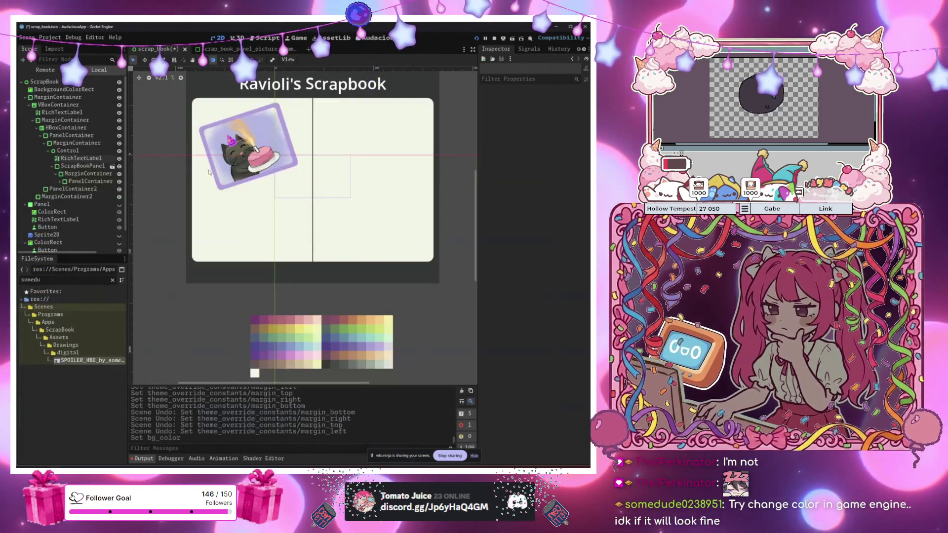
Add a TextureRect child to MarginContainer, found by searching 'texturerect' in the node chooser
click(74, 151)
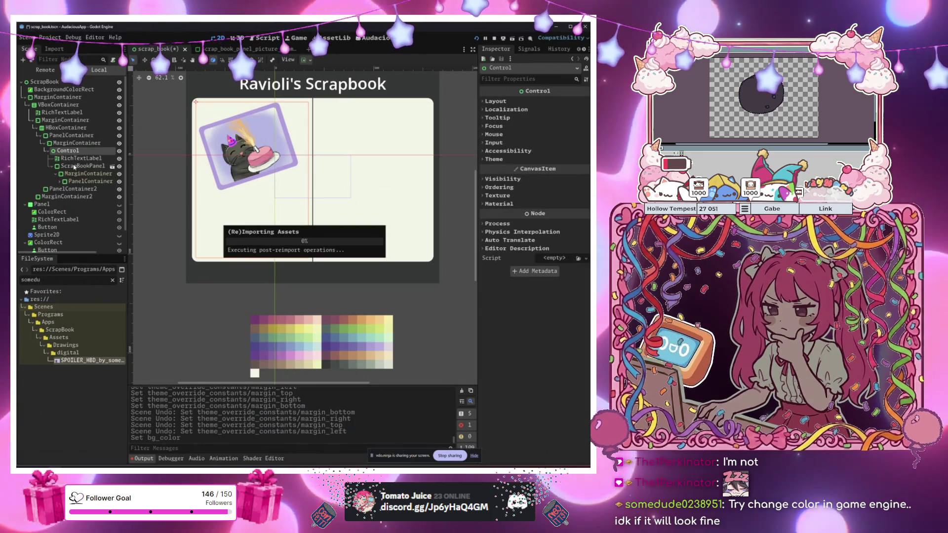
click(74, 166)
click(69, 151)
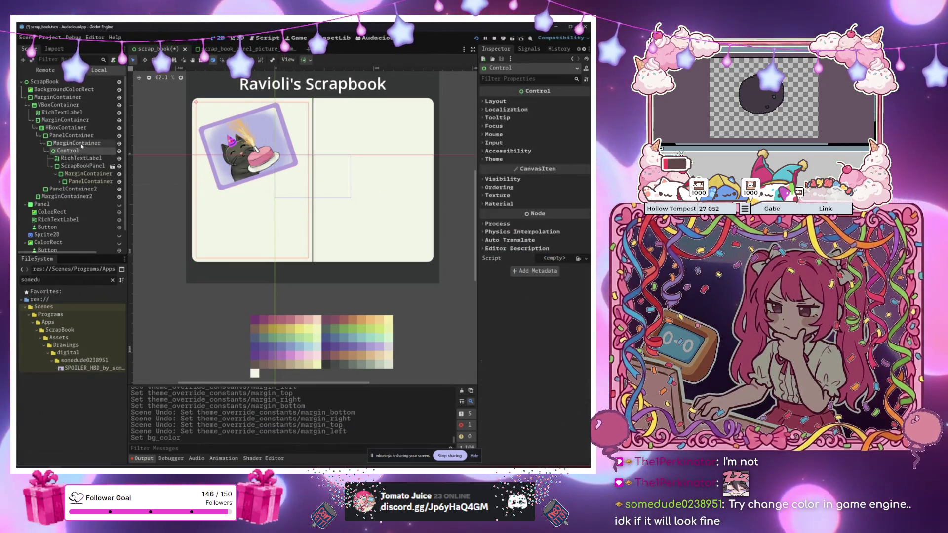
click(81, 143)
key(ctrl+a)
text(pin)
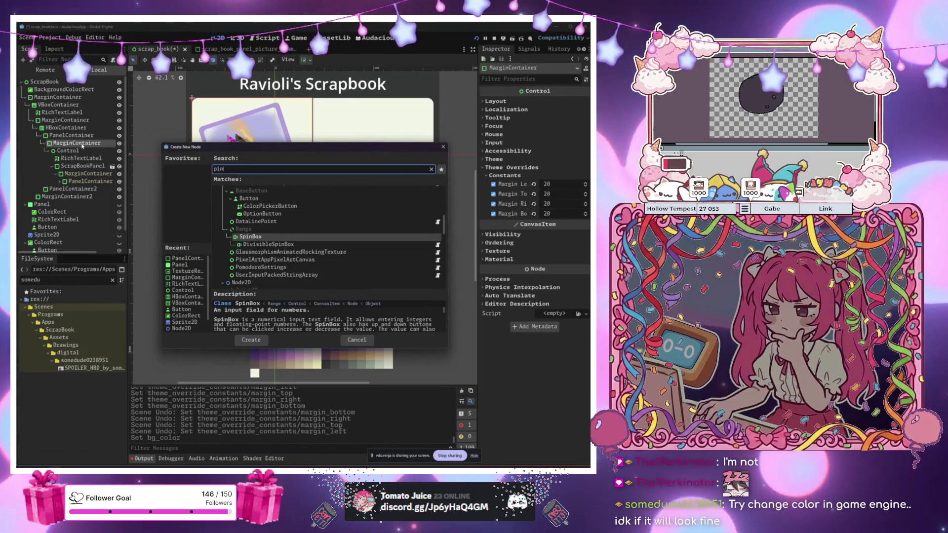
key(BackSpace)
key(BackSpace)
key(BackSpace)
text(image)
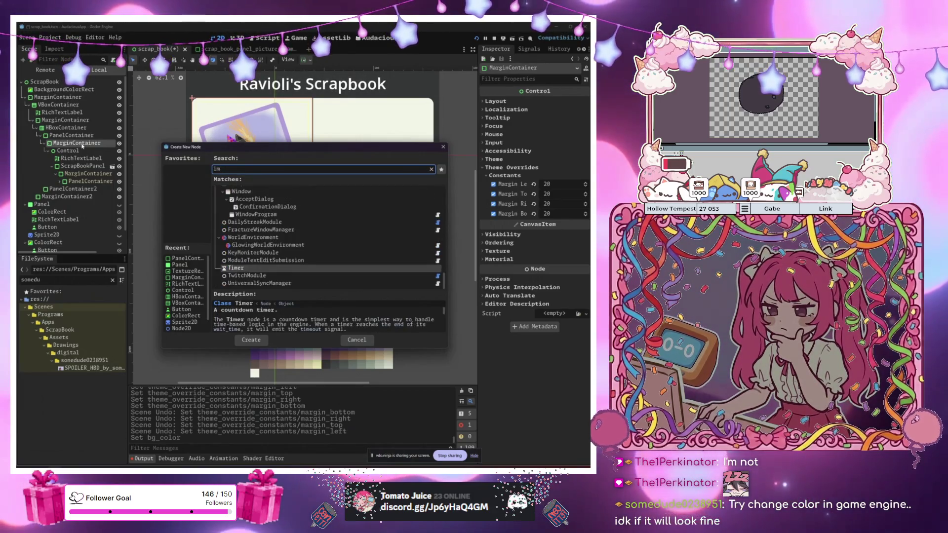
key(BackSpace)
key(BackSpace)
key(BackSpace)
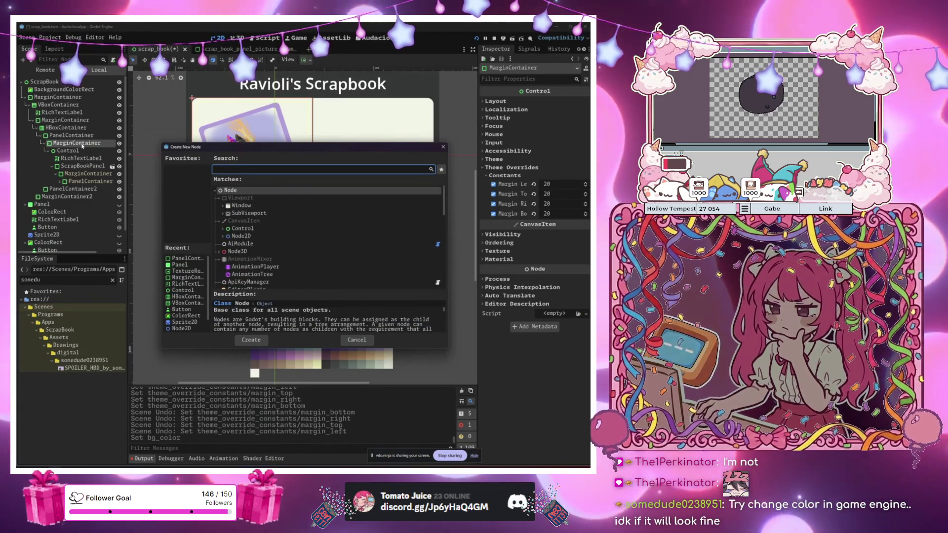
text(texturerect)
key(Return)
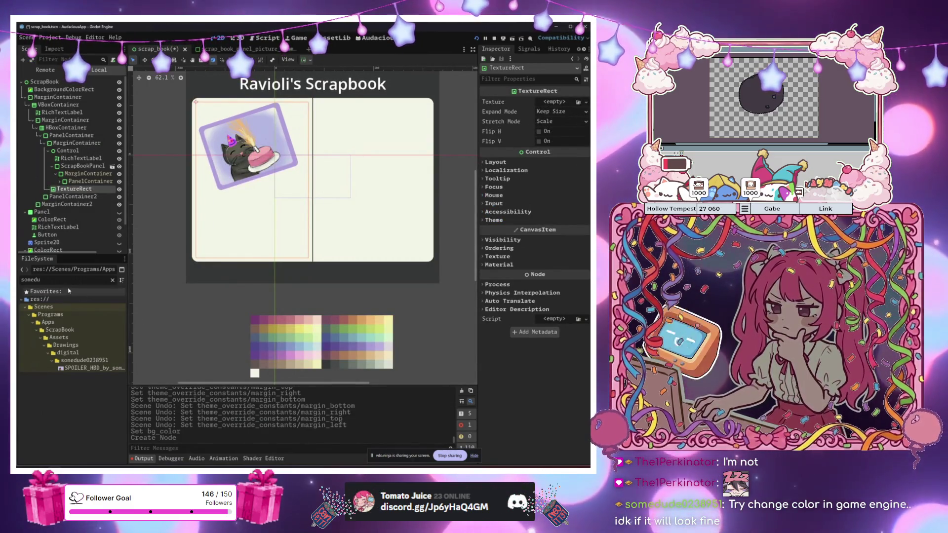
Assign pin.png as the TextureRect's texture with Stretch Mode set to Keep Centered
click(113, 279)
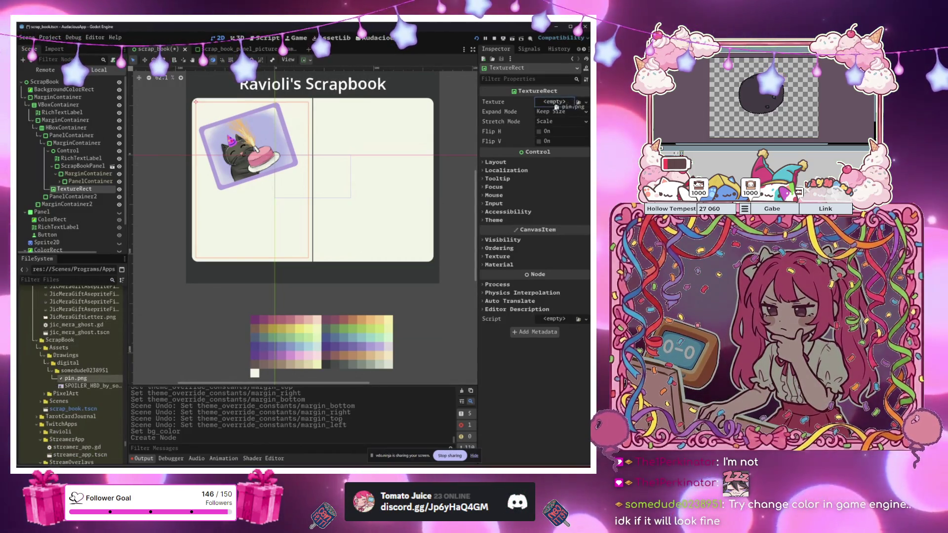
drag(555, 105, 555, 106)
scroll(320, 135, up, 1)
click(556, 132)
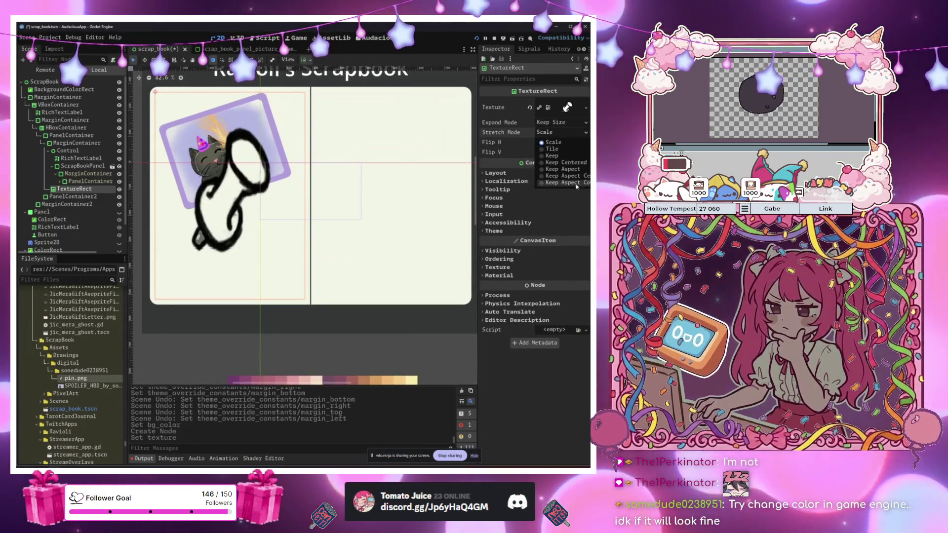
click(563, 162)
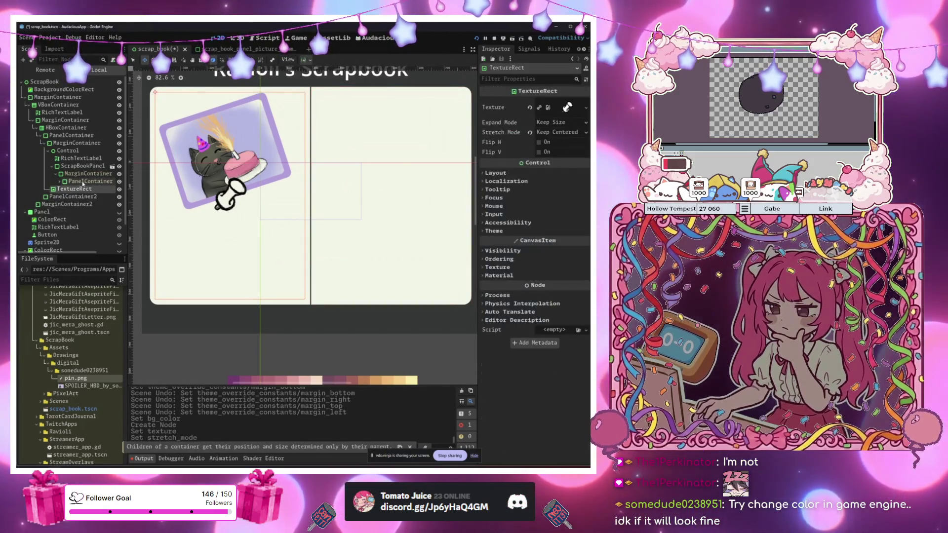
Move and scale the pin onto the frame's top-left corner, then duplicate it for the top-right corner
scroll(269, 194, left, 3)
scroll(269, 194, up, 3)
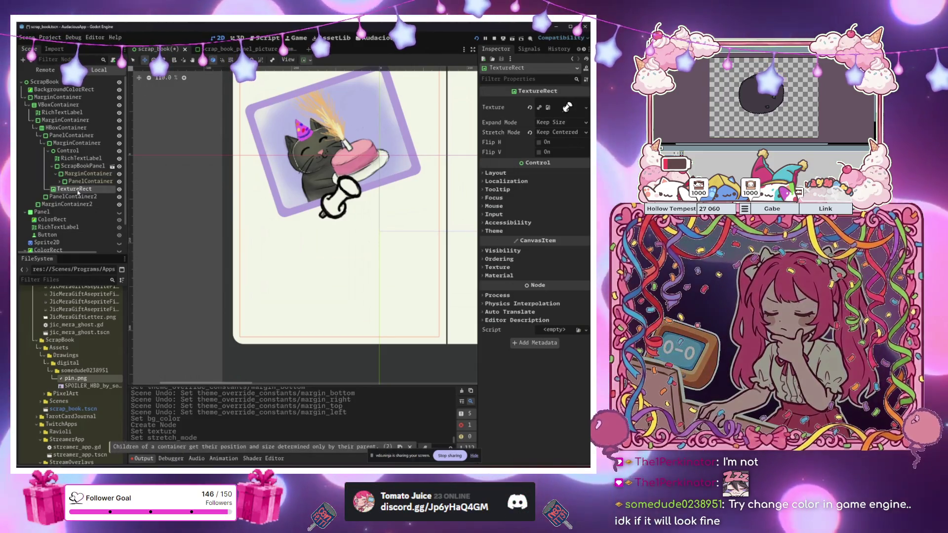
drag(72, 139, 71, 136)
mouse_move(360, 278)
mouse_down()
mouse_move(354, 239)
mouse_move(295, 178)
mouse_move(351, 173)
mouse_move(314, 198)
mouse_move(282, 160)
mouse_move(316, 225)
mouse_move(347, 239)
mouse_move(403, 213)
mouse_move(368, 230)
mouse_up()
scroll(316, 197, up, 2)
key(s)
key(ctrl+d)
click(88, 190)
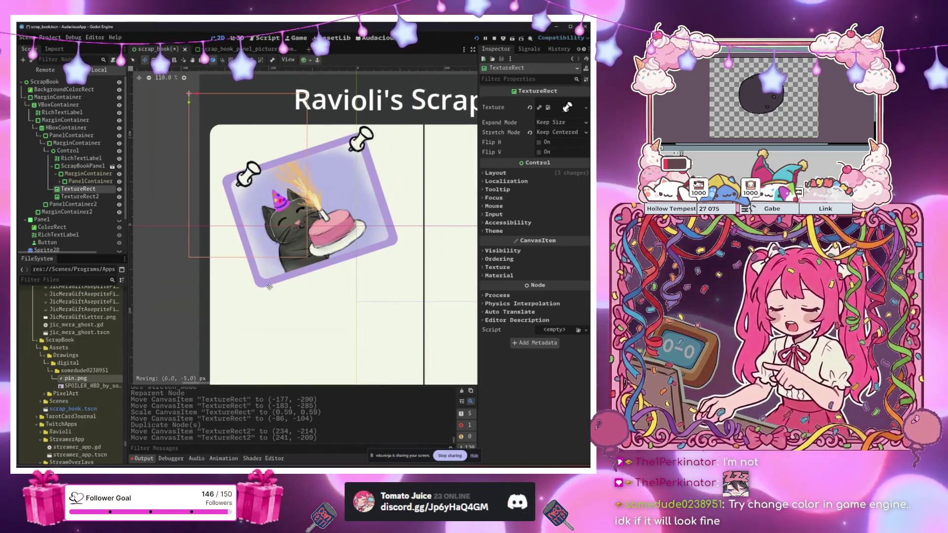
Nudge the first pin slightly into place and zoom around the canvas to check both pins
drag(329, 306, 332, 302)
scroll(334, 303, down, 5)
drag(195, 267, 194, 266)
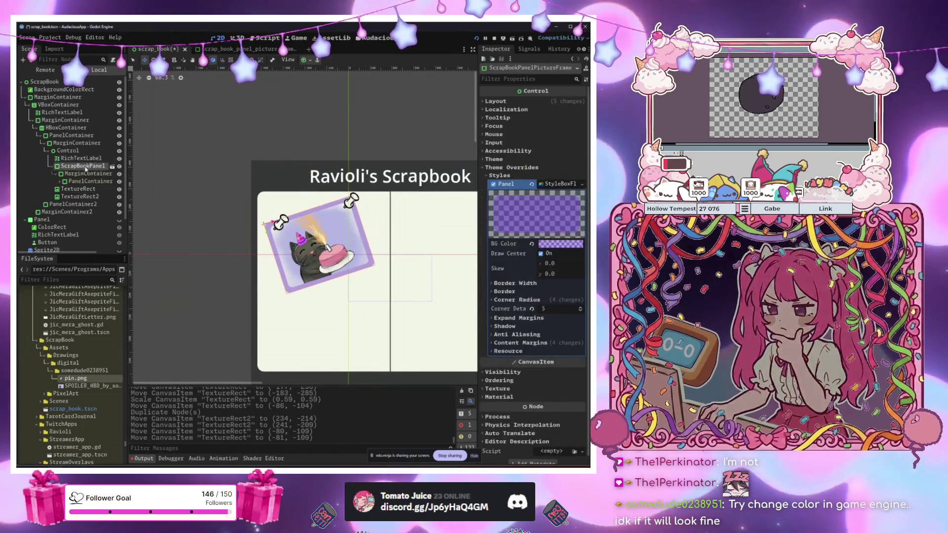
click(296, 232)
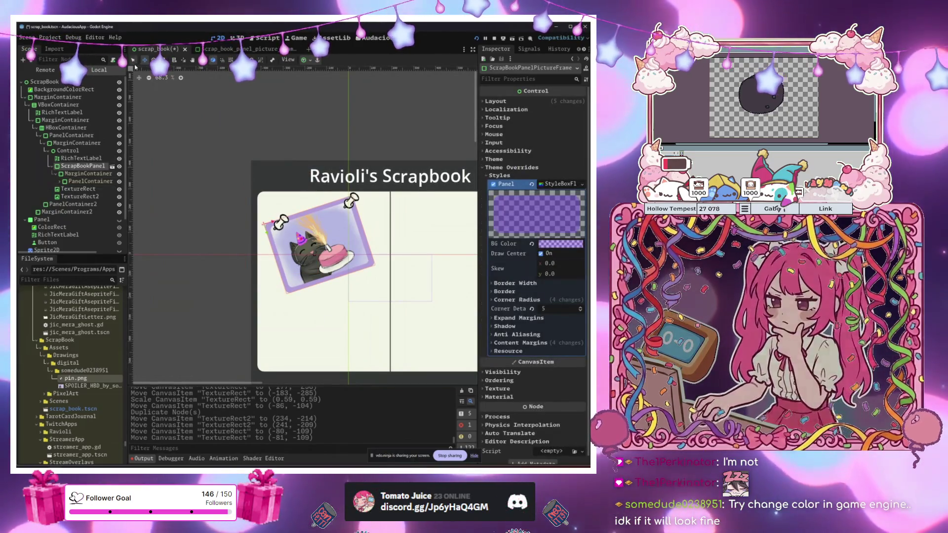
click(341, 334)
scroll(336, 325, down, 2)
scroll(336, 326, right, 2)
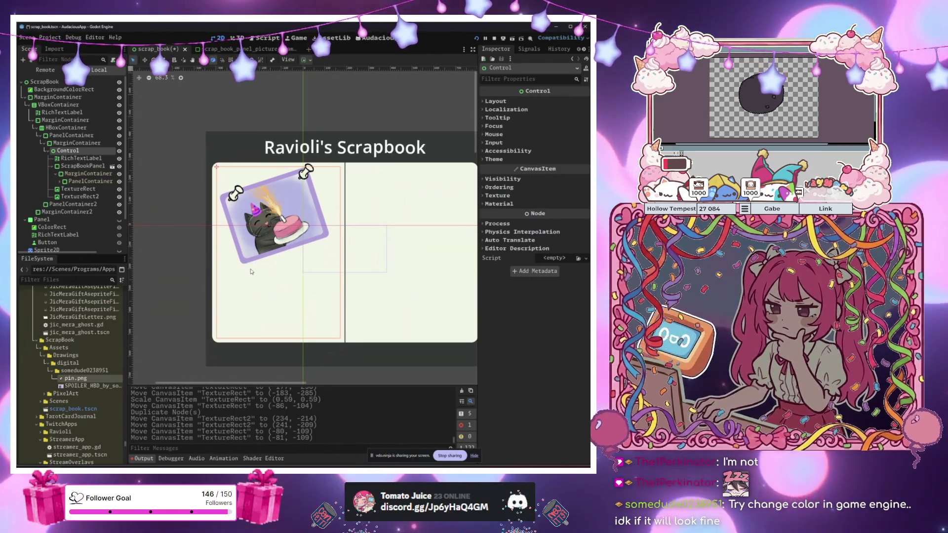
scroll(240, 144, up, 10)
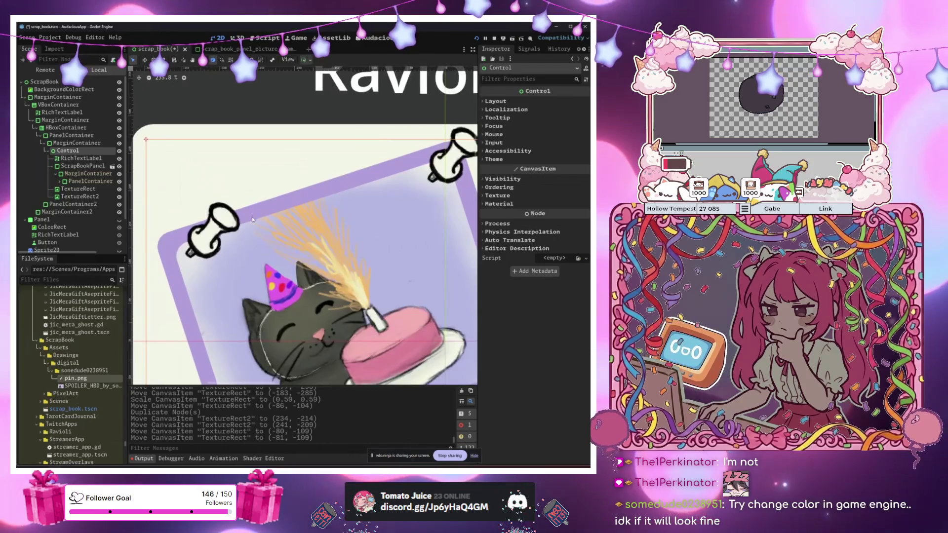
scroll(240, 145, down, 2)
scroll(242, 147, up, 4)
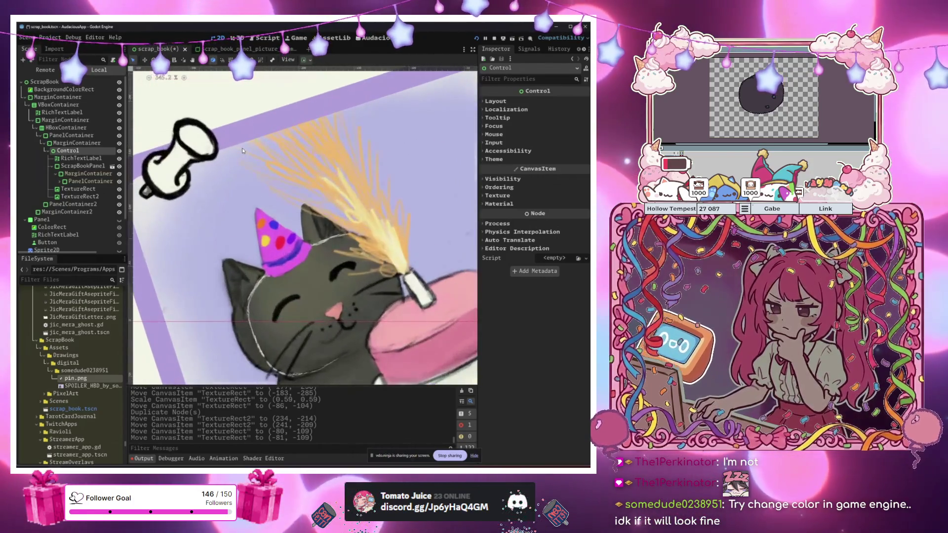
scroll(242, 147, down, 7)
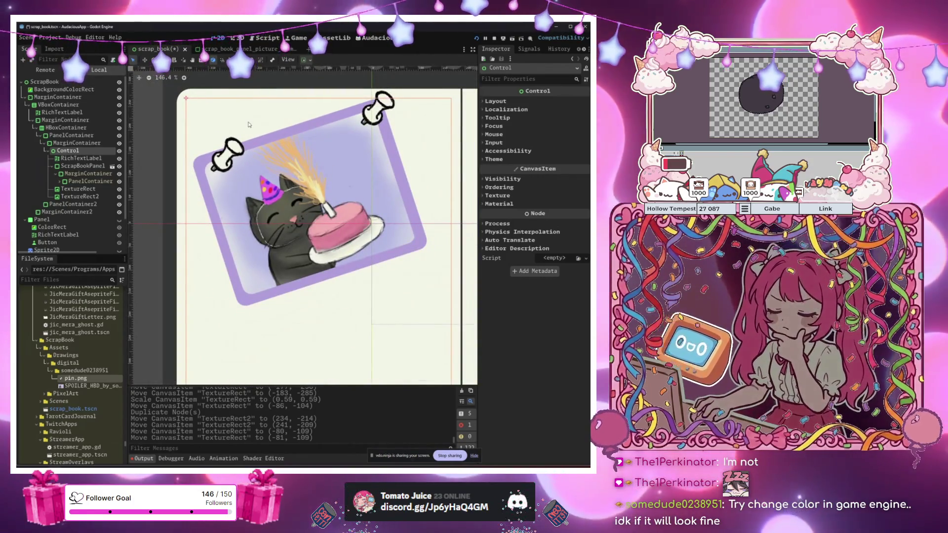
Select the first pin TextureRect and expand its Visibility settings in the Inspector
click(100, 188)
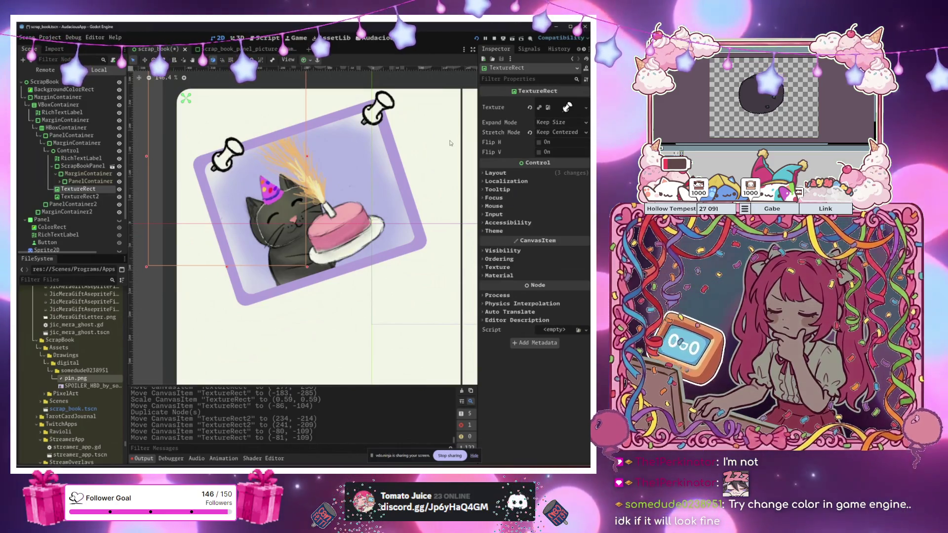
scroll(237, 156, up, 5)
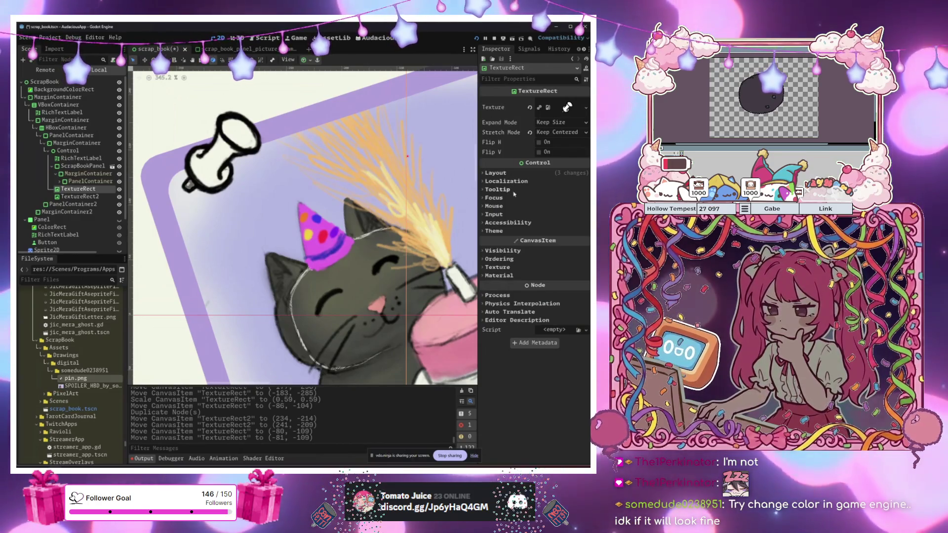
click(513, 251)
Tint the first pin's Modulate, trying lavender b4b6e2 before settling on pink d97c95
click(560, 269)
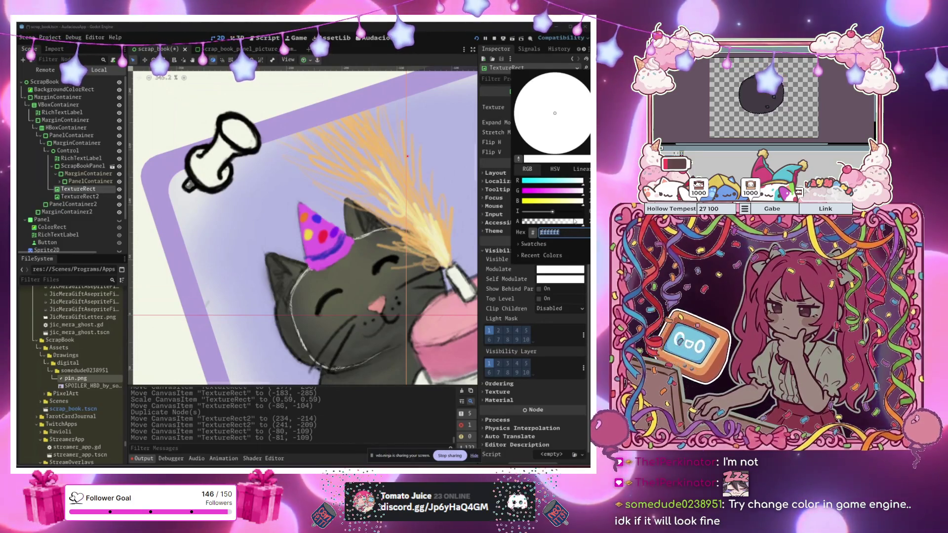
drag(520, 180, 582, 180)
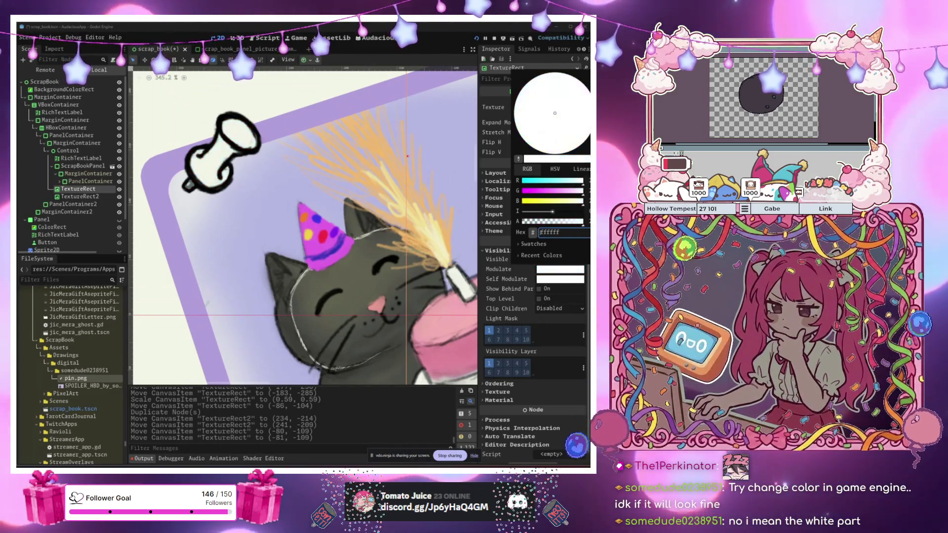
text(b4b6e2)
key(Return)
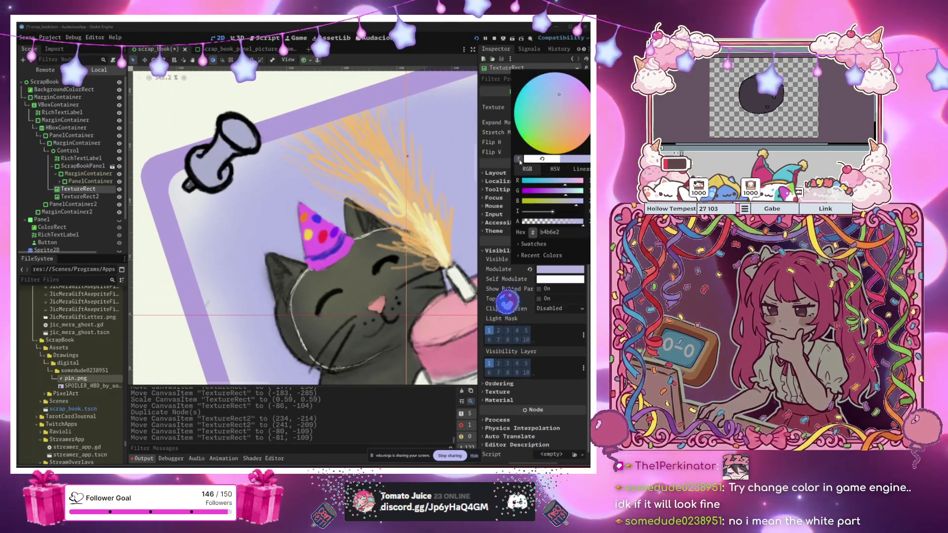
click(375, 129)
scroll(375, 129, down, 5)
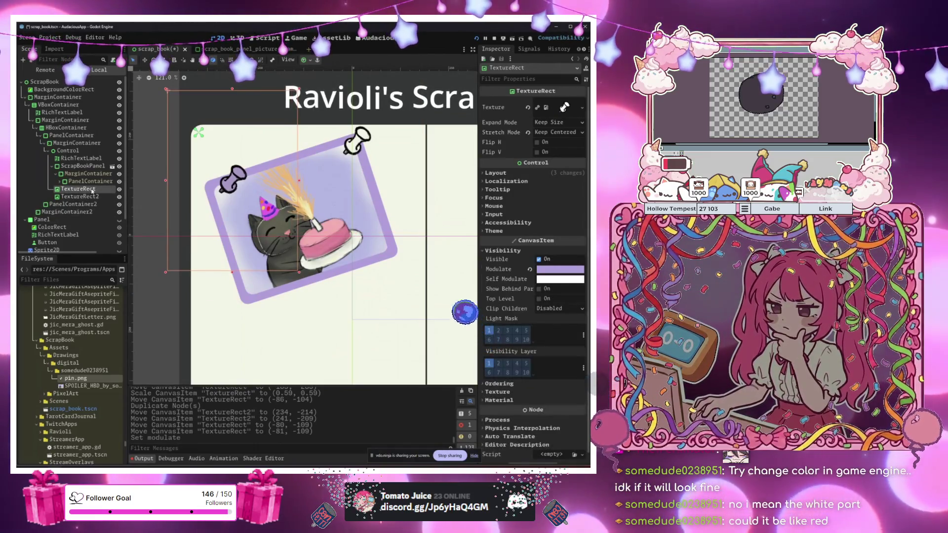
click(559, 269)
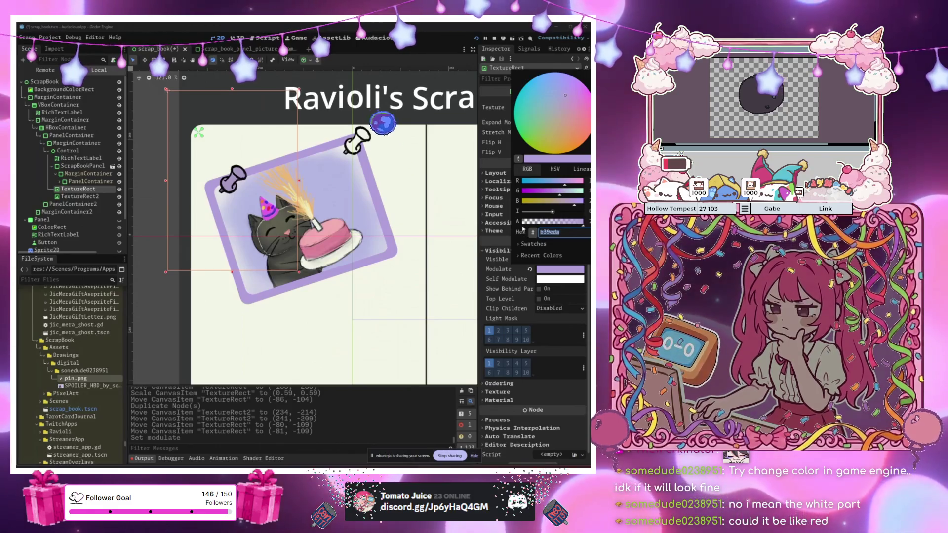
drag(568, 98, 578, 114)
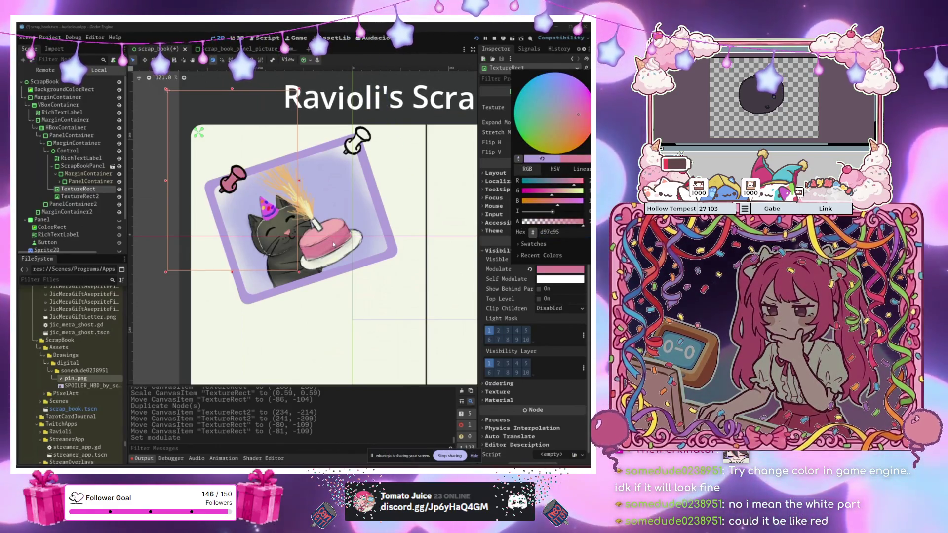
Tint TextureRect2's Modulate pink (da7d96), then clear the selection
click(357, 147)
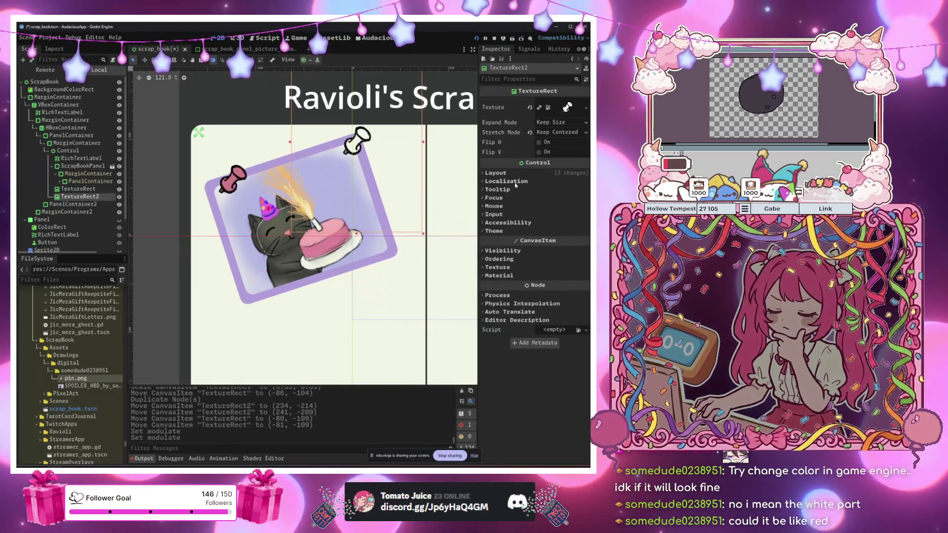
click(503, 251)
click(543, 270)
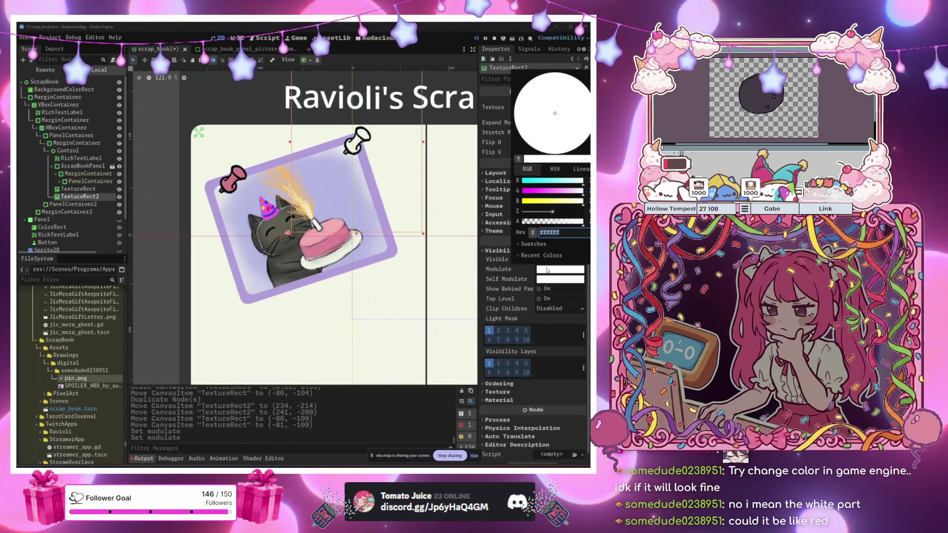
click(518, 158)
click(341, 235)
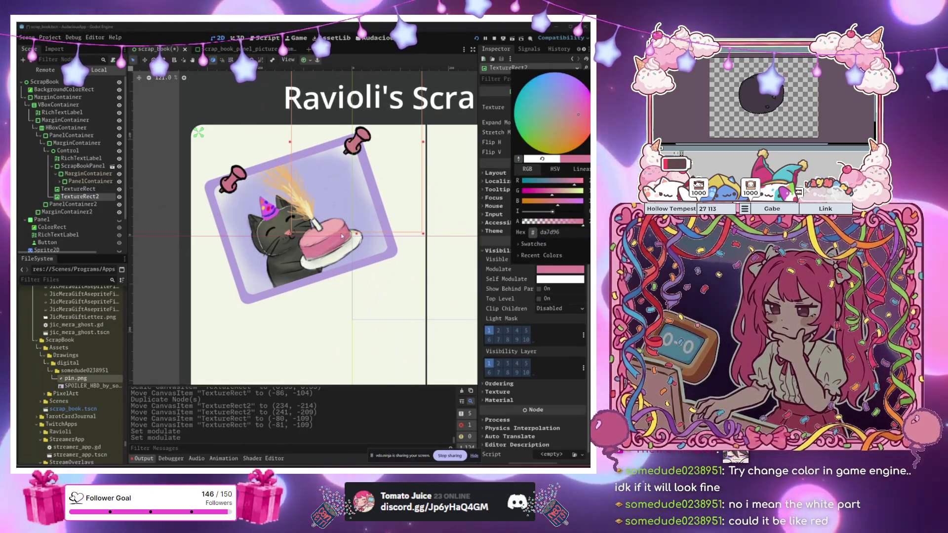
click(400, 278)
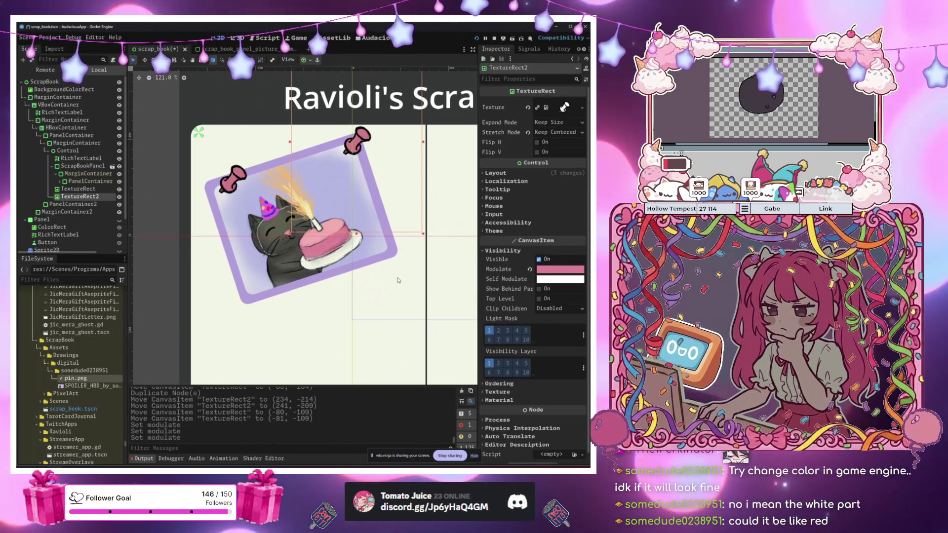
scroll(398, 281, down, 5)
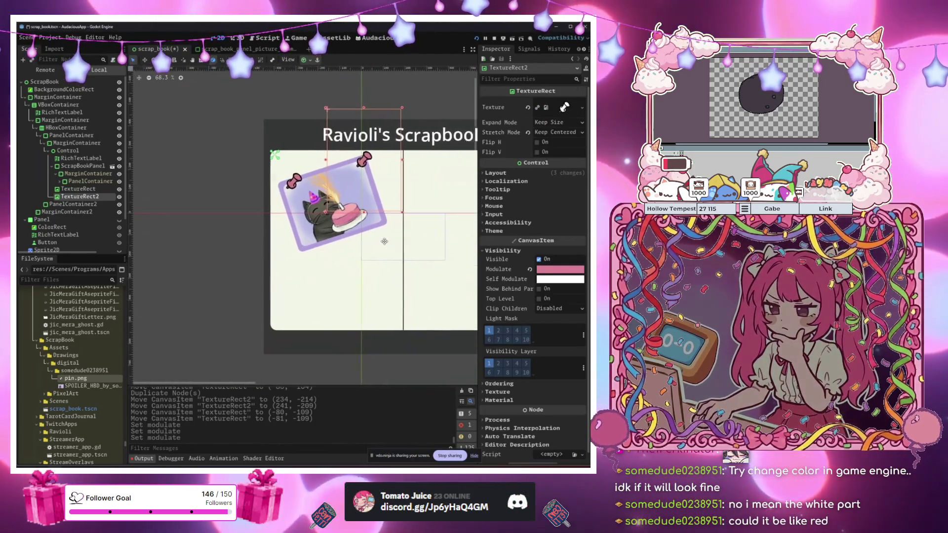
scroll(472, 236, up, 3)
click(277, 280)
click(186, 268)
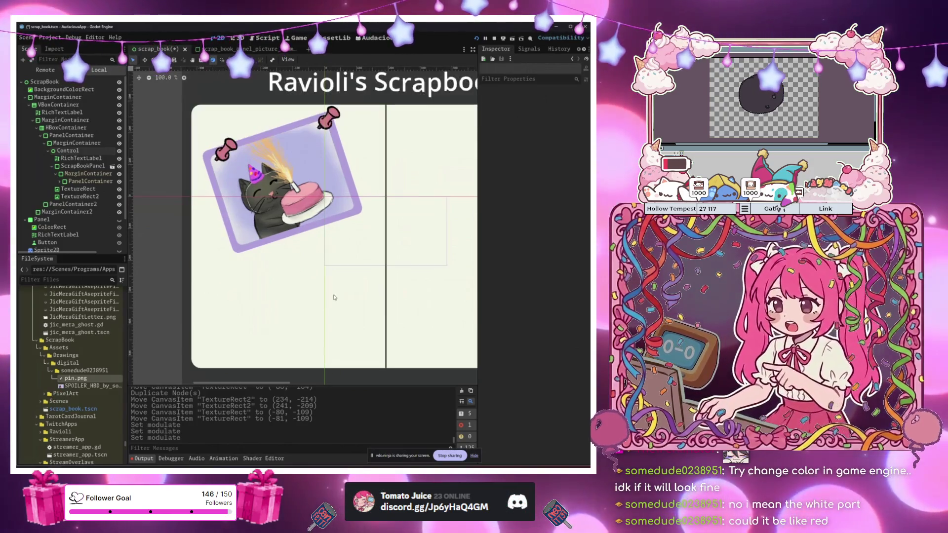
scroll(286, 271, up, 2)
scroll(319, 230, down, 4)
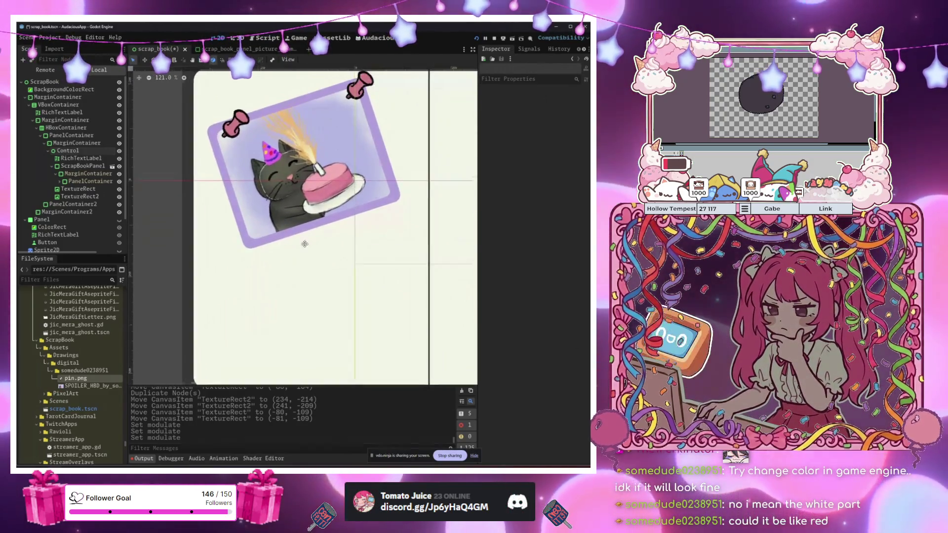
click(279, 216)
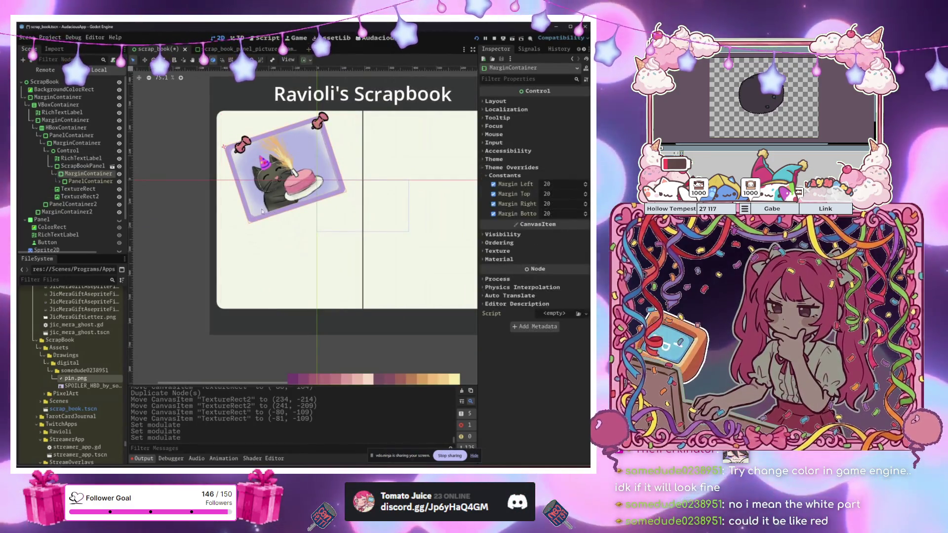
click(79, 203)
click(81, 197)
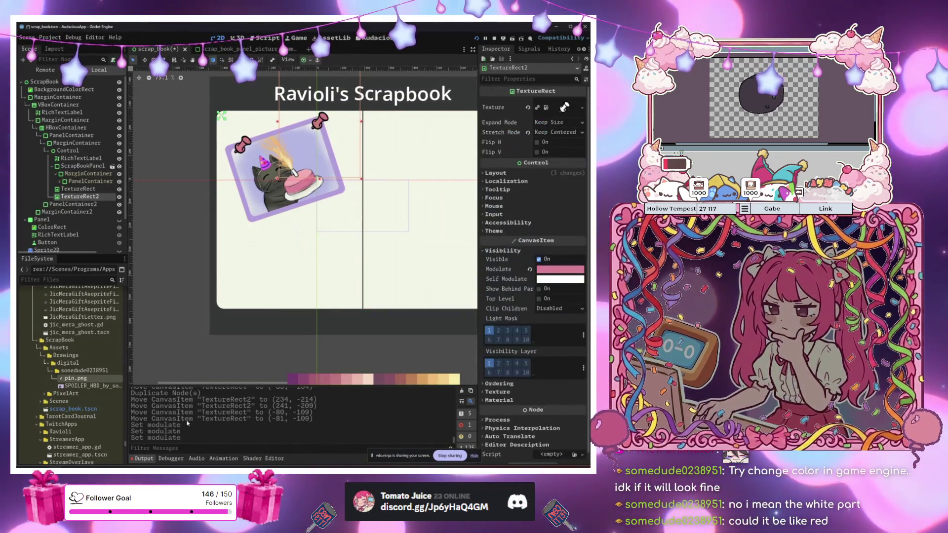
click(201, 303)
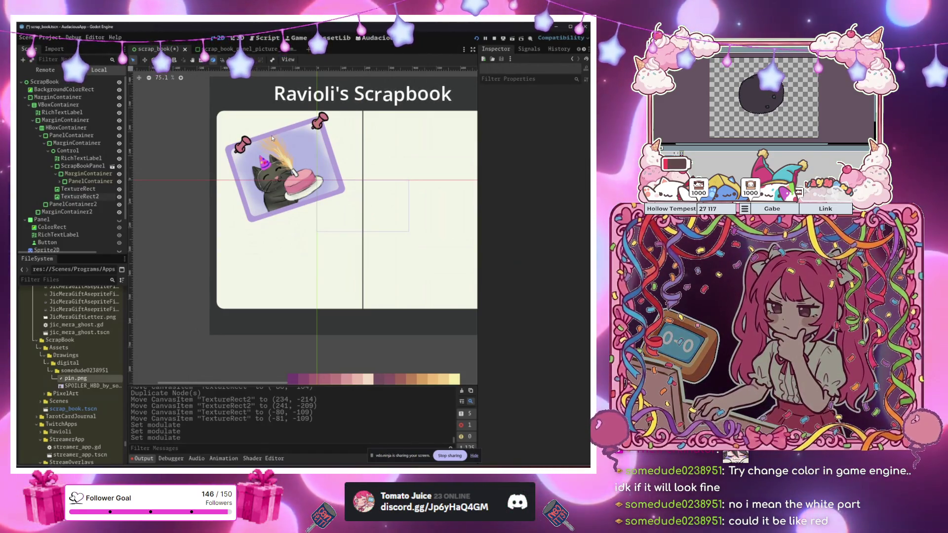
click(248, 256)
click(250, 256)
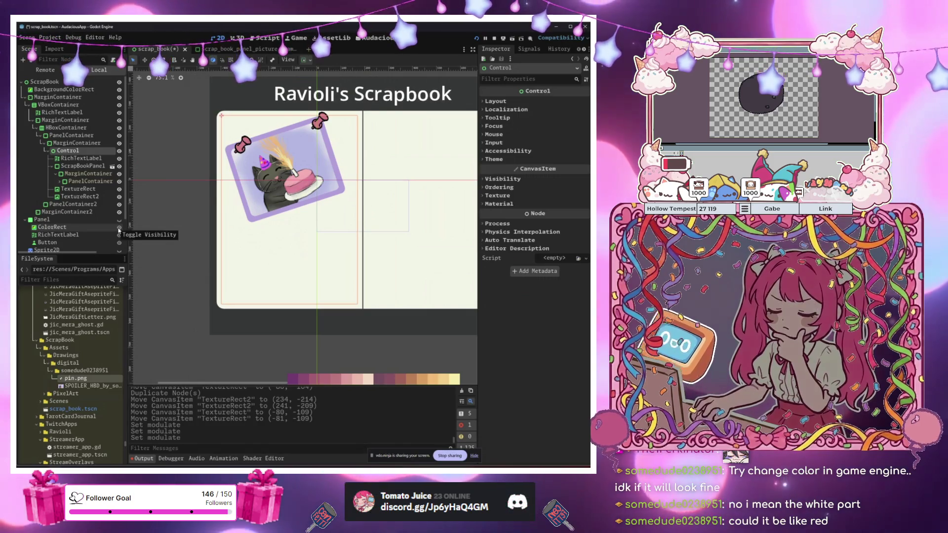
click(78, 204)
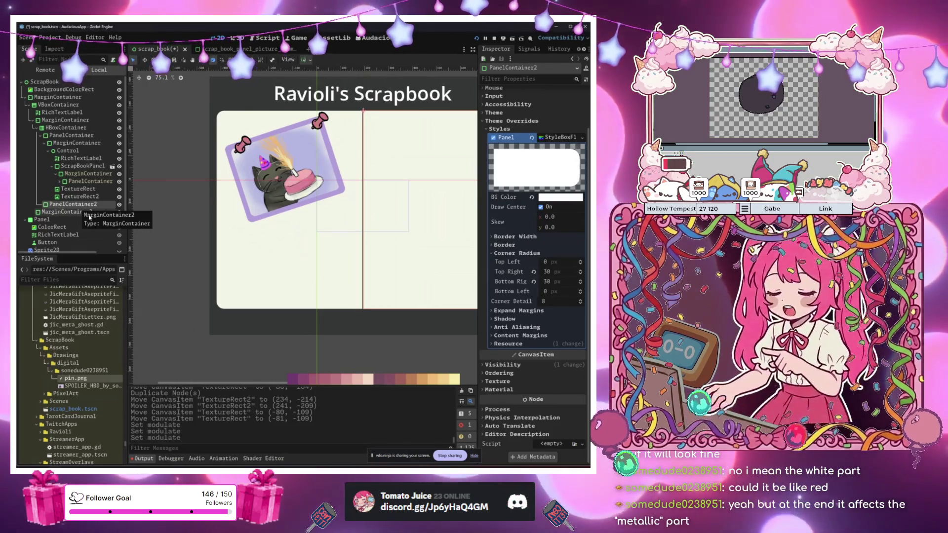
click(87, 219)
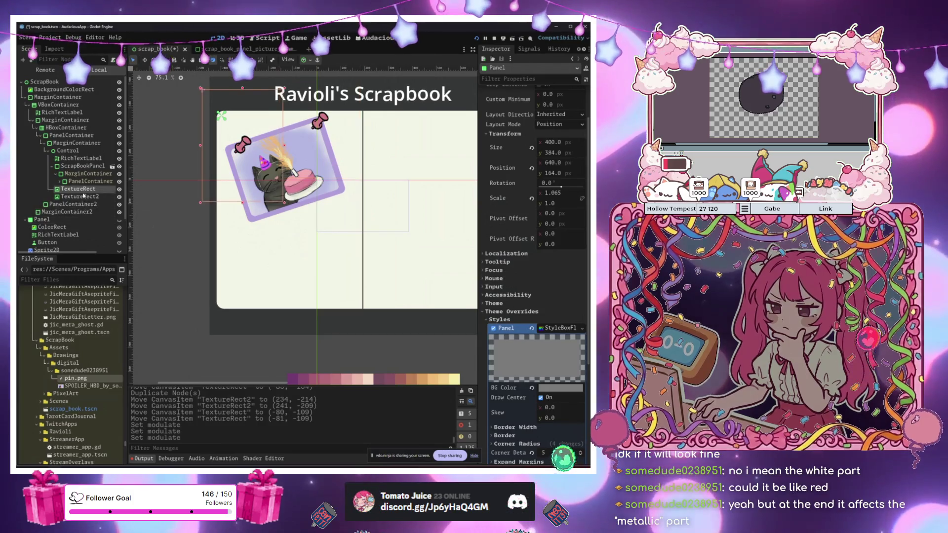
click(78, 189)
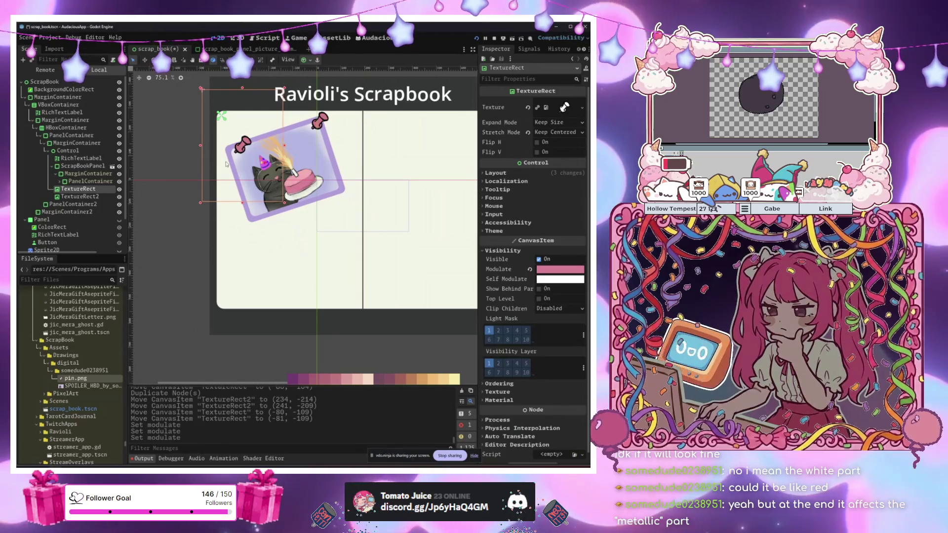
scroll(211, 160, up, 2)
scroll(211, 160, up, 2)
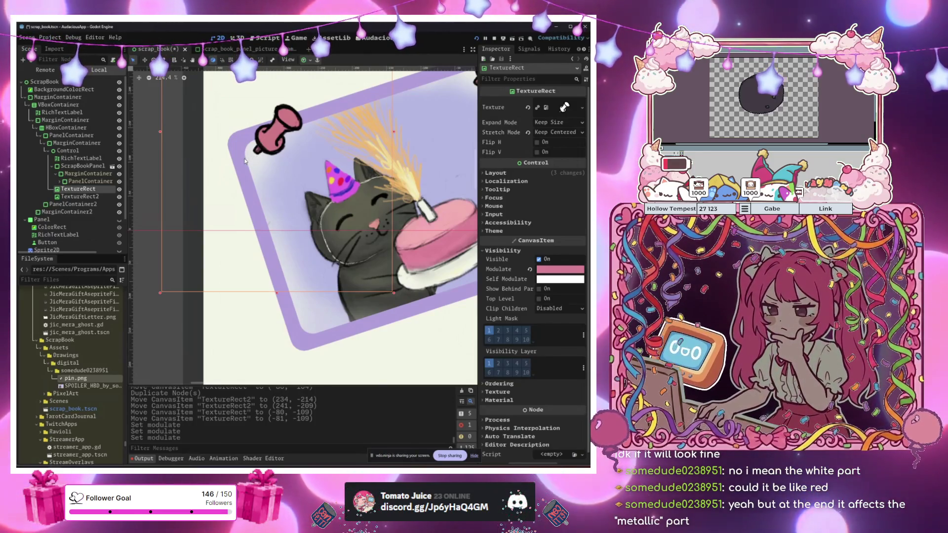
scroll(296, 228, down, 1)
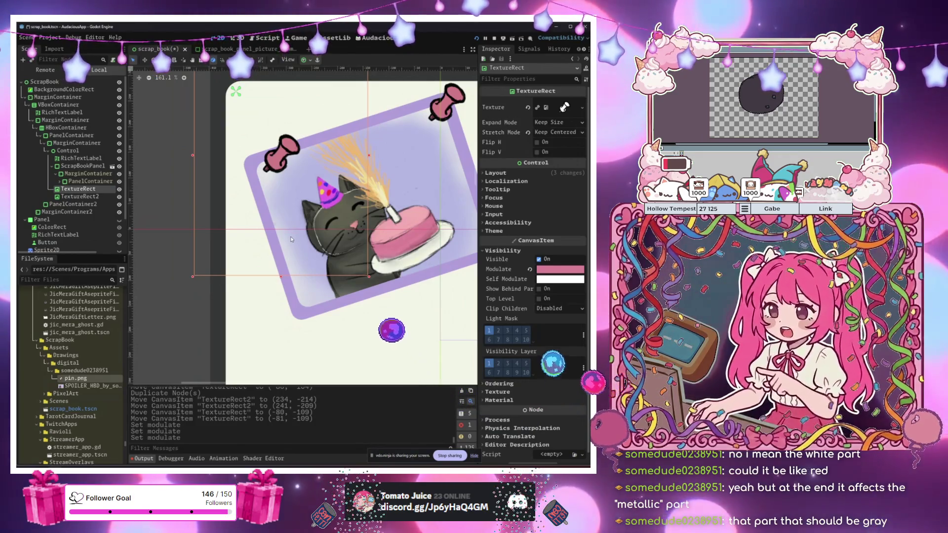
scroll(301, 158, up, 6)
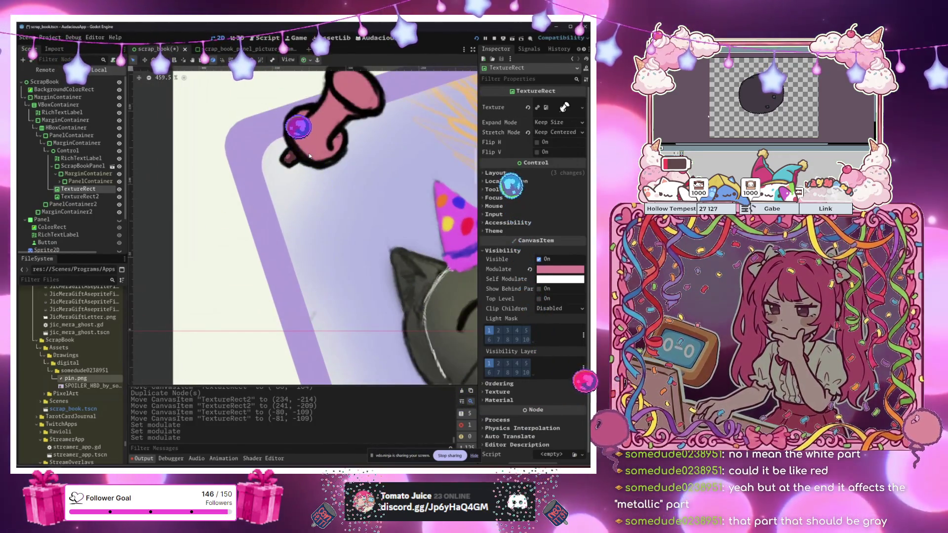
scroll(303, 154, down, 5)
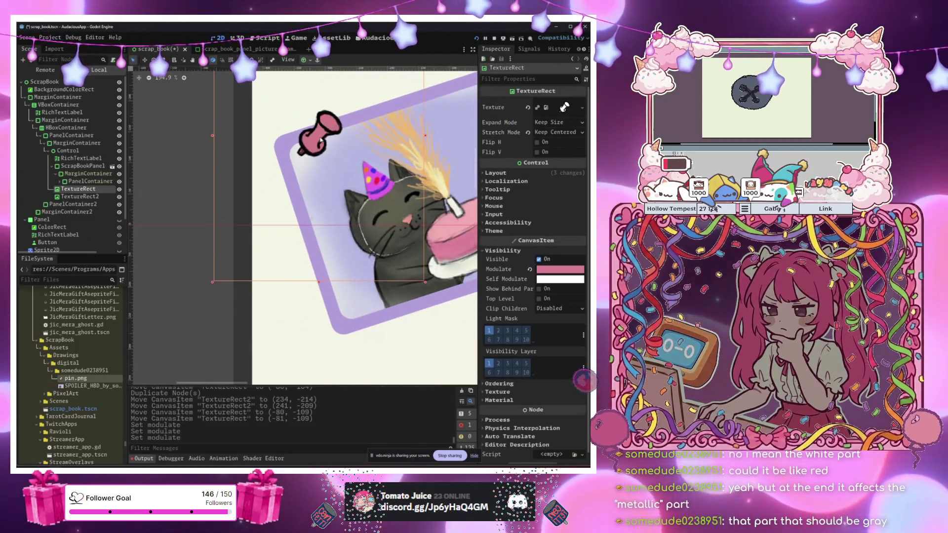
scroll(291, 156, up, 7)
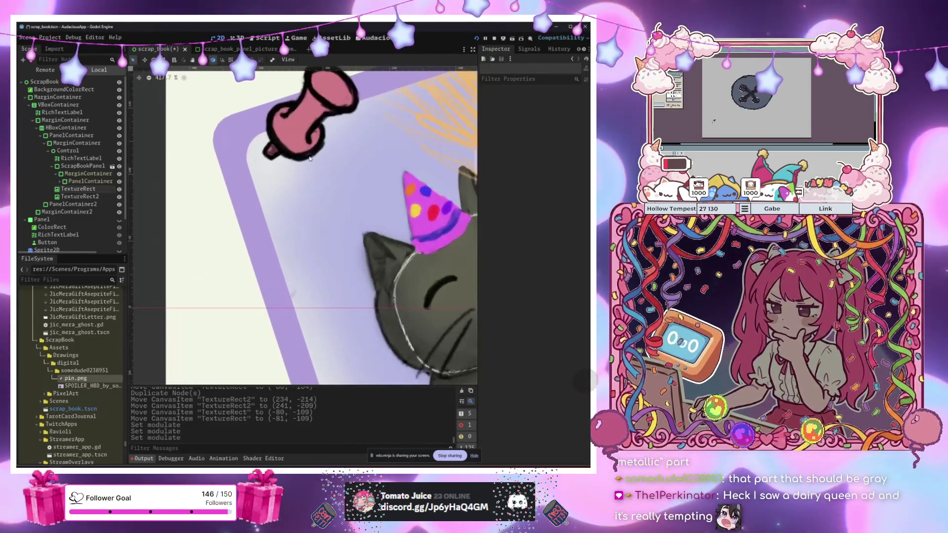
scroll(279, 158, down, 6)
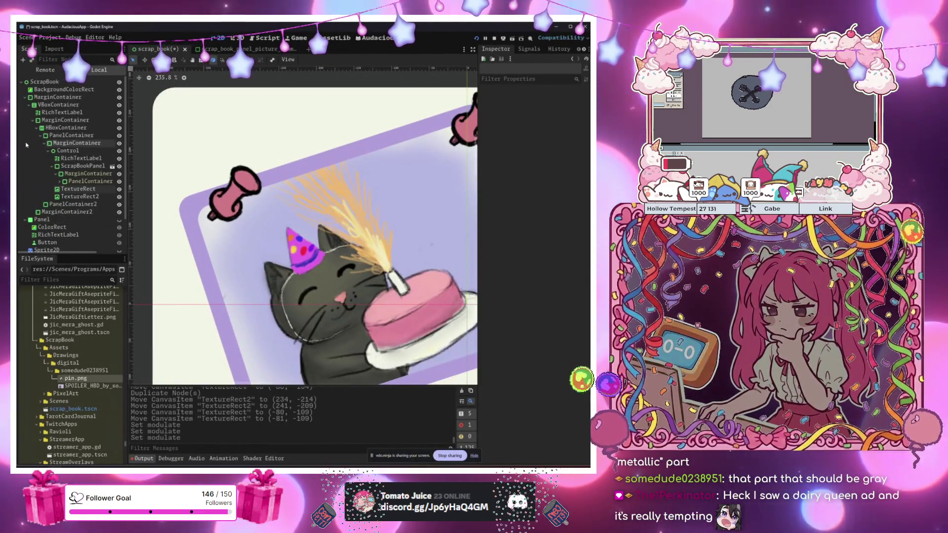
click(87, 197)
click(82, 189)
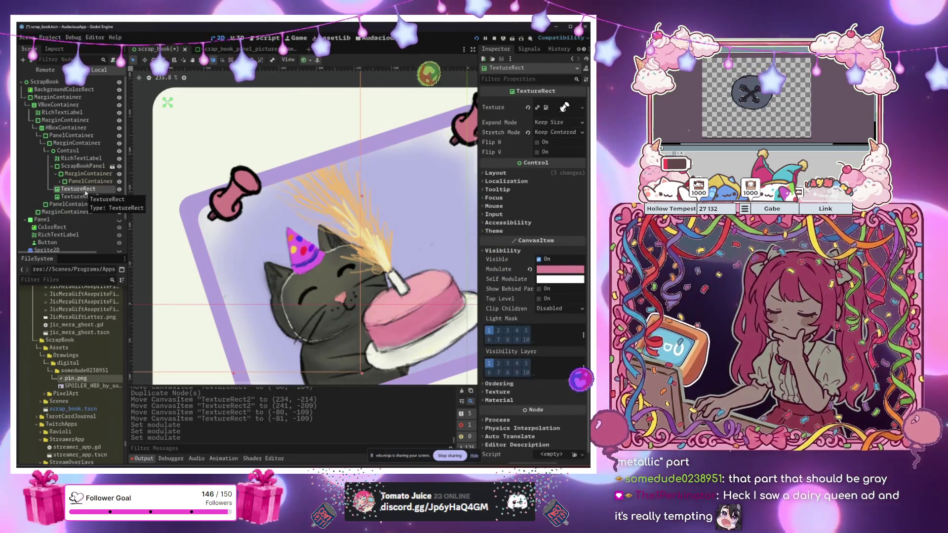
scroll(541, 349, down, 1)
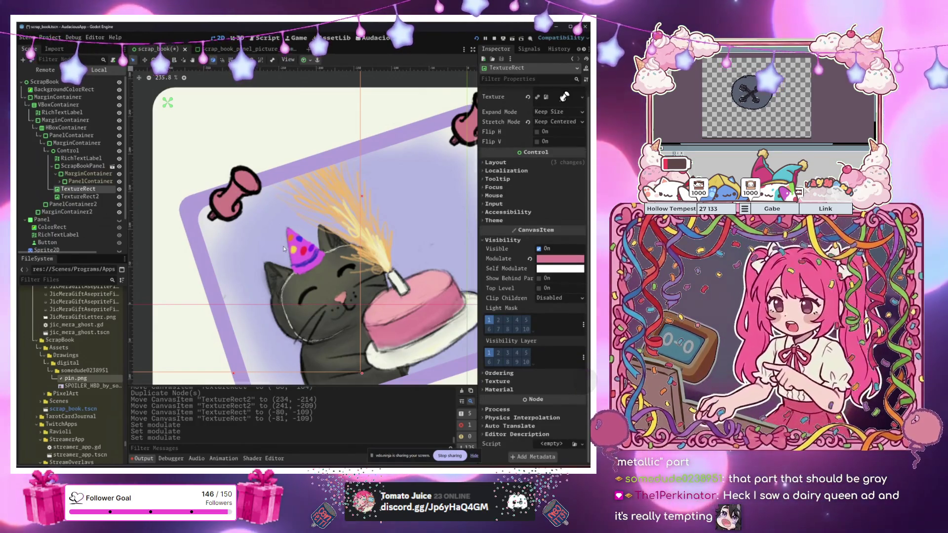
scroll(284, 248, down, 5)
scroll(273, 244, up, 6)
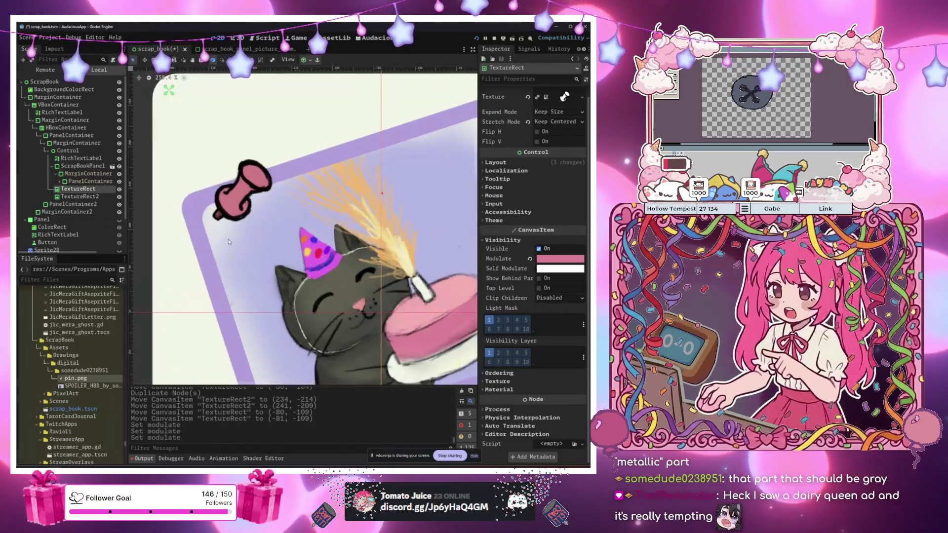
scroll(230, 242, up, 4)
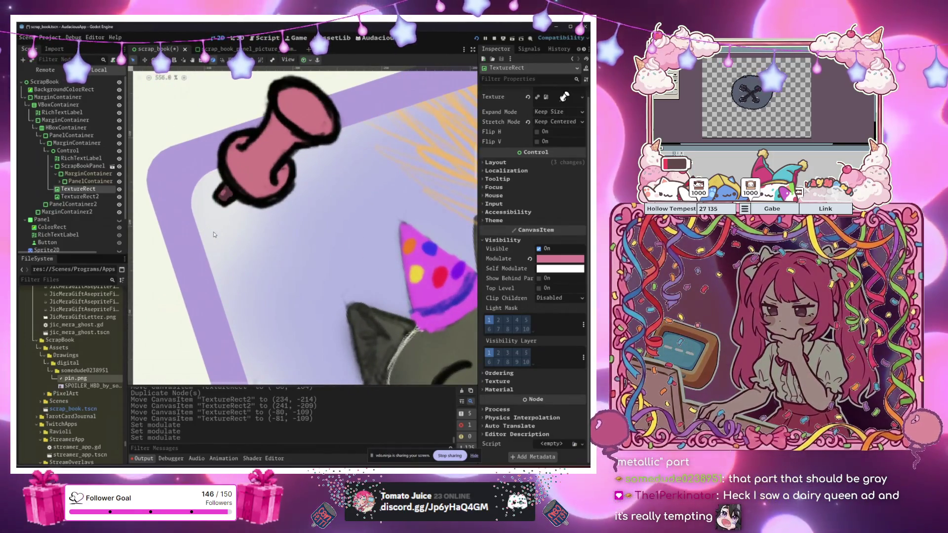
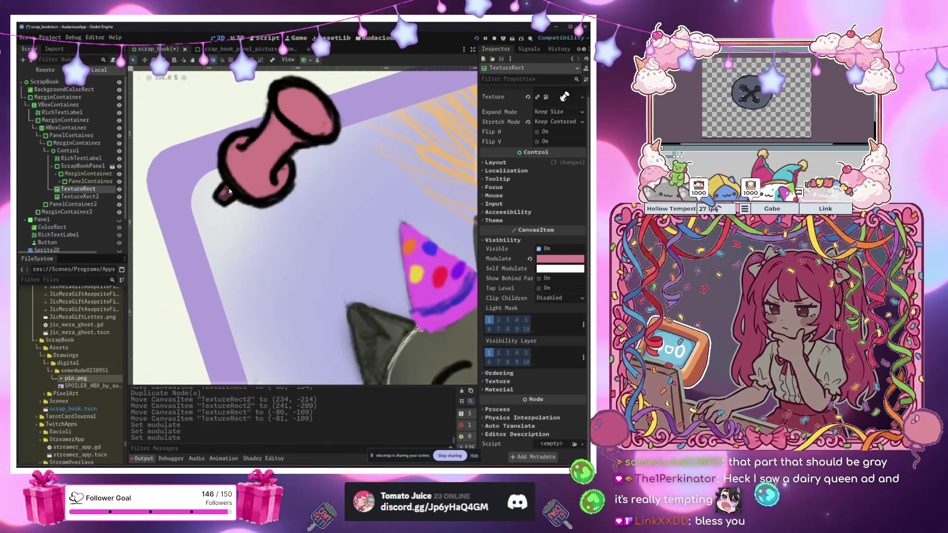
Bring the scrapbook card into view, select Control and inspect PanelContainer2's panel style
scroll(228, 192, down, 8)
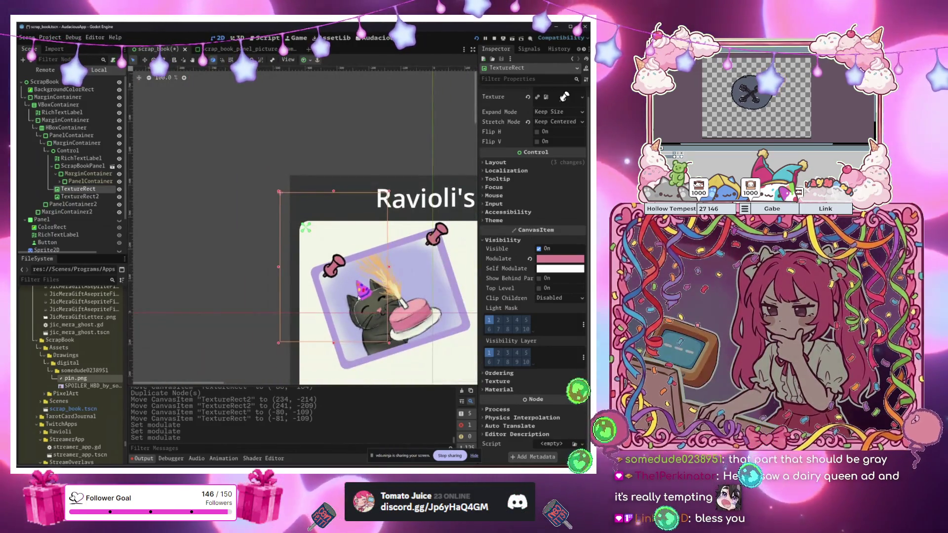
click(261, 300)
scroll(261, 300, right, 5)
scroll(262, 301, down, 2)
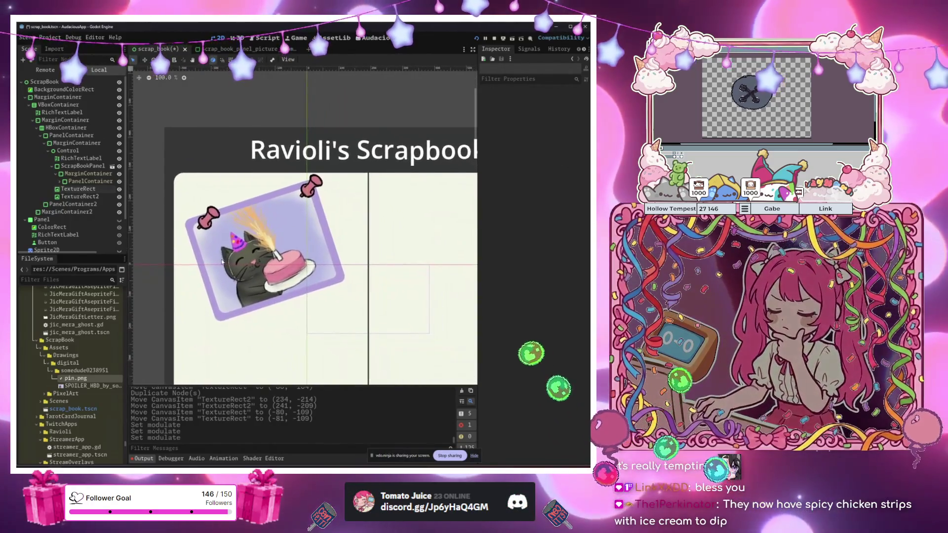
scroll(216, 255, down, 3)
scroll(216, 256, left, 2)
click(271, 250)
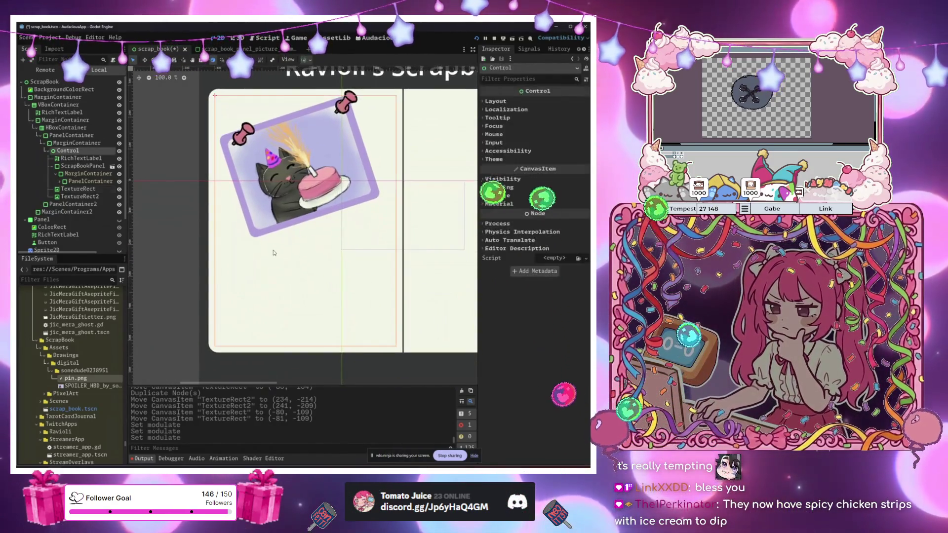
click(416, 326)
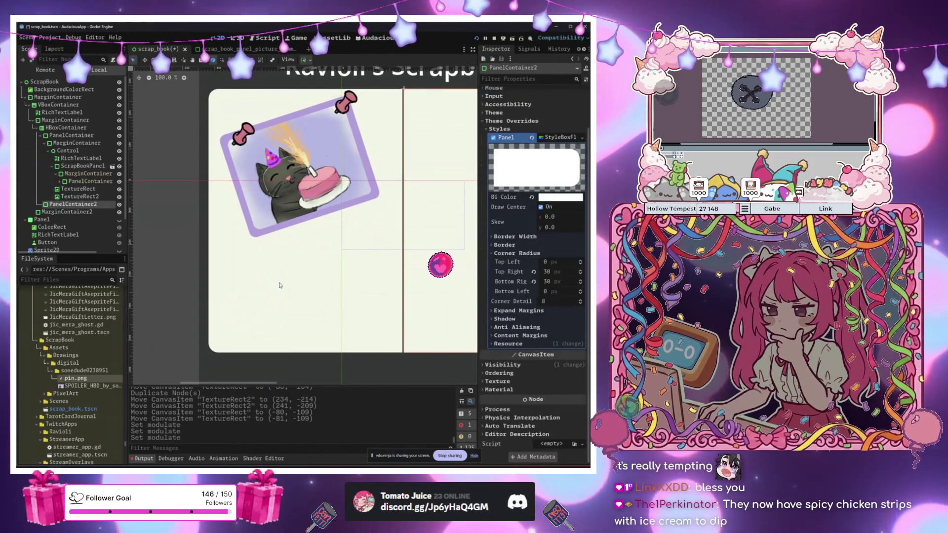
Select Control, the cat picture's TextureRect, then the pin nodes TextureRect2 and TextureRect
click(286, 306)
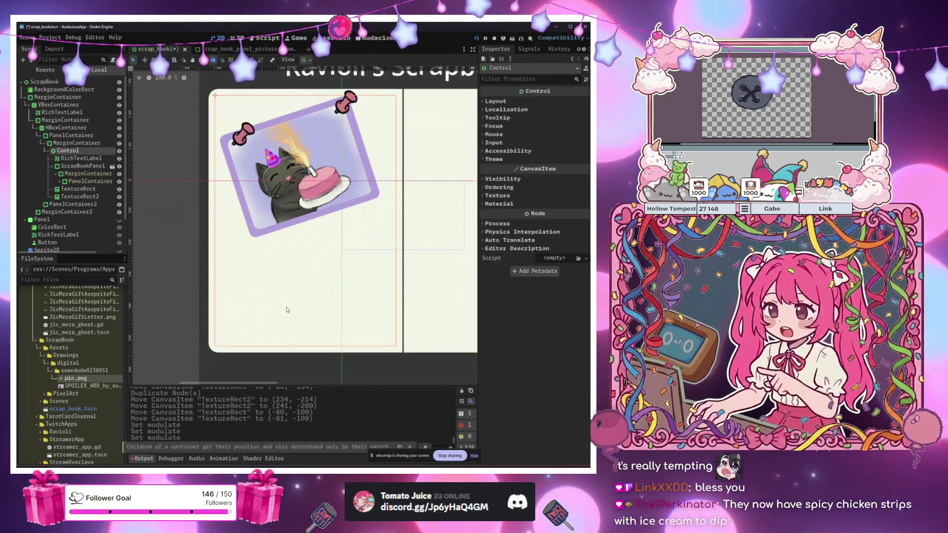
click(312, 206)
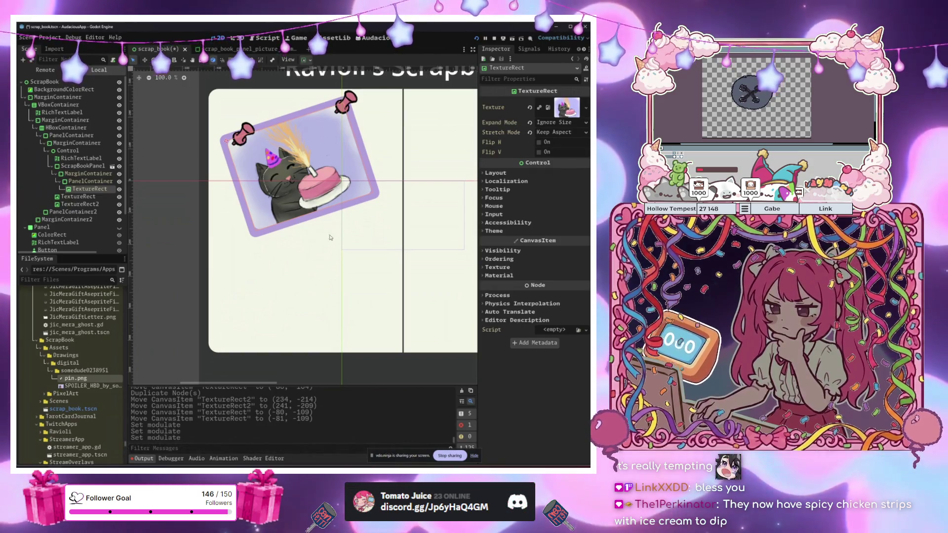
click(69, 203)
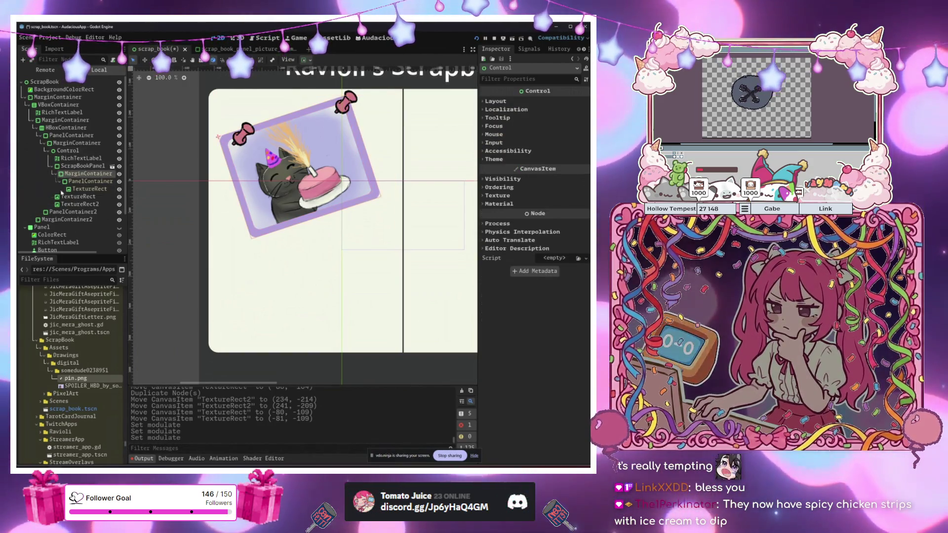
click(67, 197)
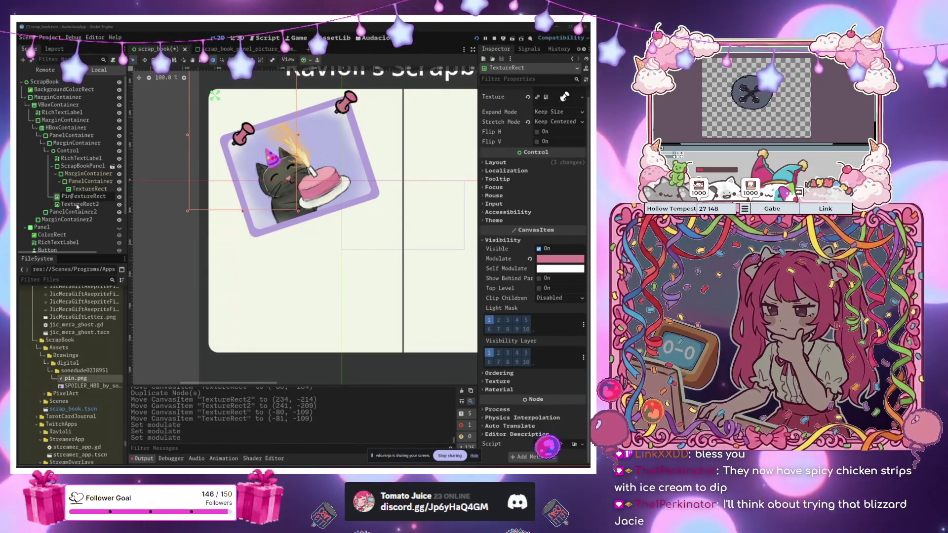
Rename the first pin node from TextureRect to PinTextureRect
key(BackSpace)
key(BackSpace)
key(ctrl+a)
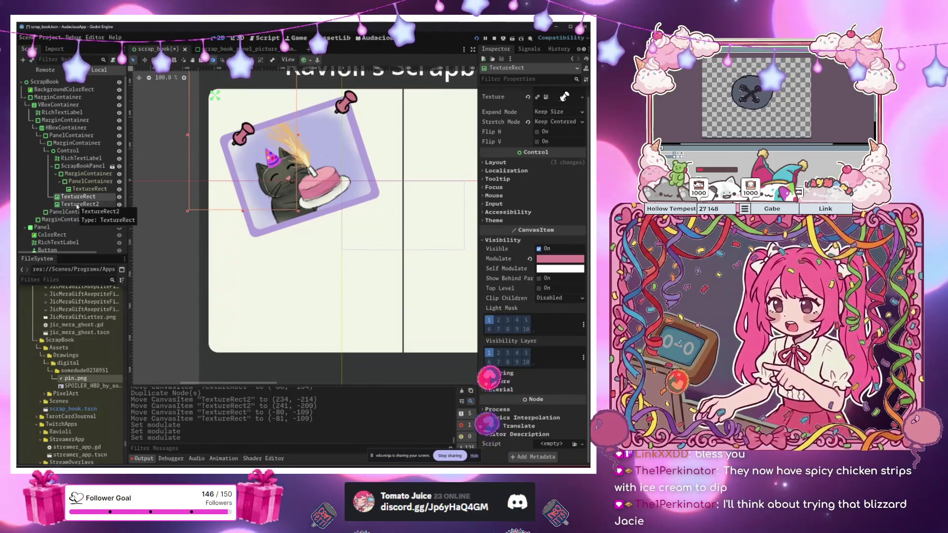
key(Return)
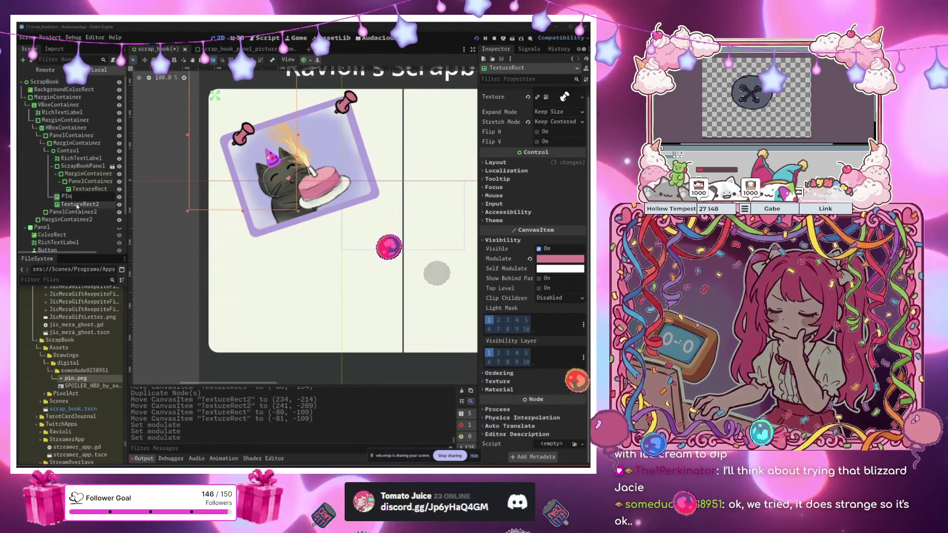
key(Home)
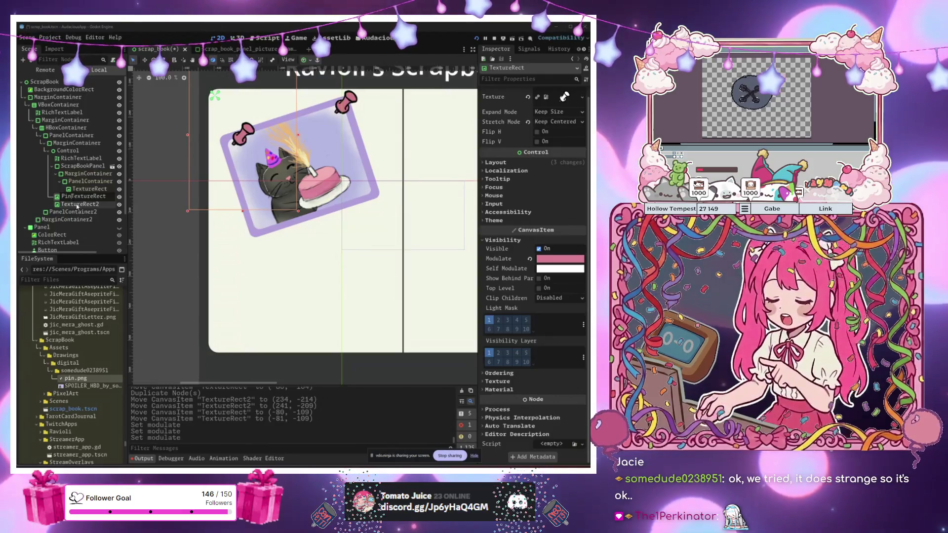
text(Pin)
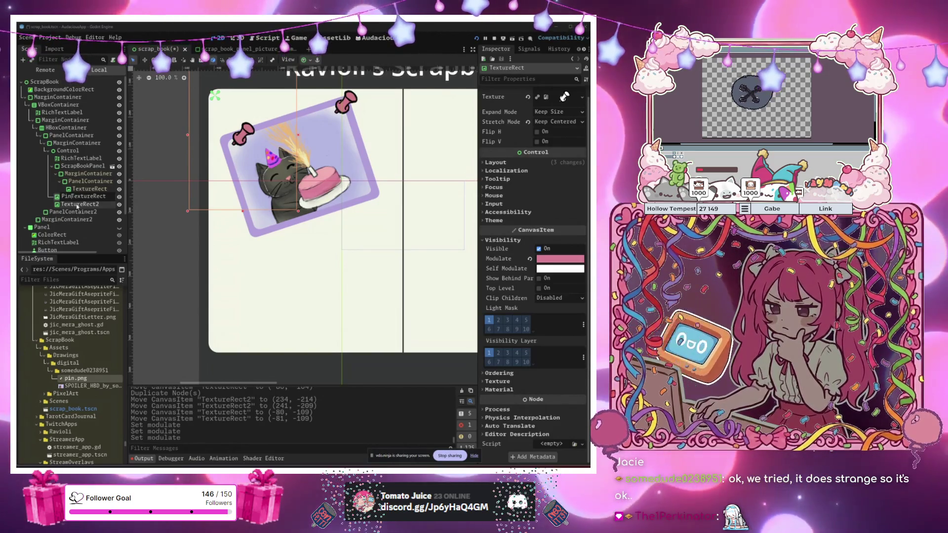
key(Return)
Bring up the Windows system search
scroll(306, 173, up, 10)
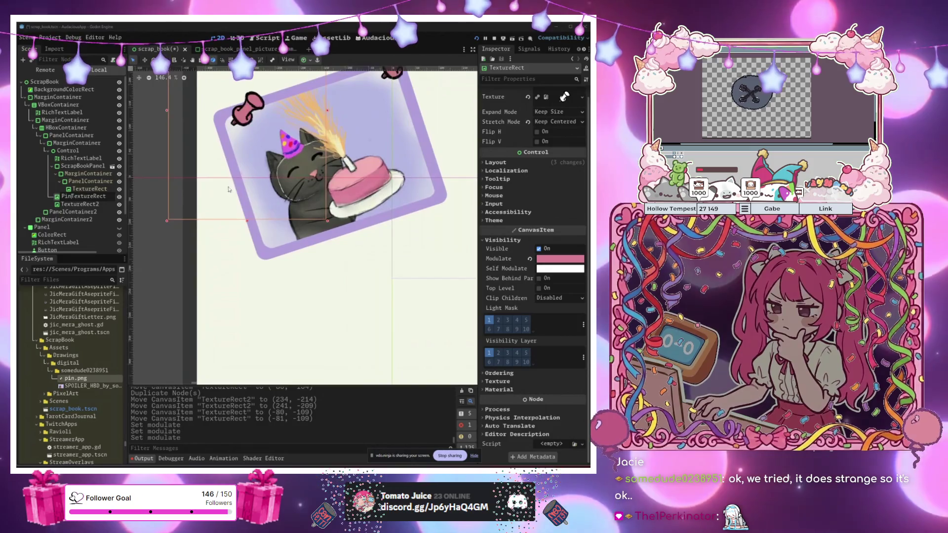
scroll(291, 264, down, 4)
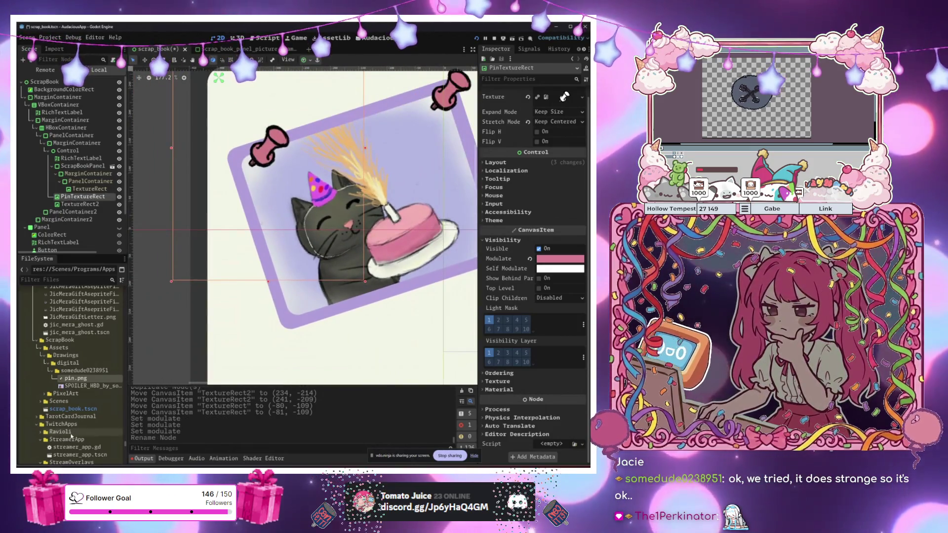
key(super)
Launch Aseprite via search, move its window up, and open pin.png's options in Godot
text(aseprite)
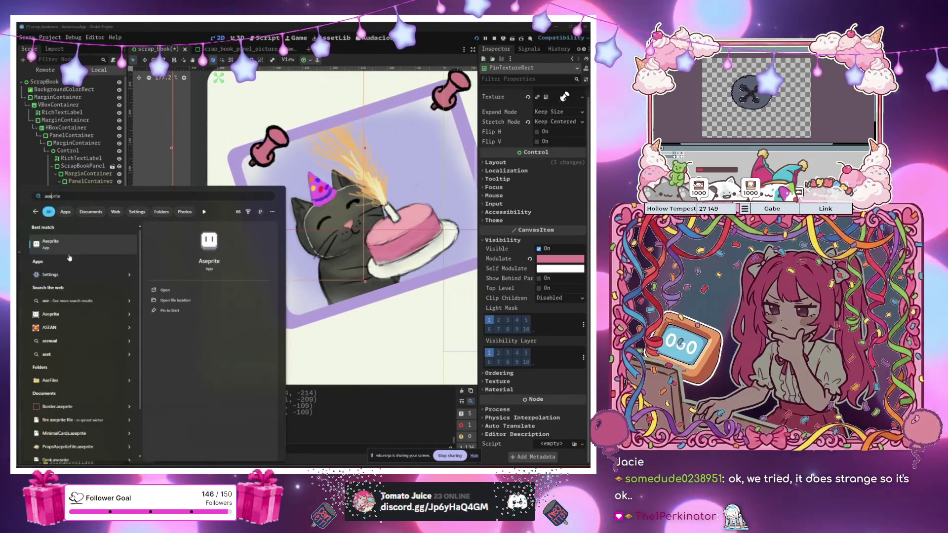
click(76, 250)
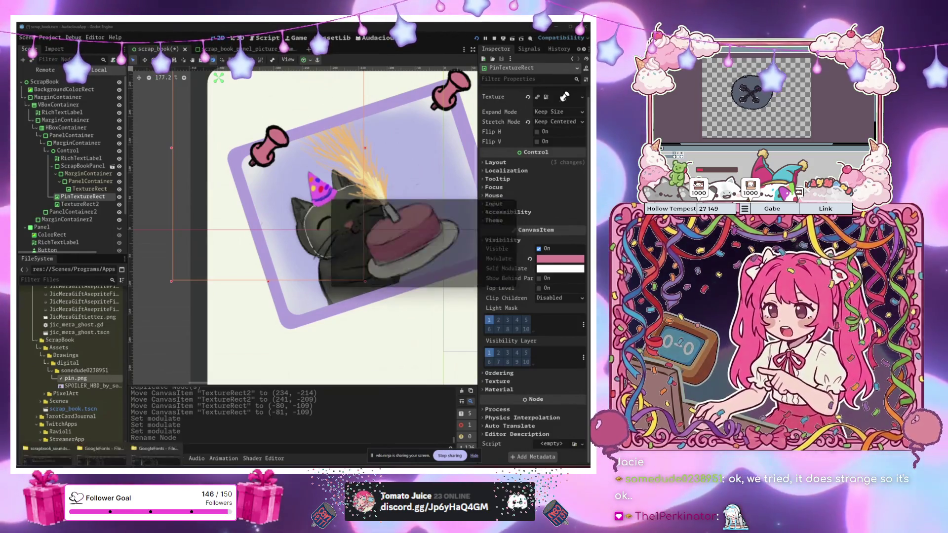
mouse_move(158, 428)
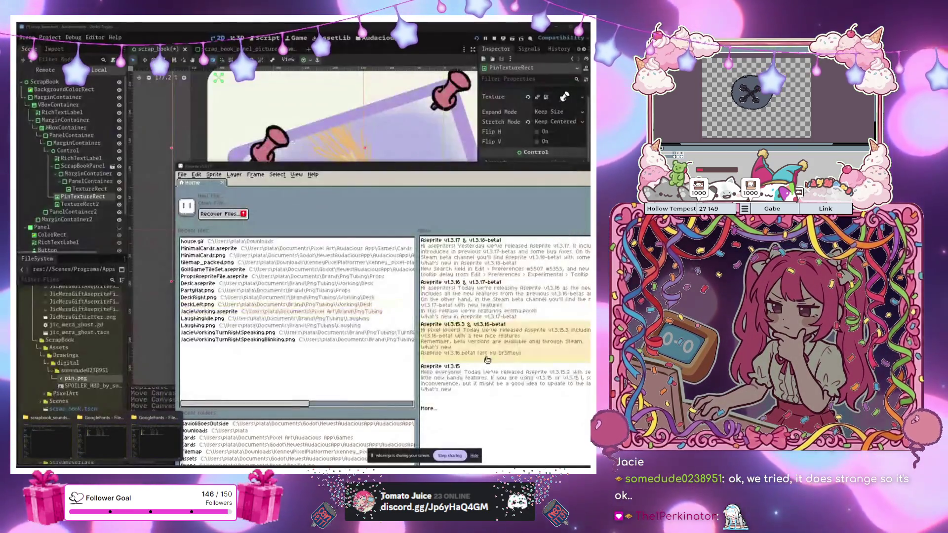
mouse_move(293, 169)
mouse_down()
mouse_move(387, 108)
mouse_move(334, 85)
mouse_up()
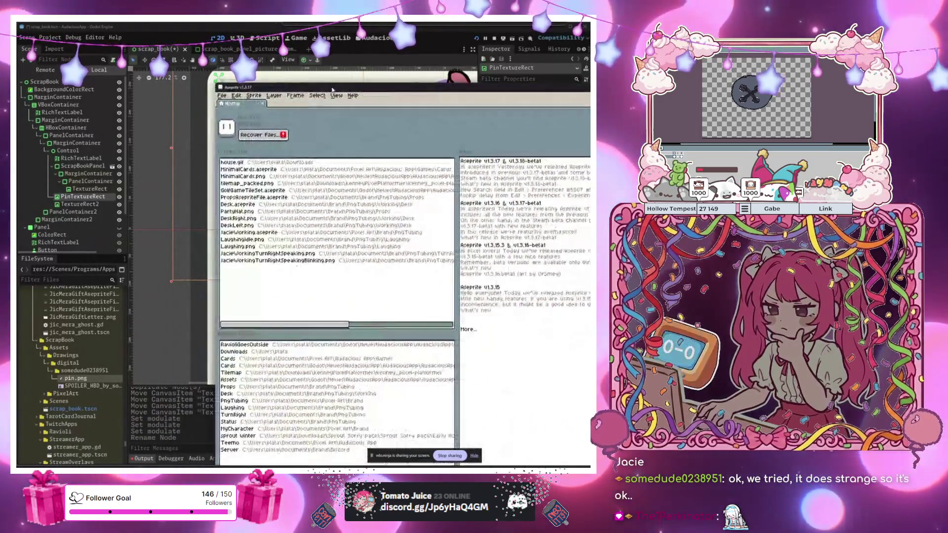
right_click(83, 378)
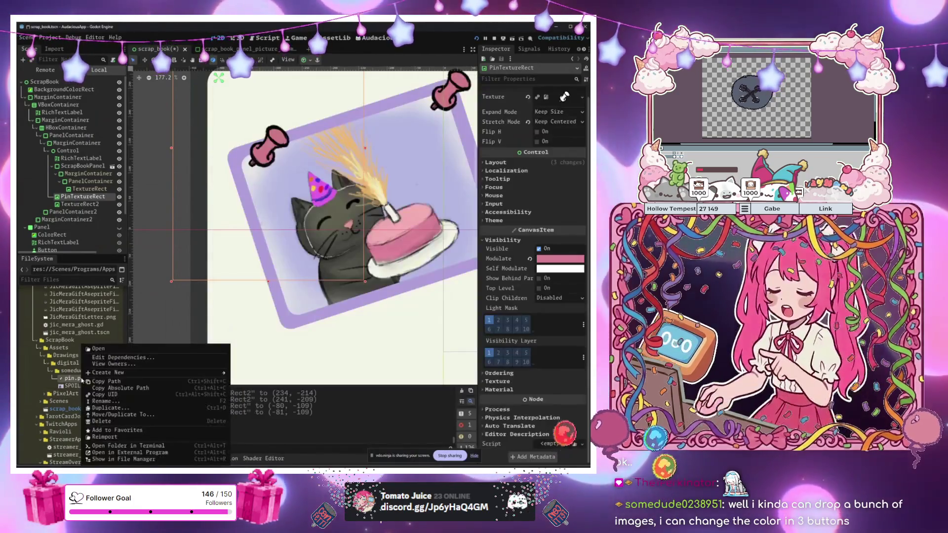
Show pin.png's folder in File Explorer, move that window aside, and open pin in Aseprite
click(131, 458)
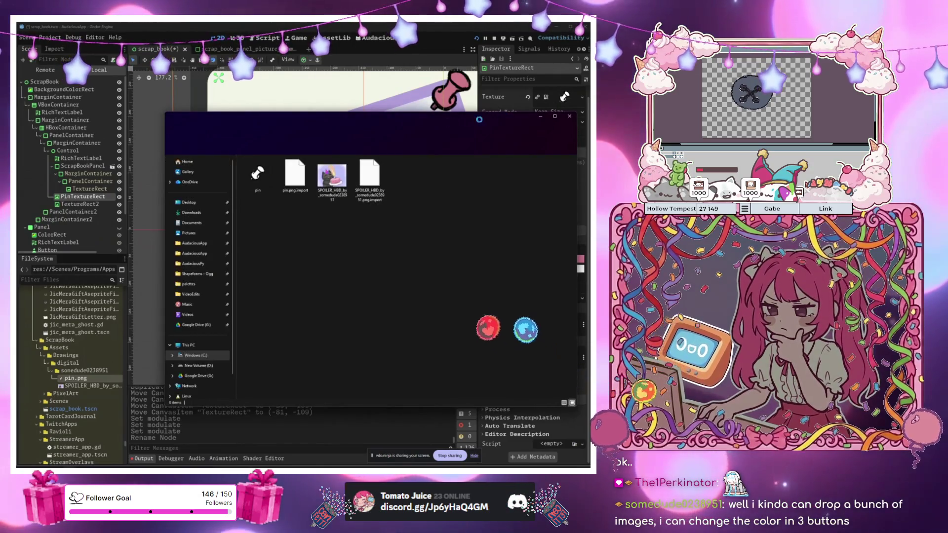
drag(359, 119, 178, 132)
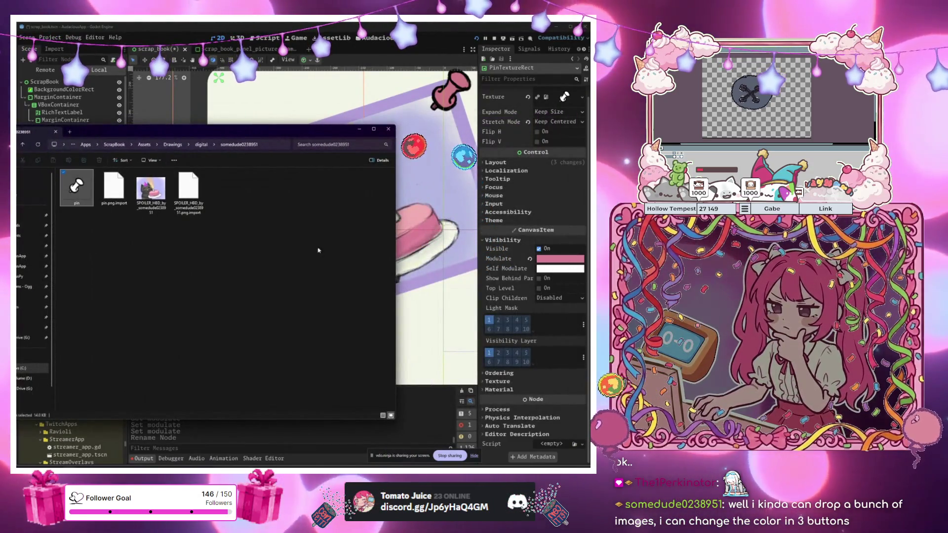
double_click(77, 186)
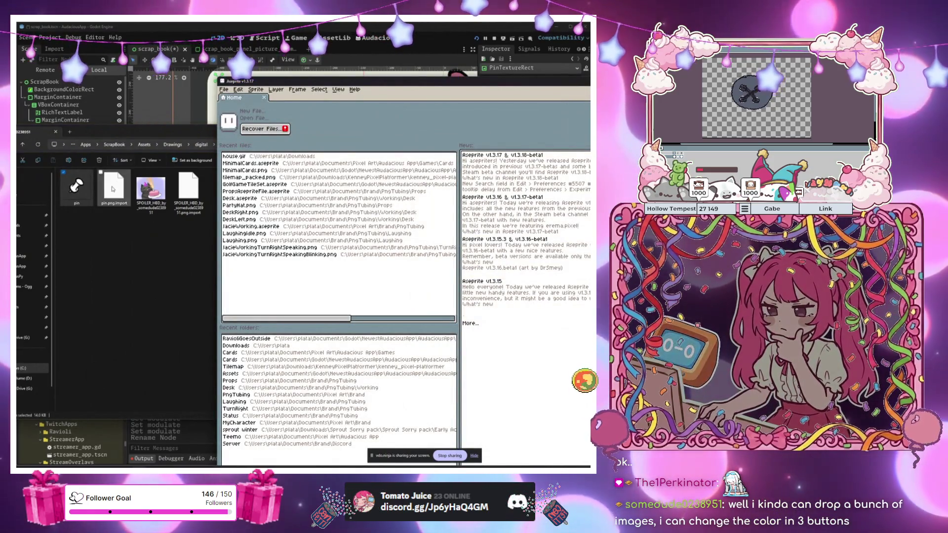
Open pin.png in Aseprite and reselect the PinTextureRect node in Godot
drag(401, 128, 401, 129)
scroll(457, 224, up, 10)
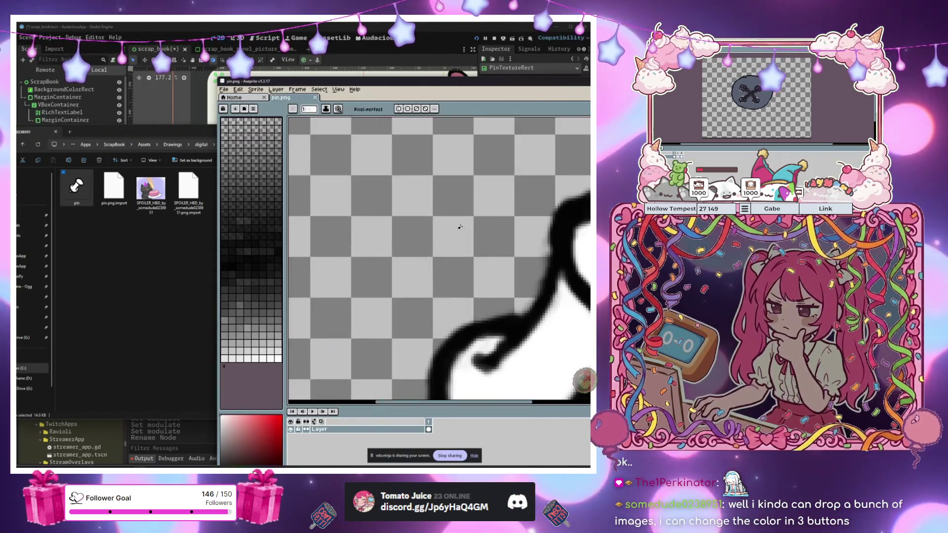
scroll(384, 192, down, 8)
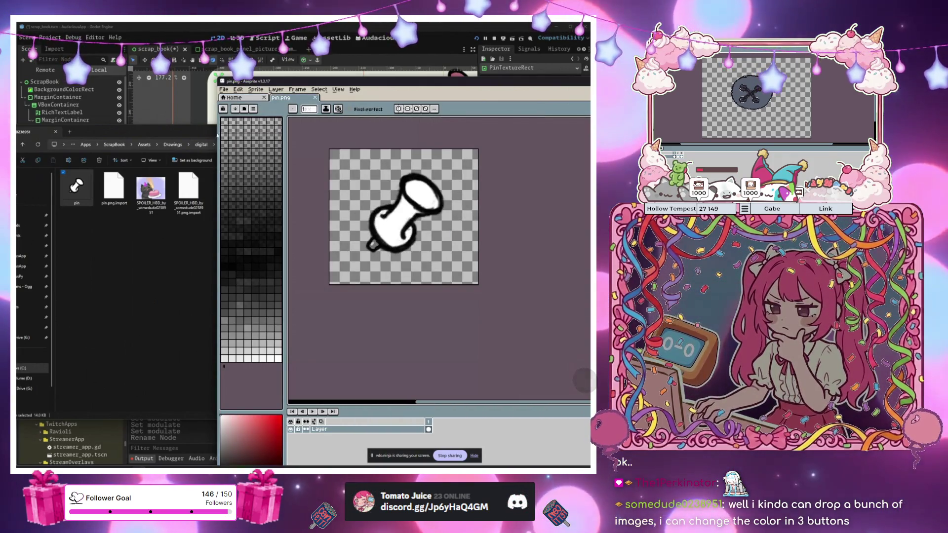
click(179, 112)
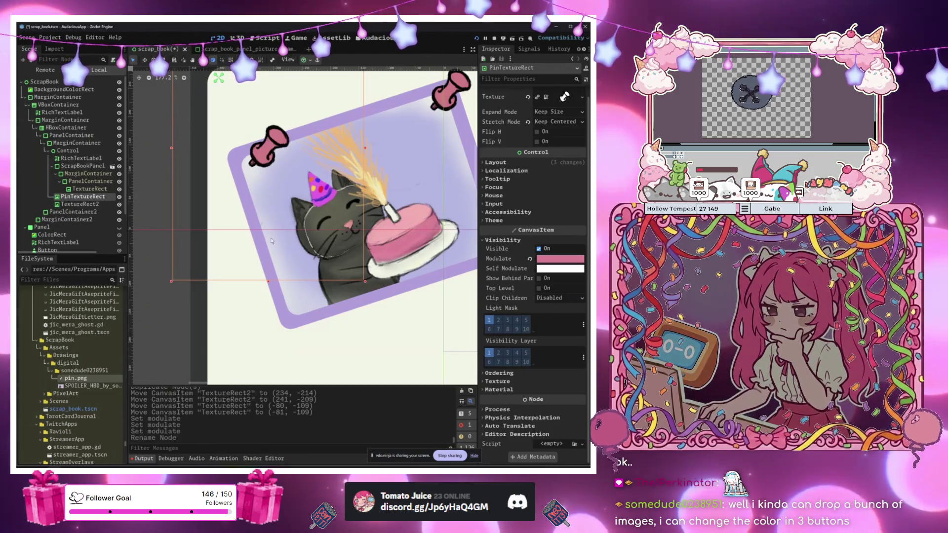
click(283, 136)
click(282, 136)
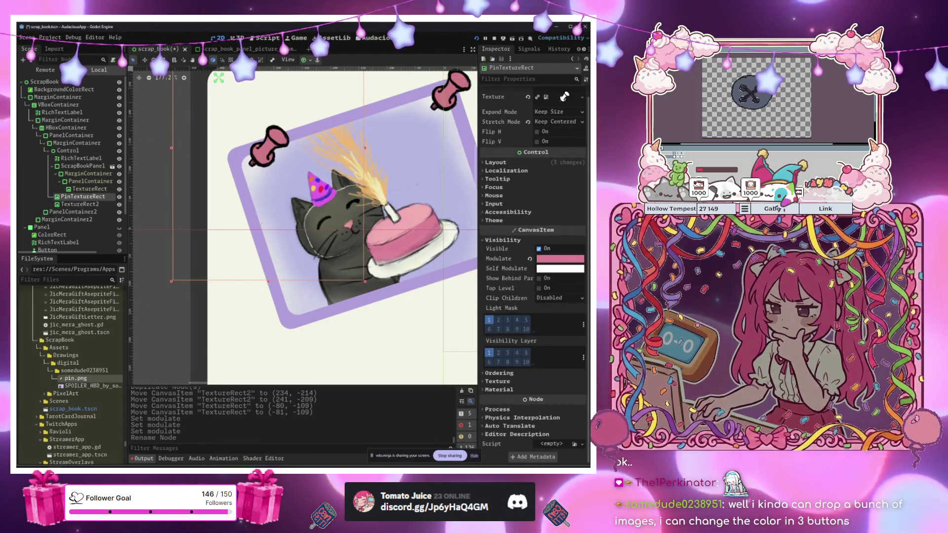
Reposition Aseprite, check PinTextureRect's Modulate hex colour in Godot, then choose a new drawing colour
key(alt+Tab)
drag(366, 81, 443, 39)
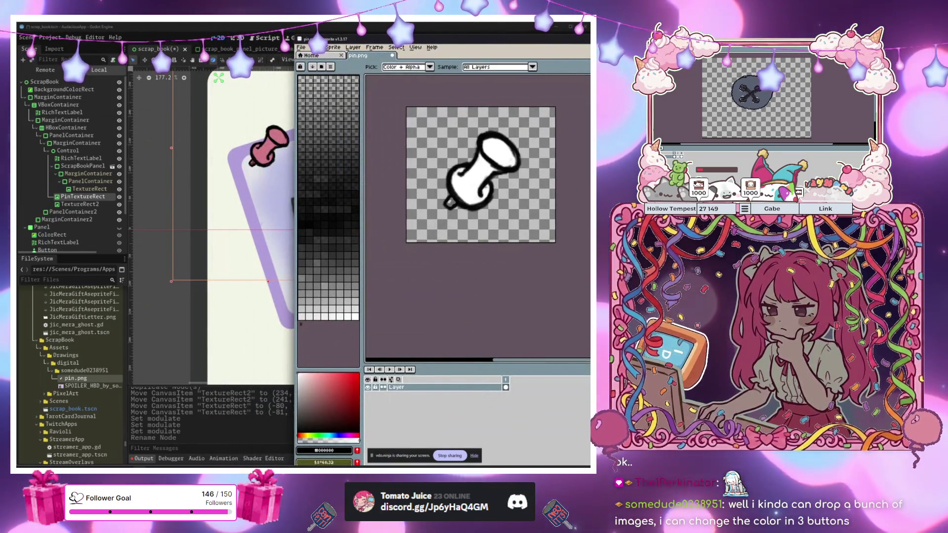
key(i)
key(alt+Tab)
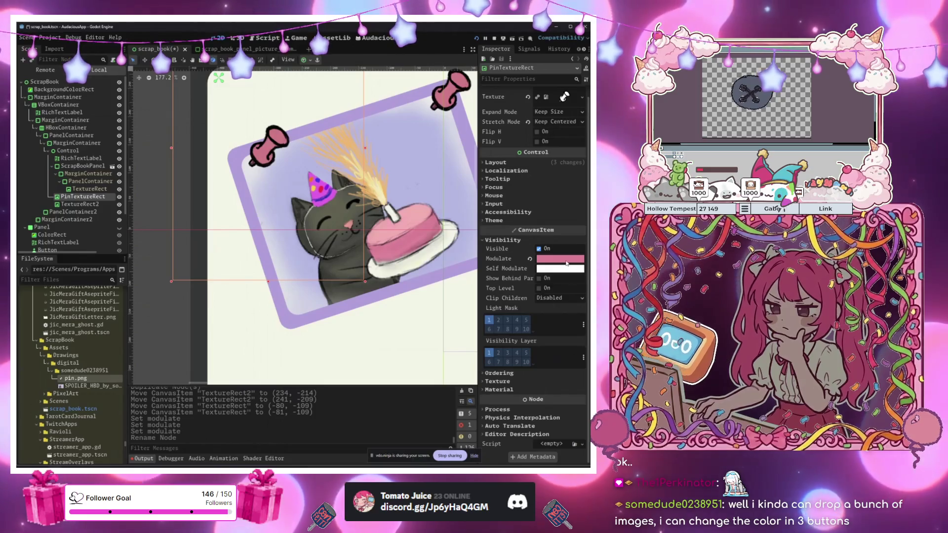
click(561, 258)
right_click(563, 427)
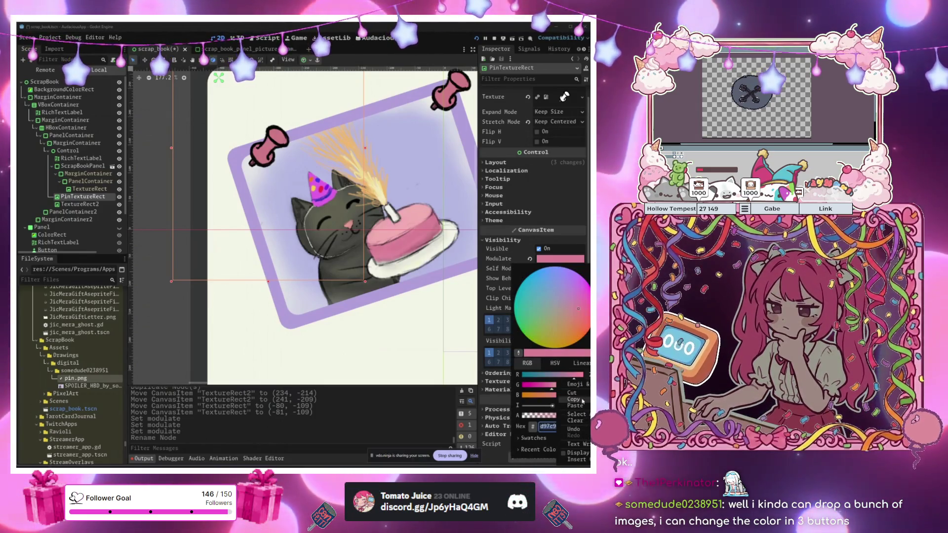
key(alt+Tab)
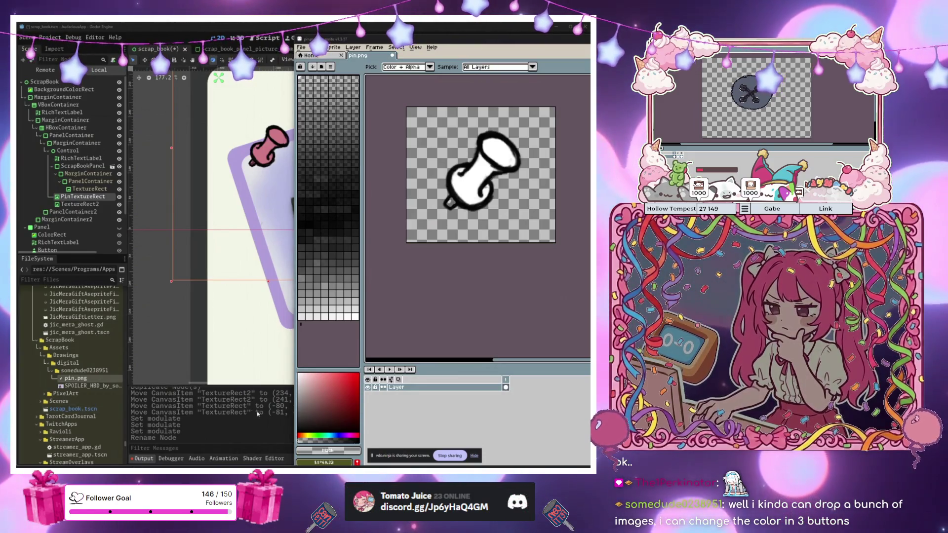
click(351, 431)
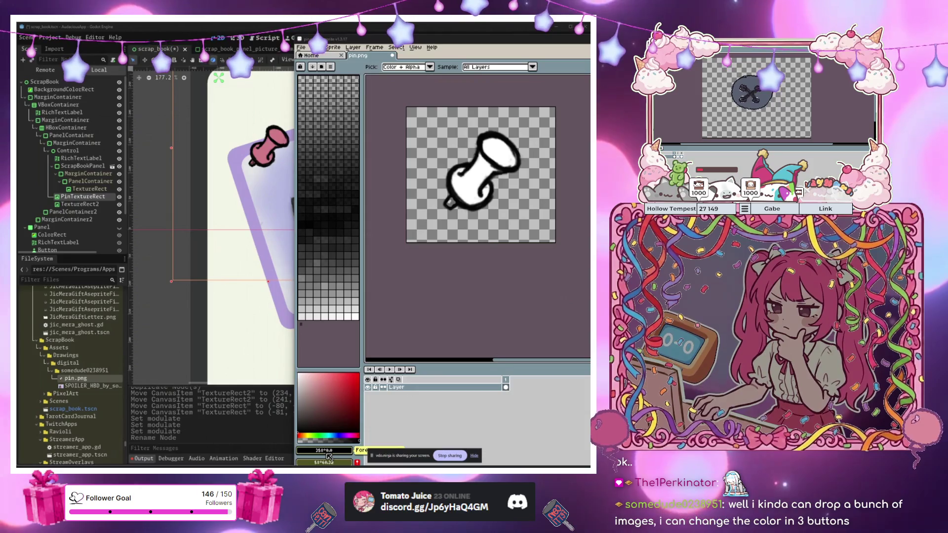
Set Aseprite's foreground drawing colour to pink d97c95
click(328, 451)
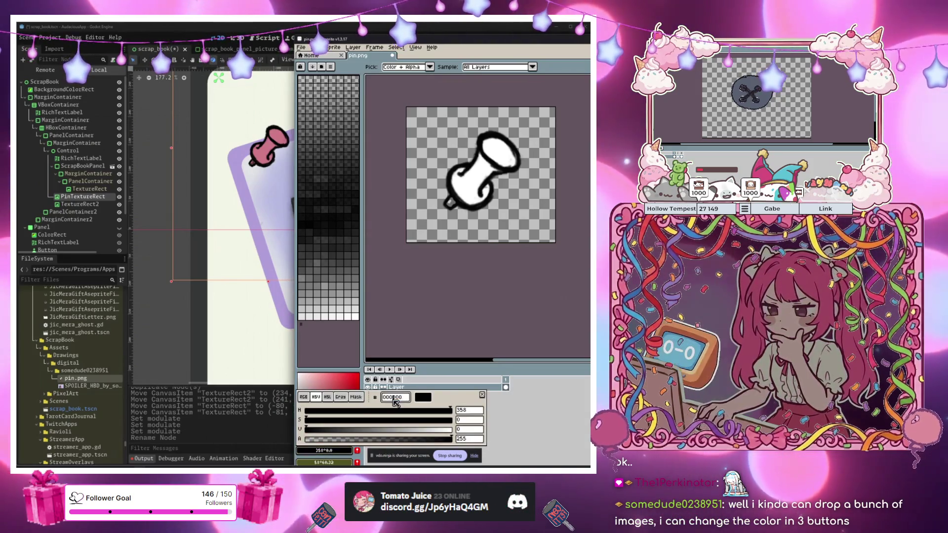
text(d97c95)
key(Return)
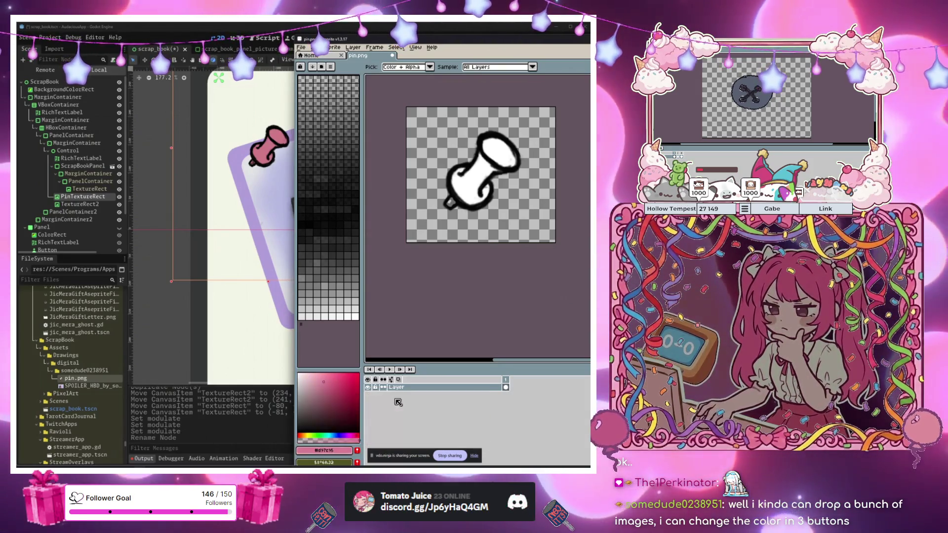
Paint-bucket the pushpin's body pink twice, undoing each fill
key(g)
scroll(405, 348, up, 4)
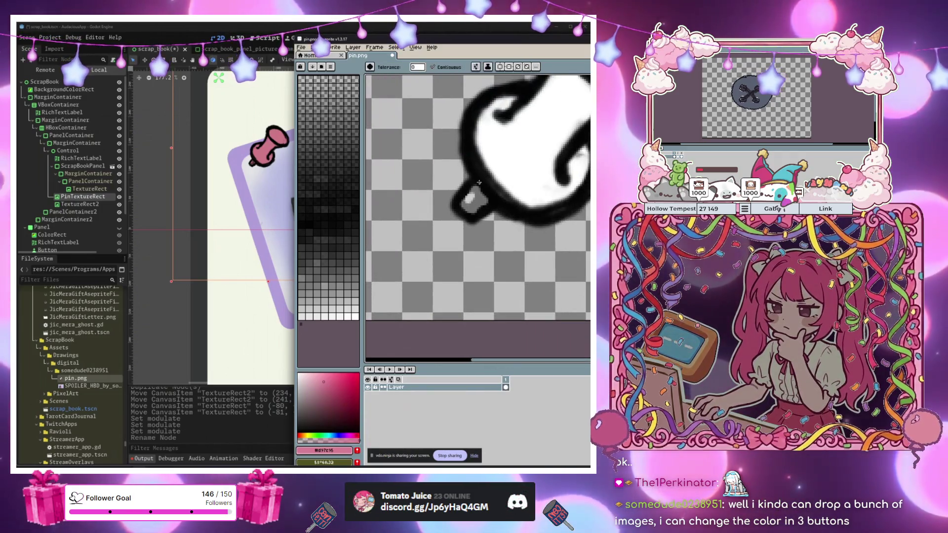
click(508, 158)
key(ctrl+z)
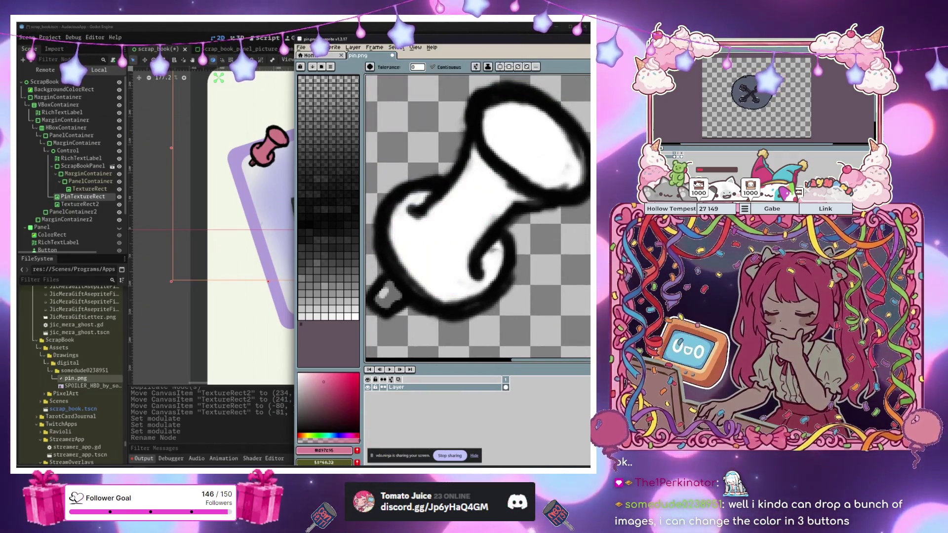
click(455, 222)
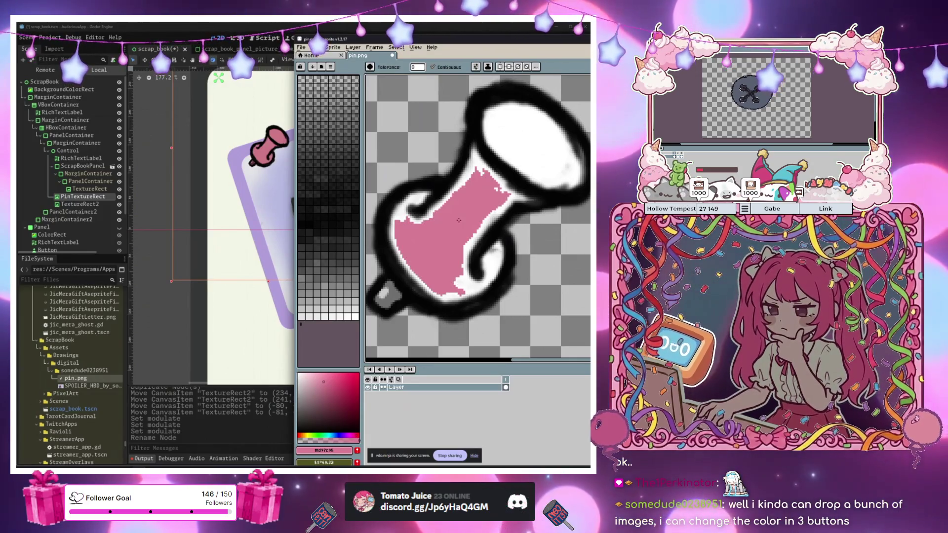
key(ctrl+z)
Try olive fills on the pin's interior with undo and redo, then pan the view
key(space)
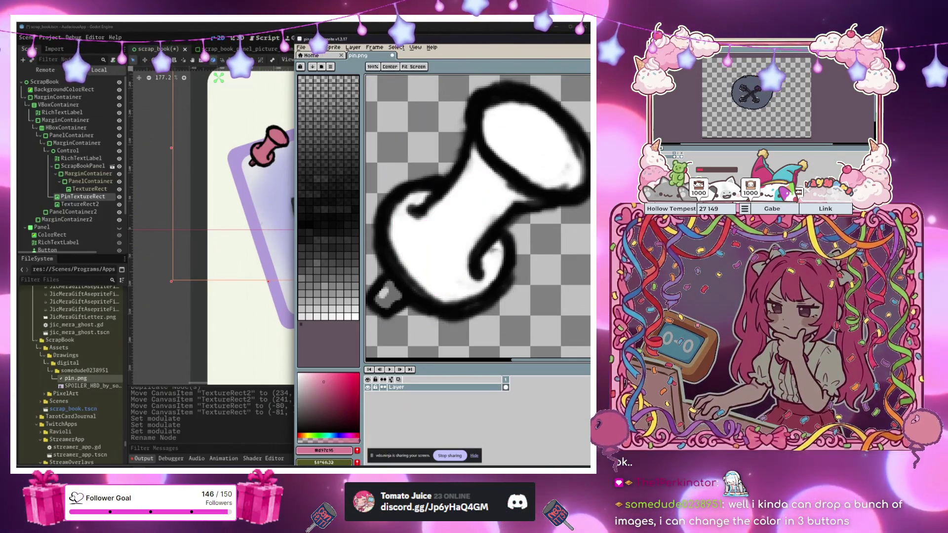
click(456, 239)
click(504, 238)
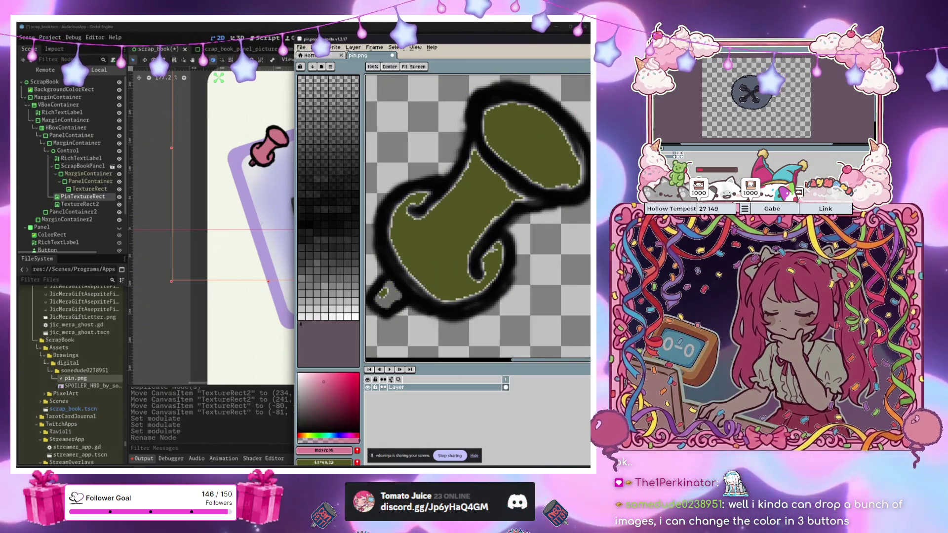
key(ctrl+z)
key(ctrl+y)
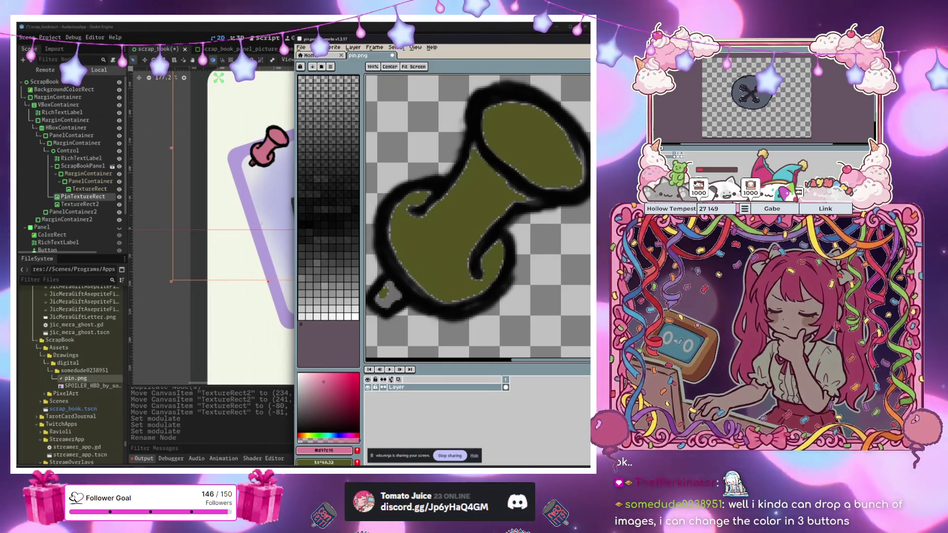
key(ctrl+y)
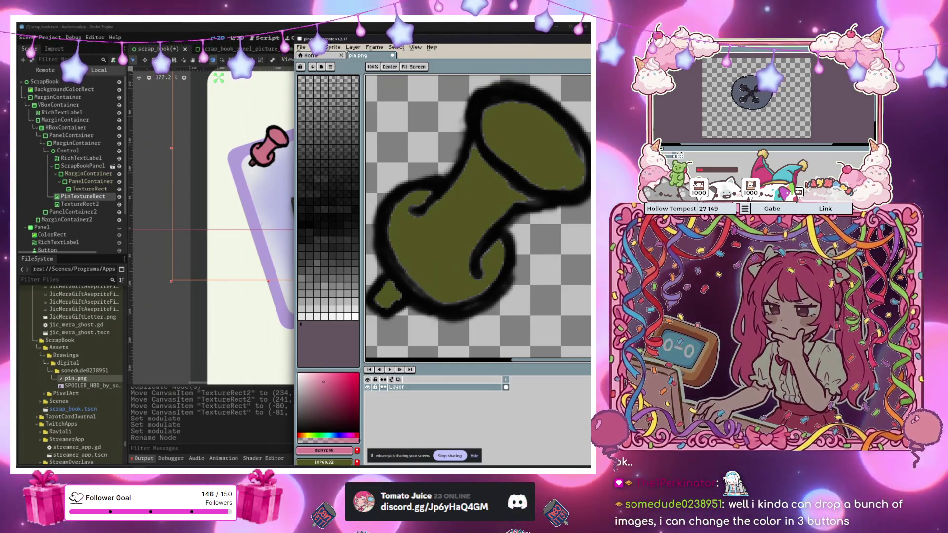
mouse_move(404, 298)
mouse_down()
mouse_move(403, 215)
mouse_move(463, 266)
mouse_move(404, 318)
mouse_move(526, 224)
mouse_up()
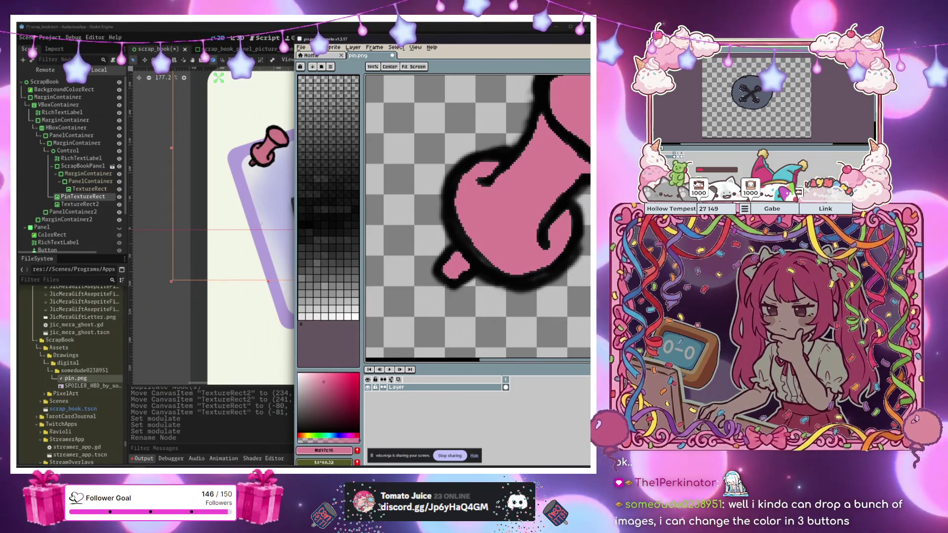
Zoom in and undo the trial fills until the pushpin is white again
scroll(564, 240, down, 4)
scroll(564, 240, up, 3)
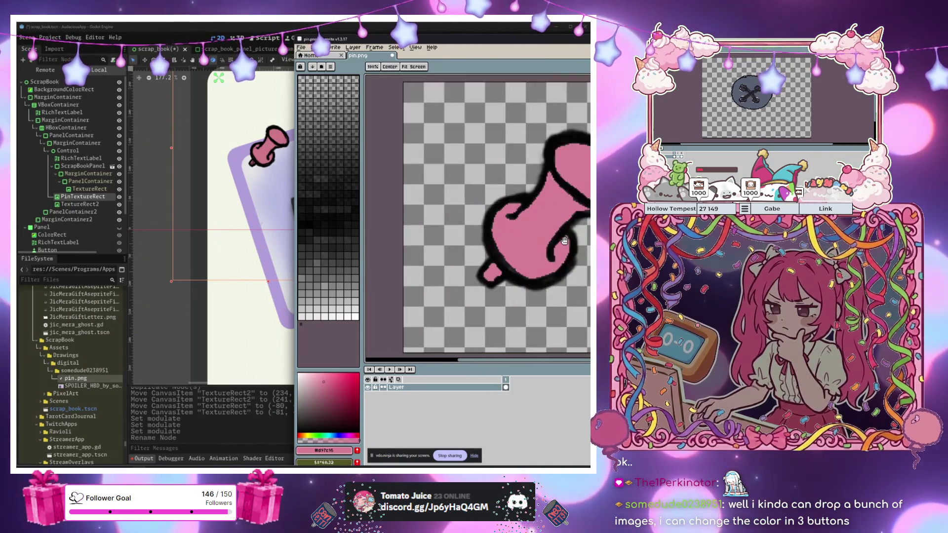
scroll(565, 241, up, 3)
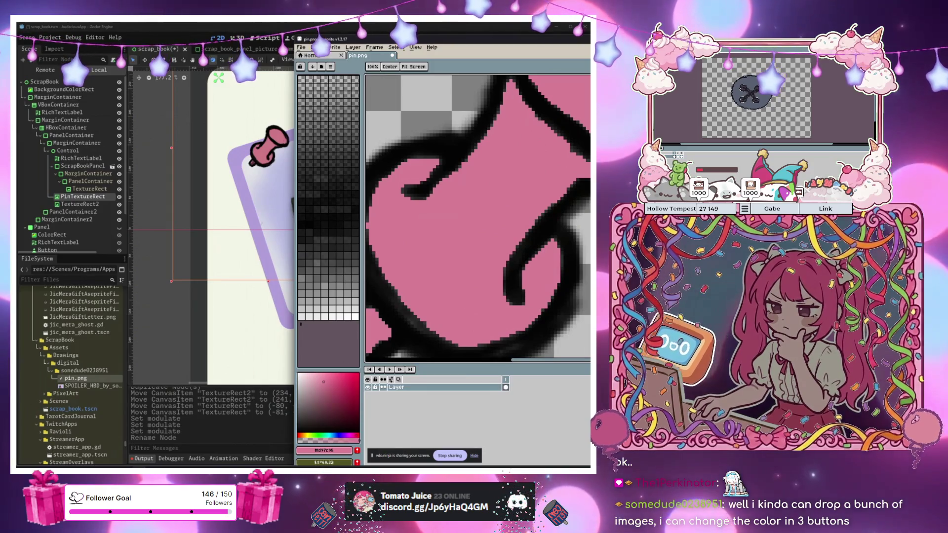
scroll(516, 219, down, 5)
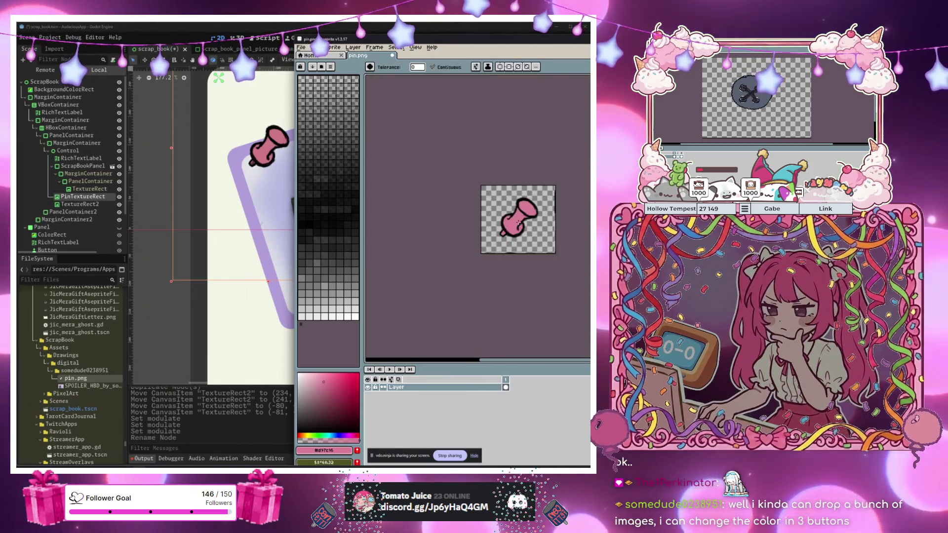
scroll(518, 221, up, 2)
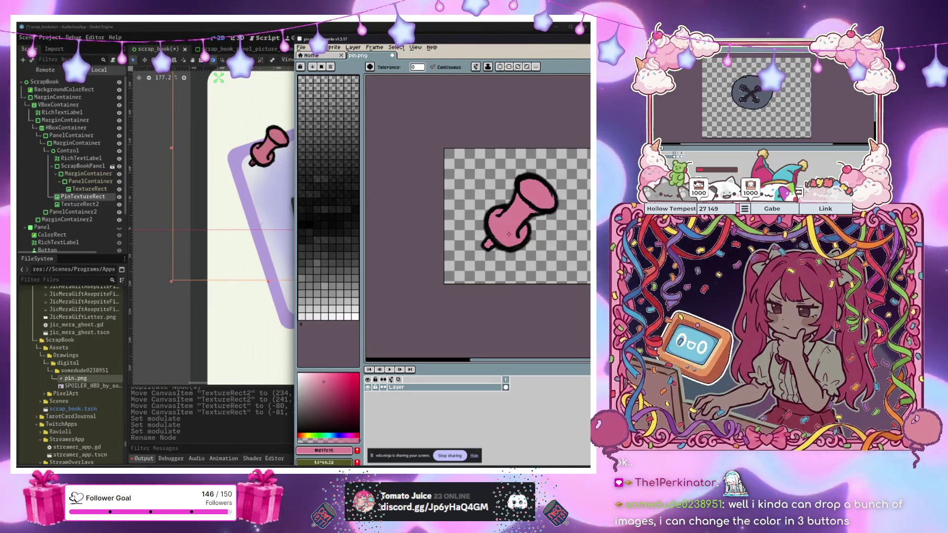
scroll(533, 240, up, 2)
click(505, 211)
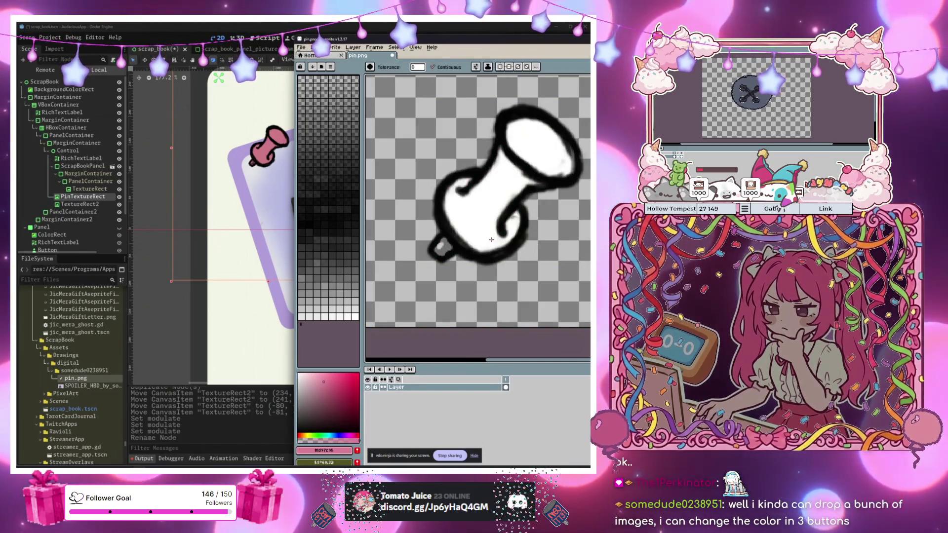
key(ctrl+z)
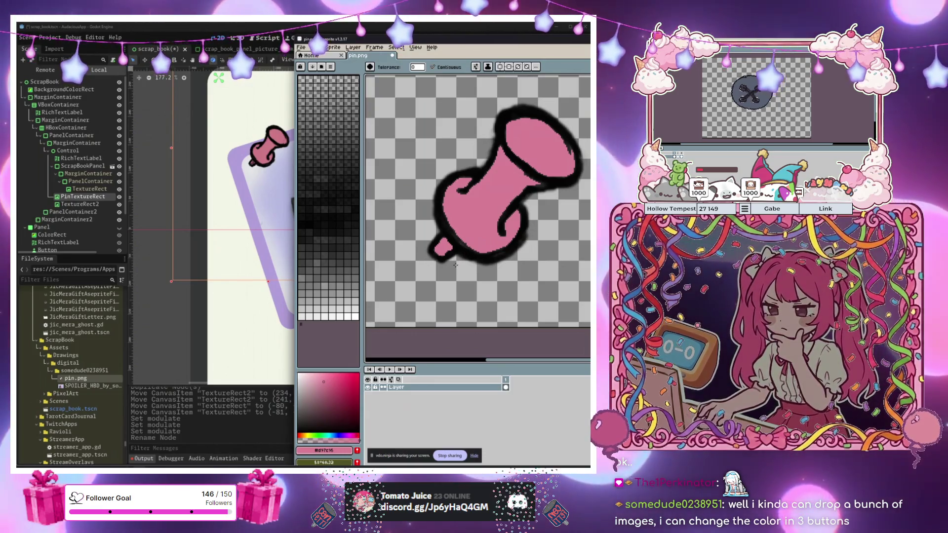
scroll(418, 258, down, 3)
scroll(515, 242, up, 3)
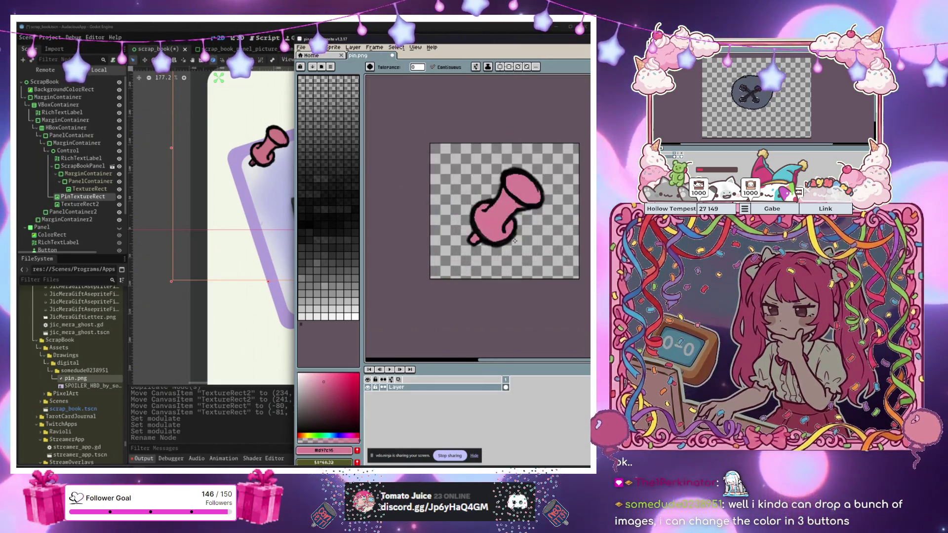
key(ctrl+z)
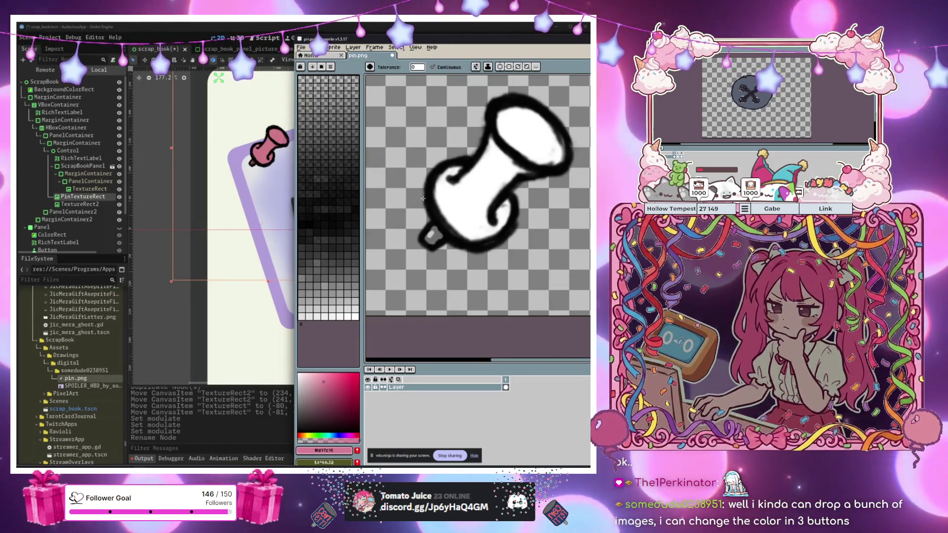
Zoom and pan the canvas to frame the enlarged pushpin
scroll(497, 182, up, 2)
drag(498, 177, 586, 187)
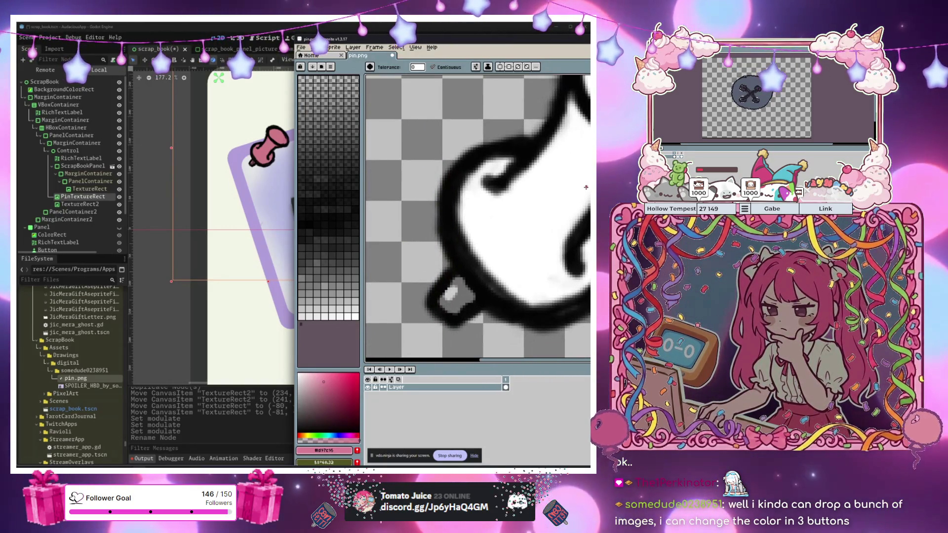
scroll(512, 218, down, 2)
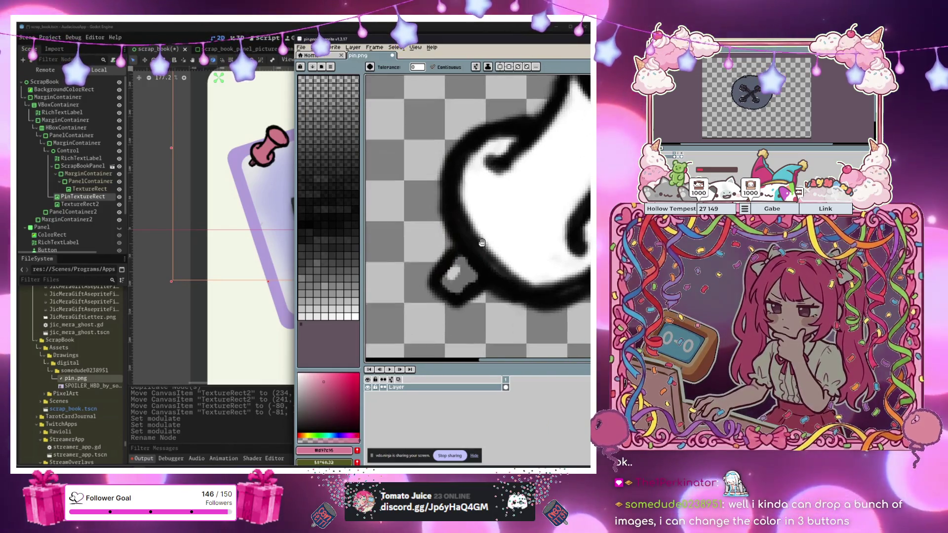
scroll(512, 216, down, 2)
scroll(513, 216, up, 2)
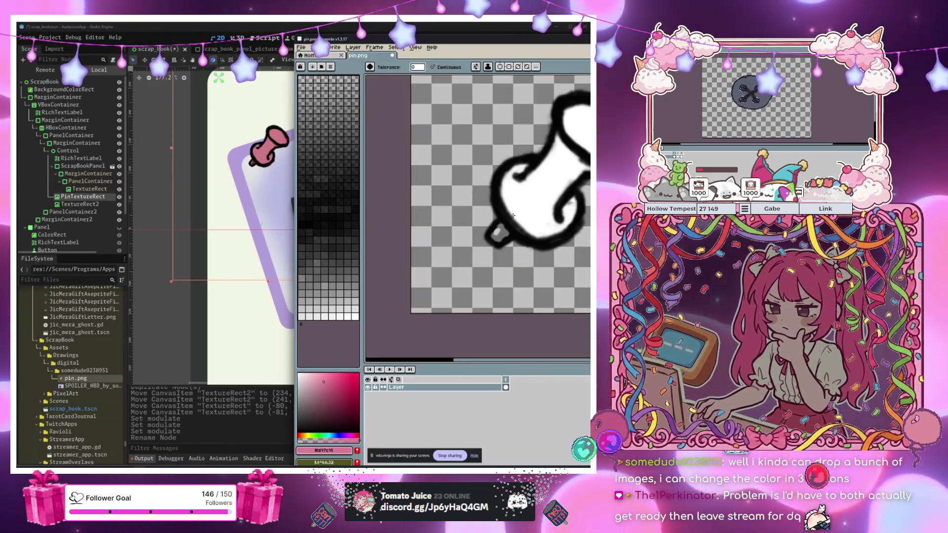
drag(512, 215, 484, 231)
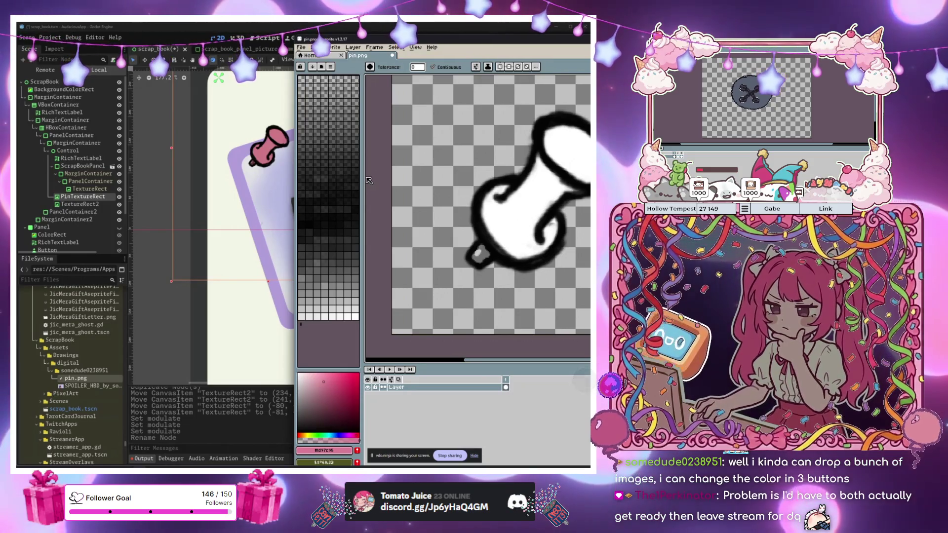
Lasso-select the pushpin head, nudge it up and right, and commit the move
key(b)
drag(521, 119, 454, 150)
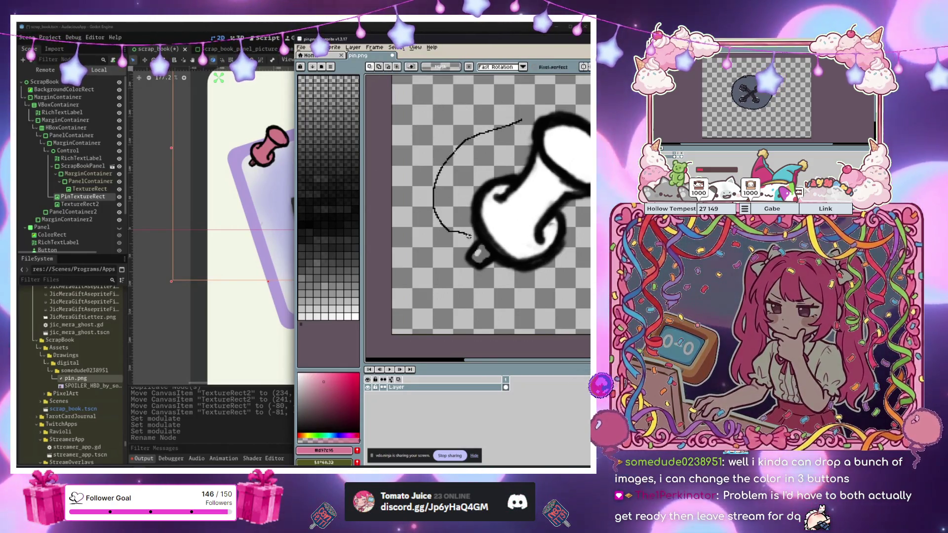
drag(467, 235, 476, 239)
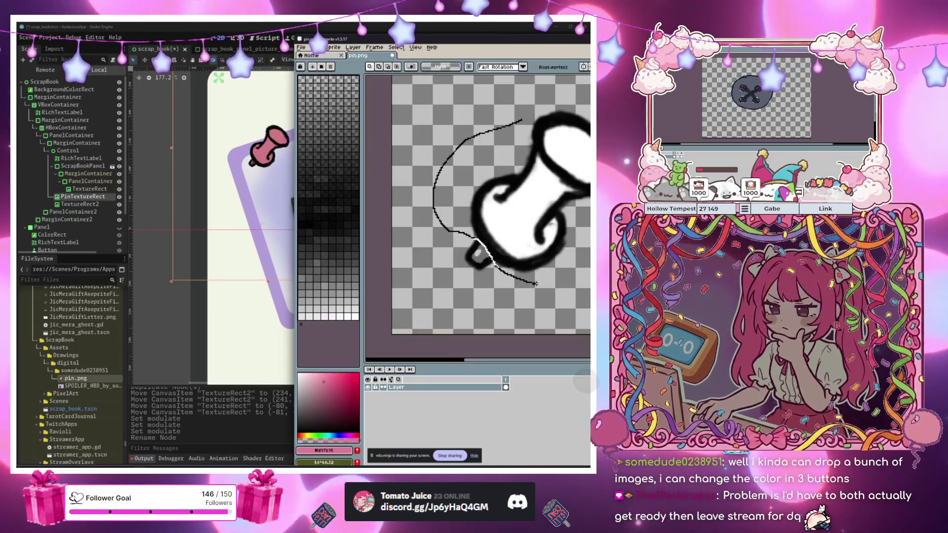
drag(589, 284, 510, 111)
mouse_move(588, 197)
mouse_down()
mouse_move(618, 142)
mouse_move(585, 195)
mouse_up()
key(w)
Draw a white pixel line along the pushpin's needle, then paste the copied pin drawing
scroll(493, 169, up, 4)
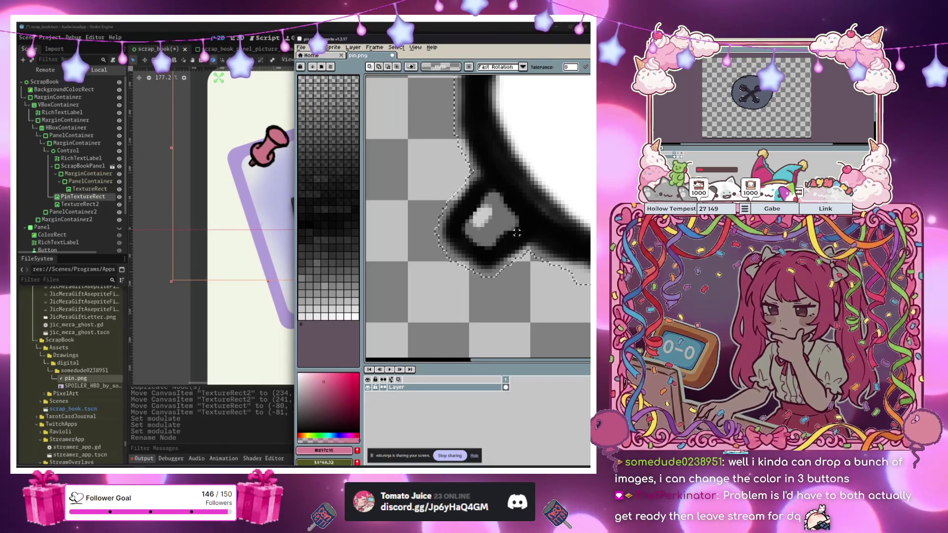
scroll(520, 243, down, 3)
key(b)
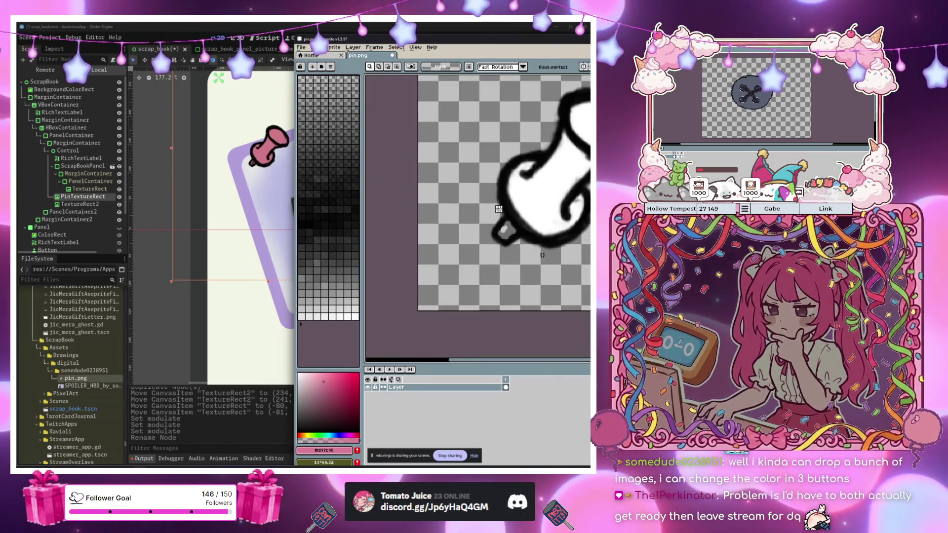
scroll(492, 207, up, 2)
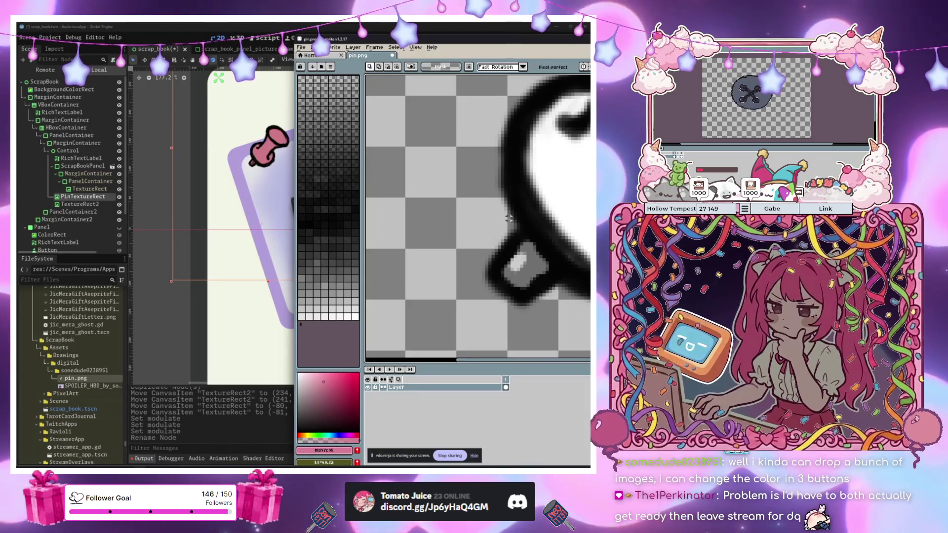
drag(525, 237, 588, 319)
scroll(583, 297, down, 1)
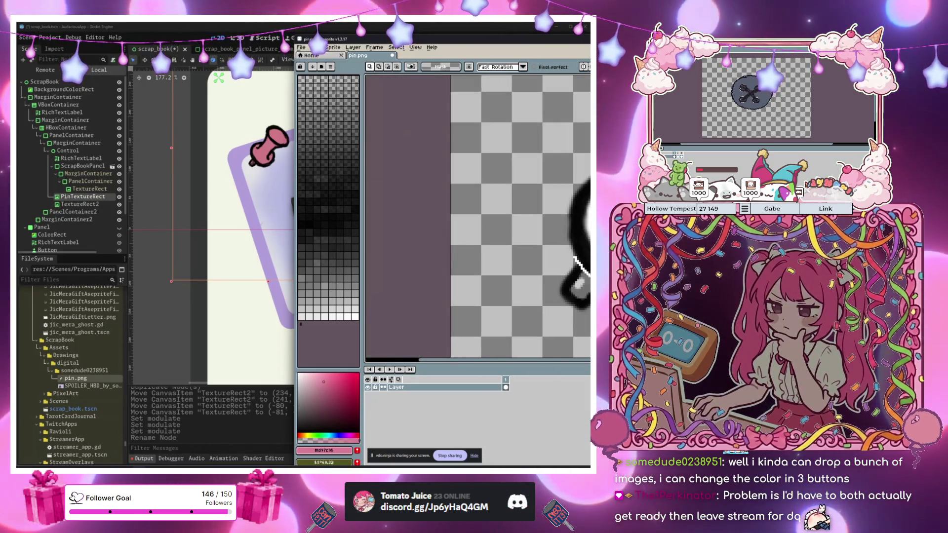
scroll(582, 297, down, 1)
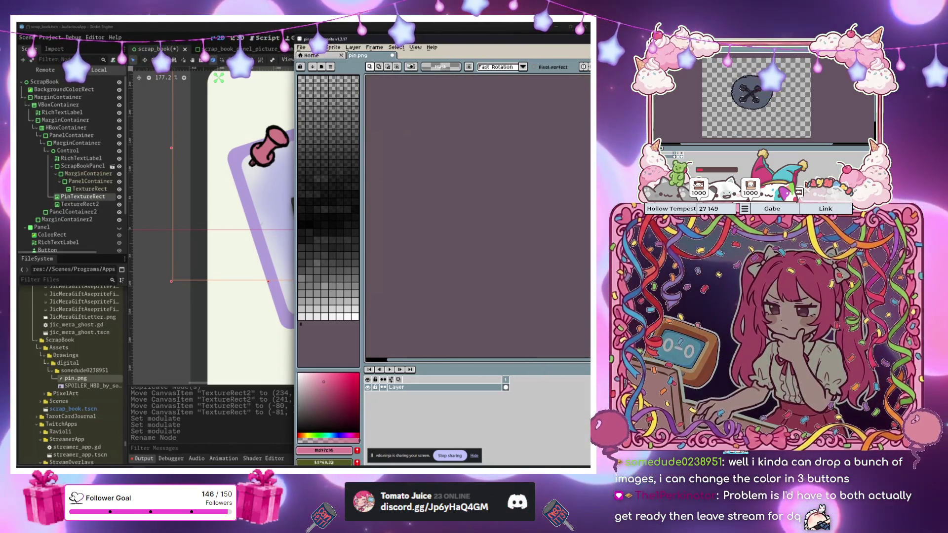
scroll(494, 218, up, 2)
key(ctrl+v)
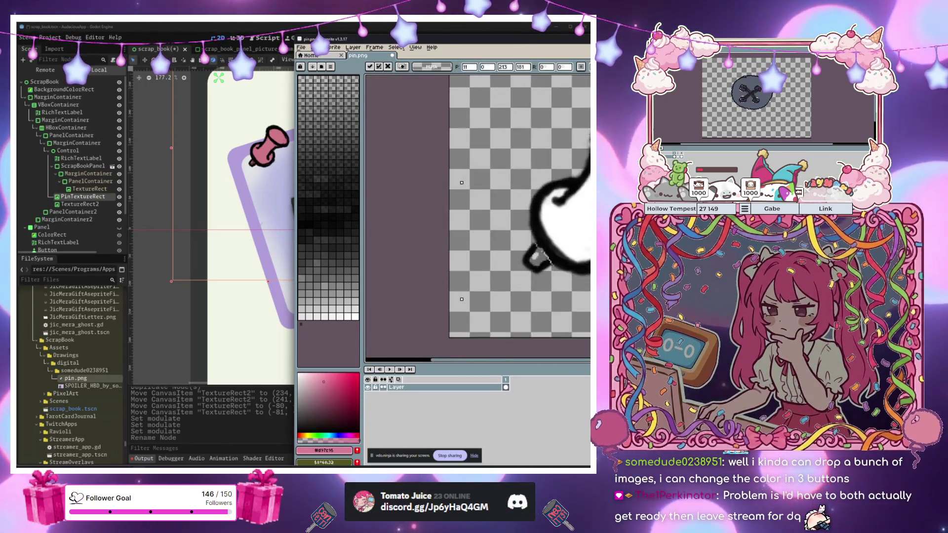
Move the pasted pin up and right, drop it in place, and zoom in
drag(567, 207, 582, 192)
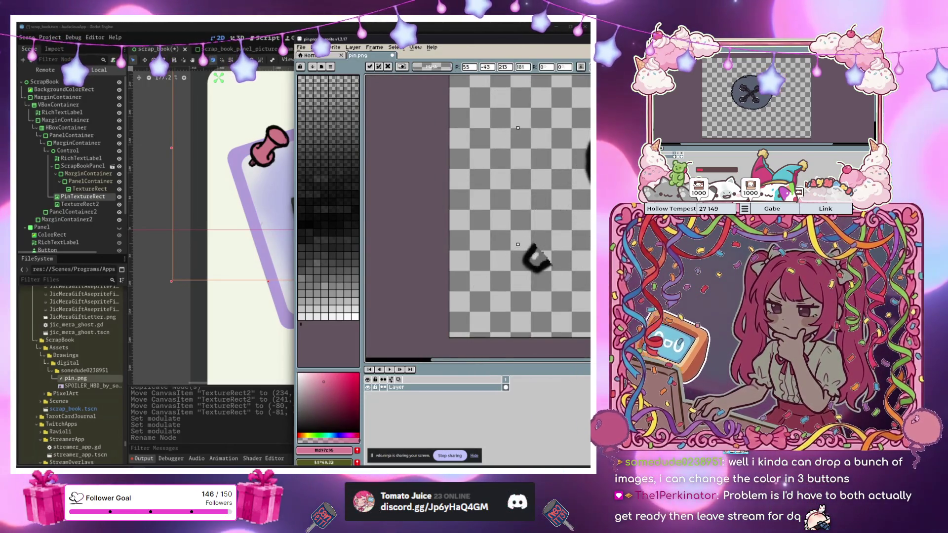
scroll(518, 207, left, 5)
key(Return)
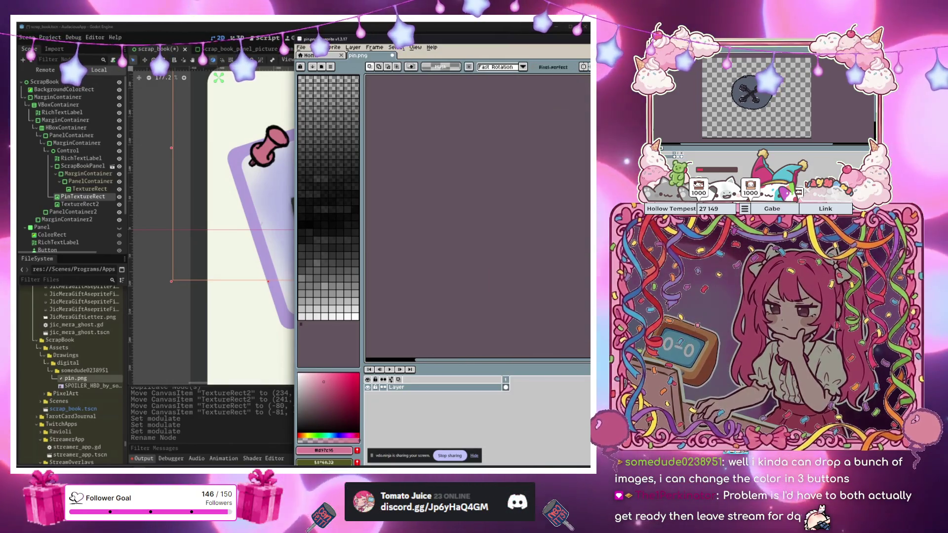
scroll(559, 203, up, 5)
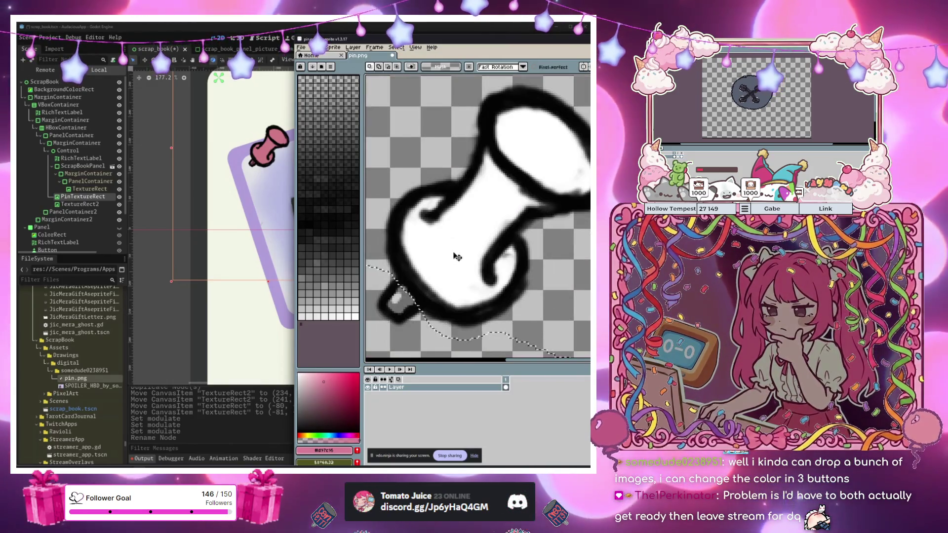
scroll(457, 256, up, 3)
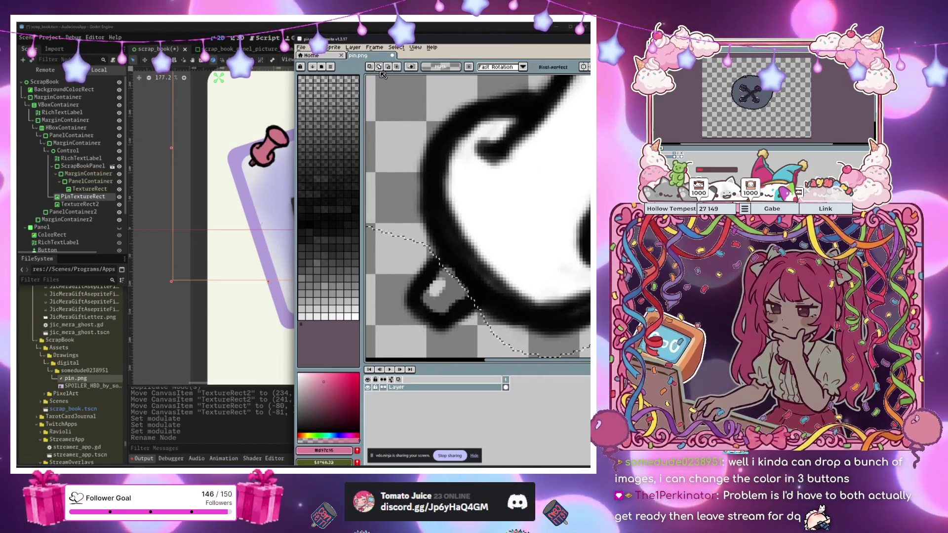
scroll(434, 249, up, 2)
scroll(461, 274, down, 3)
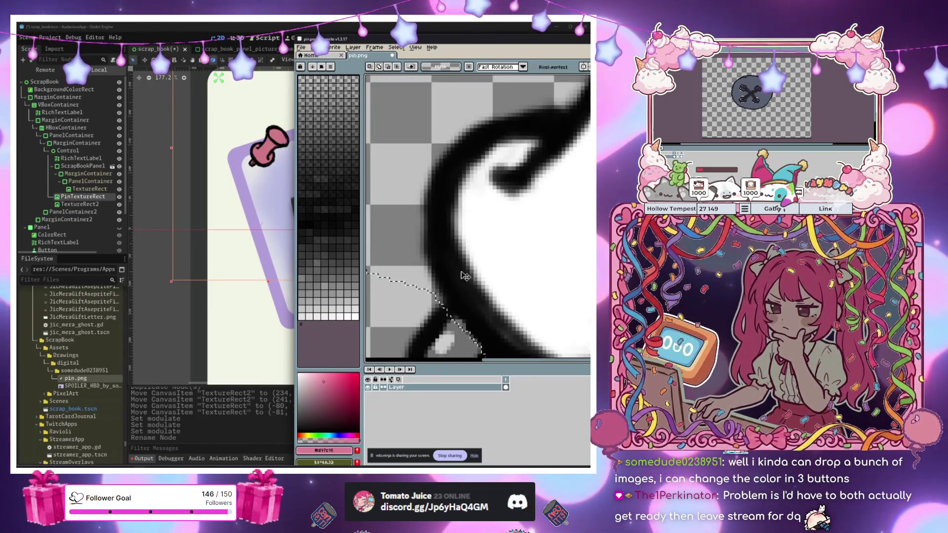
scroll(454, 267, up, 1)
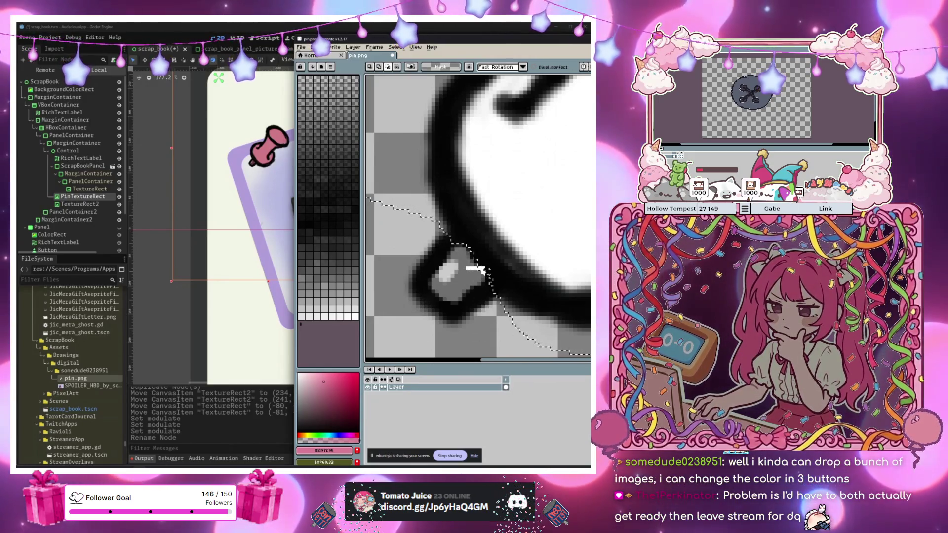
Delete the selected pixels leaving only the pin tip, and add Layer 1 above Layer
key(Delete)
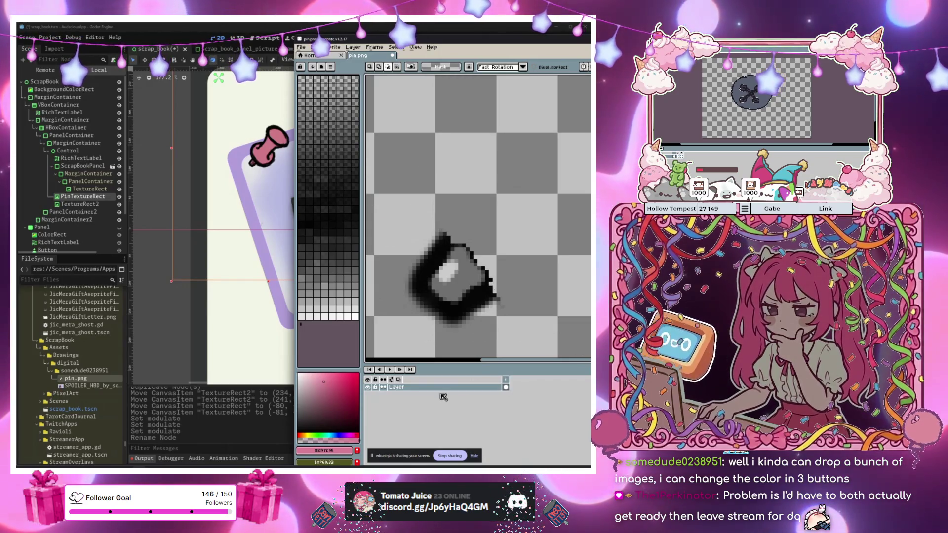
right_click(442, 391)
click(511, 404)
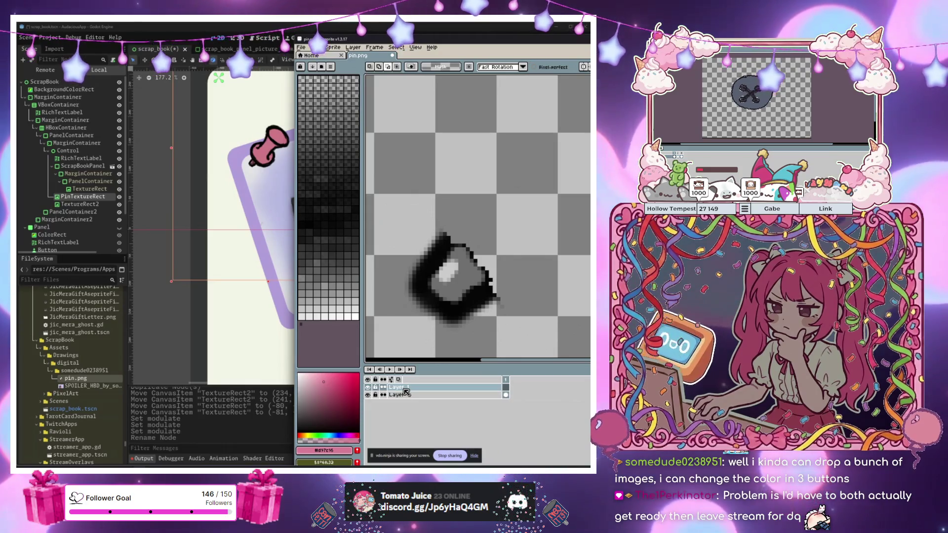
Test pasting and merging Layer 1 down, undo it, cancel a second paste, and deselect
key(ctrl+v)
scroll(570, 219, down, 5)
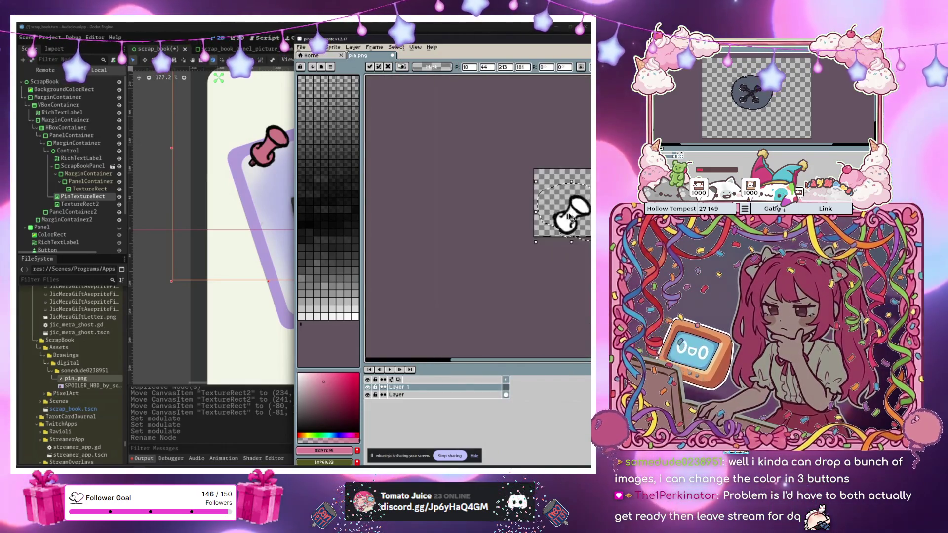
scroll(567, 219, up, 5)
key(ctrl+e)
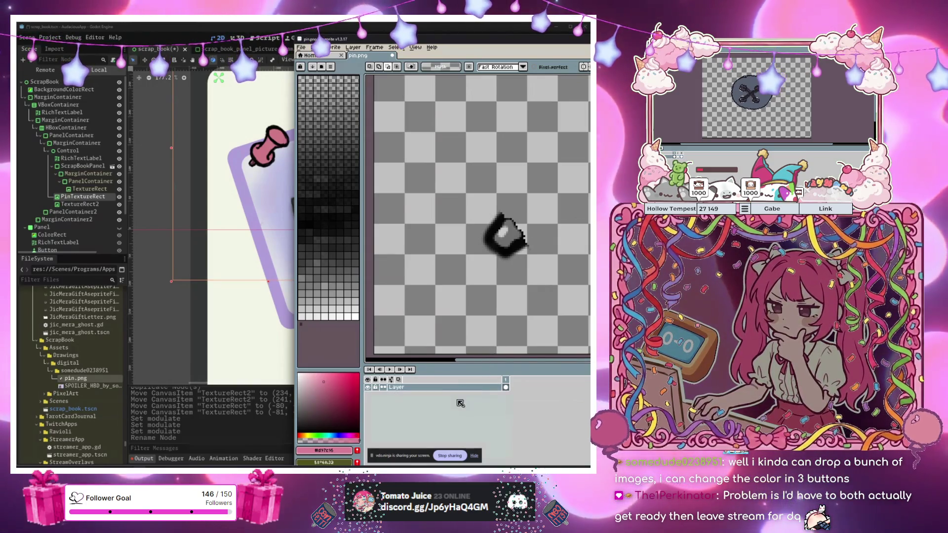
key(ctrl+z)
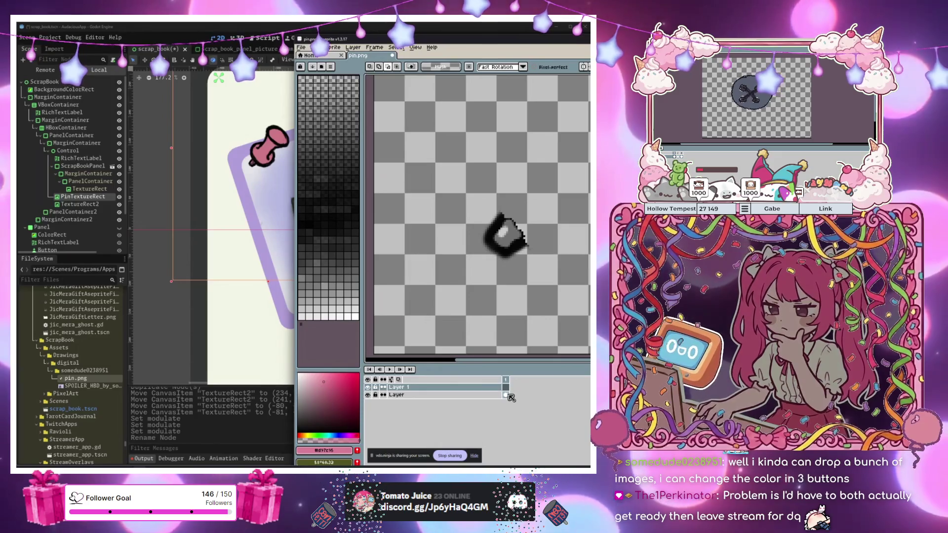
key(ctrl+v)
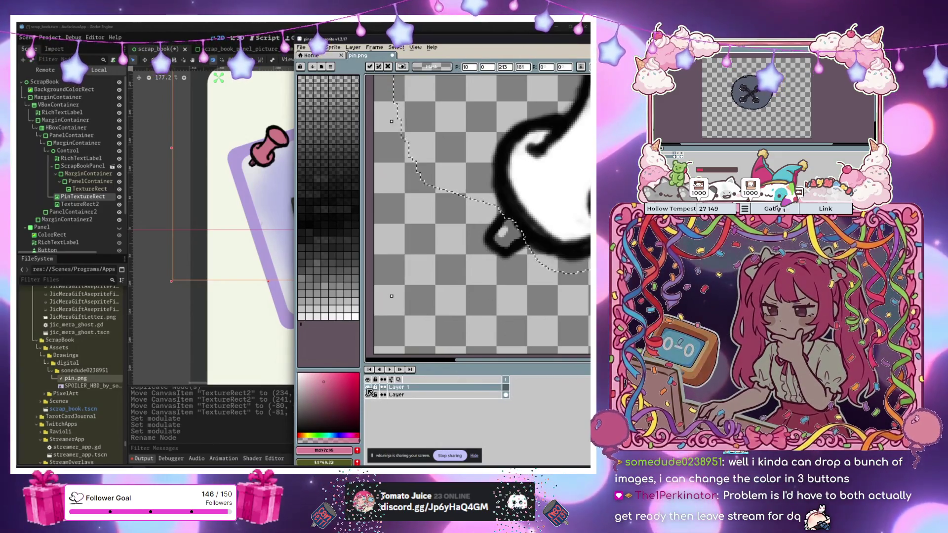
key(Escape)
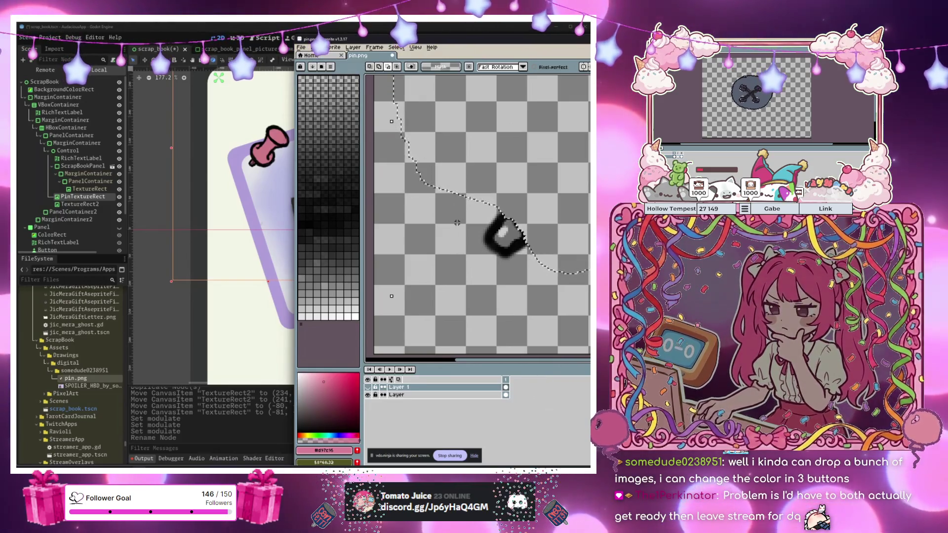
key(ctrl+d)
click(301, 47)
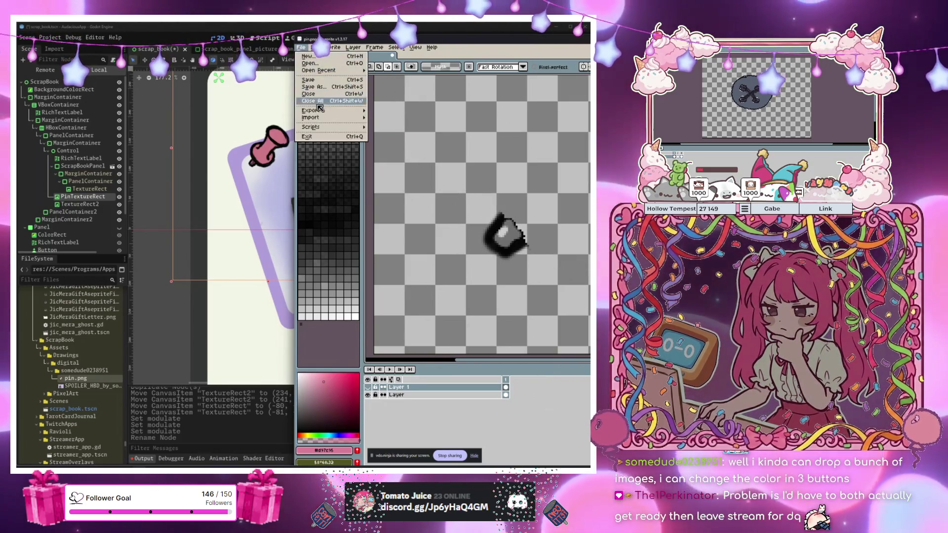
Open File > Export As and change the output file name to pintip.png
mouse_move(332, 113)
click(390, 110)
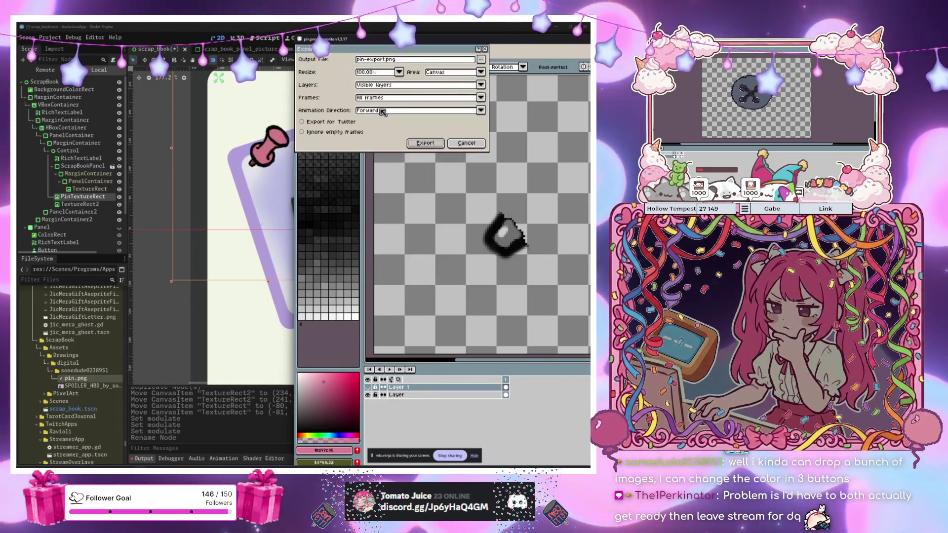
click(389, 61)
key(BackSpace)
key(BackSpace)
key(BackSpace)
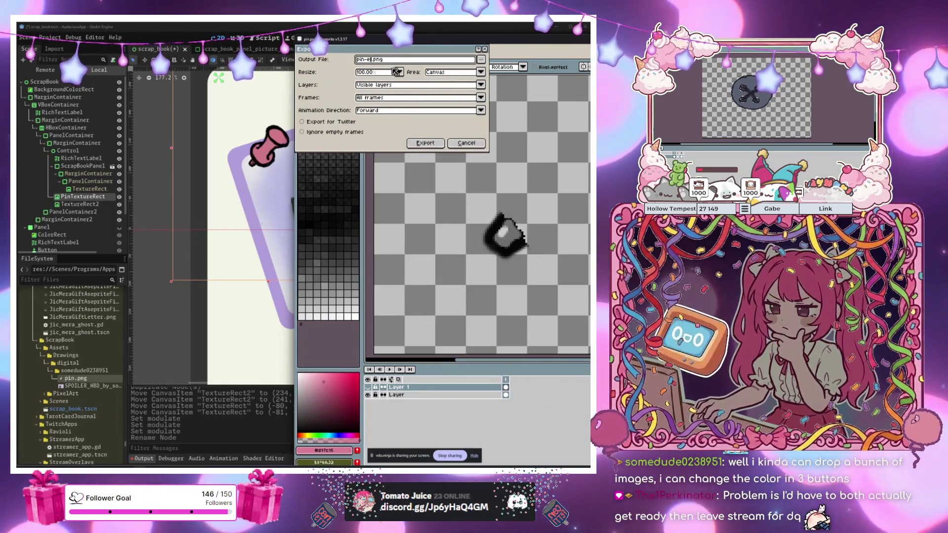
text(to)
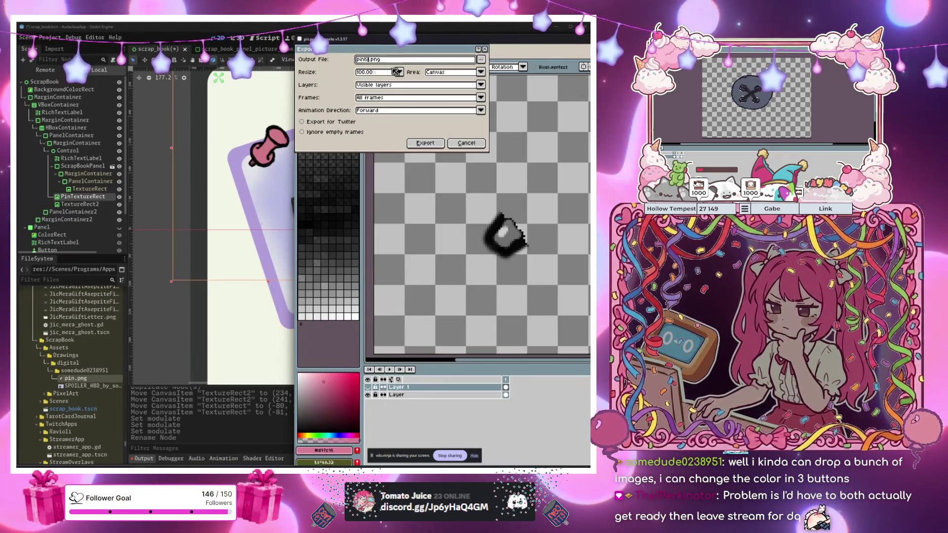
text(t)
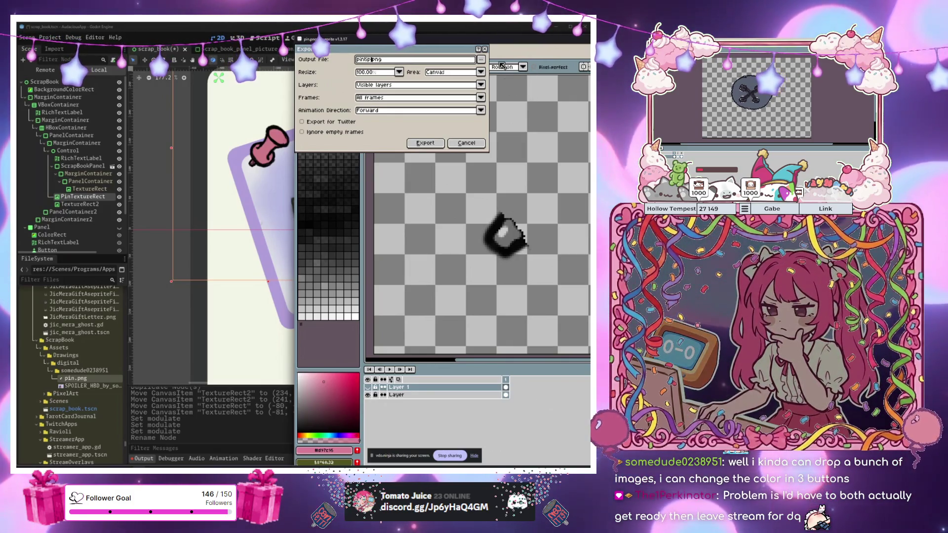
Confirm pintip.png in the project's digital drawings folder, export it, and return to Godot
click(480, 60)
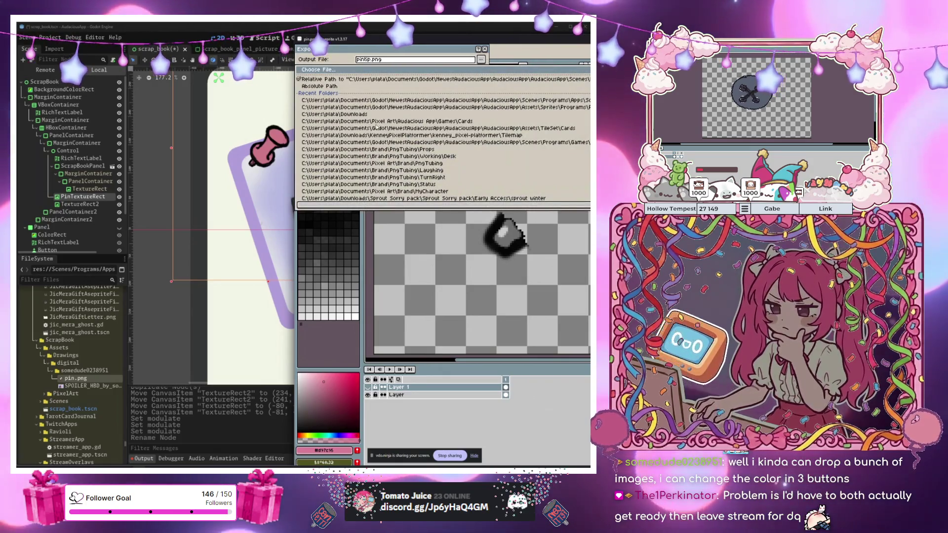
key(Return)
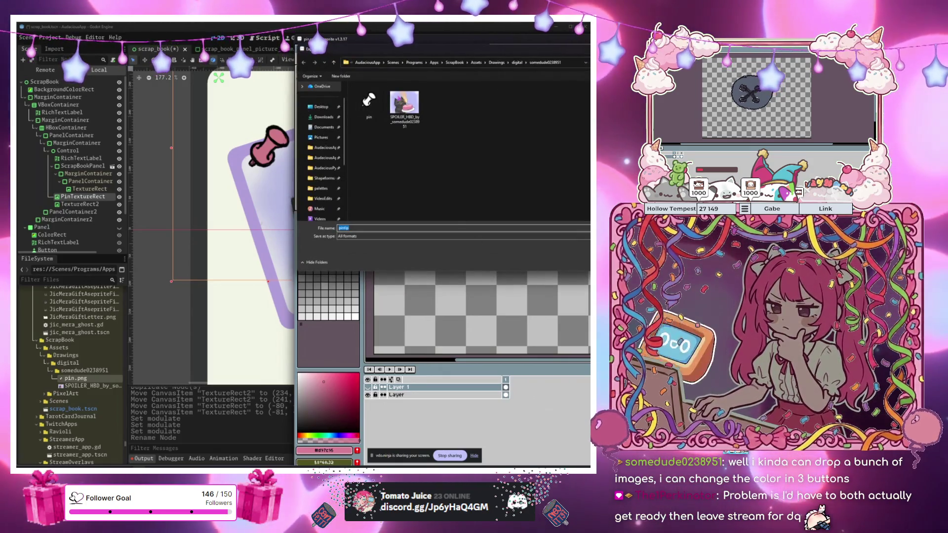
key(Return)
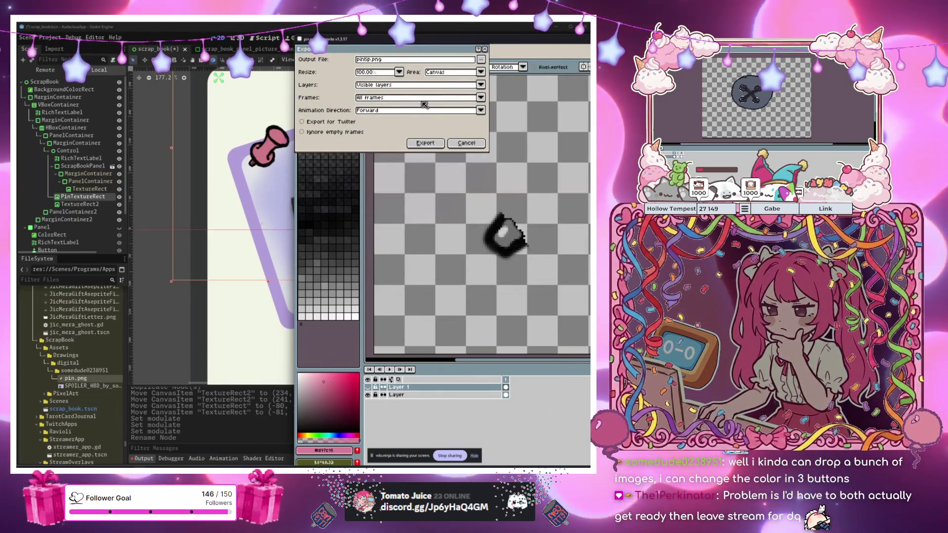
click(424, 142)
click(53, 199)
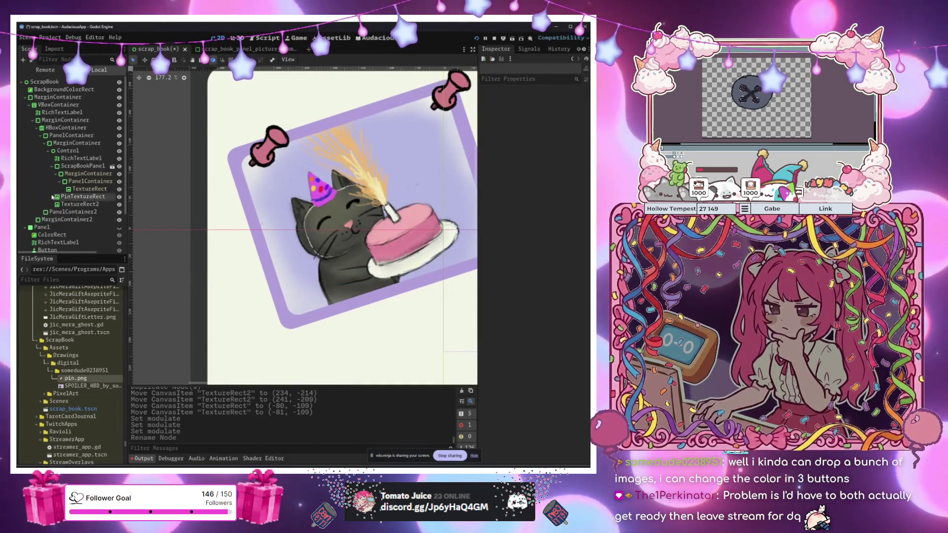
Duplicate PinTextureRect and nest the PinTextureRect2 copy under it
click(81, 197)
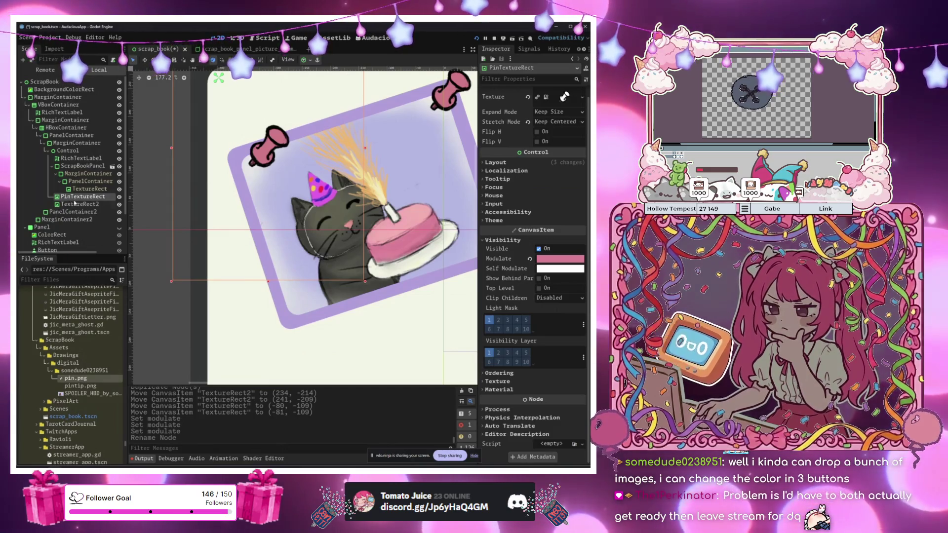
key(ctrl+a)
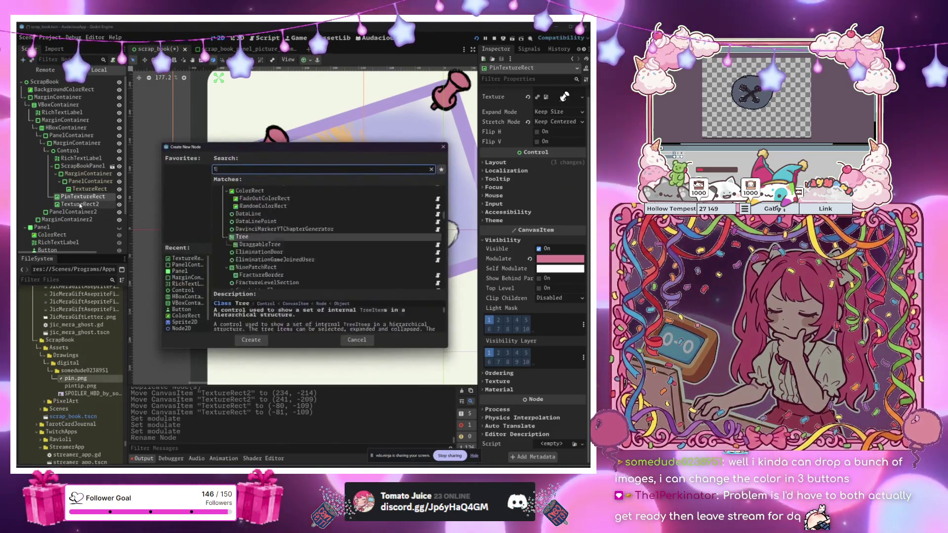
key(Return)
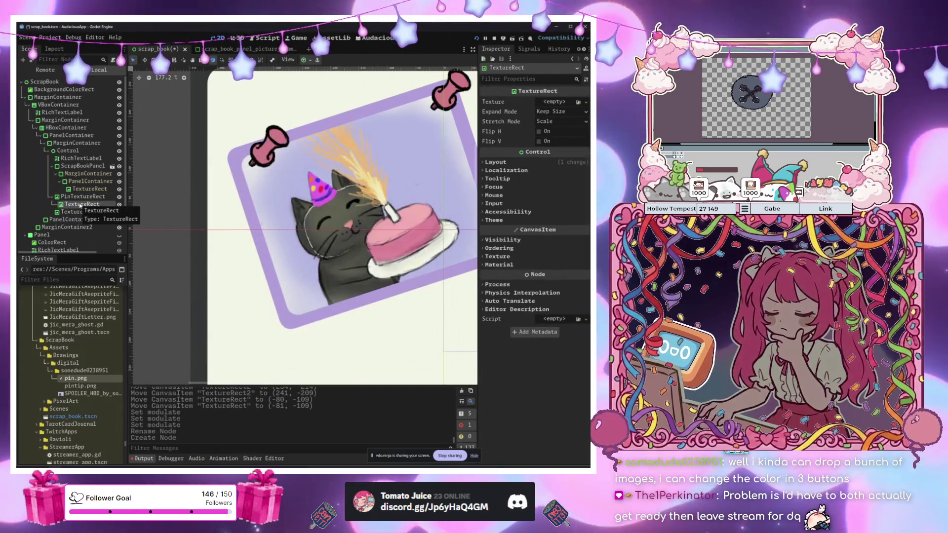
key(ctrl+z)
click(76, 197)
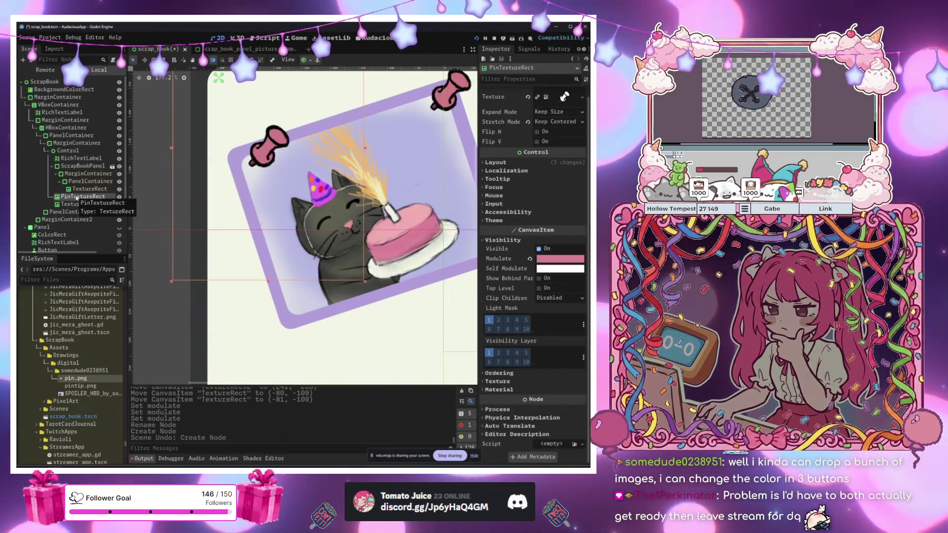
key(ctrl+d)
drag(77, 206, 81, 197)
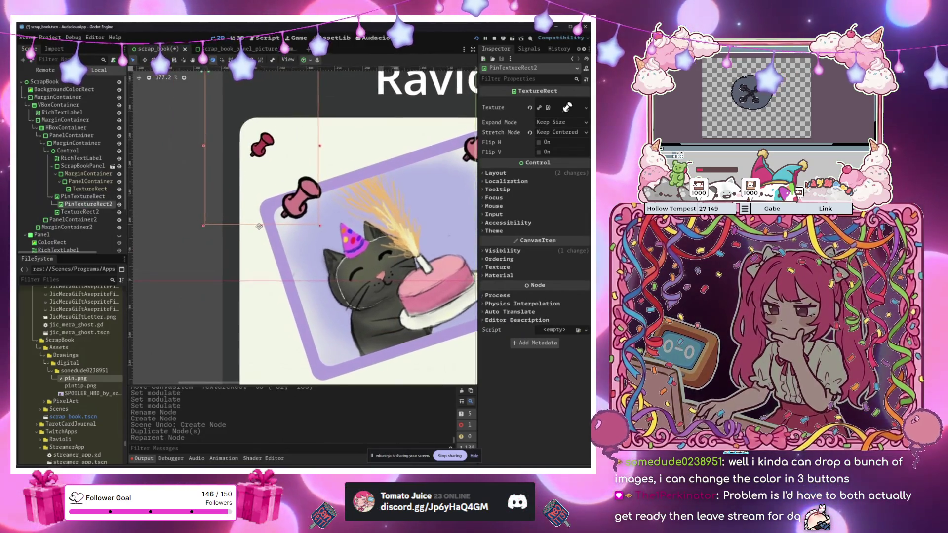
Assign the exported pintip.png as PinTextureRect2's texture
click(75, 386)
drag(75, 386, 568, 107)
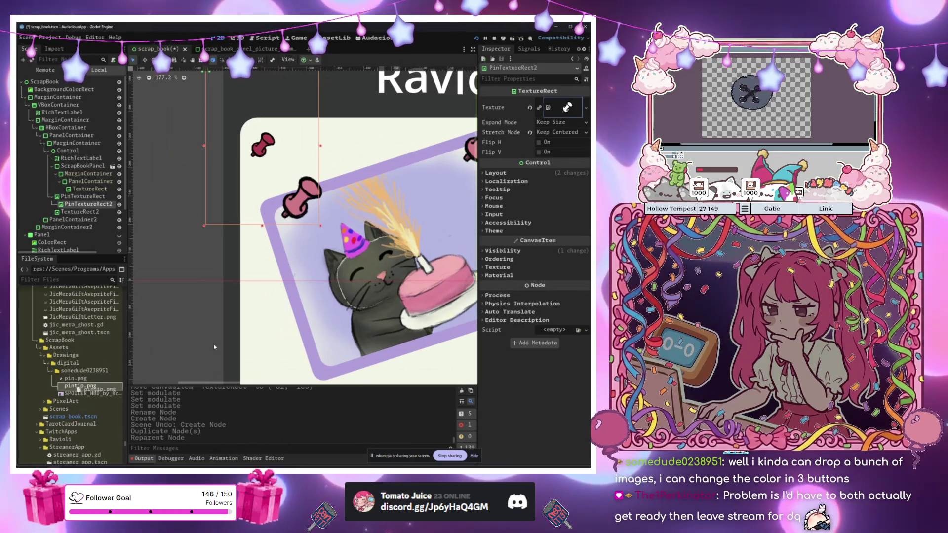
scroll(280, 175, up, 4)
scroll(280, 176, up, 4)
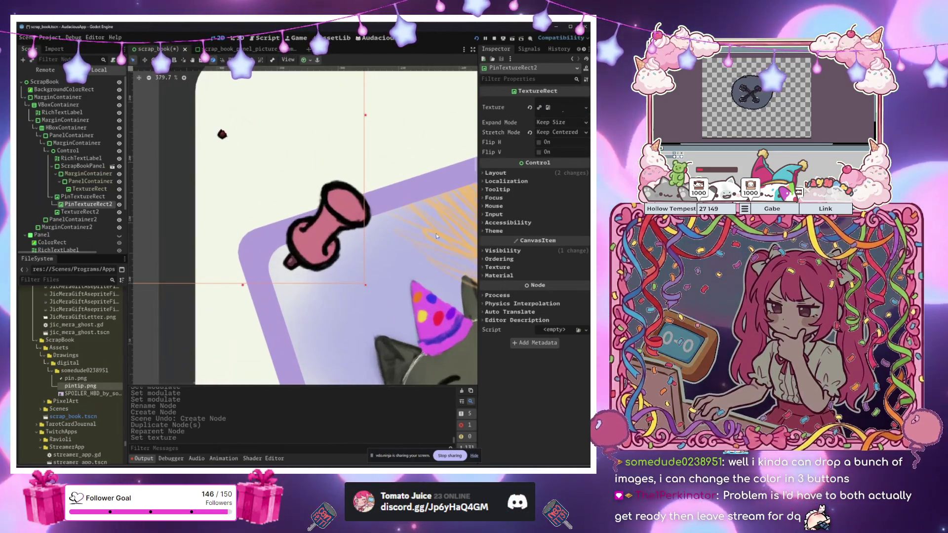
Copy PinTextureRect's pink Modulate into Self Modulate and reset Modulate to white
click(502, 250)
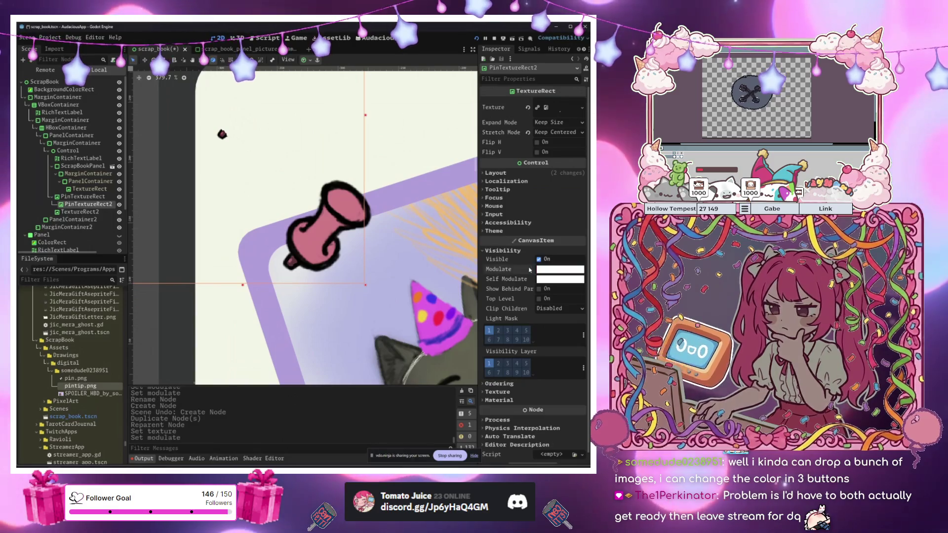
click(83, 196)
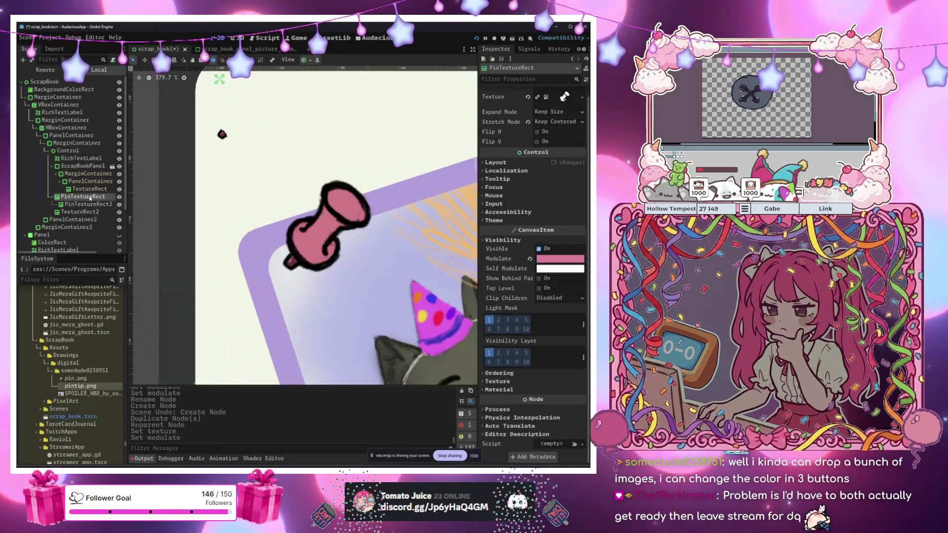
click(560, 259)
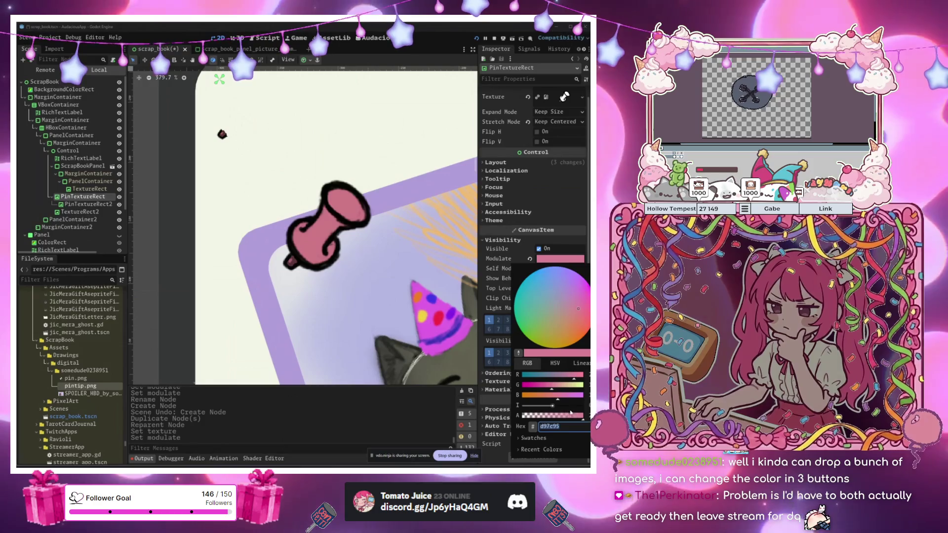
click(554, 427)
click(529, 258)
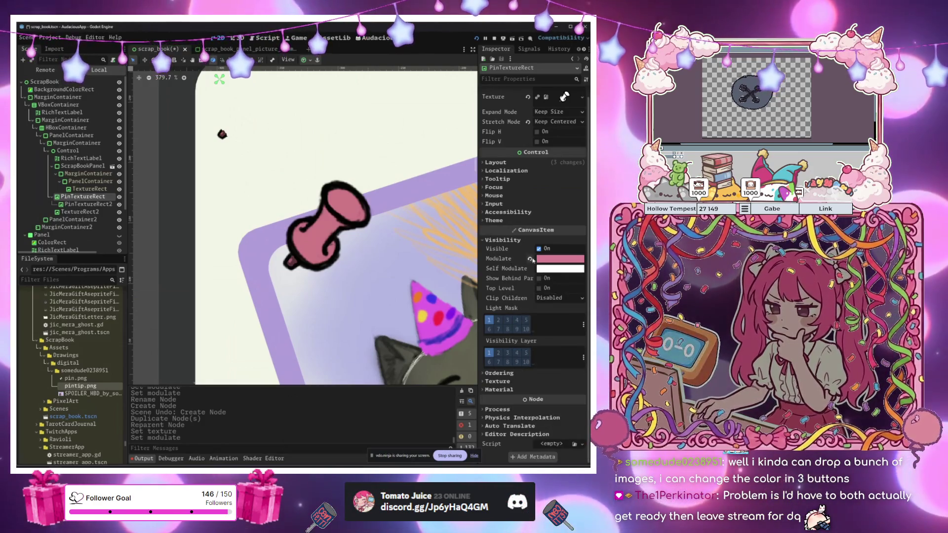
click(530, 258)
click(560, 268)
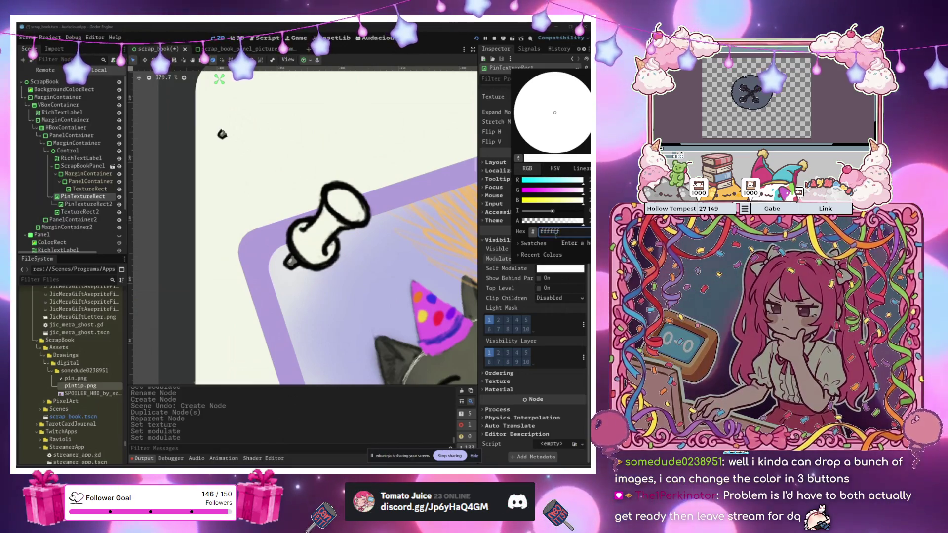
click(560, 259)
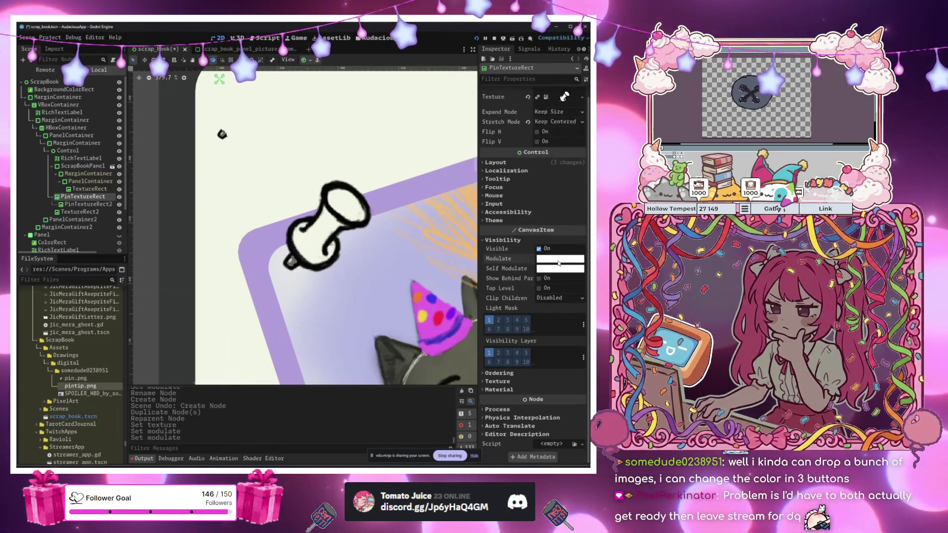
click(560, 258)
key(ctrl+z)
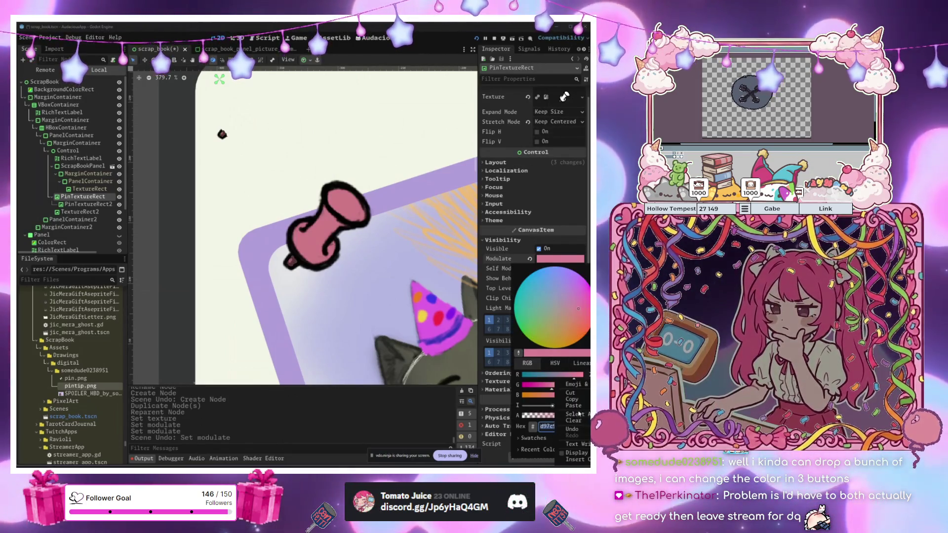
click(494, 279)
click(560, 258)
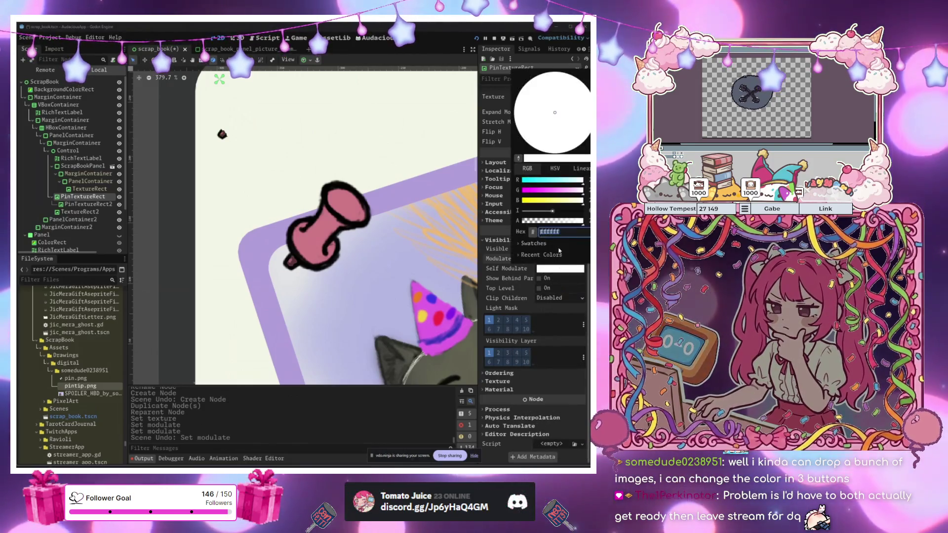
drag(556, 243, 565, 268)
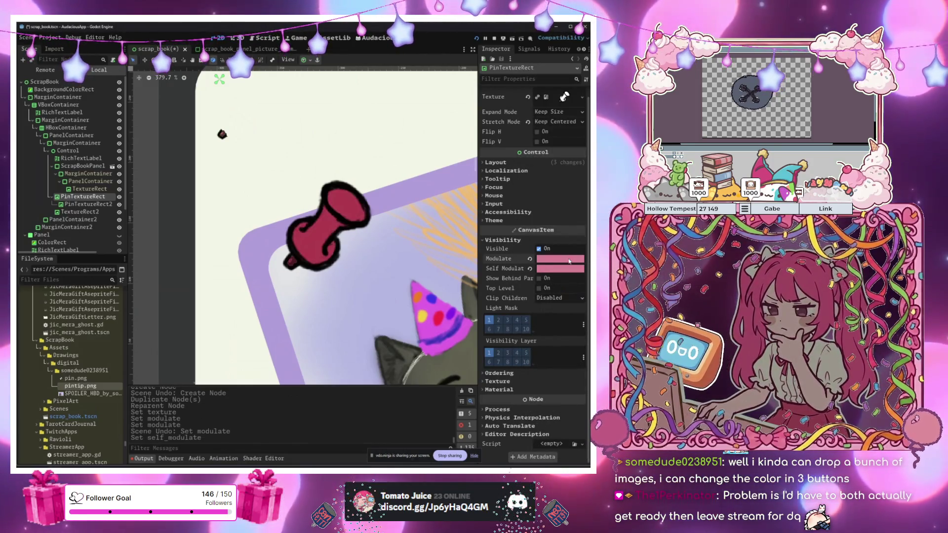
click(530, 259)
Move the PinTextureRect2 pin-tip dot onto the pin's tip
click(82, 204)
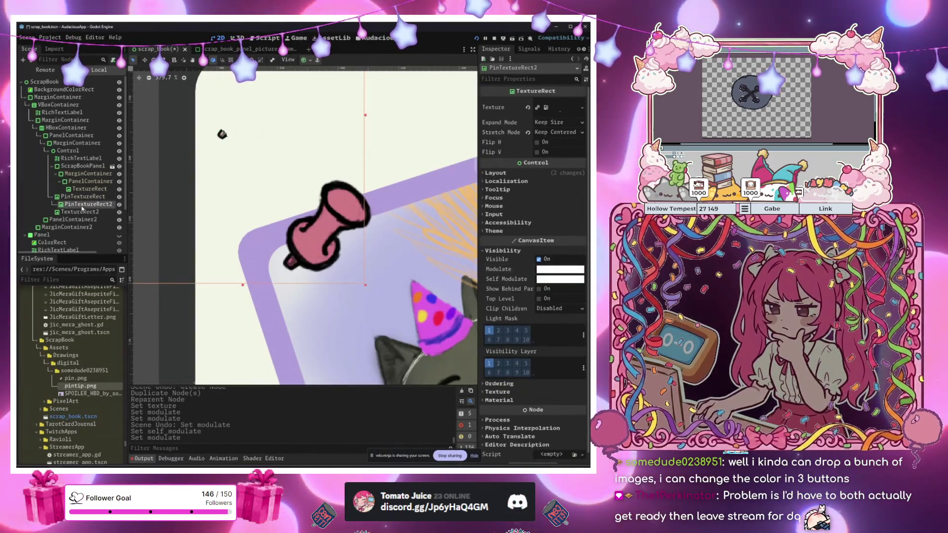
key(w)
drag(304, 355, 329, 357)
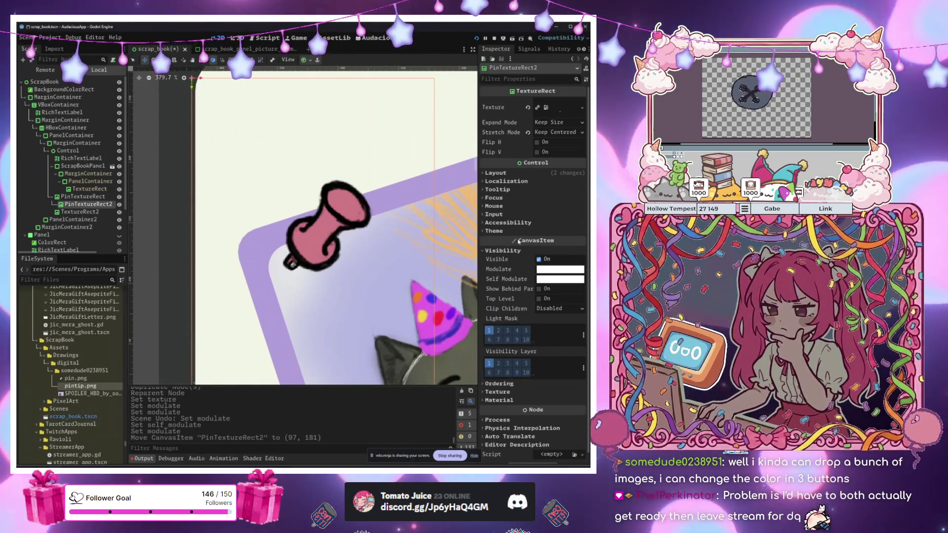
Undo the pin-tip move and reset its Transform scale to 1.0
click(508, 174)
key(ctrl+z)
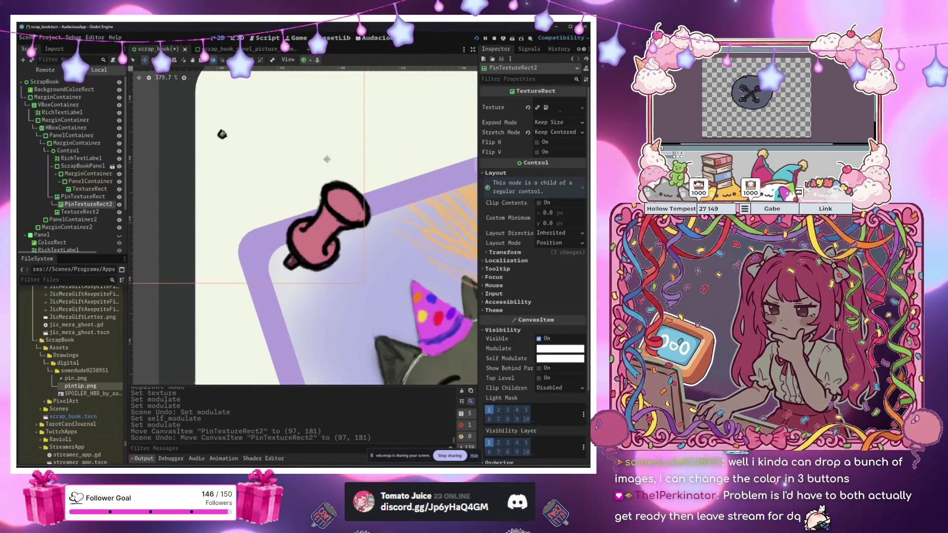
click(506, 252)
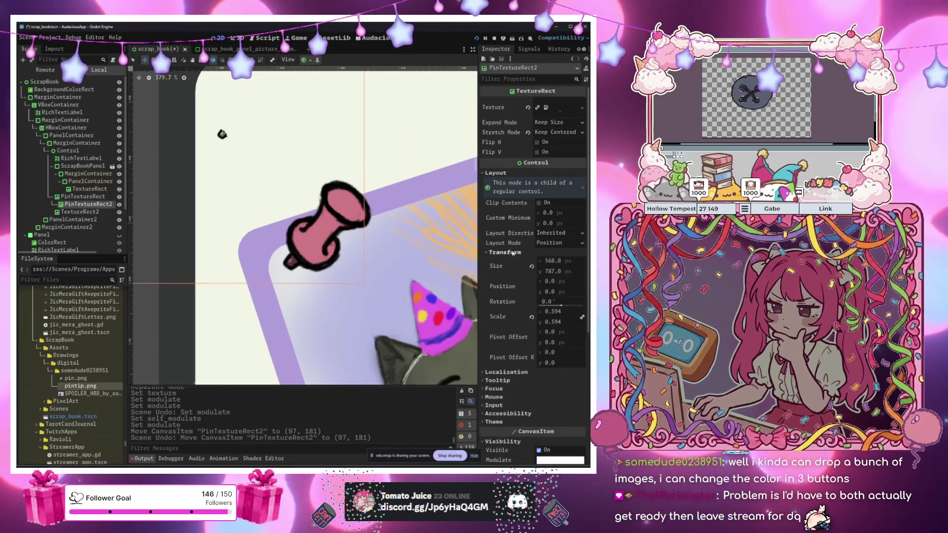
click(532, 319)
scroll(235, 223, down, 5)
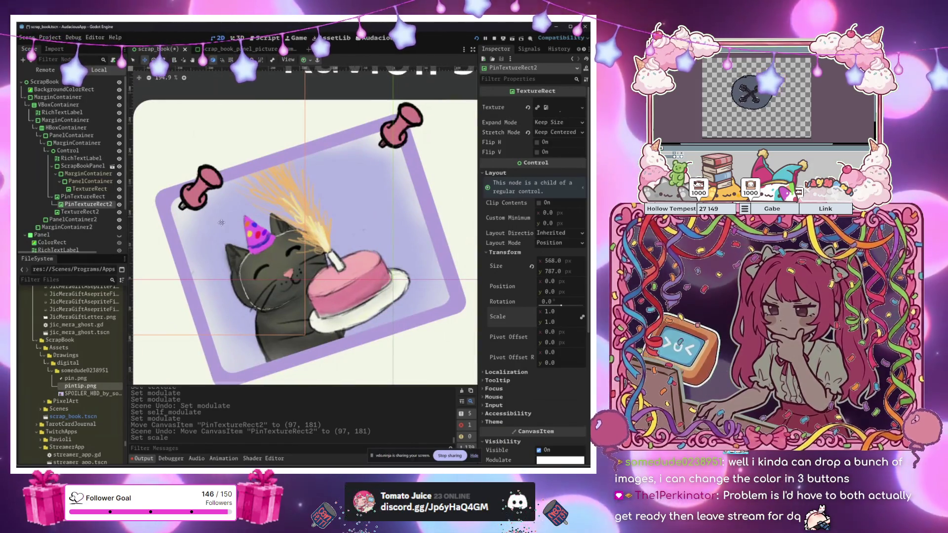
Duplicate the pin-tip node and nest the PinTextureRect3 copy under TextureRect2
key(ctrl+d)
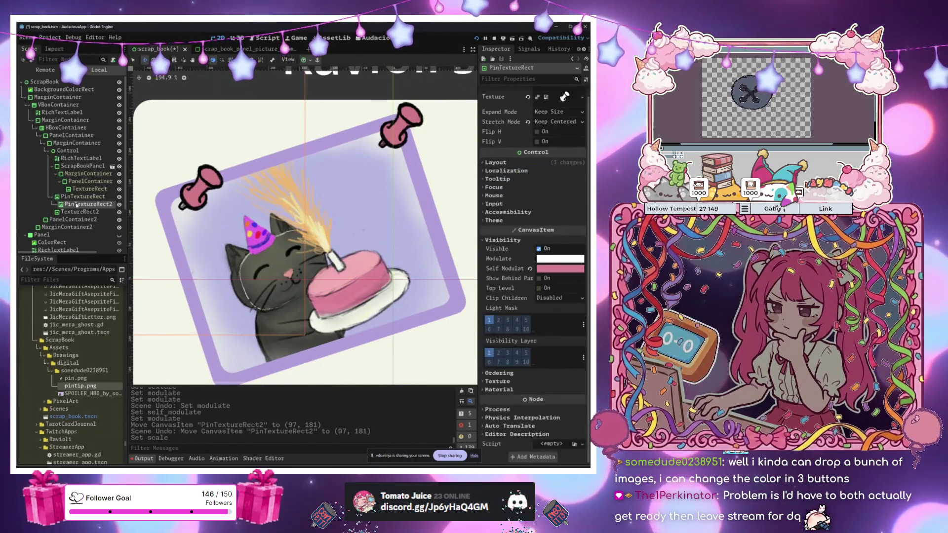
drag(84, 216, 83, 219)
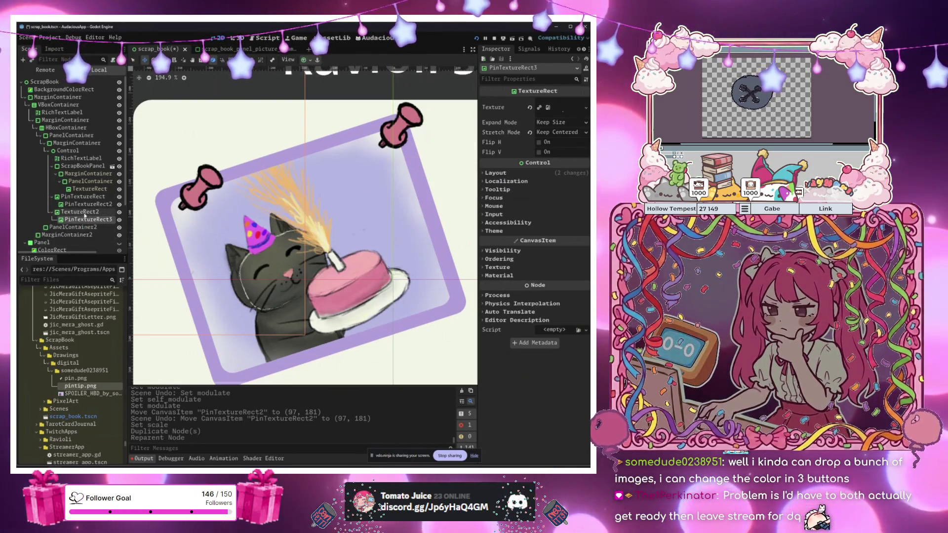
scroll(238, 199, down, 2)
scroll(295, 199, up, 3)
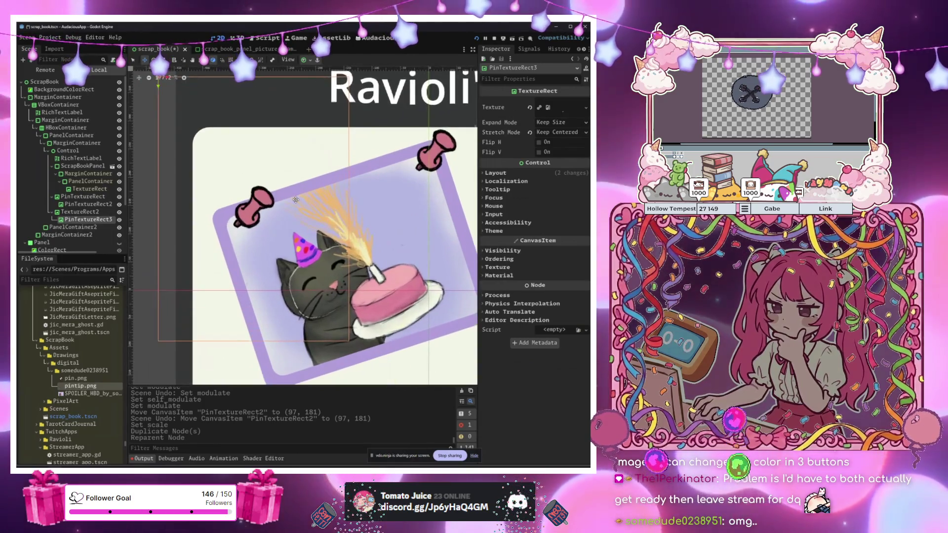
click(250, 212)
scroll(246, 222, up, 4)
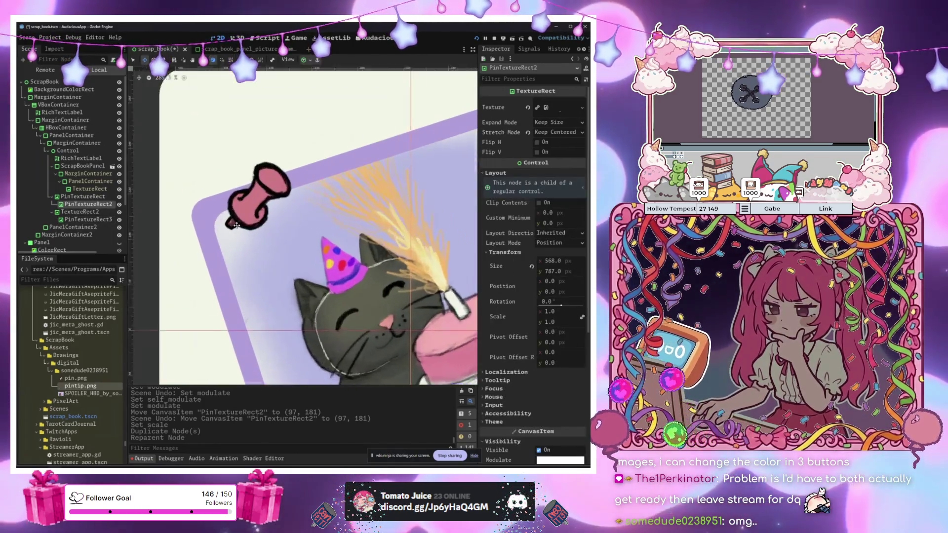
click(86, 211)
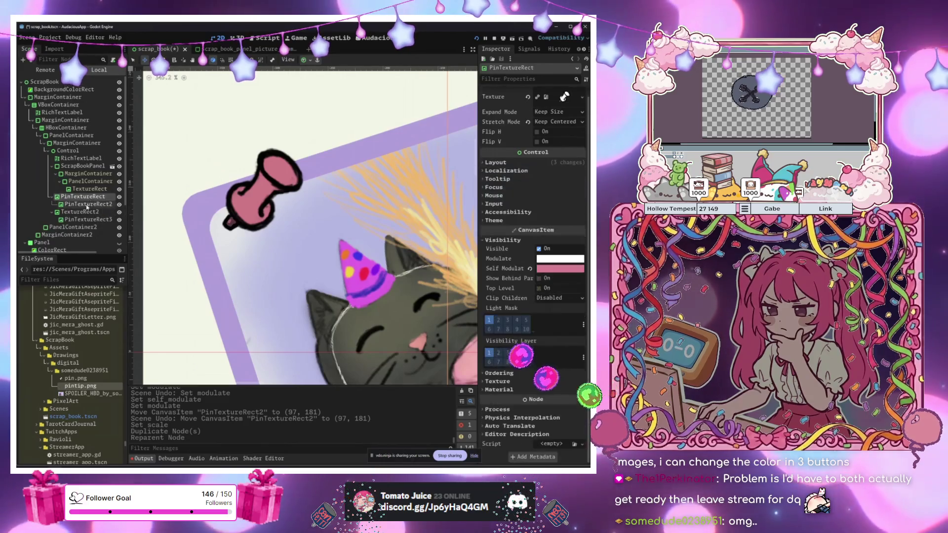
click(87, 204)
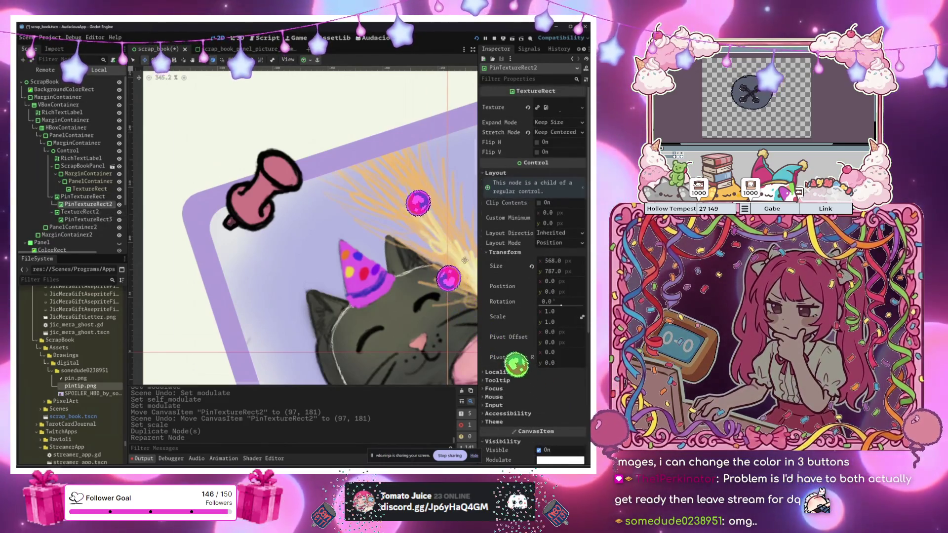
scroll(472, 272, down, 4)
scroll(552, 283, down, 2)
drag(395, 266, 326, 247)
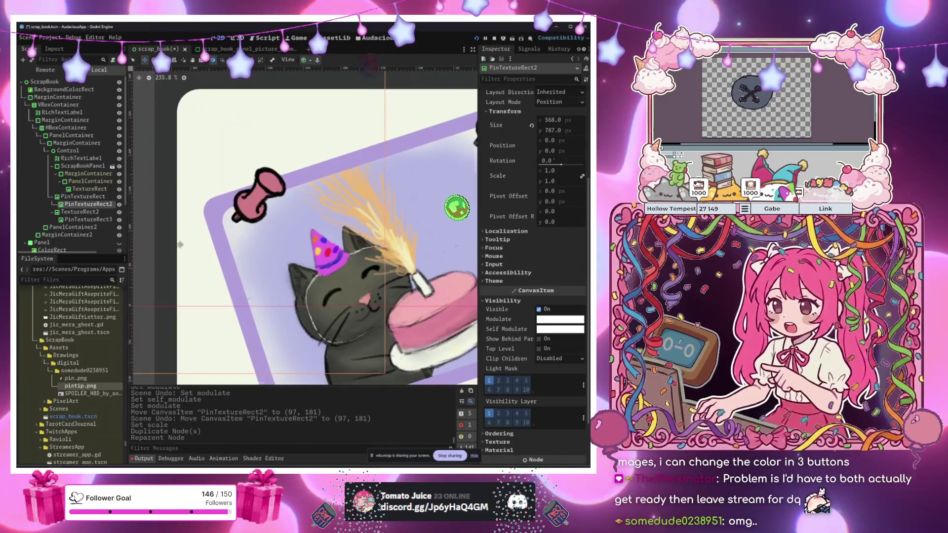
click(119, 204)
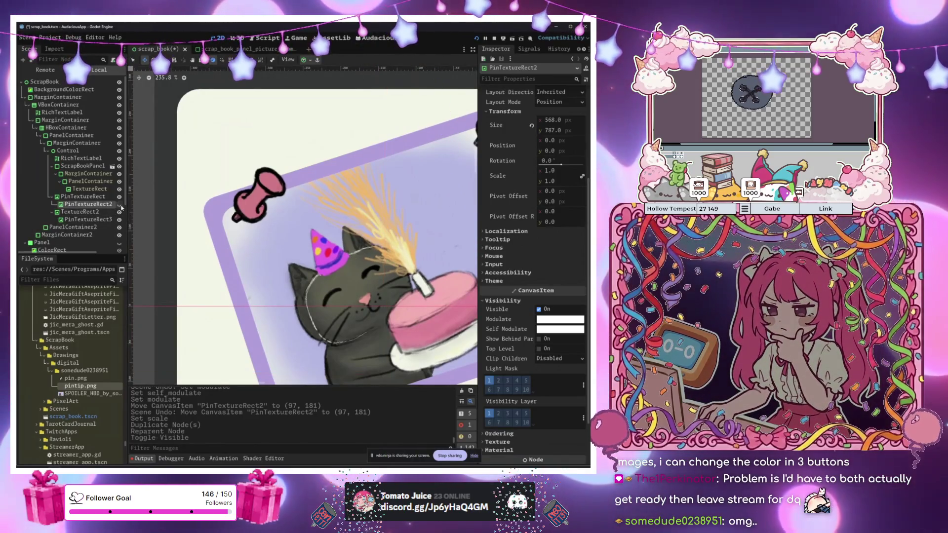
Toggle the pin and pin-tip visibility on and off to inspect them
click(119, 204)
click(119, 204)
click(120, 200)
click(120, 200)
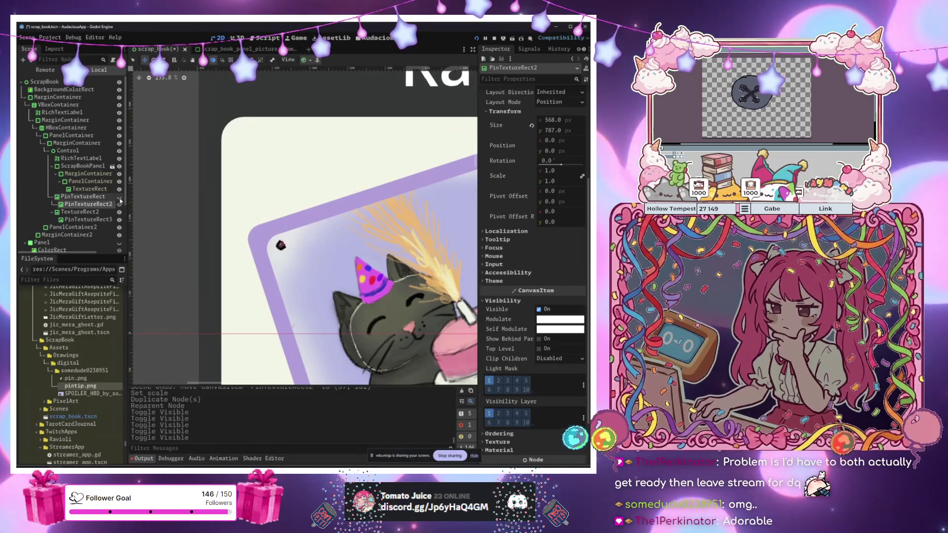
click(120, 200)
click(120, 200)
click(119, 200)
click(119, 204)
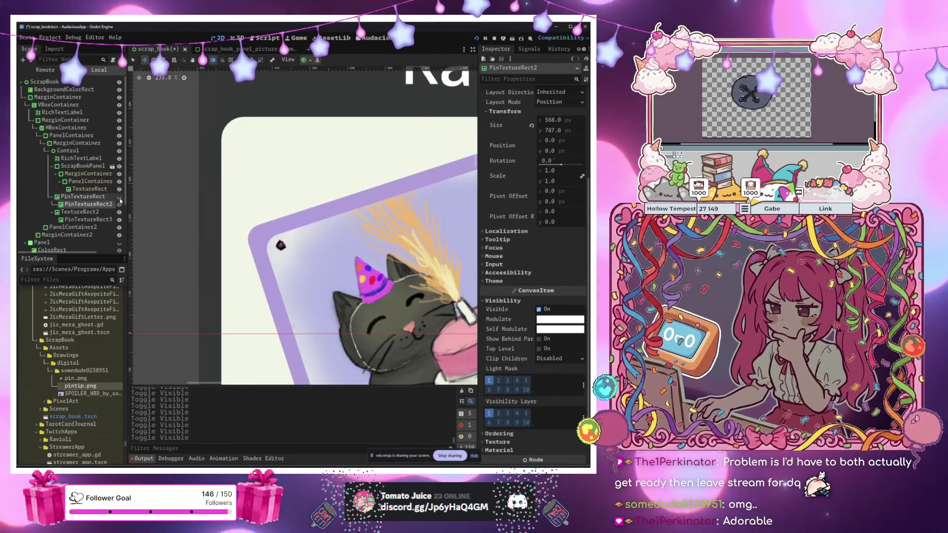
click(119, 204)
Try nudging the second pin TextureRect2 upward, then undo the move
click(103, 214)
scroll(341, 217, down, 5)
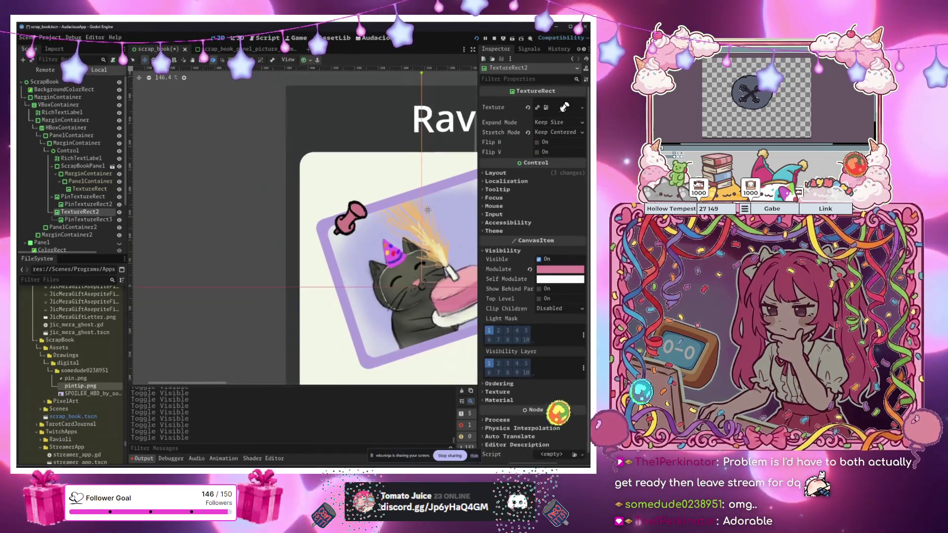
scroll(340, 217, up, 2)
drag(341, 218, 314, 215)
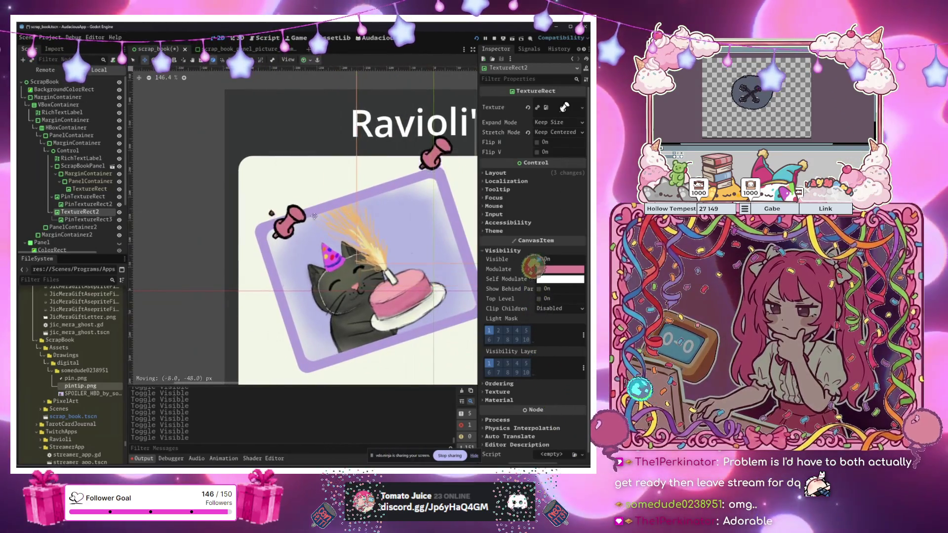
key(ctrl+z)
Reset the copied pin-tip PinTextureRect3's position to 0,0
click(88, 219)
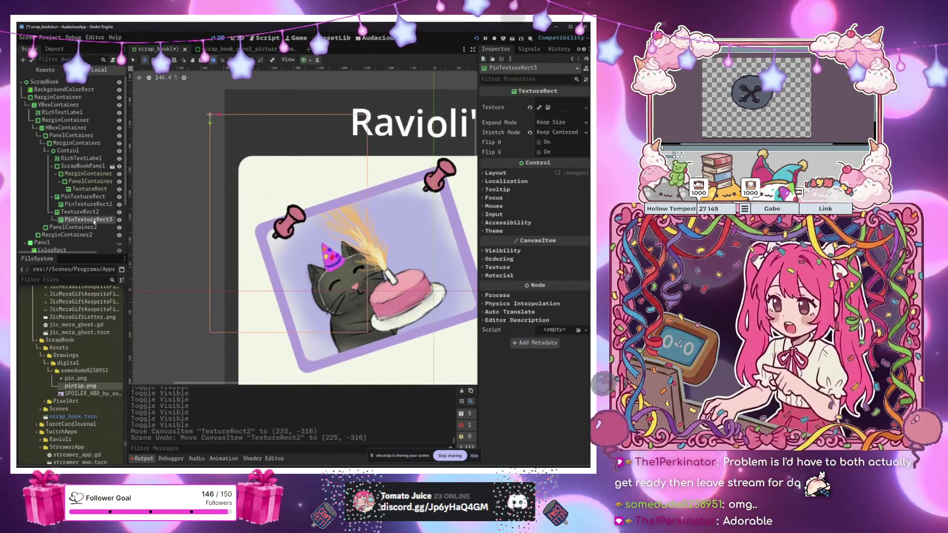
click(495, 173)
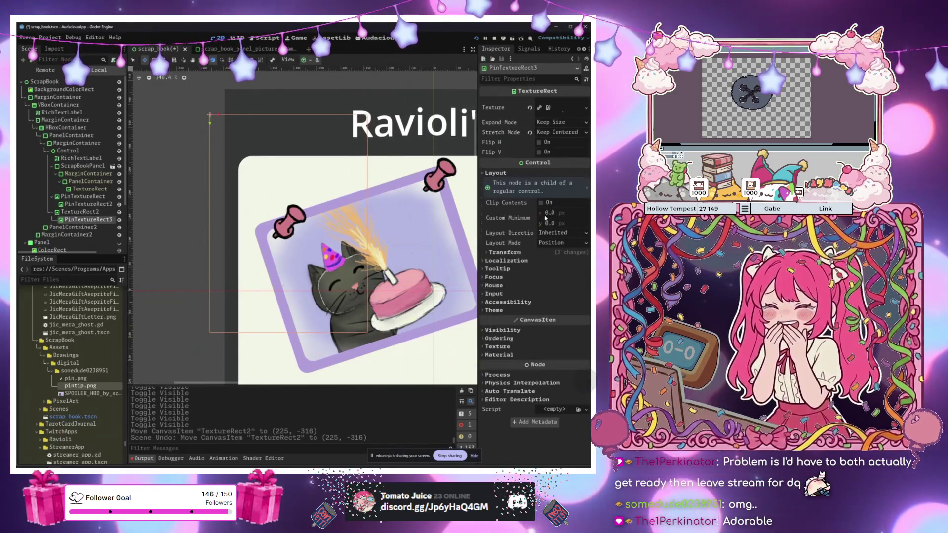
click(504, 252)
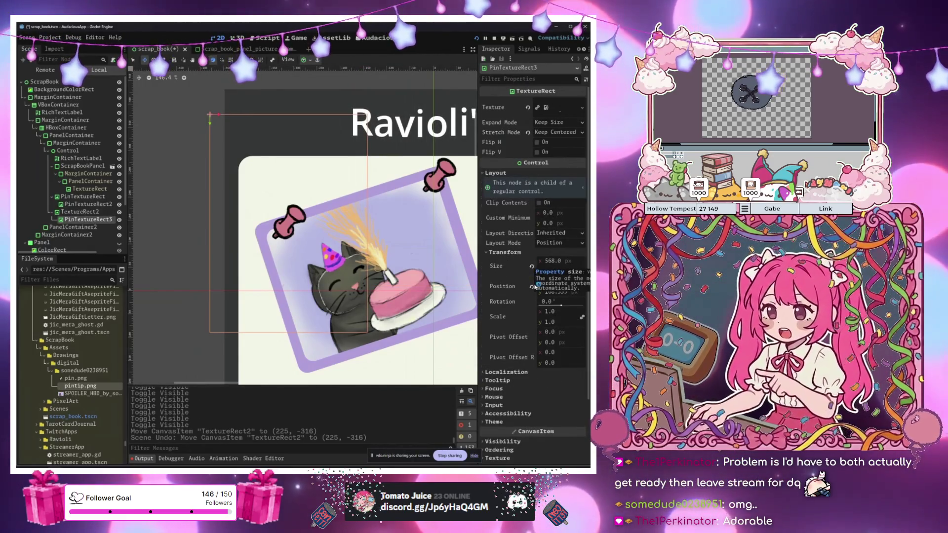
click(532, 287)
scroll(461, 229, up, 5)
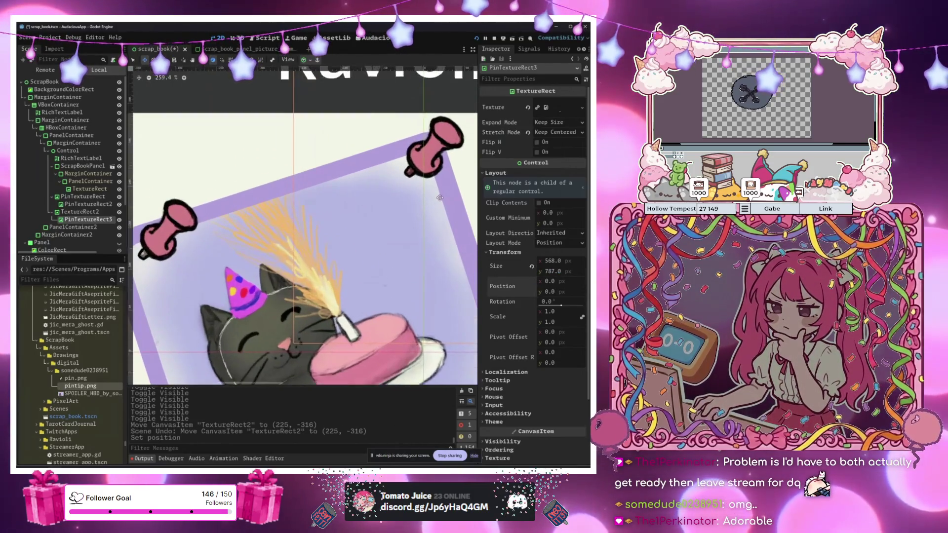
scroll(381, 199, down, 4)
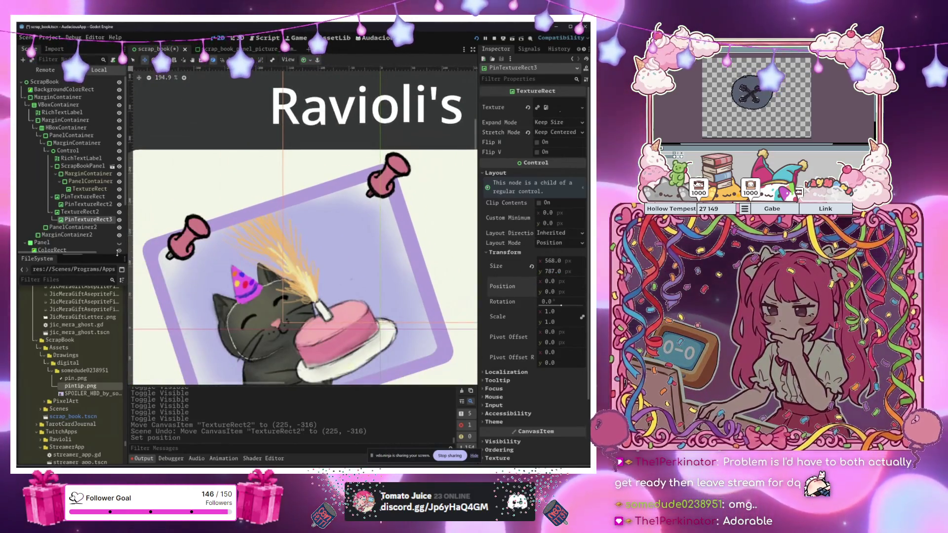
Paste pink into TextureRect2's Self Modulate and revert its Modulate to white
click(79, 211)
click(560, 279)
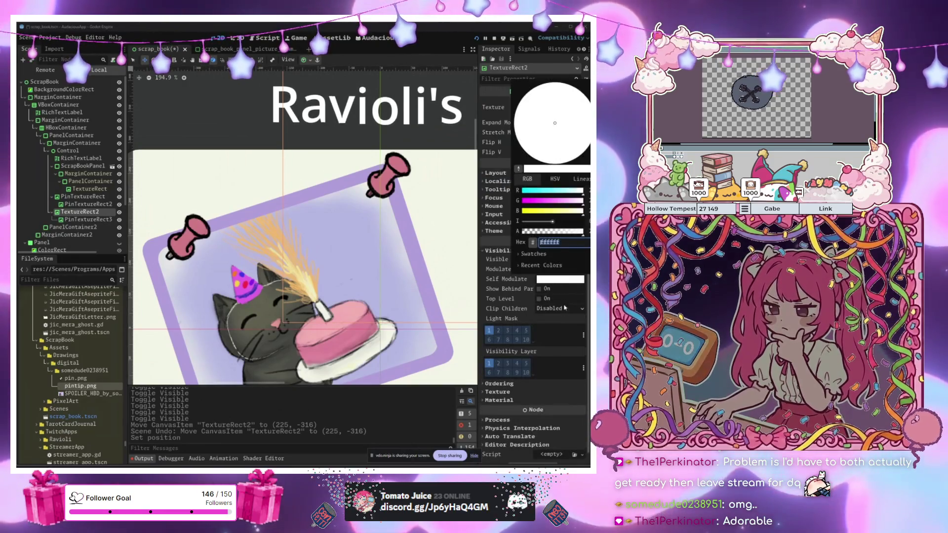
key(ctrl+v)
key(Return)
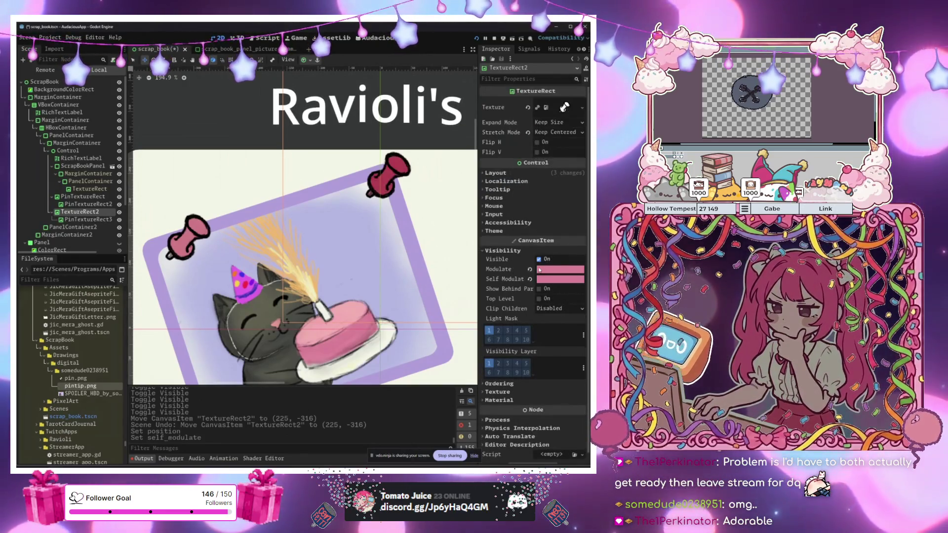
click(529, 269)
scroll(239, 196, down, 3)
Check TextureRect2's d97c95 self-modulate at (242, -209), then begin attaching a script to PinTextureRect
scroll(239, 196, down, 1)
click(314, 243)
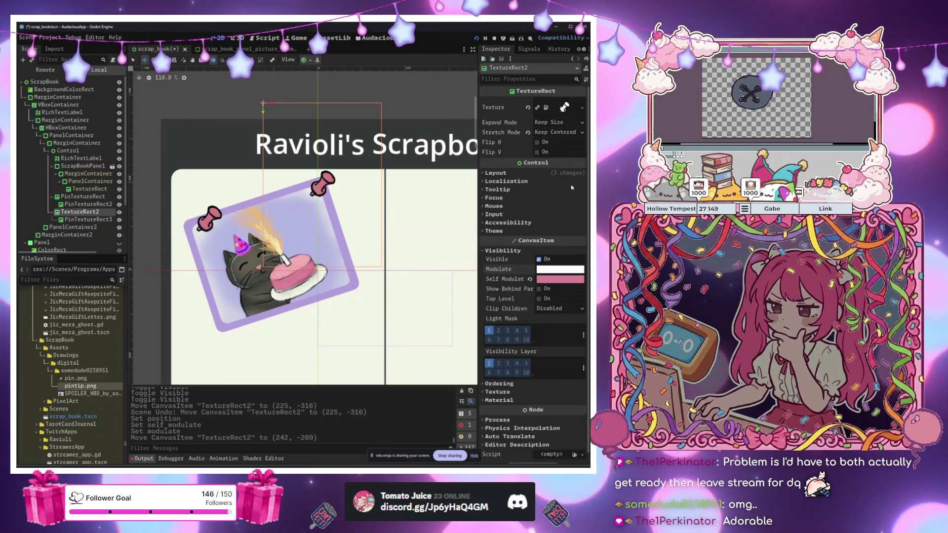
click(558, 278)
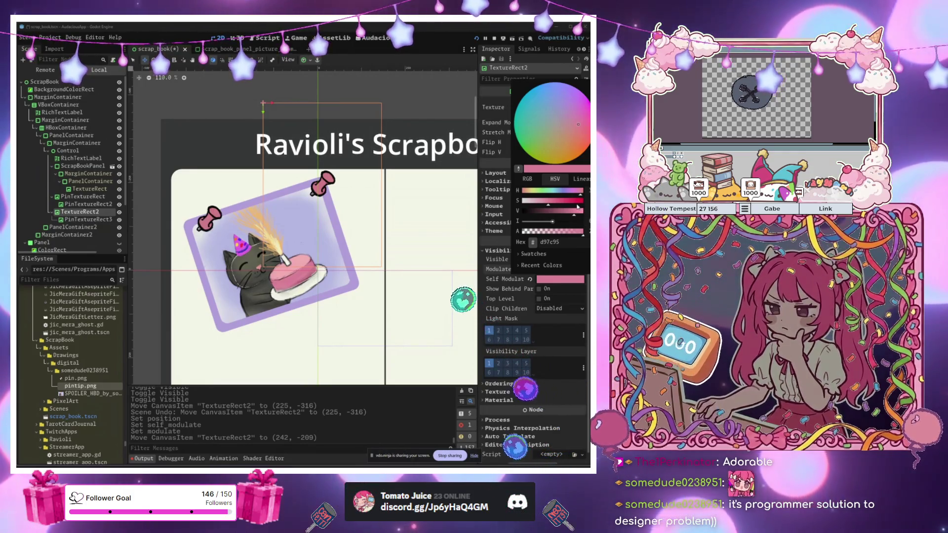
click(84, 201)
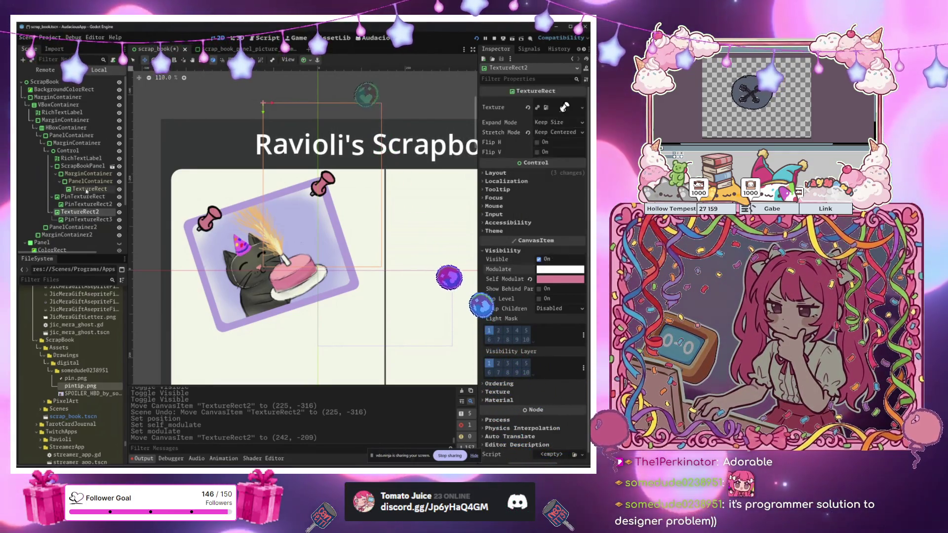
click(94, 197)
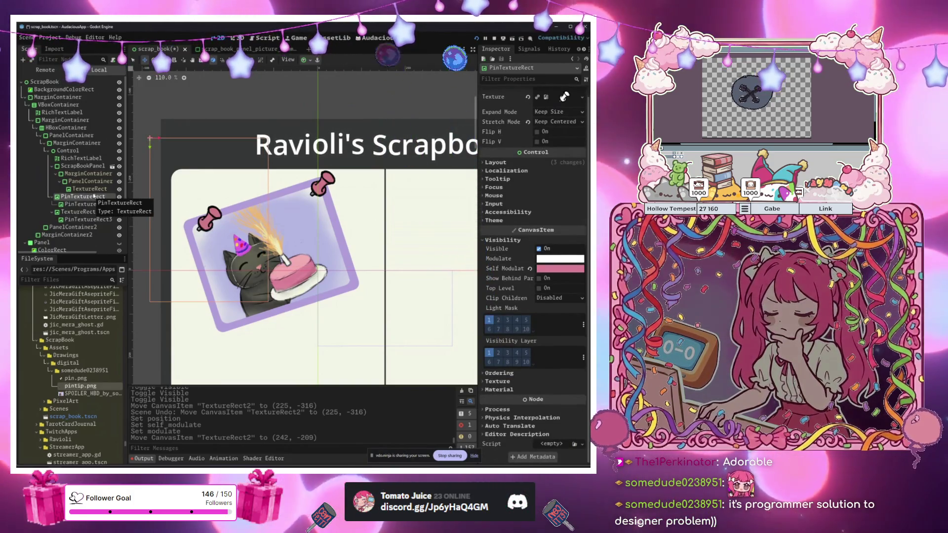
click(114, 60)
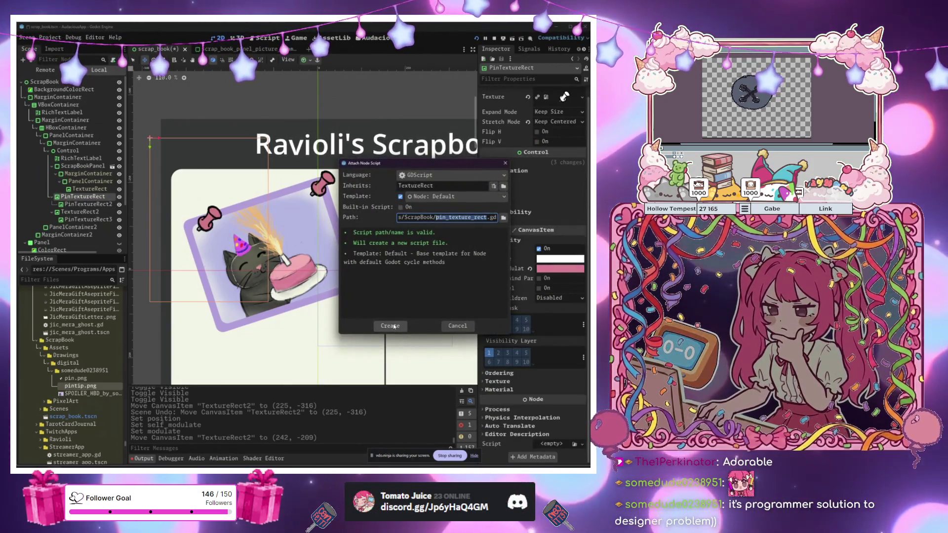
Create pin_texture_rect.gd in Assets/Drawings/digital for PinTextureRect and open it for editing
click(503, 218)
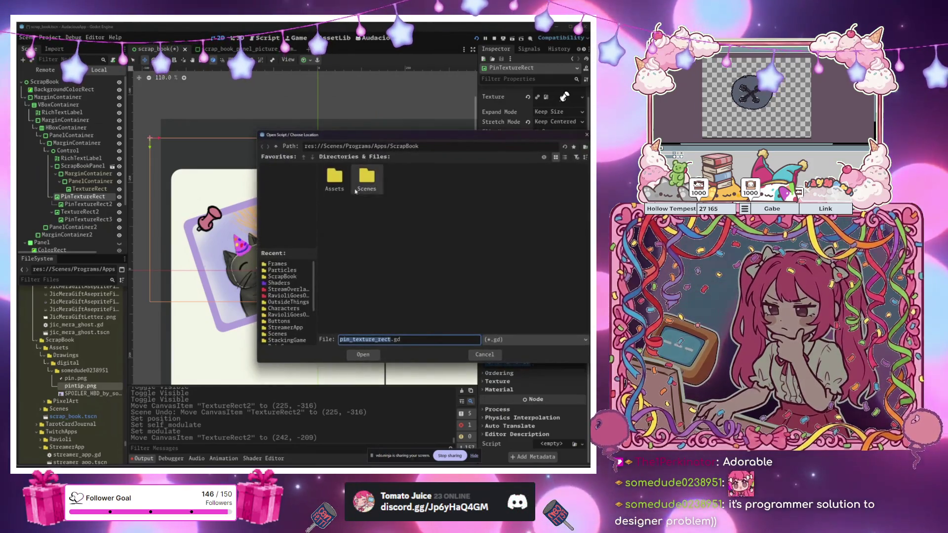
double_click(345, 181)
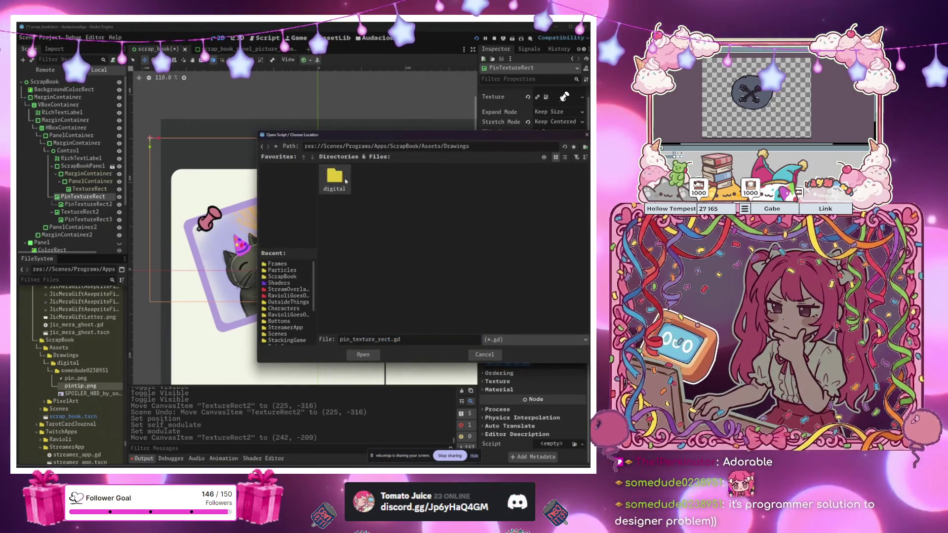
click(363, 355)
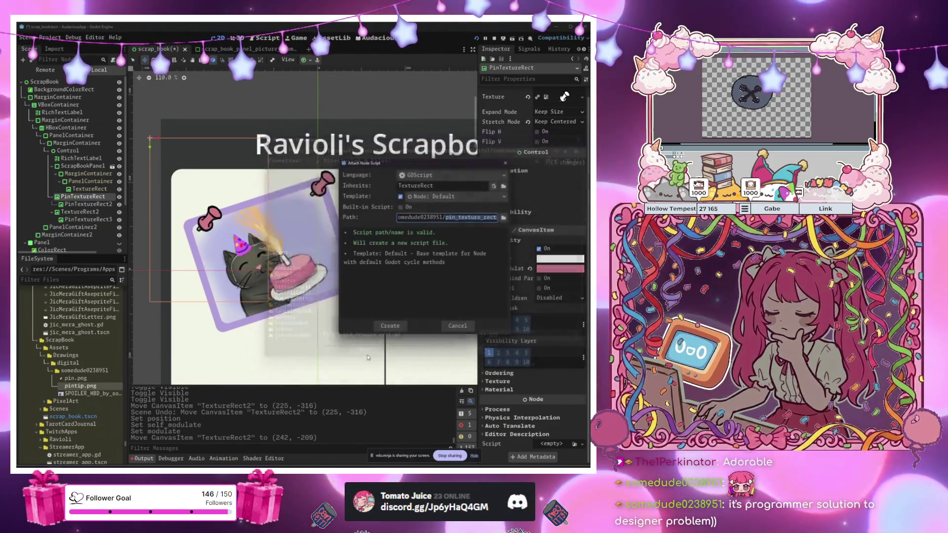
click(388, 326)
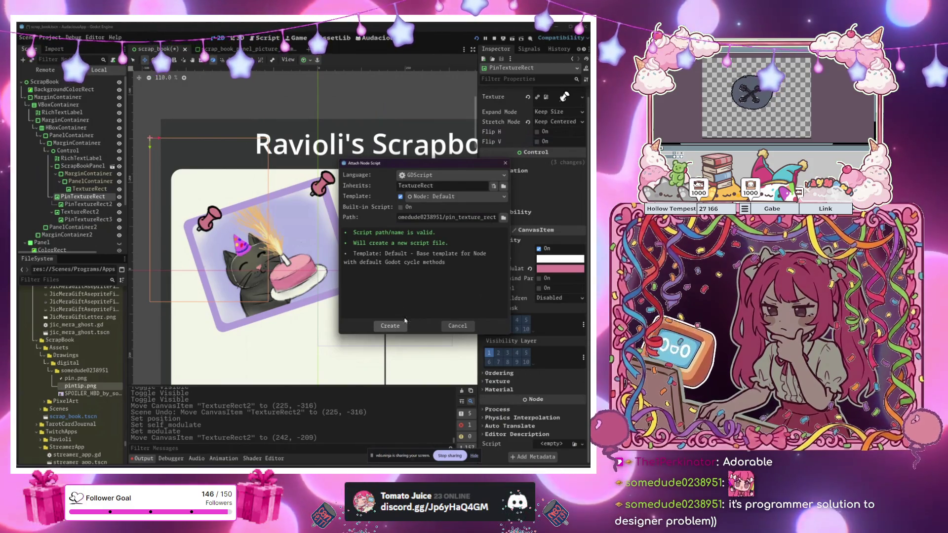
key(Escape)
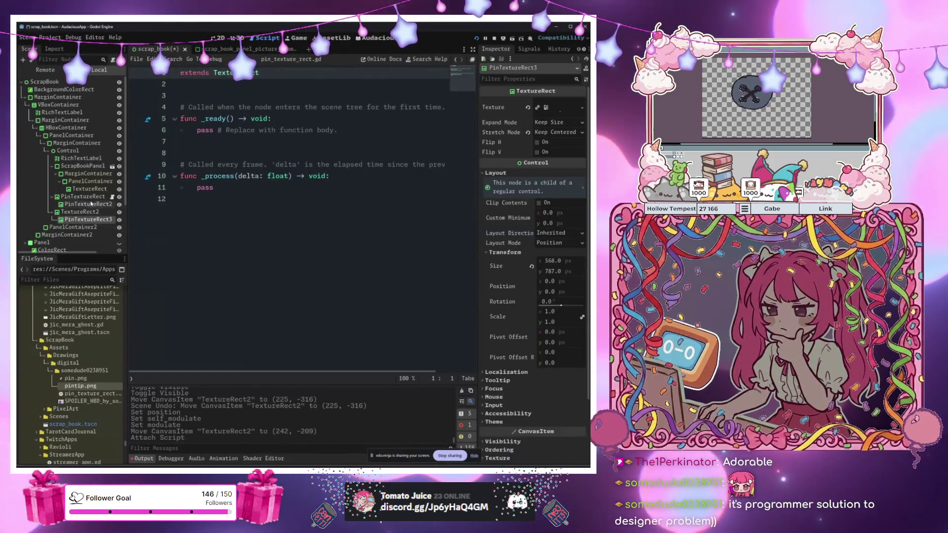
click(110, 197)
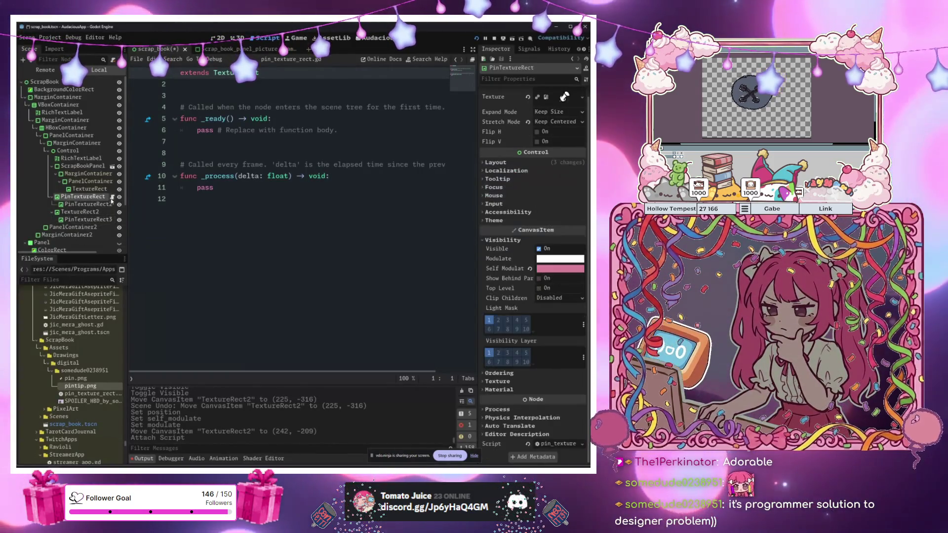
Replace the _process stub with func cycle_through_colors() -> void: containing pass
mouse_move(287, 209)
mouse_down()
mouse_move(217, 186)
mouse_move(175, 92)
mouse_up()
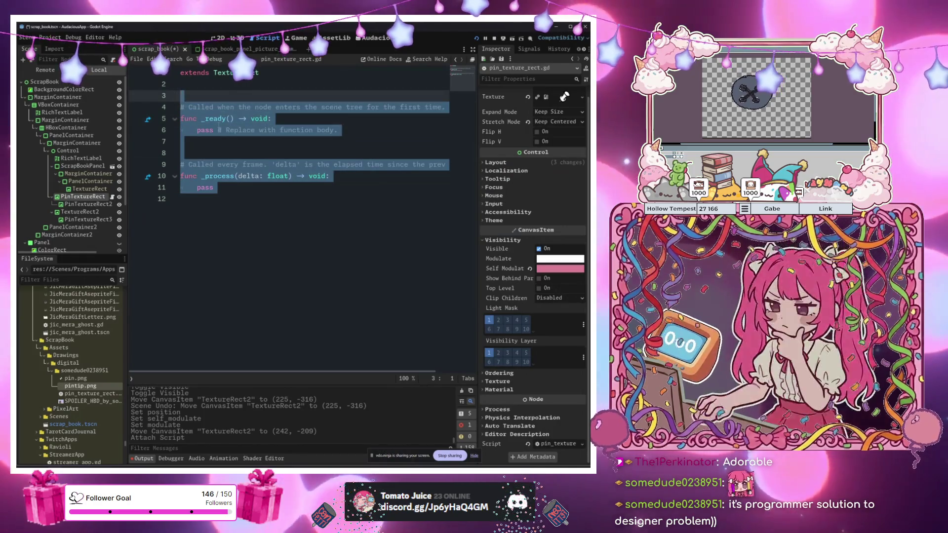
click(192, 143)
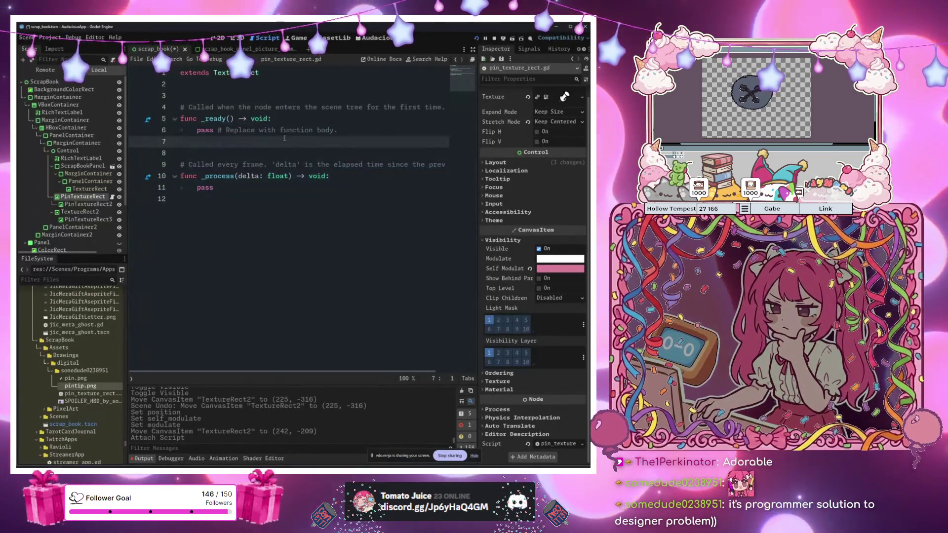
click(265, 244)
click(237, 184)
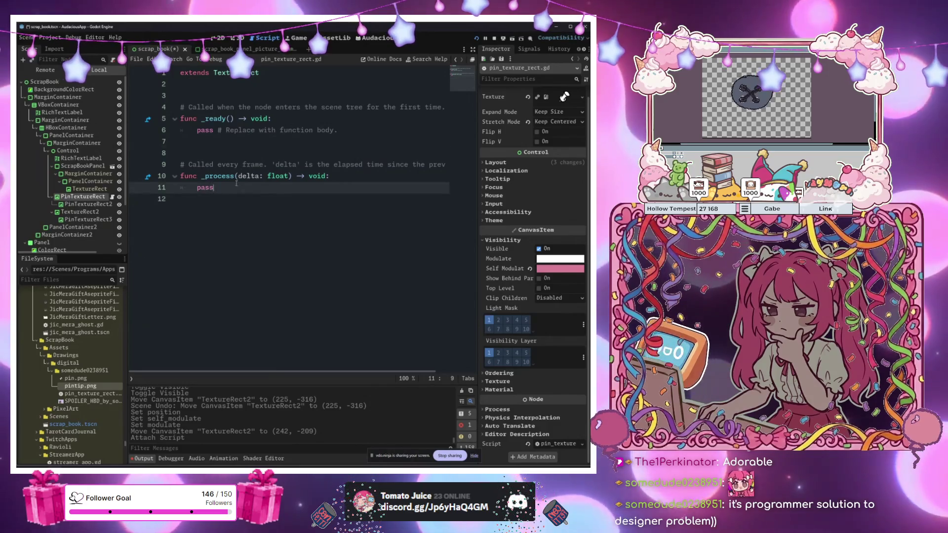
key(Down)
key(shift+Up)
key(shift+Up)
key(shift+Up)
key(BackSpace)
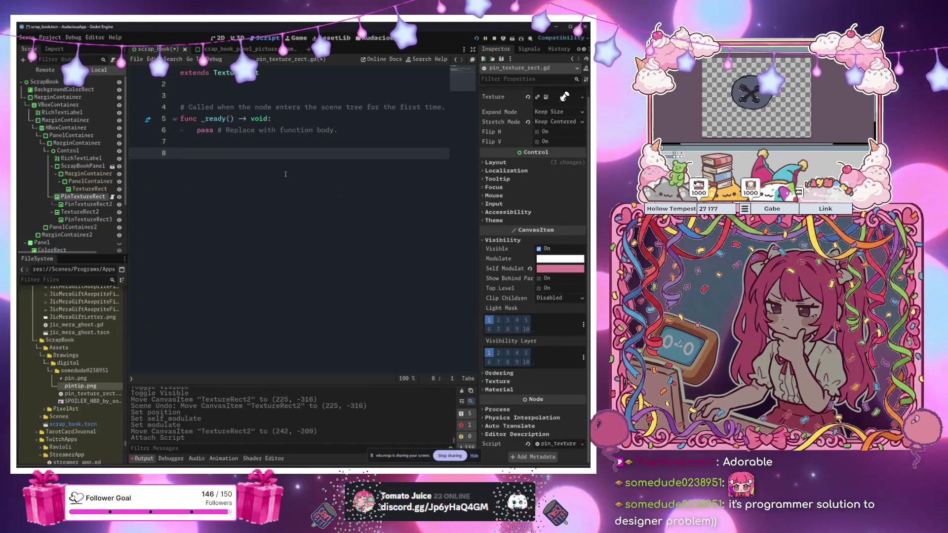
key(Return)
key(Return)
text(func )
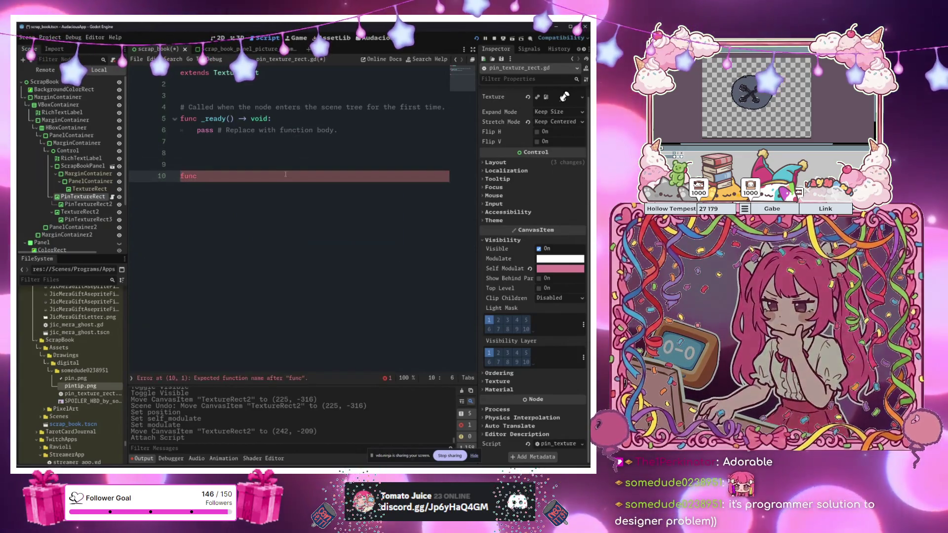
text(cycle_through)
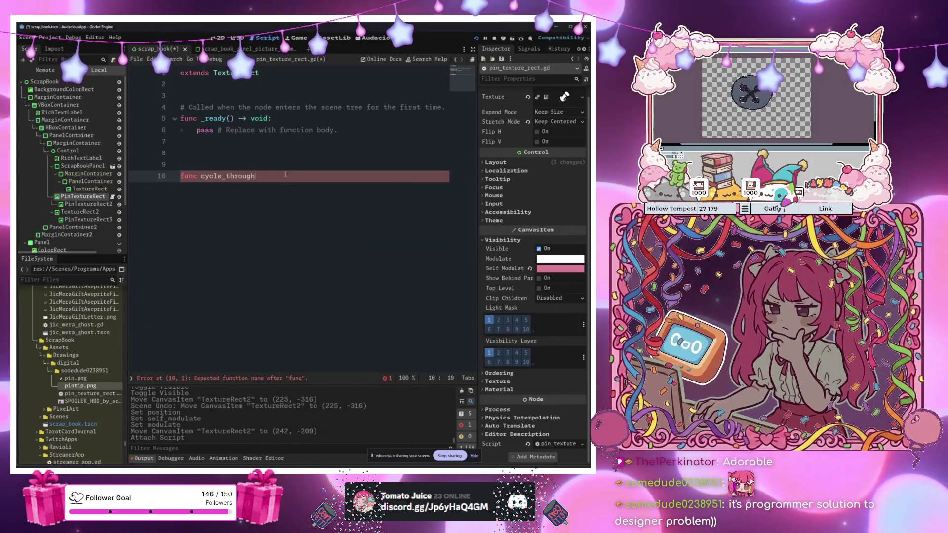
text(_colors() -> void:)
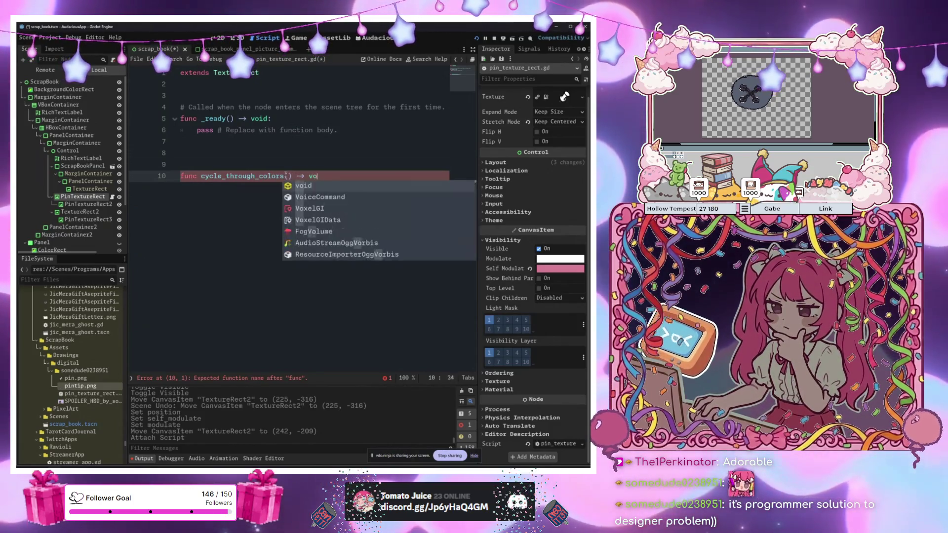
key(Return)
text(pass)
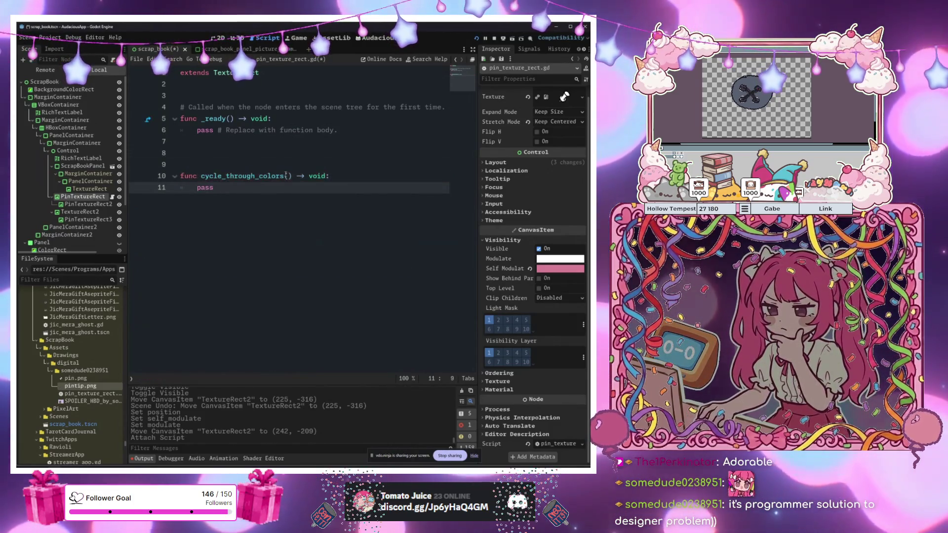
Delete the template comments and call cycle_through_colors() inside _ready
double_click(307, 106)
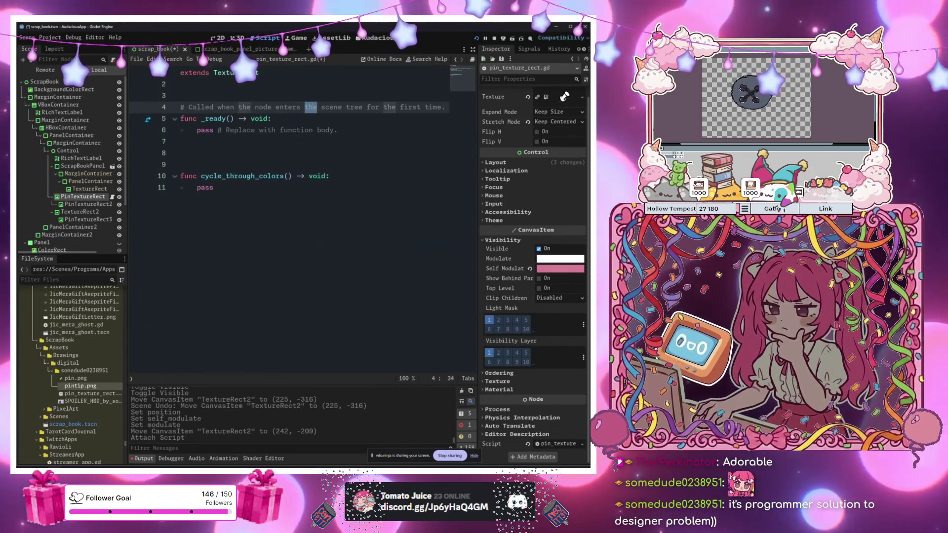
key(ctrl+k)
triple_click(312, 107)
key(ctrl+shift+k)
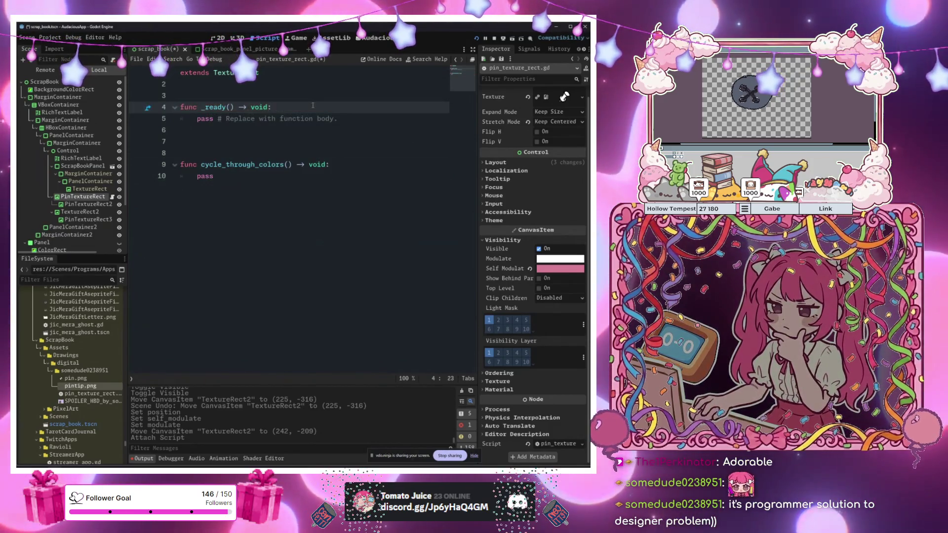
drag(383, 118, 213, 118)
text(cyc)
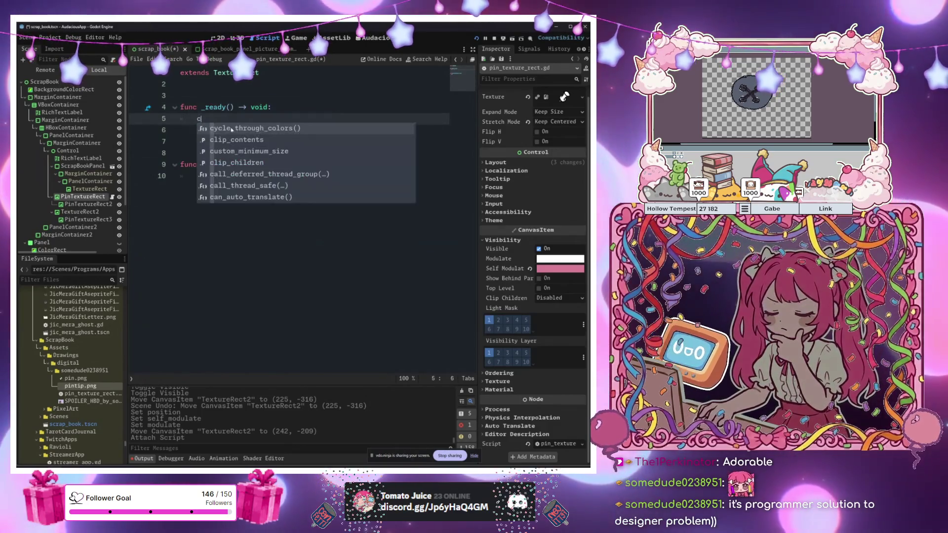
key(Return)
key(Down)
key(ctrl+shift+k)
key(Down)
key(Down)
key(Down)
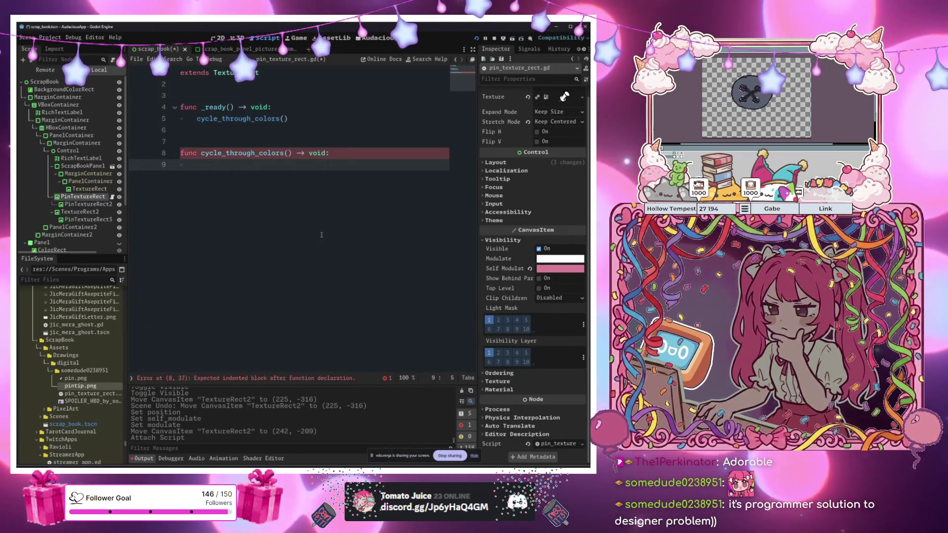
key(ctrl+space)
Declare var tween: Tween = create_tween().set_loops() and begin a tween.twe line below
key(Escape)
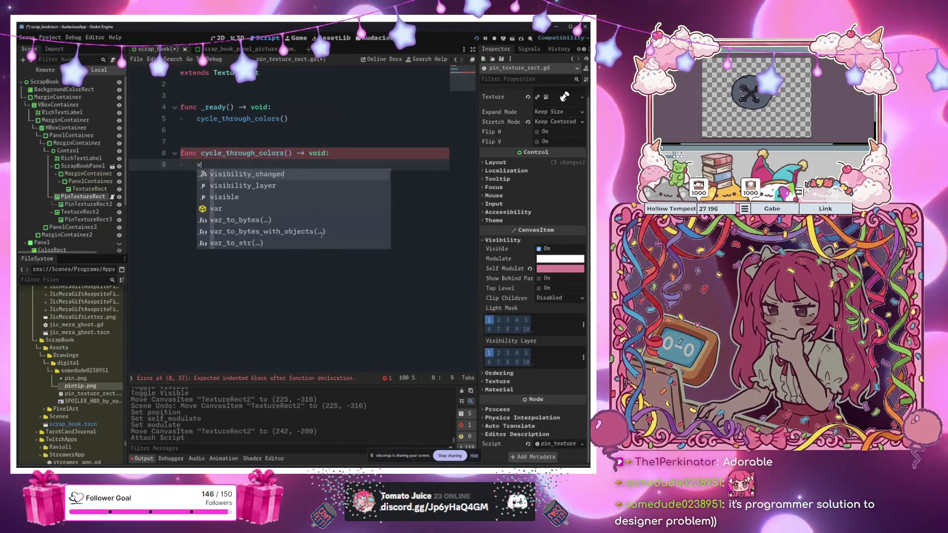
text(ar tween:)
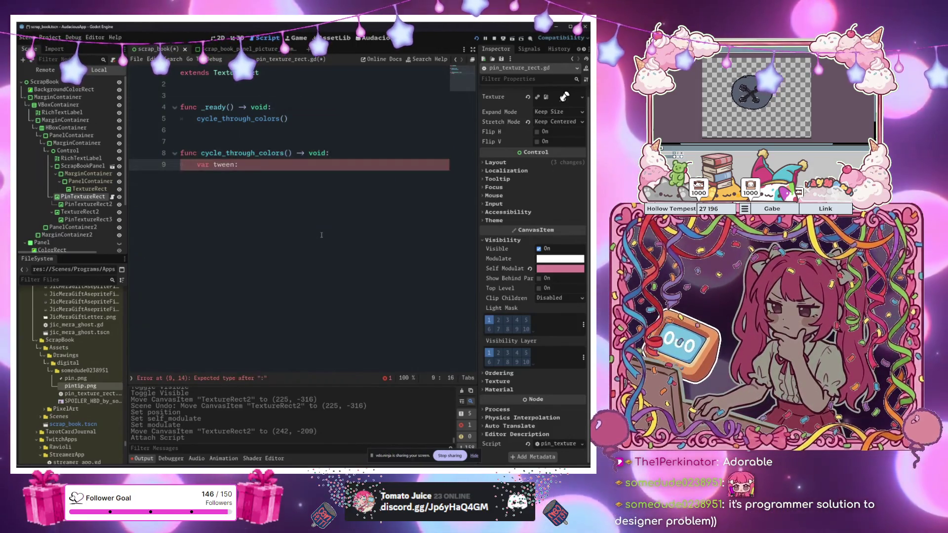
text( Tween =)
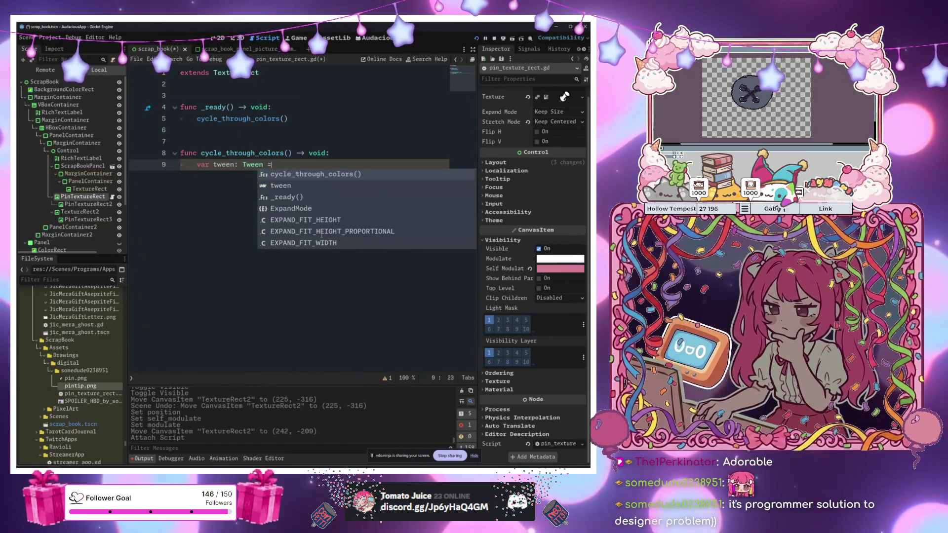
text( create)
key(Return)
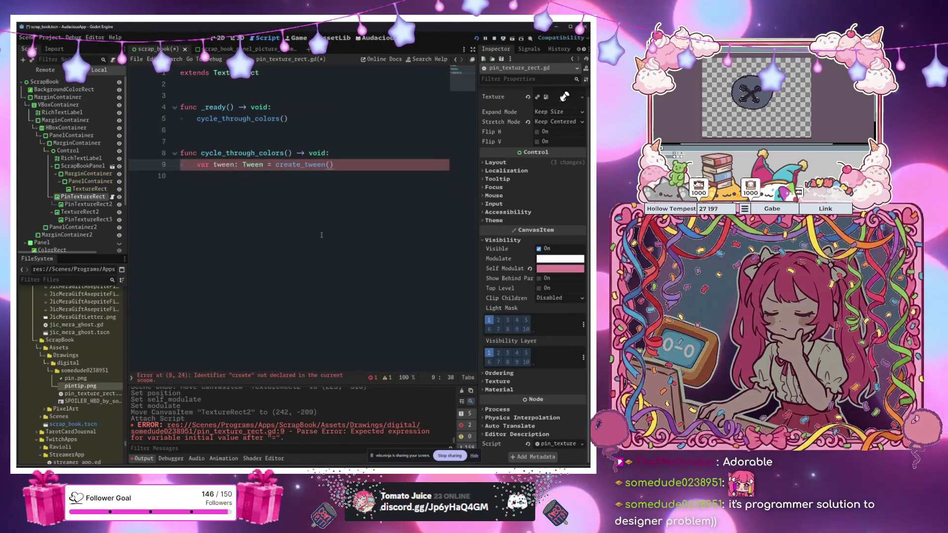
text(.set)
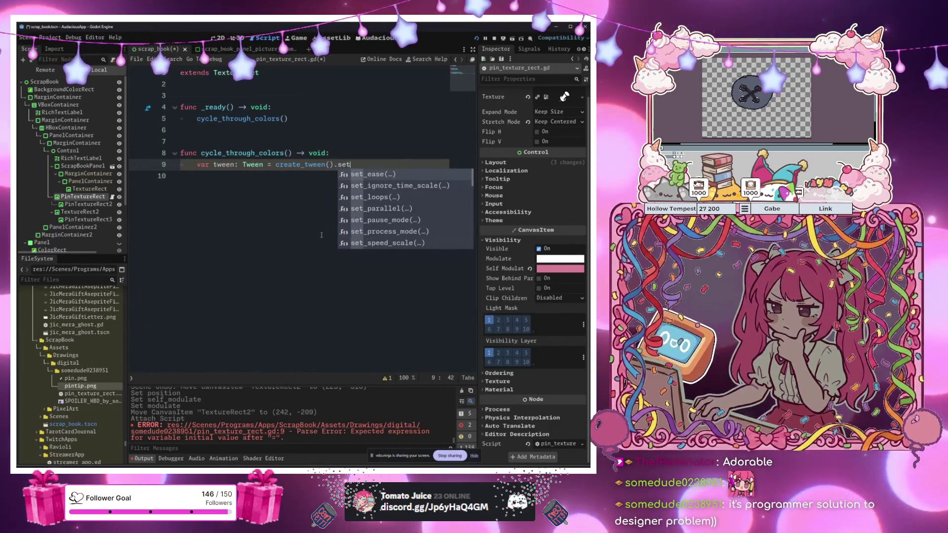
key(Down)
key(Down)
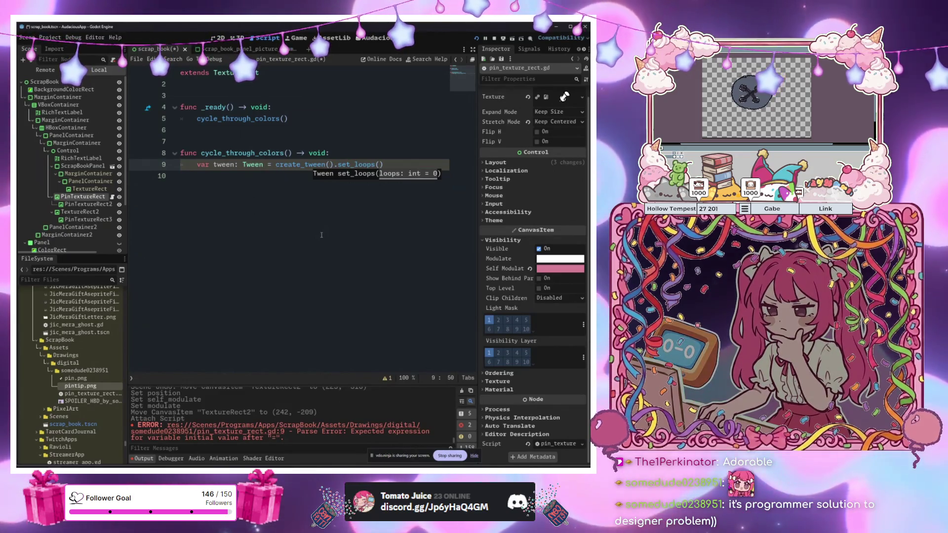
key(Return)
key(Return)
text(tween)
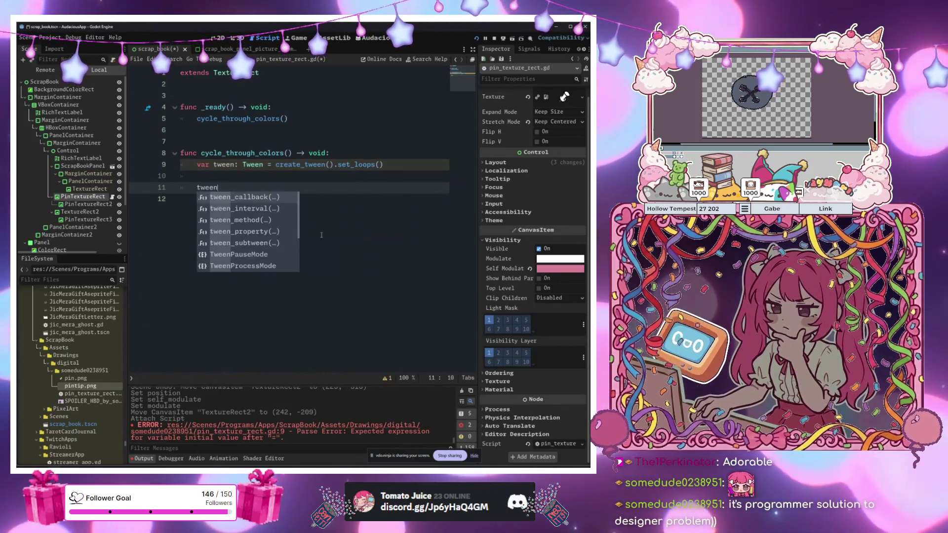
text(.twe)
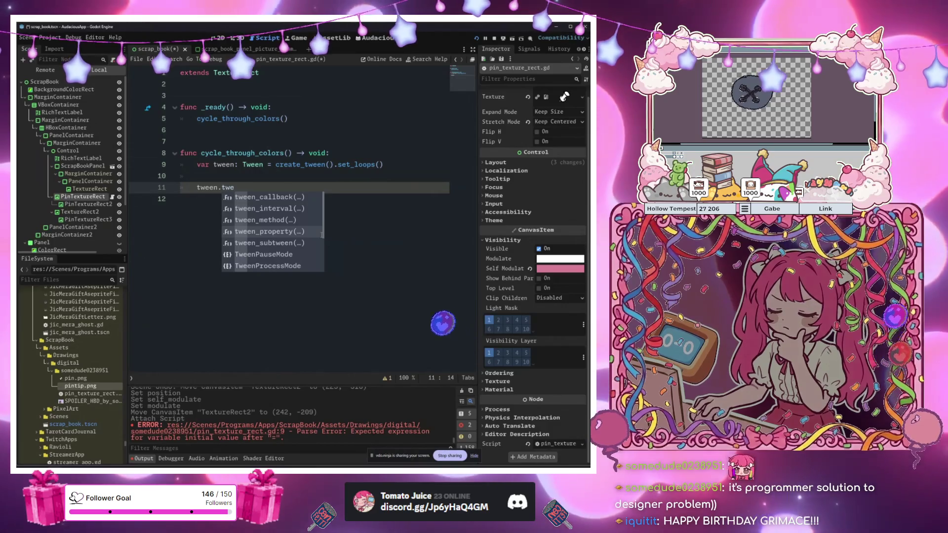
Write a tween_property call animating "self_modulate:h" to 1.0 on line 12
click(321, 232)
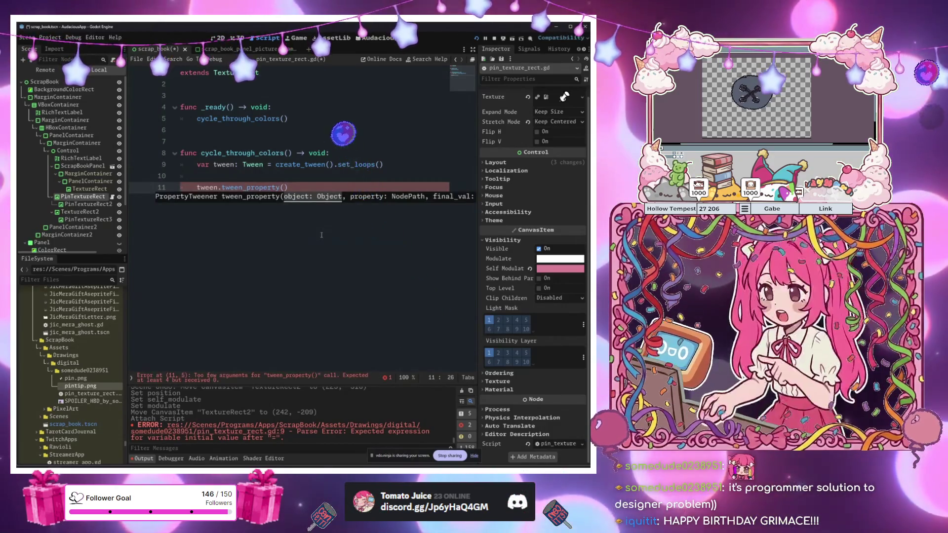
text(self, )
text("self)
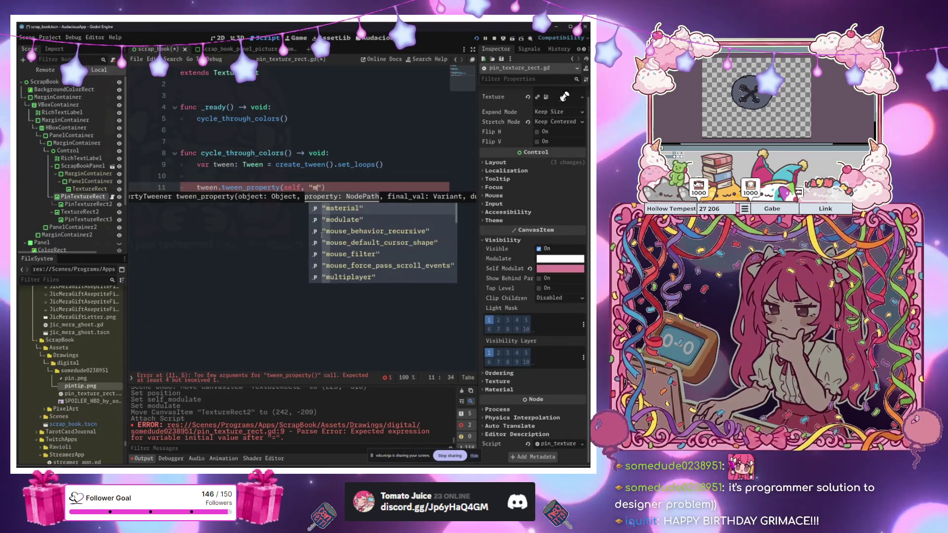
key(Return)
text(,)
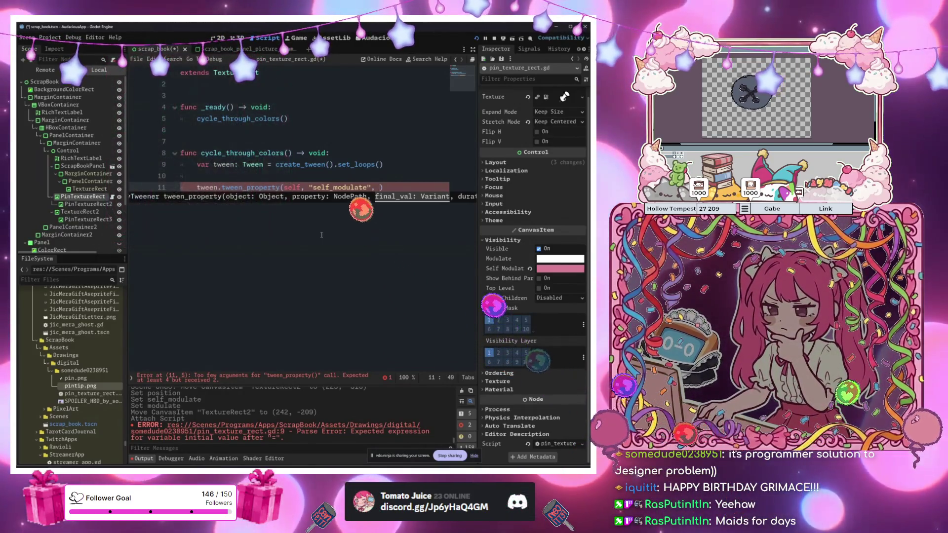
key(Up)
key(Return)
text(var tween)
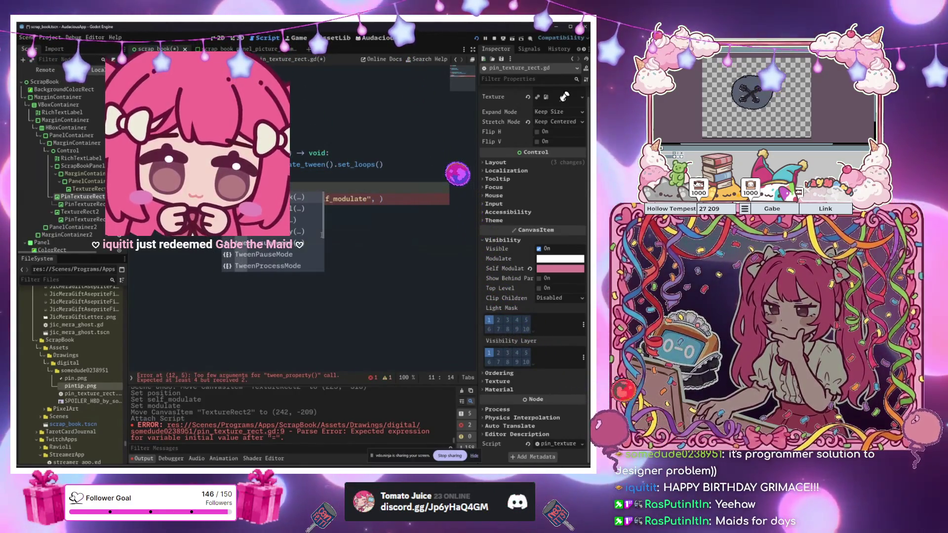
key(BackSpace)
key(BackSpace)
key(BackSpace)
click(369, 199)
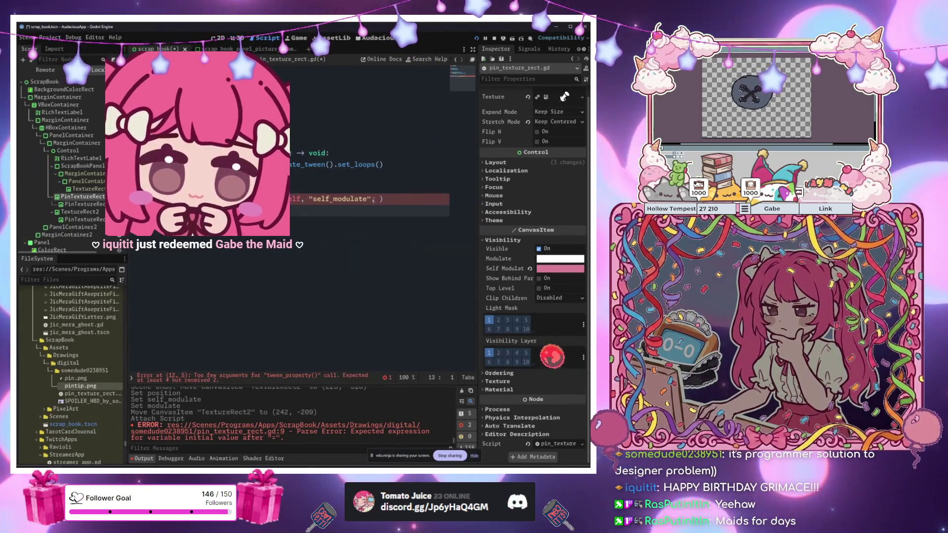
text(:)
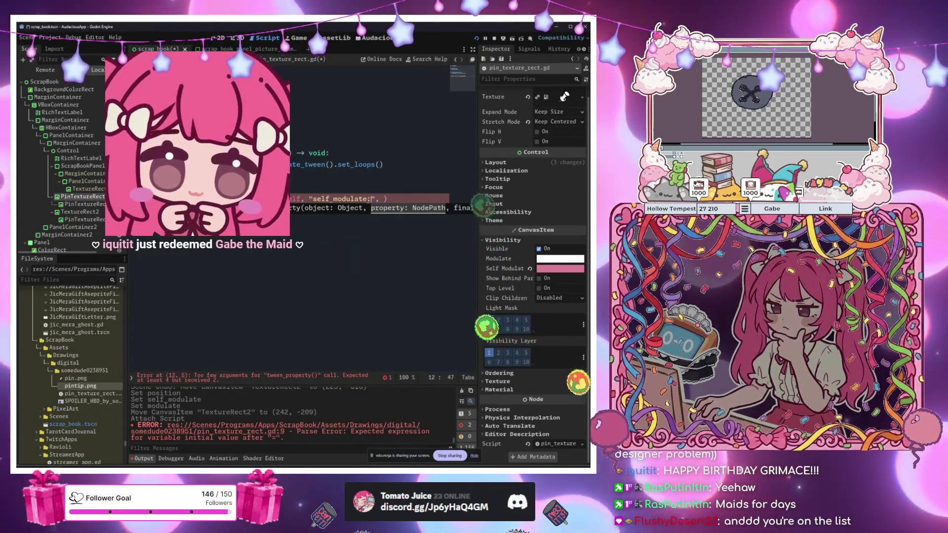
text(h", )
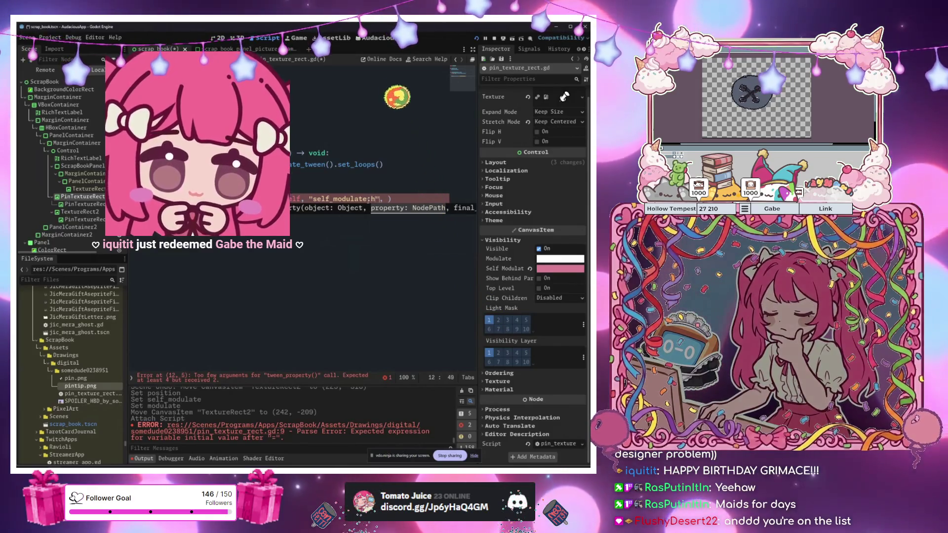
text(1.0)
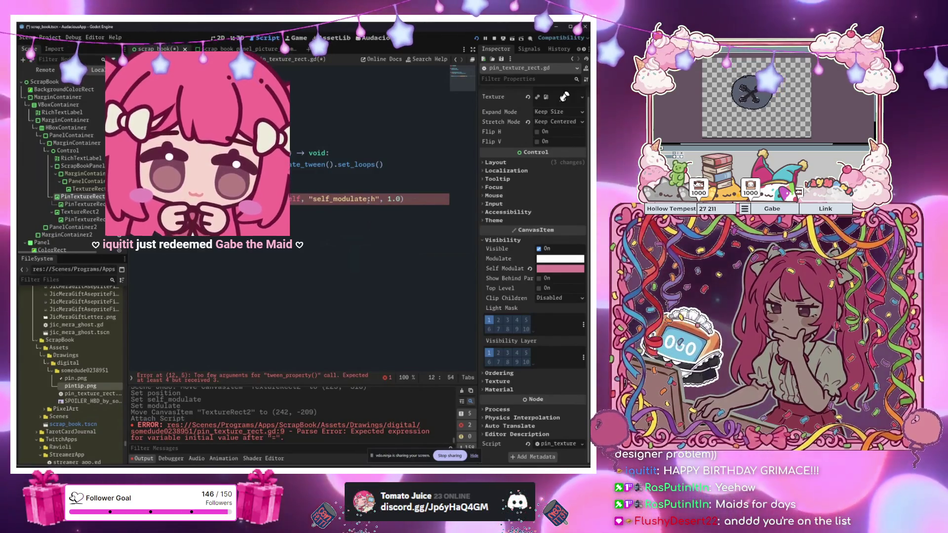
text(, 1.)
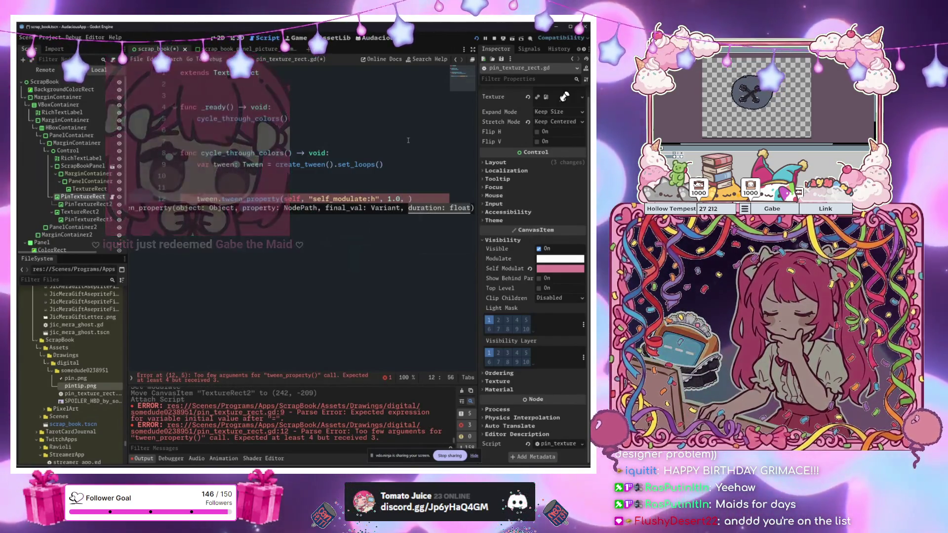
text(0))
Finish the hue tween line and start a second tween_property(self, ...) call on line 11
key(Return)
key(Up)
key(Up)
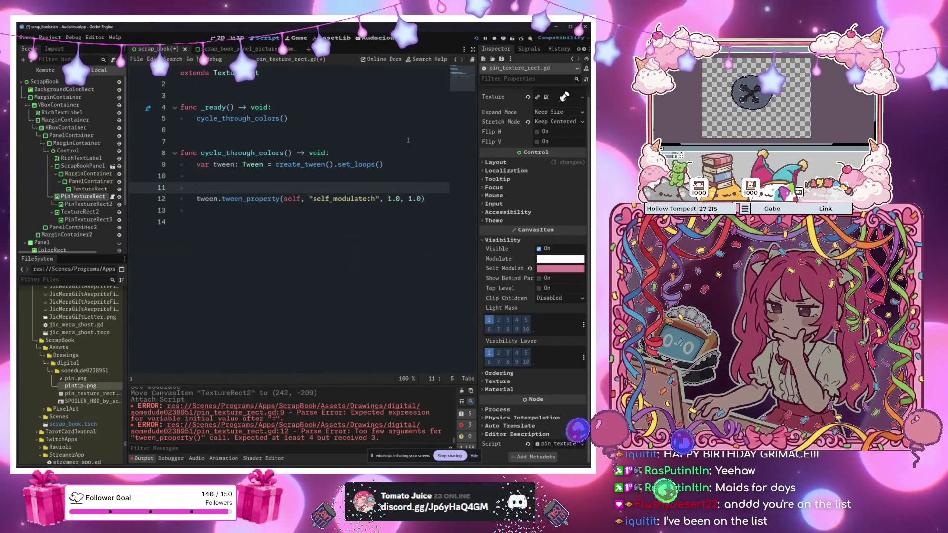
text(tween.tw)
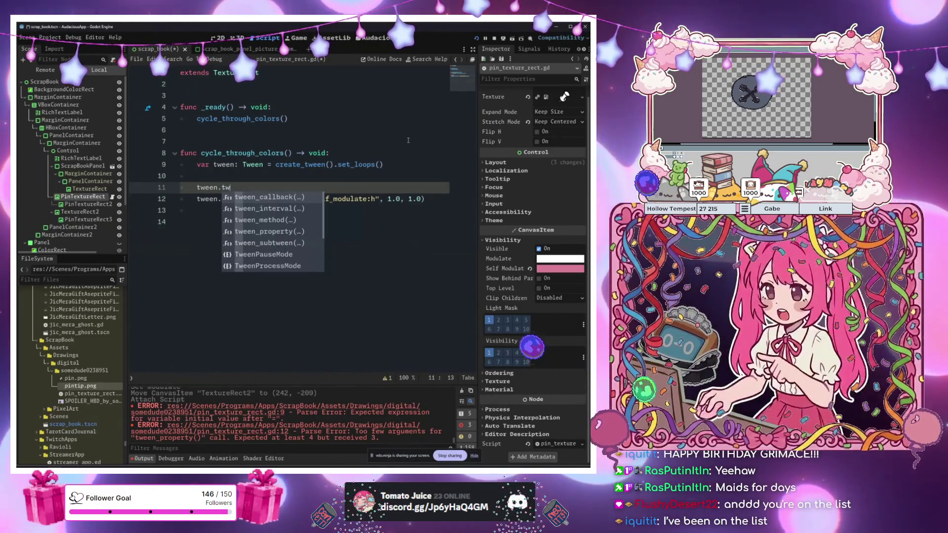
text(een_p)
key(Return)
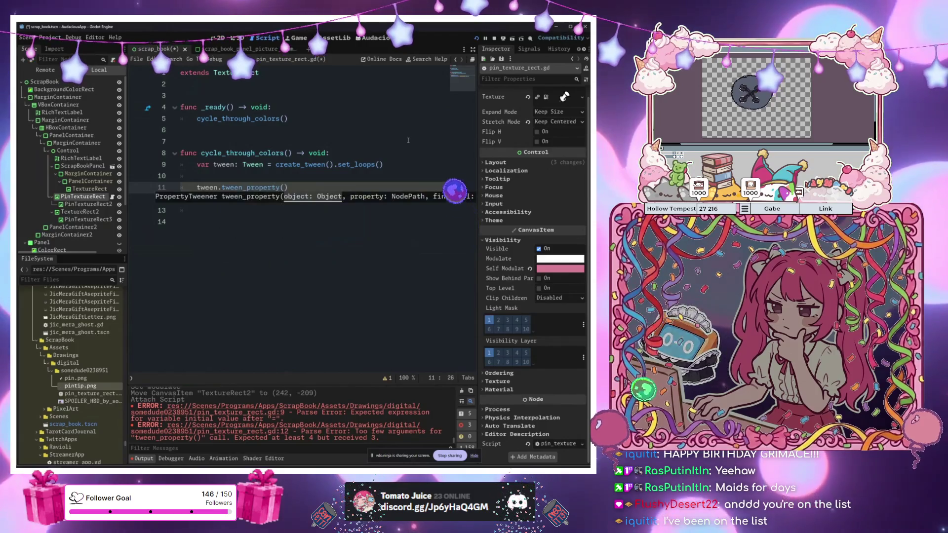
text(self,)
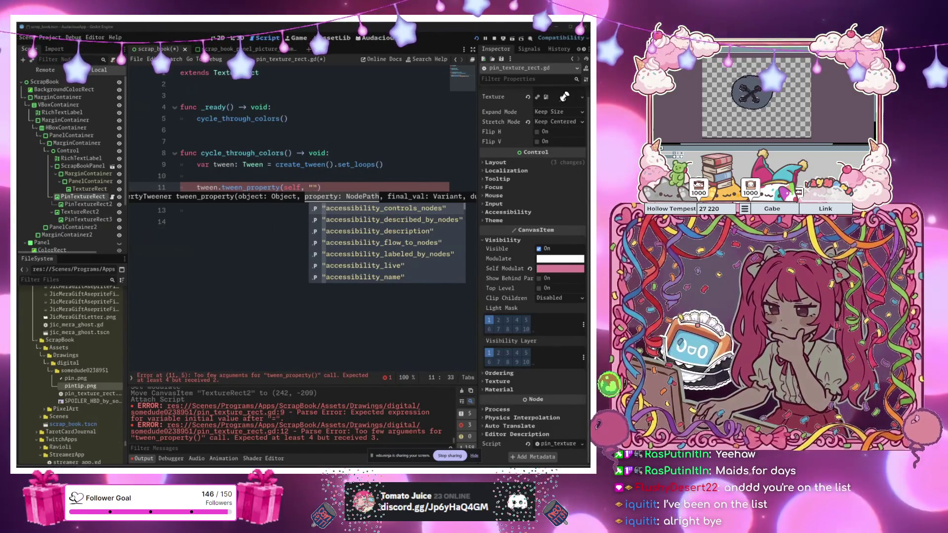
key(alt+Tab)
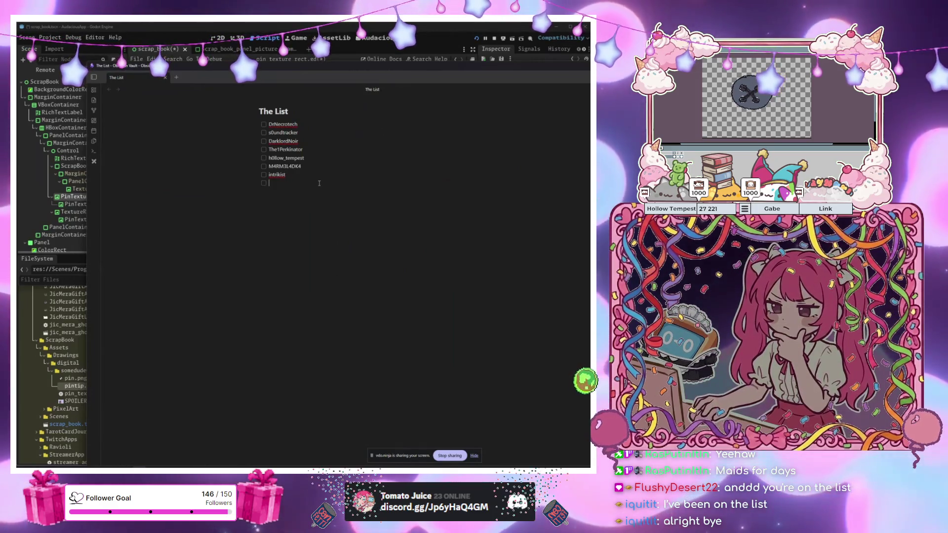
Add two more viewer names to The List checklist in Obsidian, then minimise the note
text(RasPutinI)
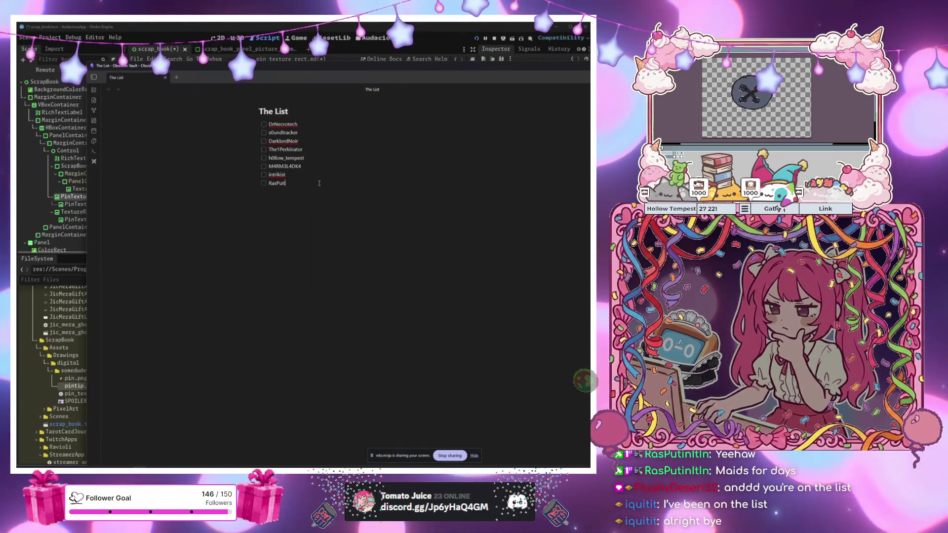
text(tIn)
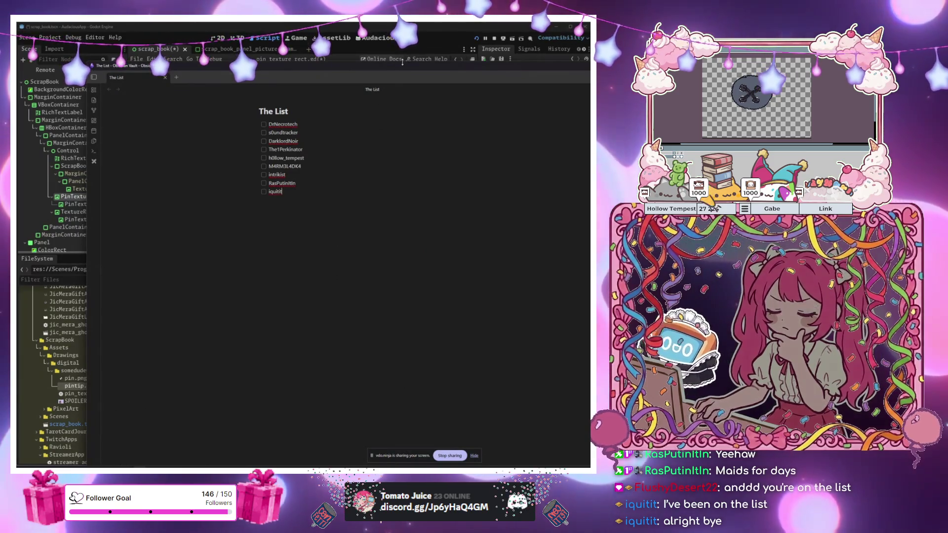
key(super+Down)
key(super+Down)
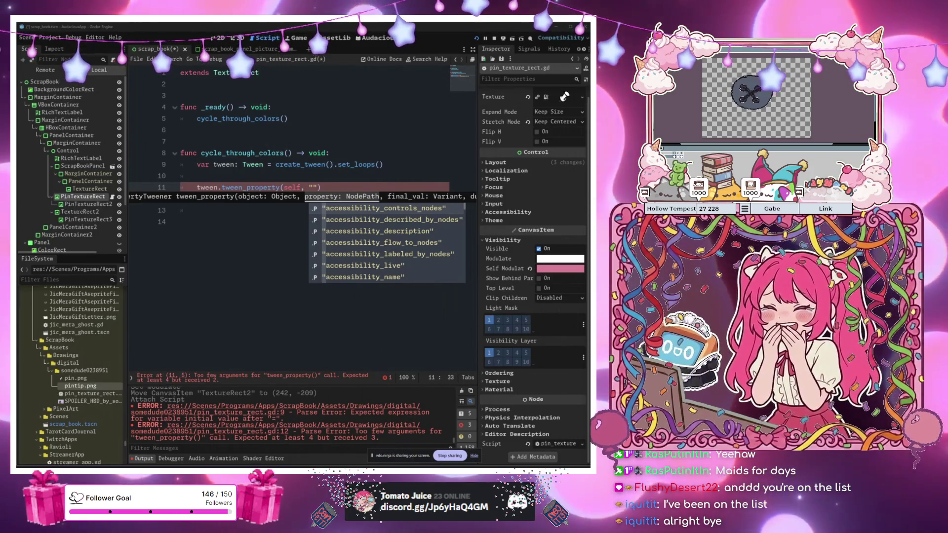
Make line 11 tween "self_modulate:h" to 0.0 over 0, keep line 12's 1.0 tween, and save
click(233, 246)
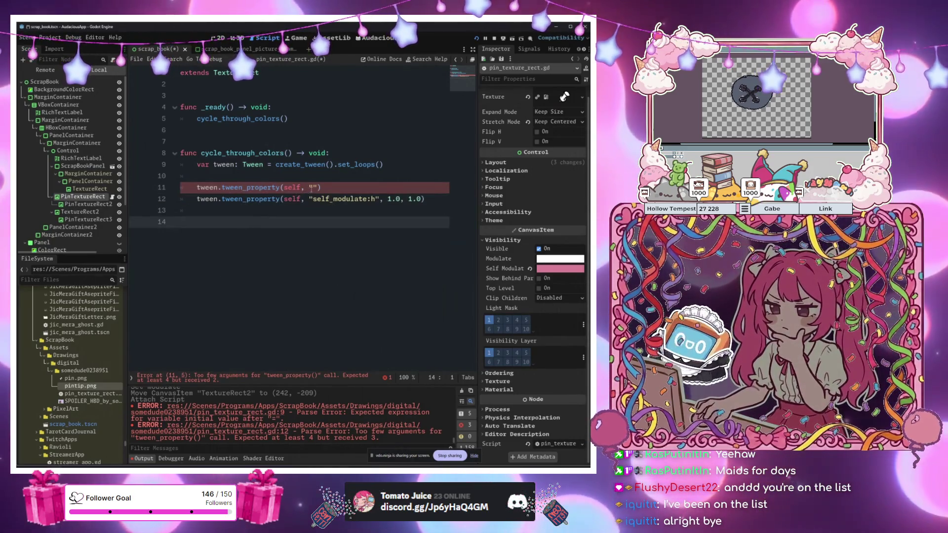
click(311, 188)
text(self_modulate":)
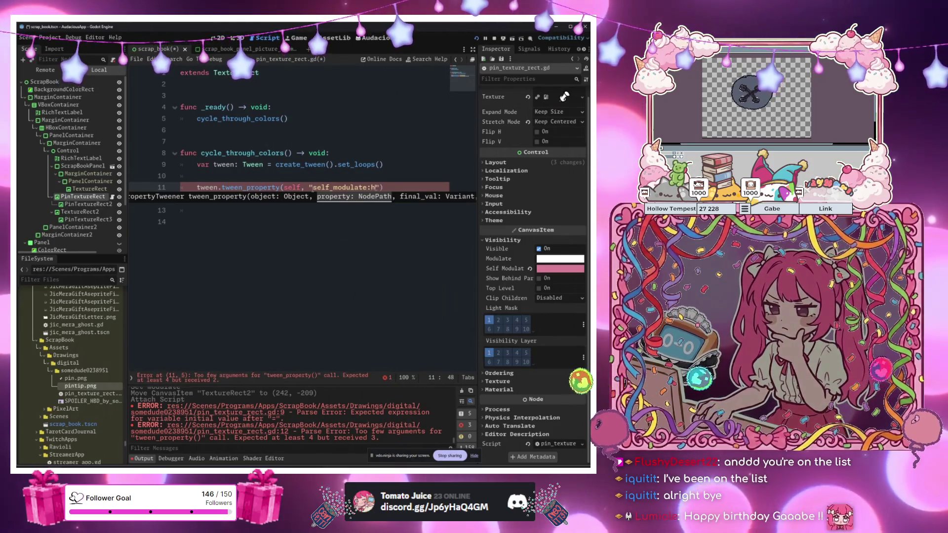
text(",)
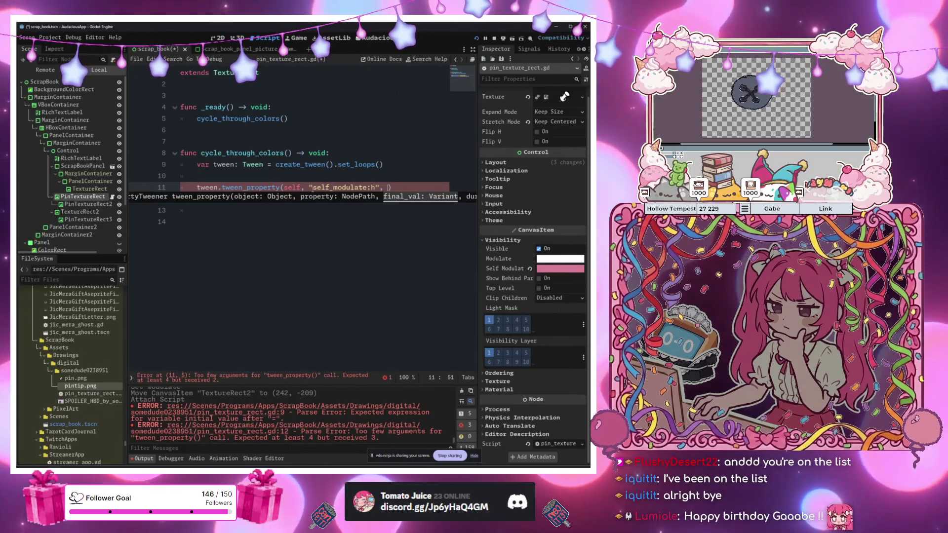
text(0.)
key(ctrl+s)
text(, 0)
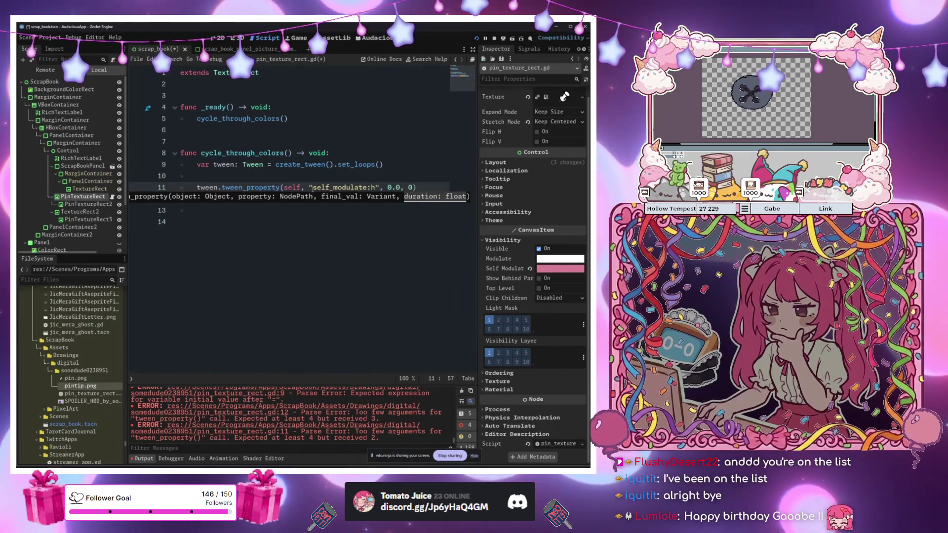
key(Return)
text(tween.tween_property(self, "self_modulate:h", 1.0, 1.0))
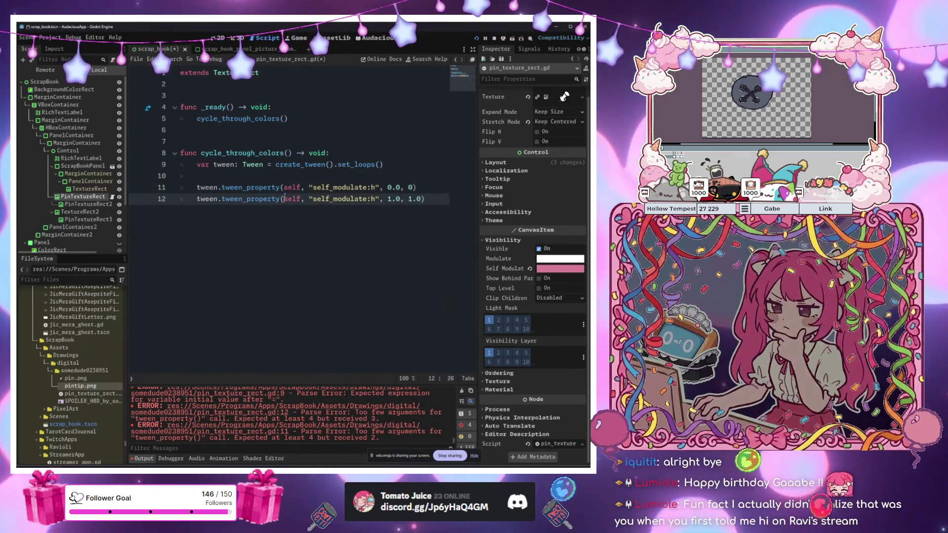
key(ctrl+s)
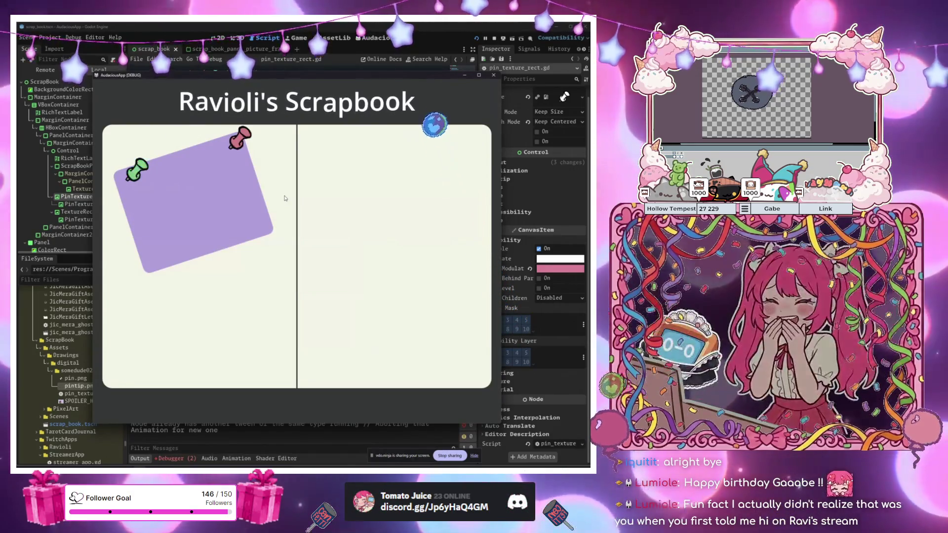
Run the scrapbook game with F5, watch the pin's colour change, then close the game window
click(150, 170)
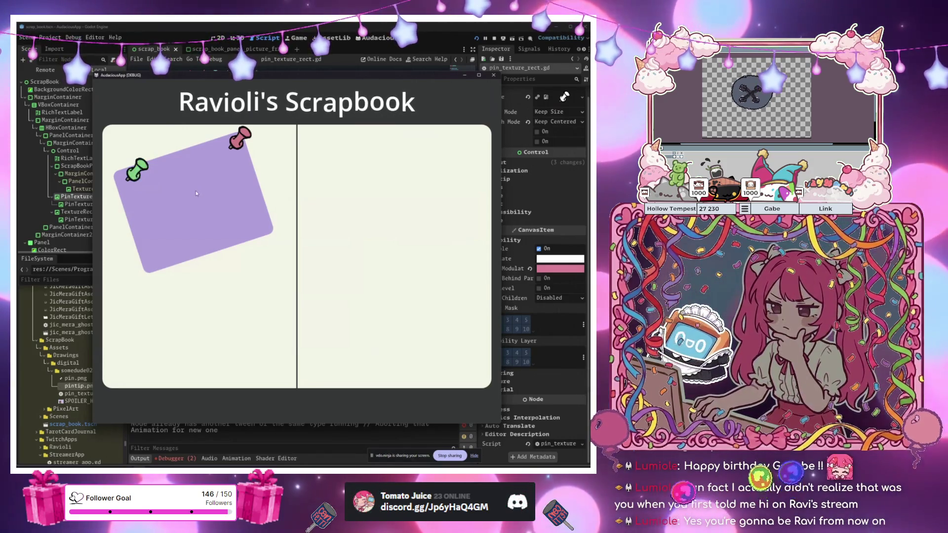
key(F5)
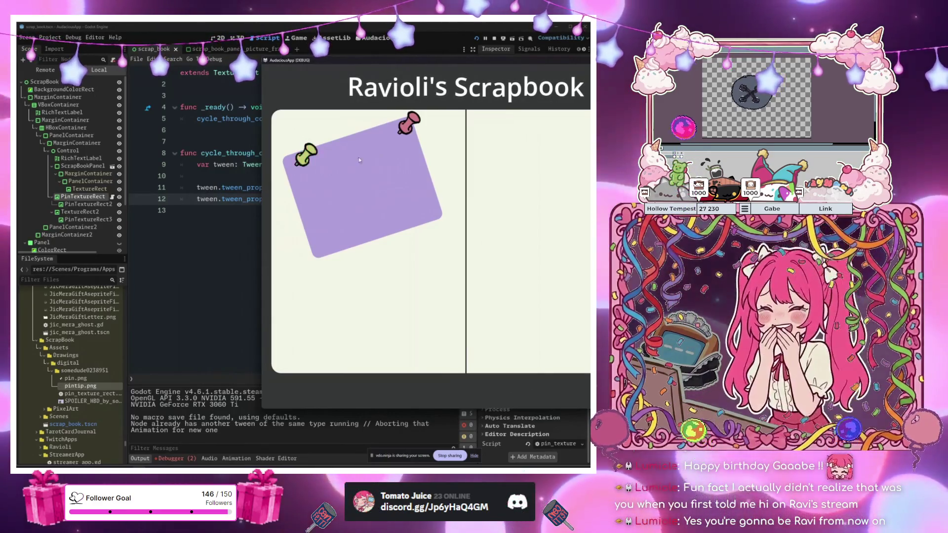
drag(339, 62, 182, 233)
key(alt+F4)
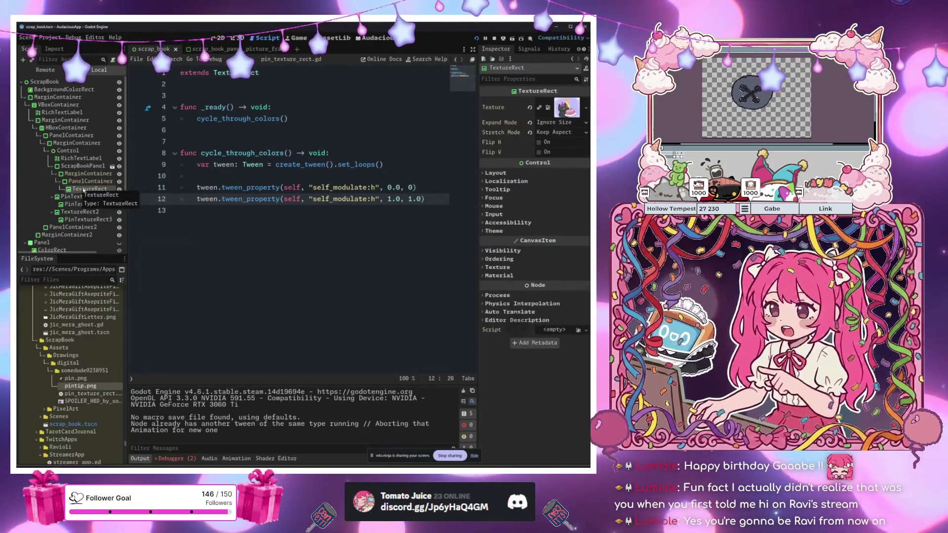
In the 2D view, show the debugger's Errors list and drag the birthday PNG into the Texture slot
click(218, 38)
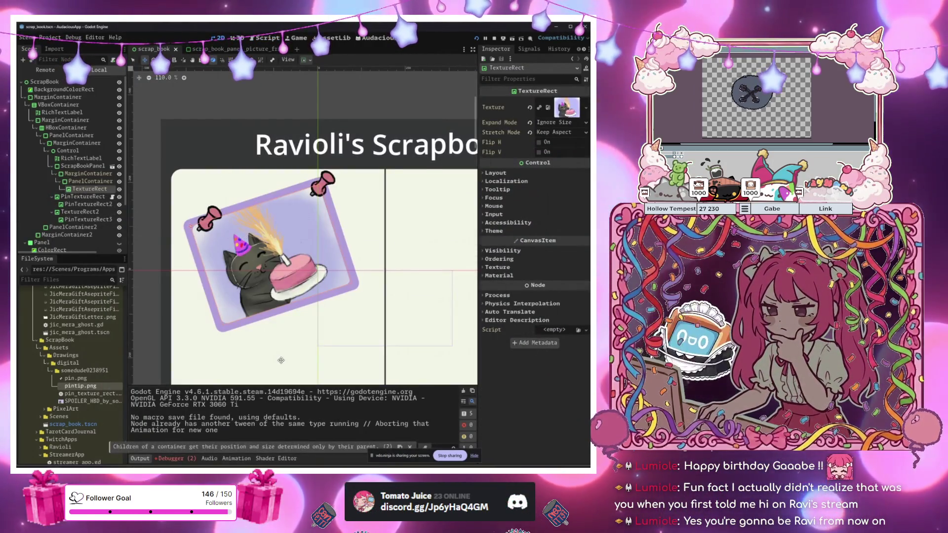
click(179, 458)
click(191, 379)
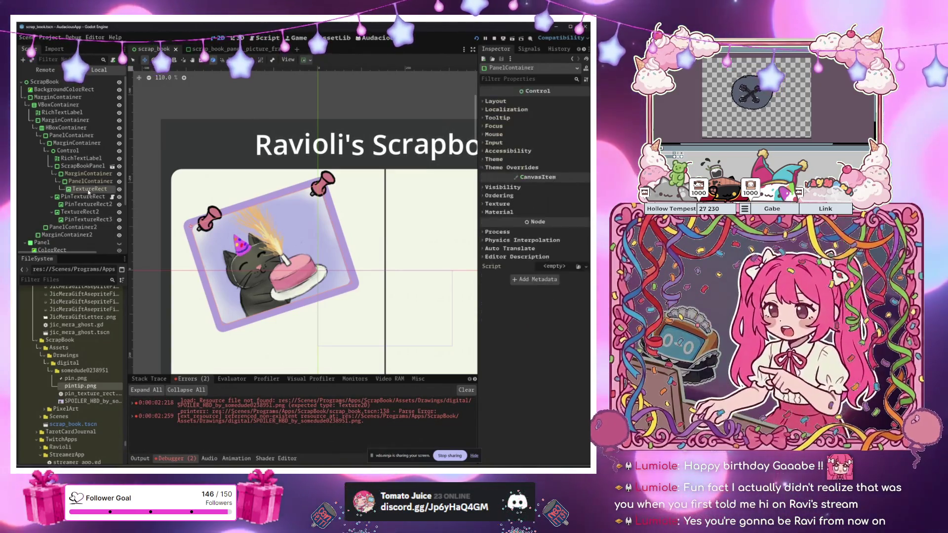
mouse_move(89, 401)
mouse_down()
mouse_move(279, 388)
mouse_move(542, 120)
mouse_up()
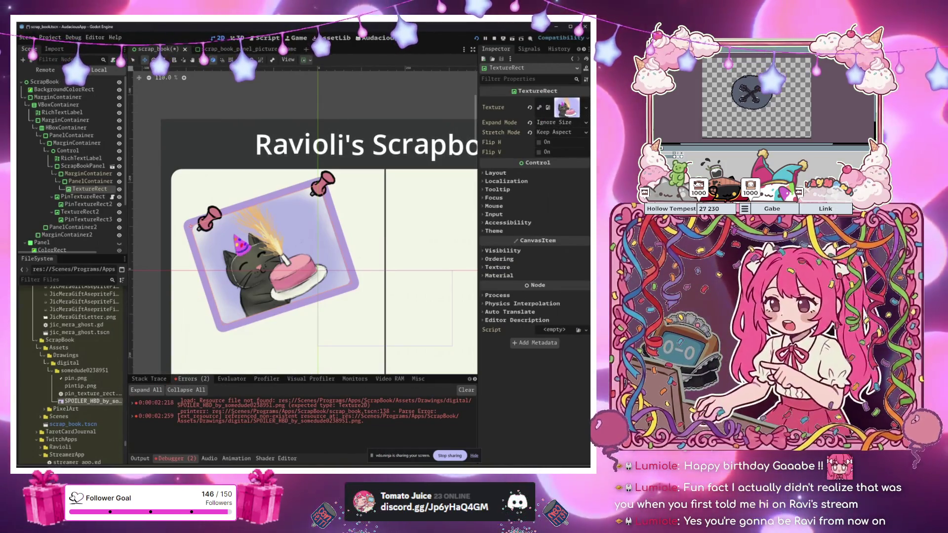
Test-run the game twice to check the pins' colours, close it, and open the pin's script
key(F5)
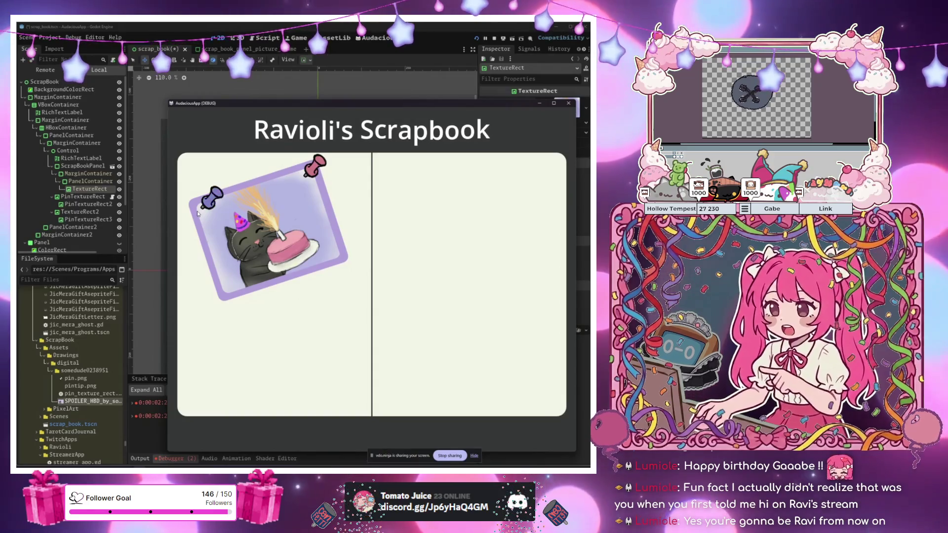
key(F5)
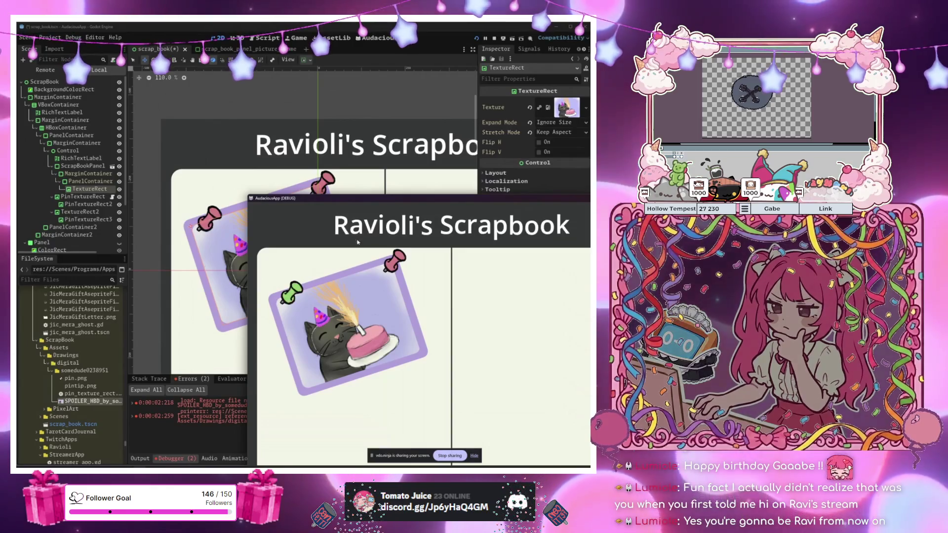
drag(574, 202, 436, 241)
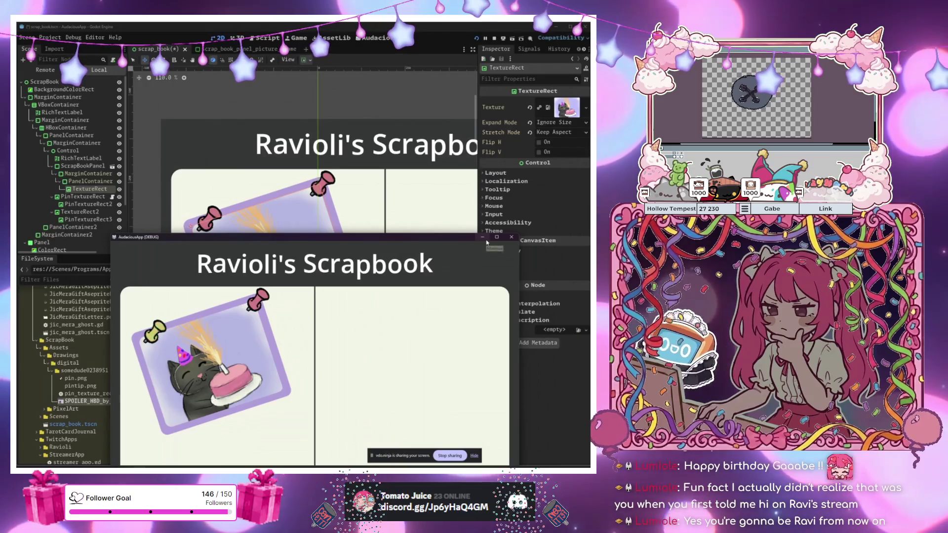
click(483, 237)
click(83, 167)
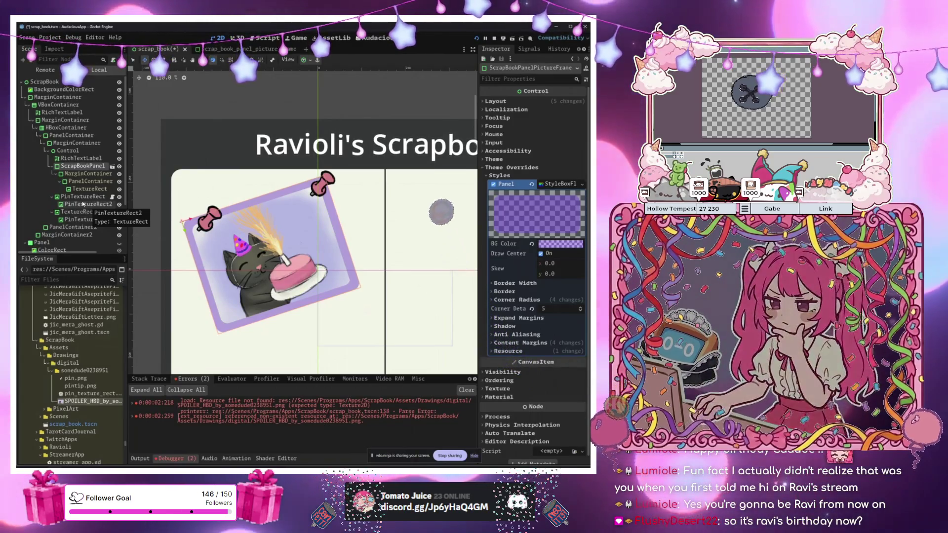
click(112, 198)
click(301, 94)
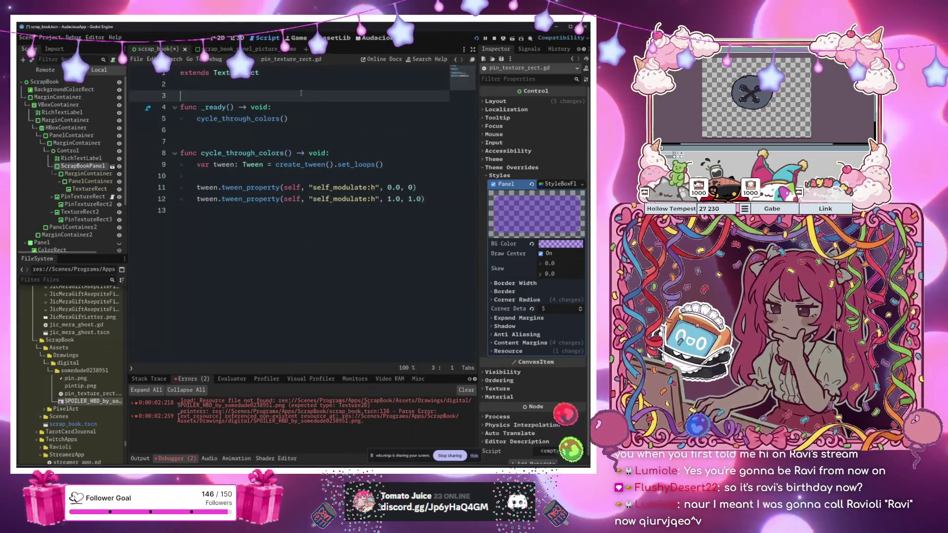
key(Return)
key(Return)
key(Return)
key(Up)
key(Up)
text(@)
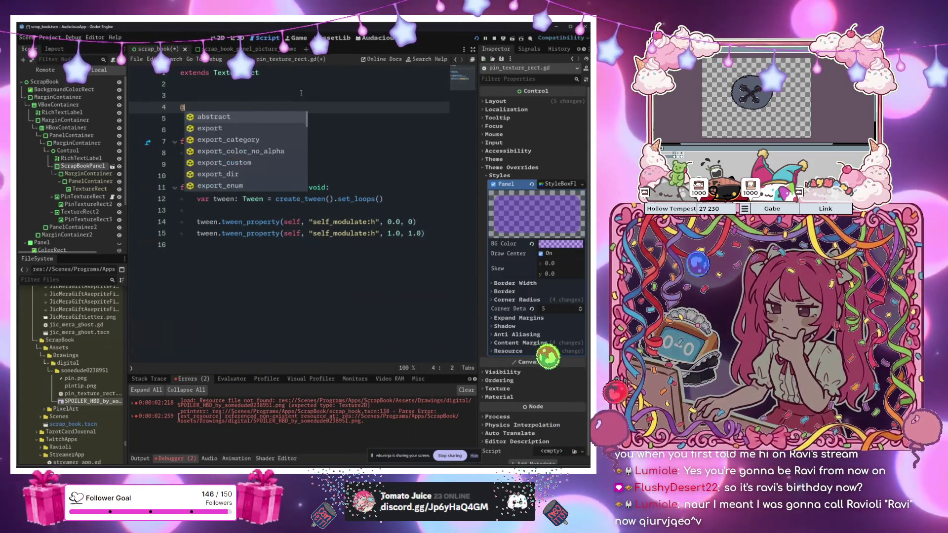
text(export var color_cycl)
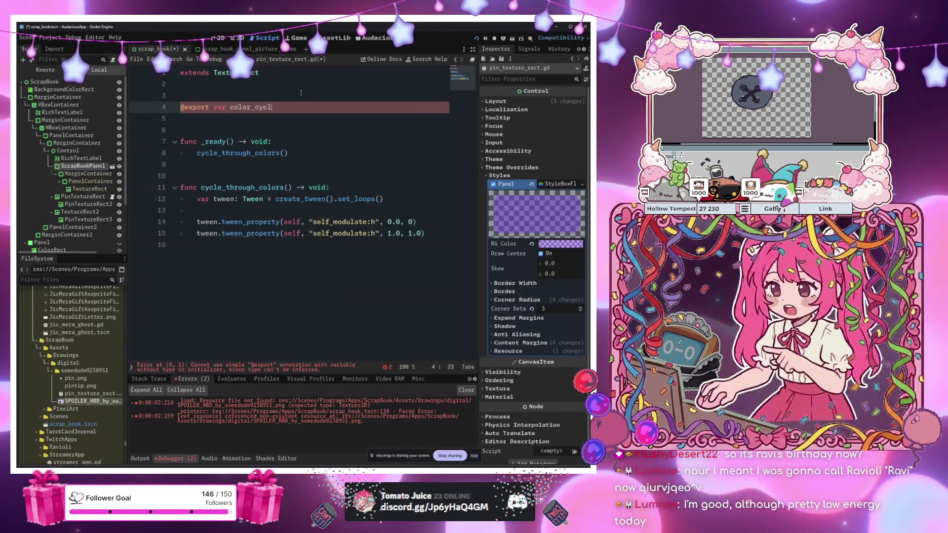
text(_l)
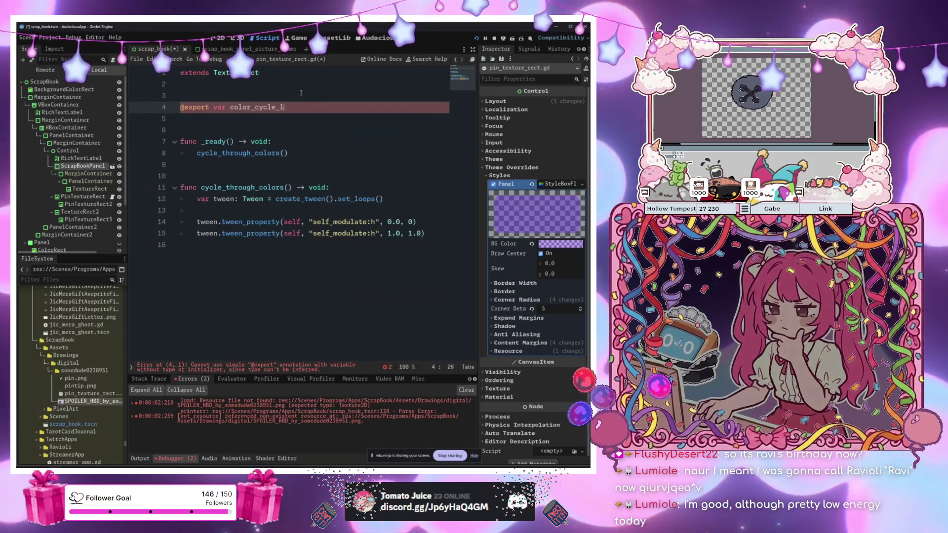
text(duration: )
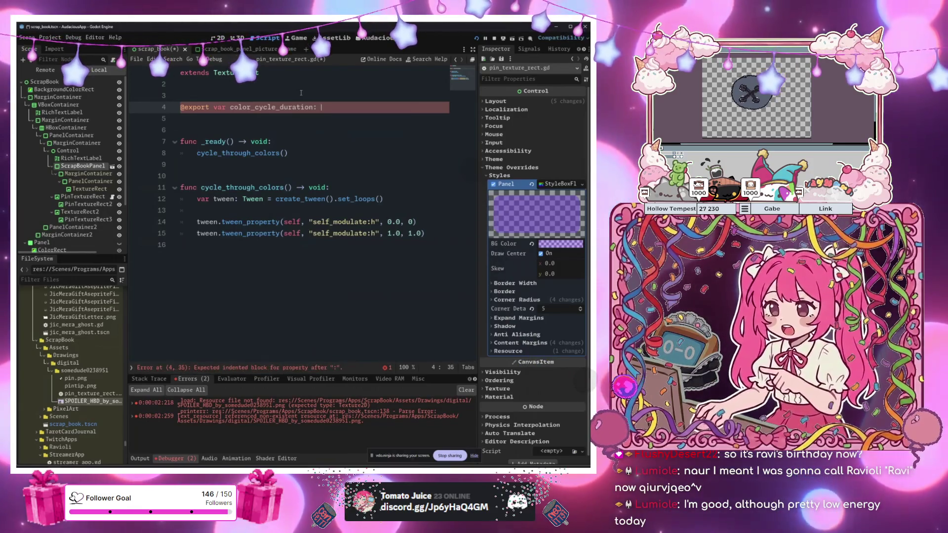
text(float = 2.0)
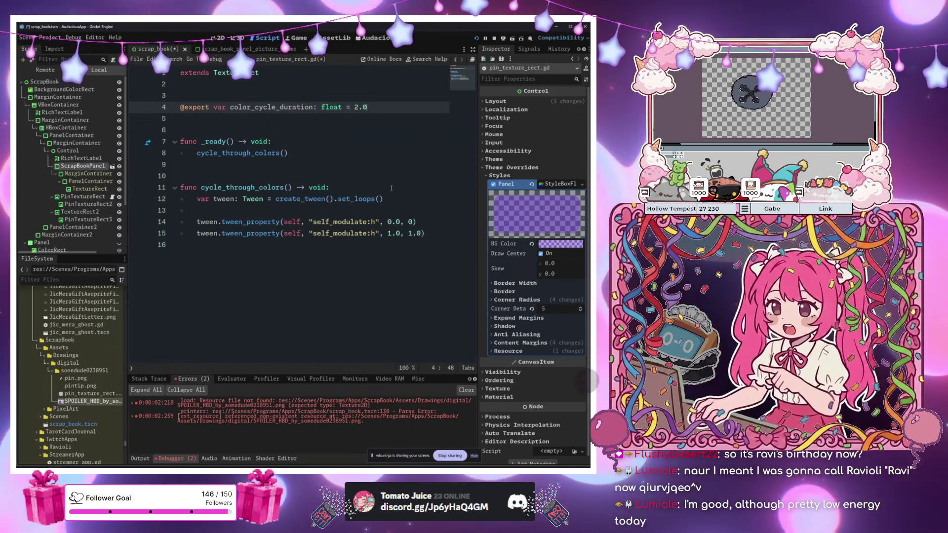
Replace the second tween's 1.0 duration with color_cycle_duration and review the set_loops call
click(417, 234)
key(BackSpace)
key(BackSpace)
key(BackSpace)
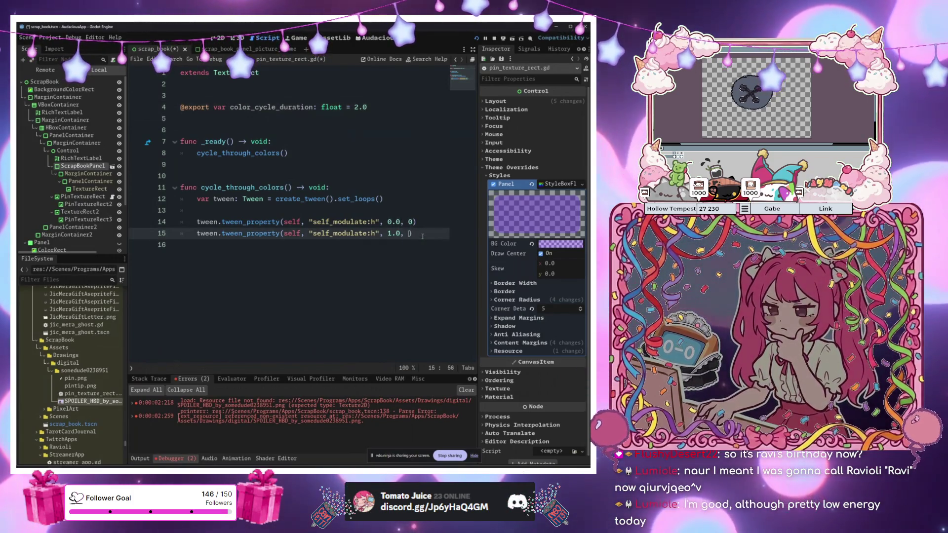
text(coo)
key(BackSpace)
key(BackSpace)
text(olor)
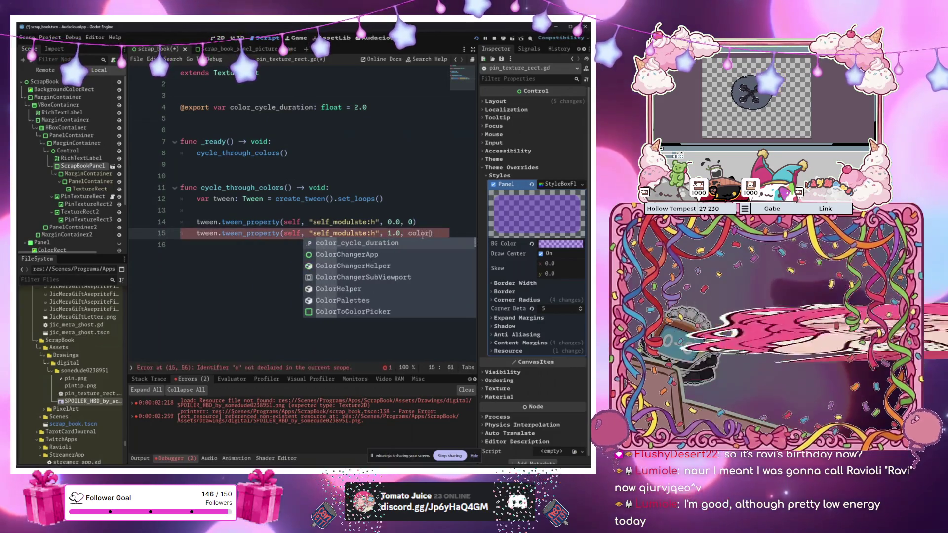
key(Return)
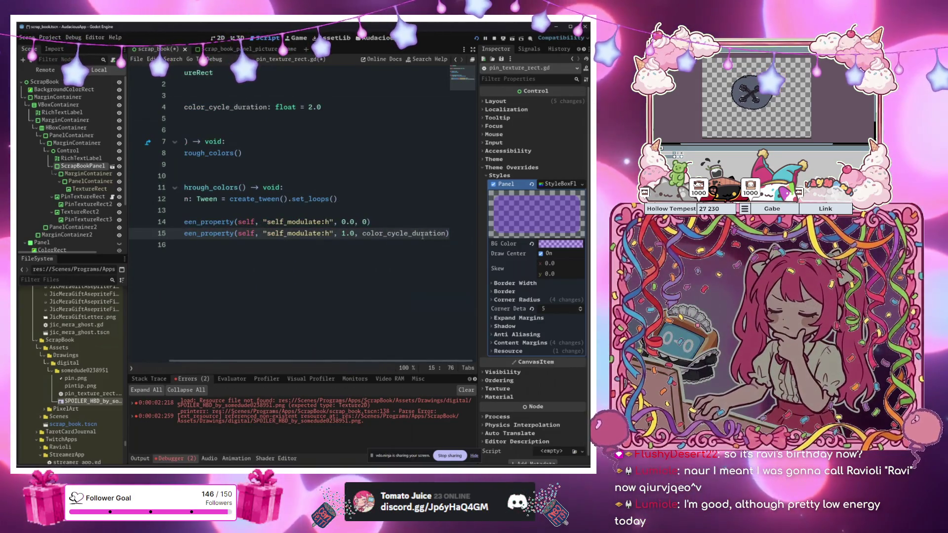
click(353, 186)
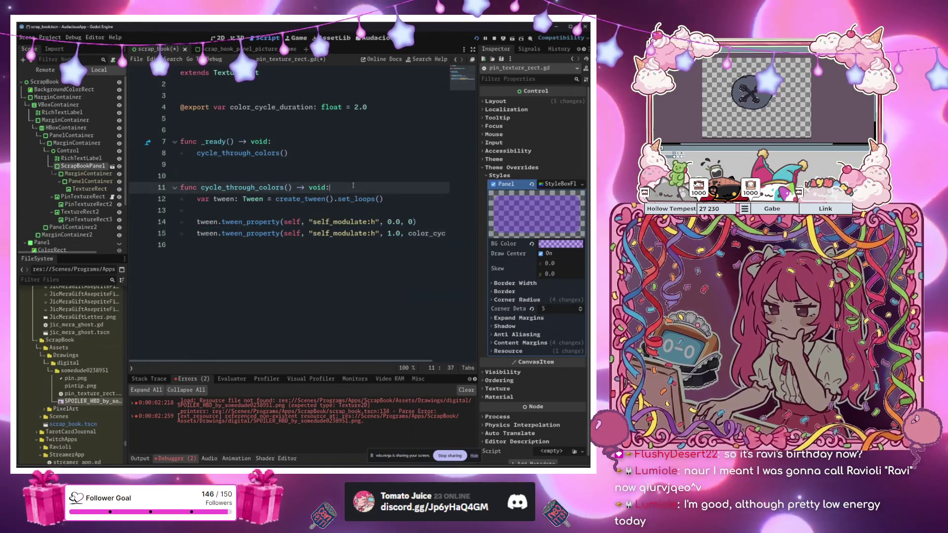
click(356, 199)
mouse_move(357, 199)
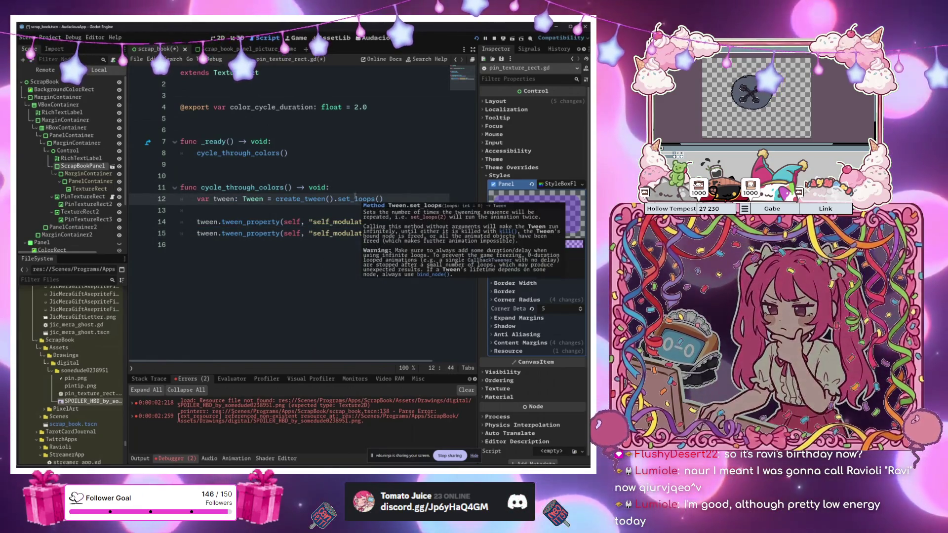
click(333, 167)
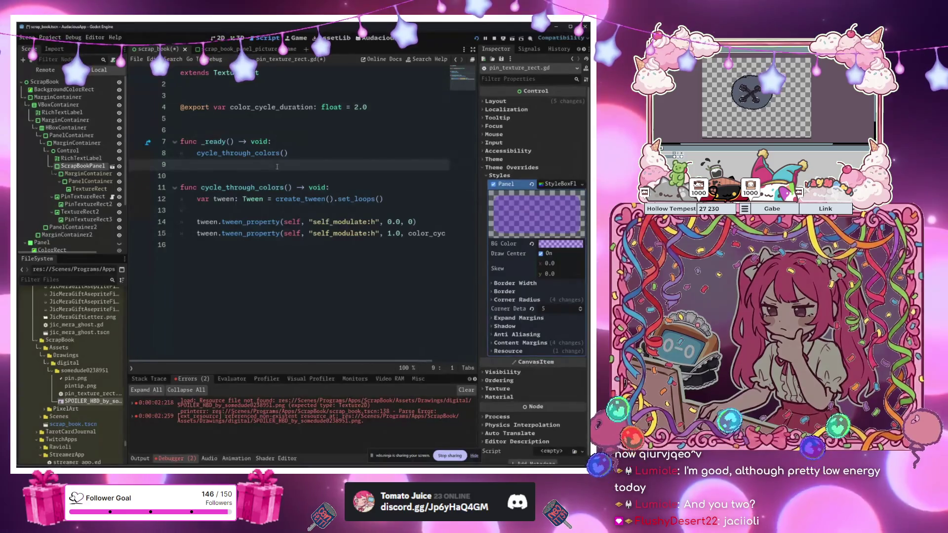
mouse_move(265, 154)
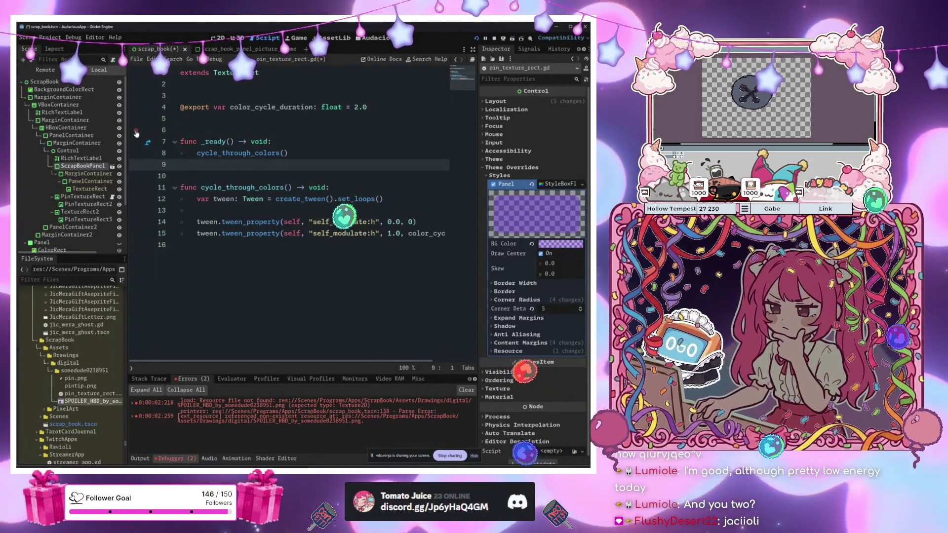
click(299, 249)
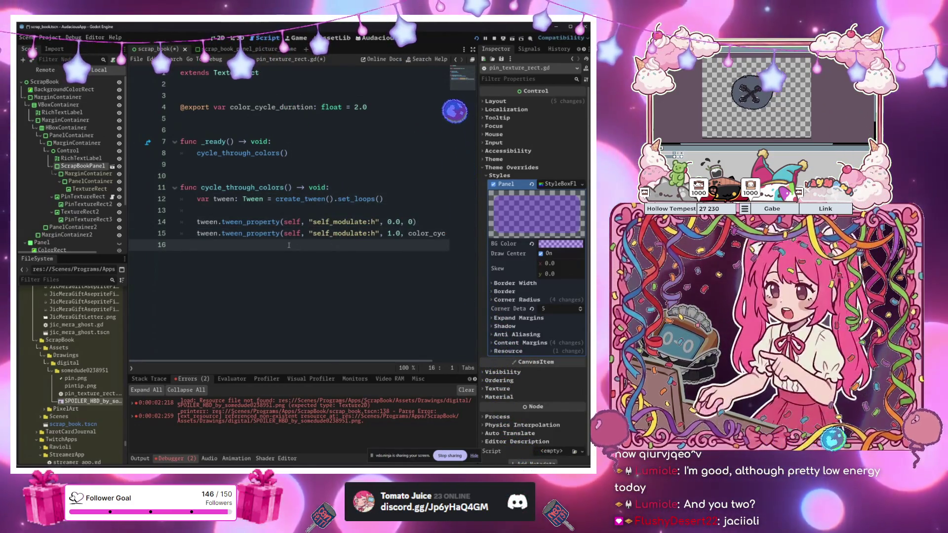
click(89, 198)
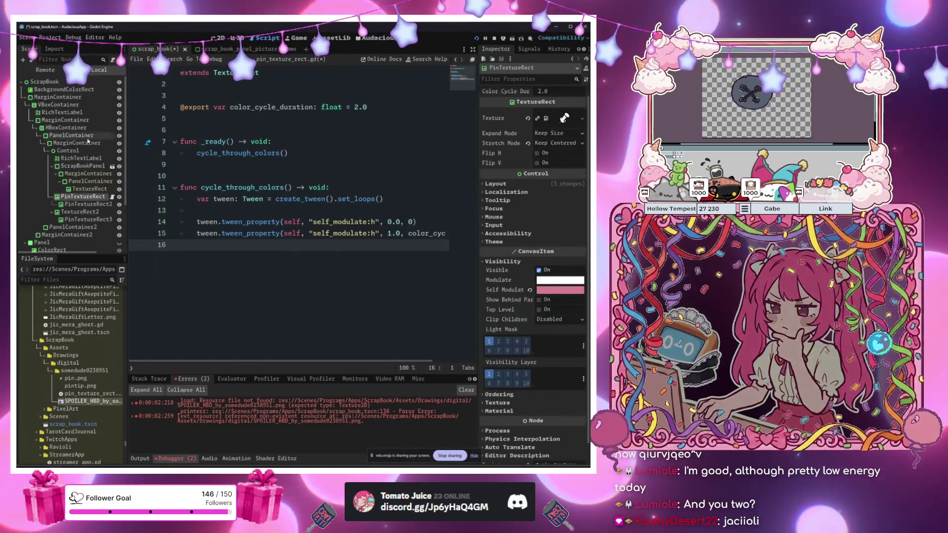
right_click(82, 196)
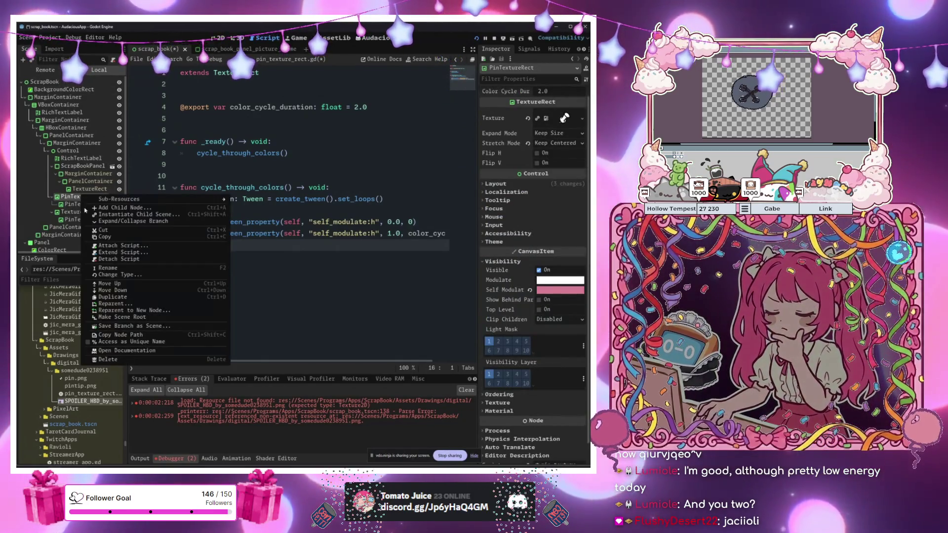
click(122, 328)
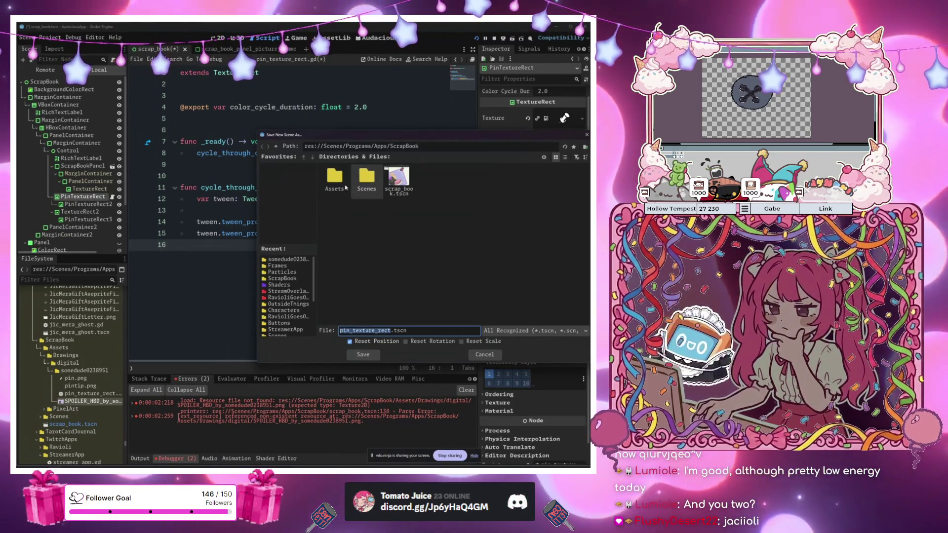
double_click(330, 183)
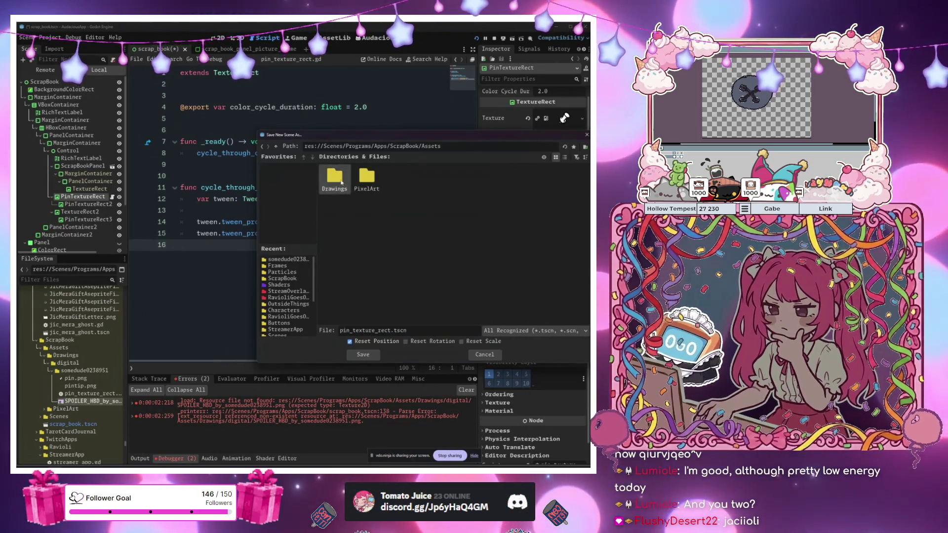
double_click(336, 178)
double_click(335, 177)
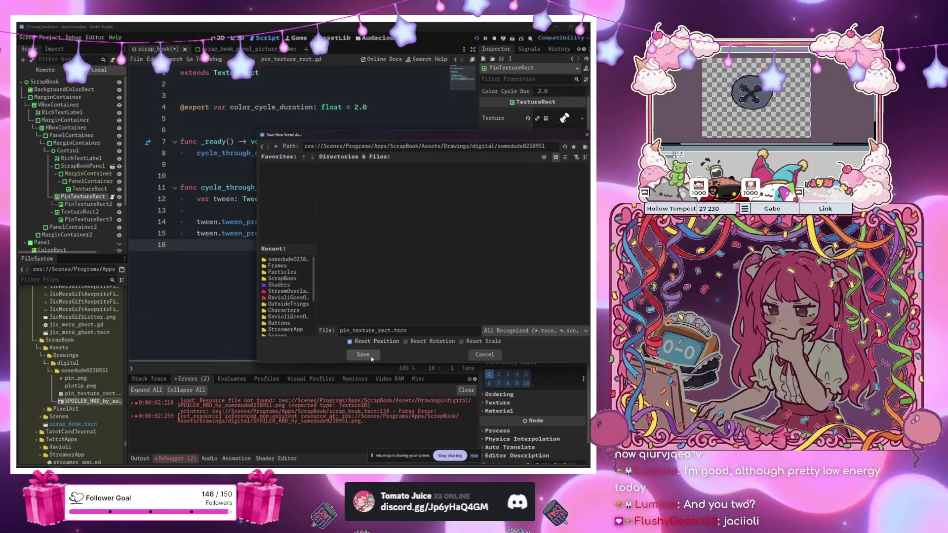
click(372, 359)
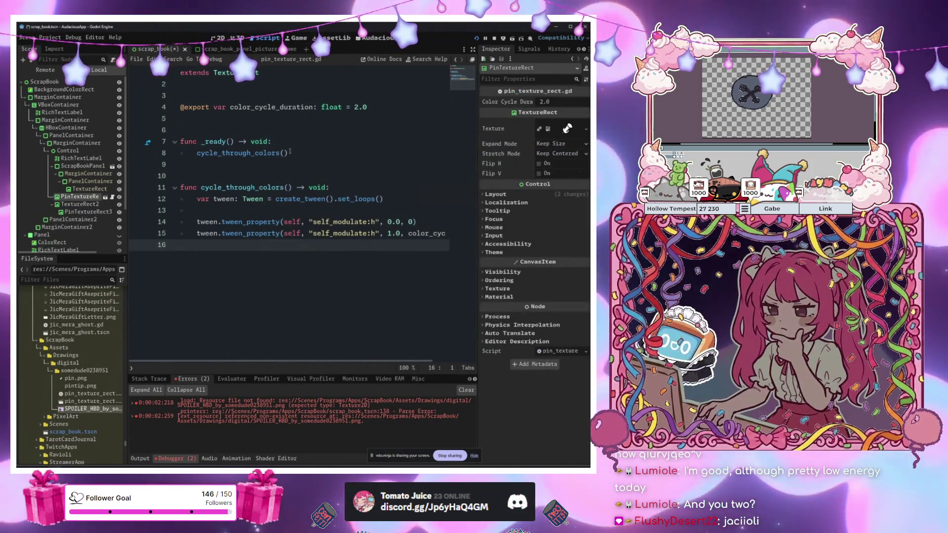
click(289, 153)
Switch back to the 2D scene view and zoom around the scrapbook
click(218, 38)
scroll(355, 265, up, 5)
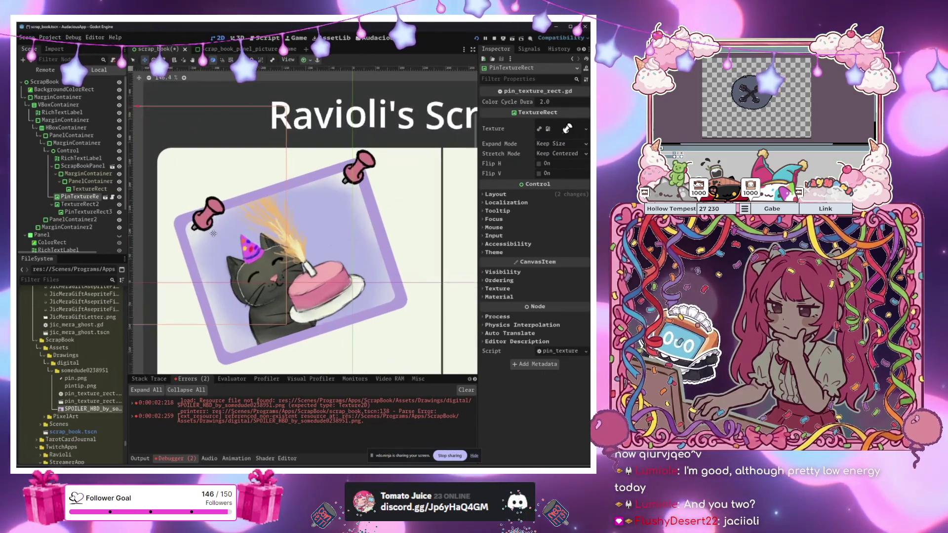
scroll(355, 265, down, 5)
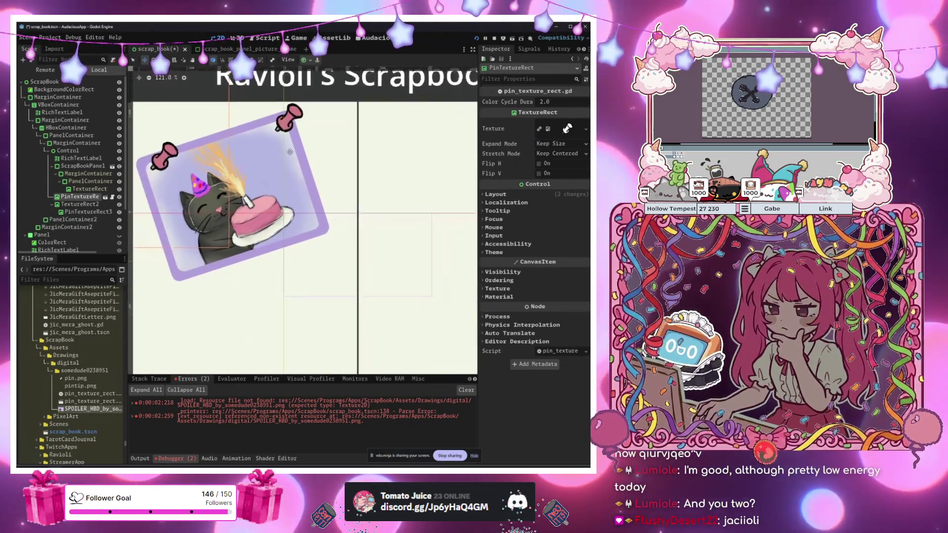
scroll(272, 121, down, 1)
scroll(293, 227, up, 3)
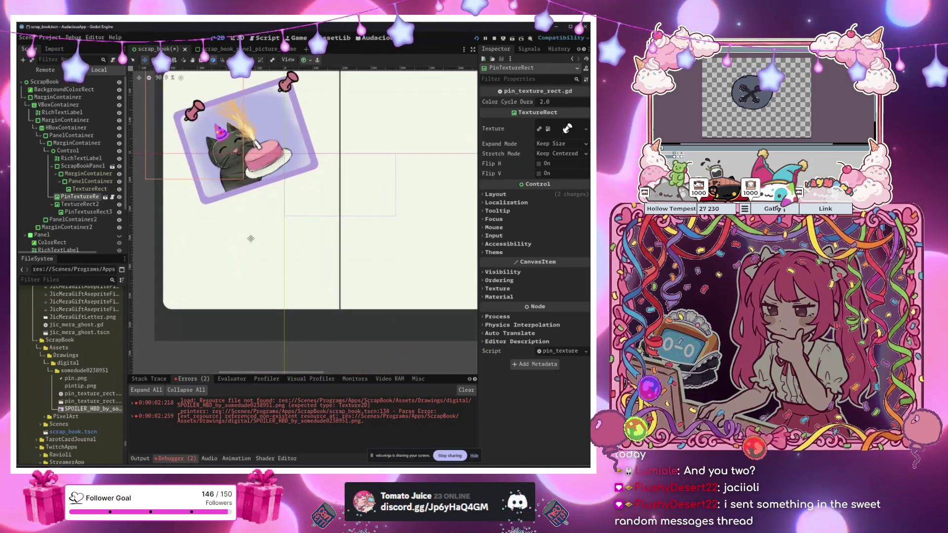
Find the shared gabe.aseprite file in Discord's Sweet Random Messages, then return to Aseprite
scroll(297, 228, down, 1)
drag(297, 227, 223, 215)
key(alt+Tab)
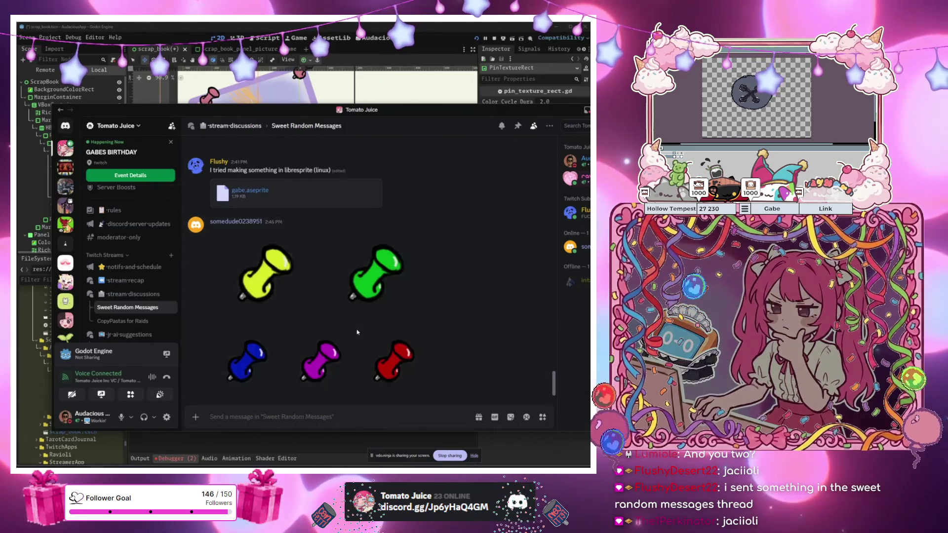
scroll(356, 332, up, 3)
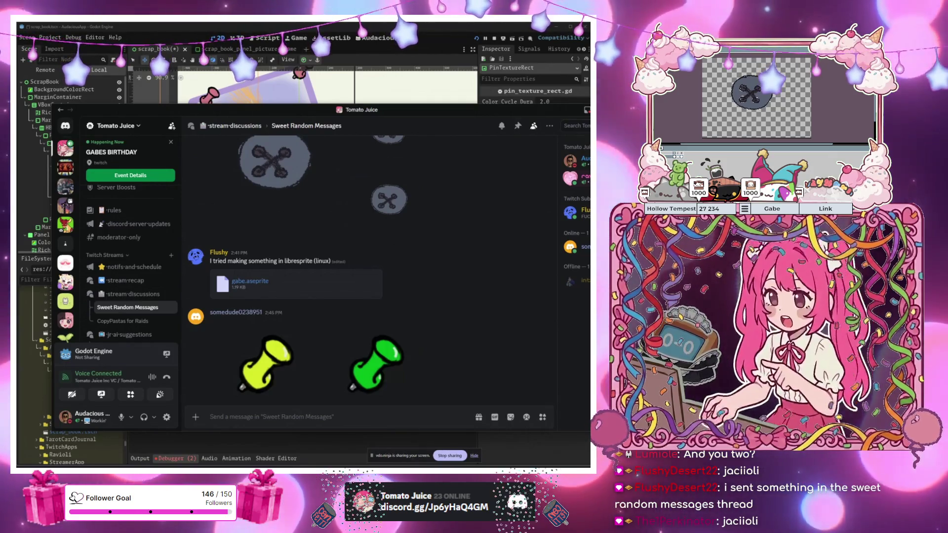
key(alt+Tab)
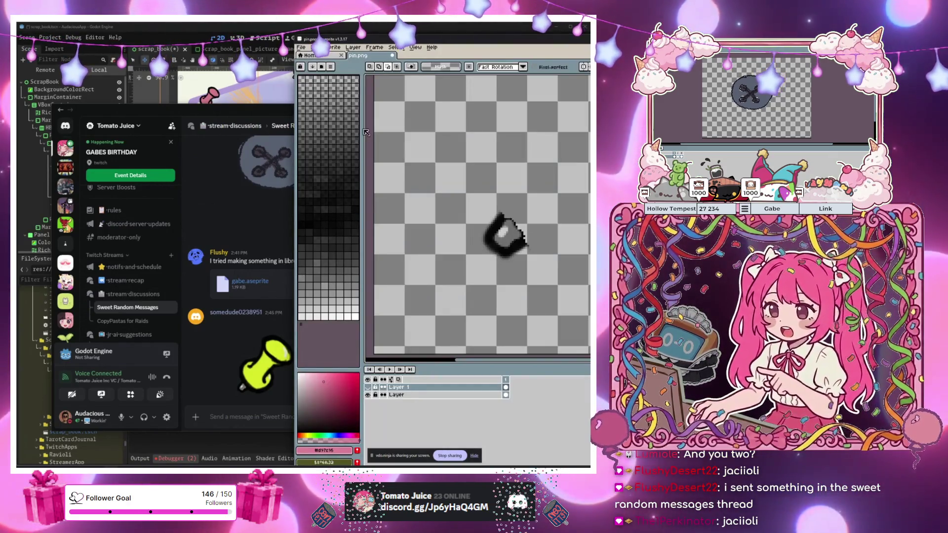
Open gabe.aseprite from Downloads and zoom the canvas to fit the sprite
click(303, 48)
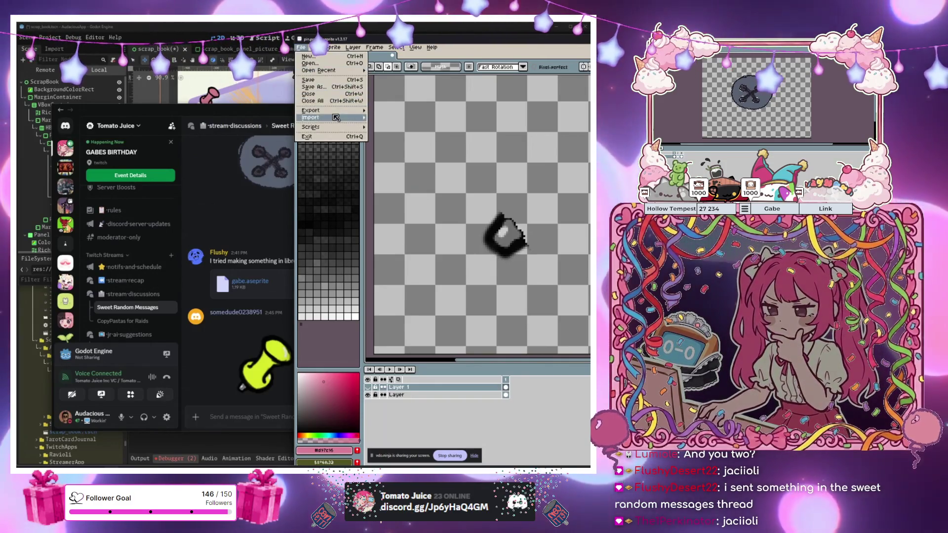
click(332, 66)
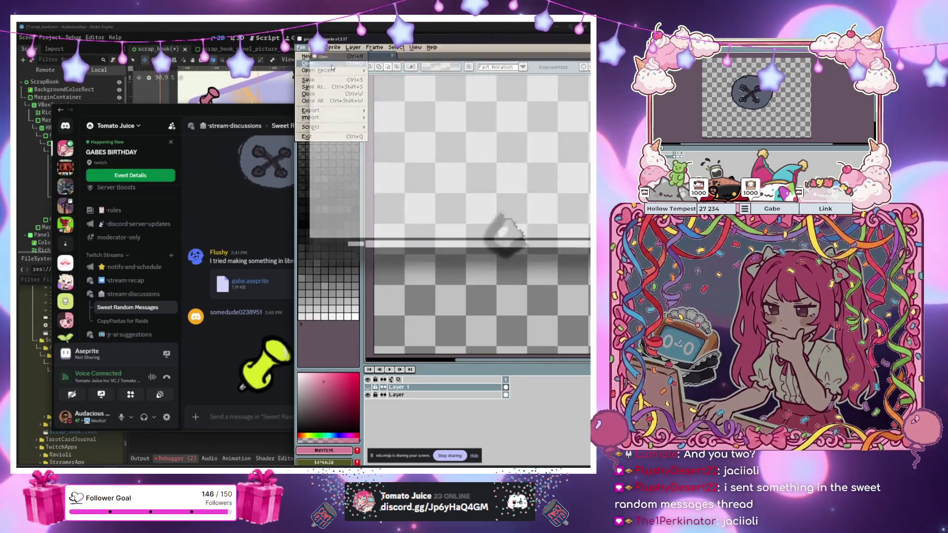
click(323, 117)
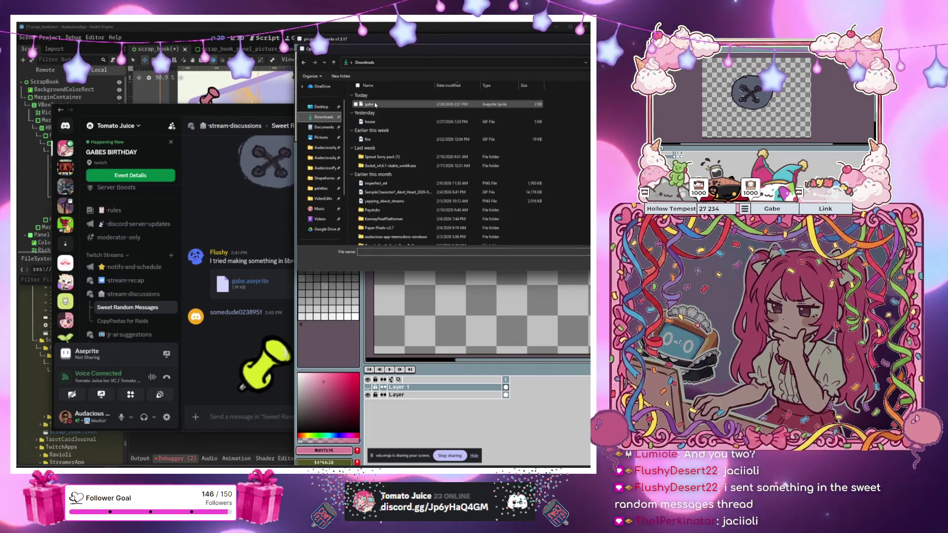
double_click(370, 105)
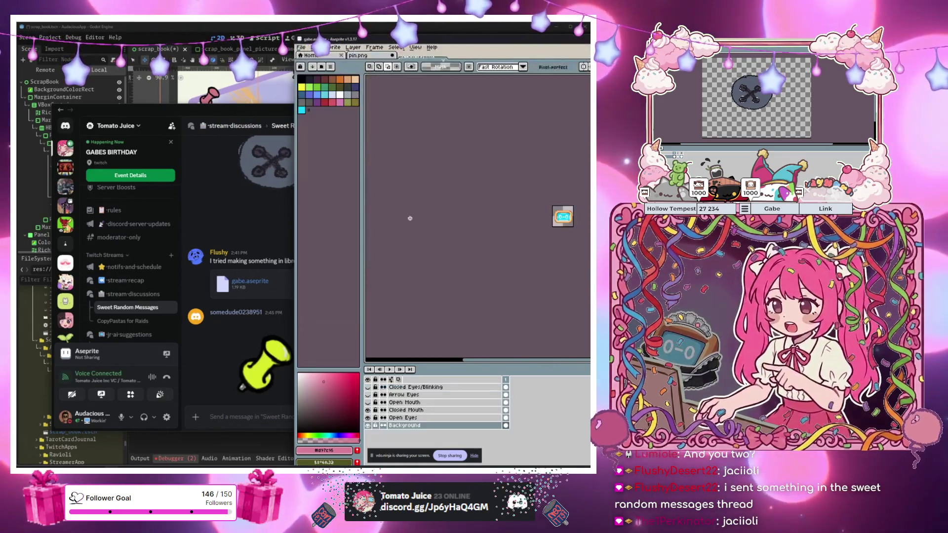
scroll(562, 216, up, 4)
scroll(527, 212, down, 2)
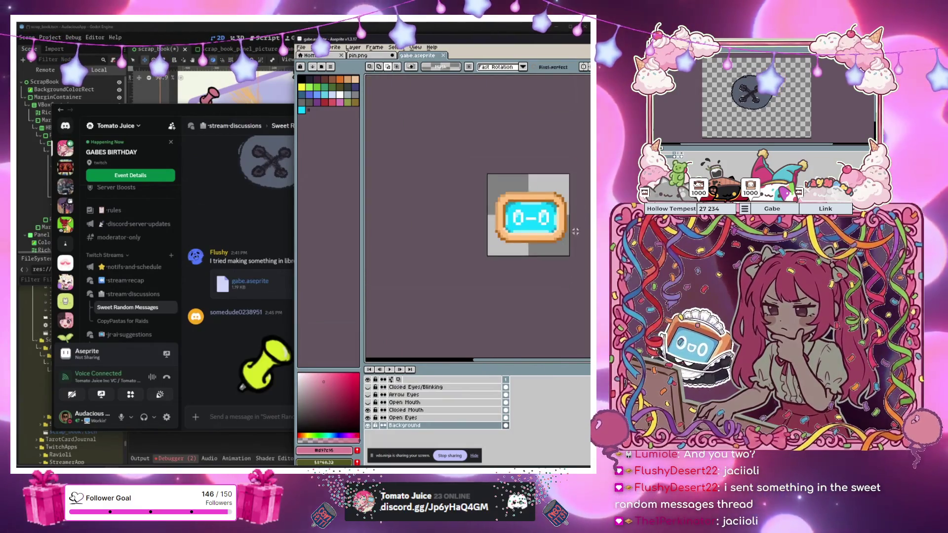
scroll(527, 212, up, 2)
scroll(527, 212, down, 1)
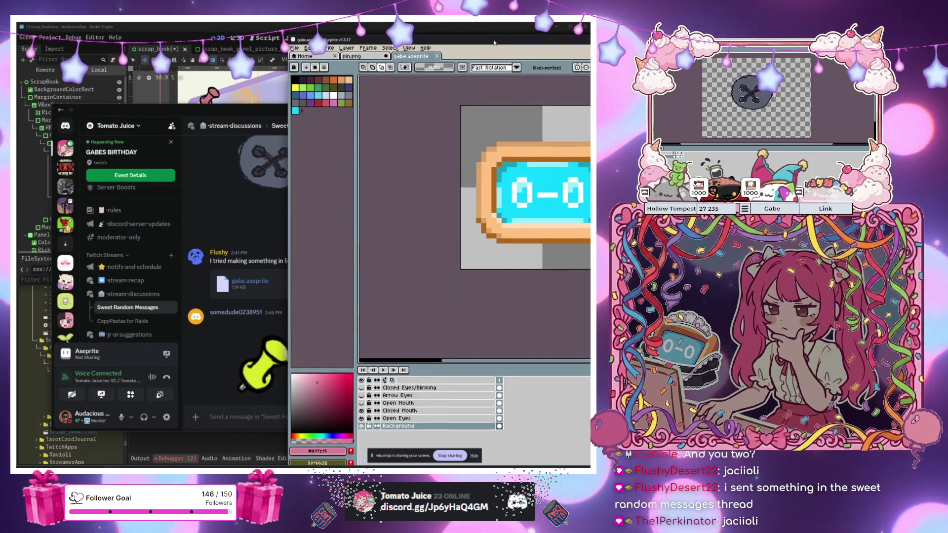
scroll(366, 226, down, 1)
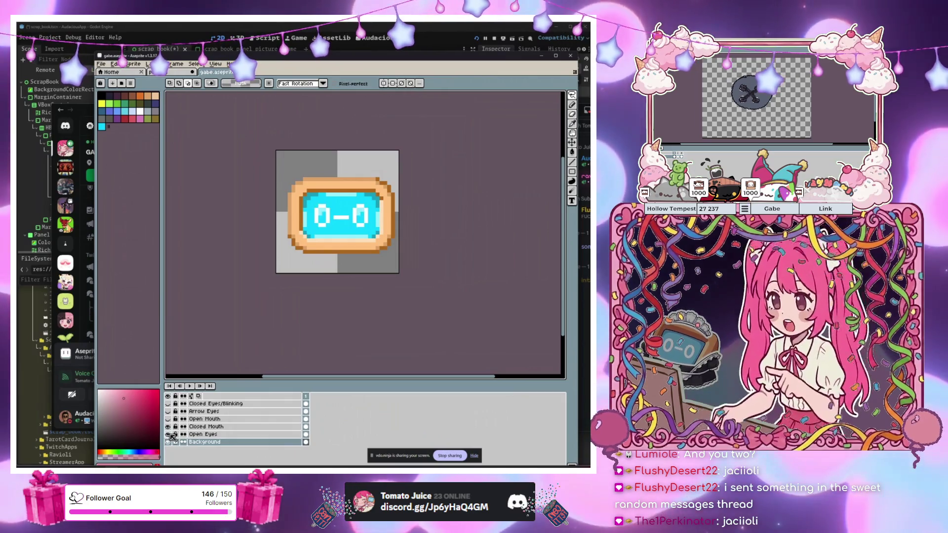
Select every layer's cel and drag the button artwork to the canvas centre
ctrl+click(305, 427)
click(306, 434)
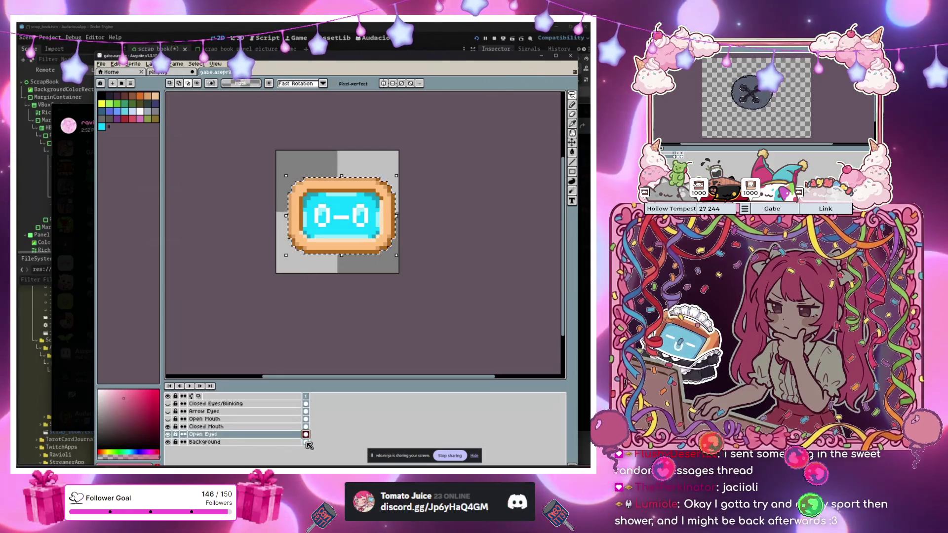
shift+click(306, 427)
drag(307, 441, 305, 404)
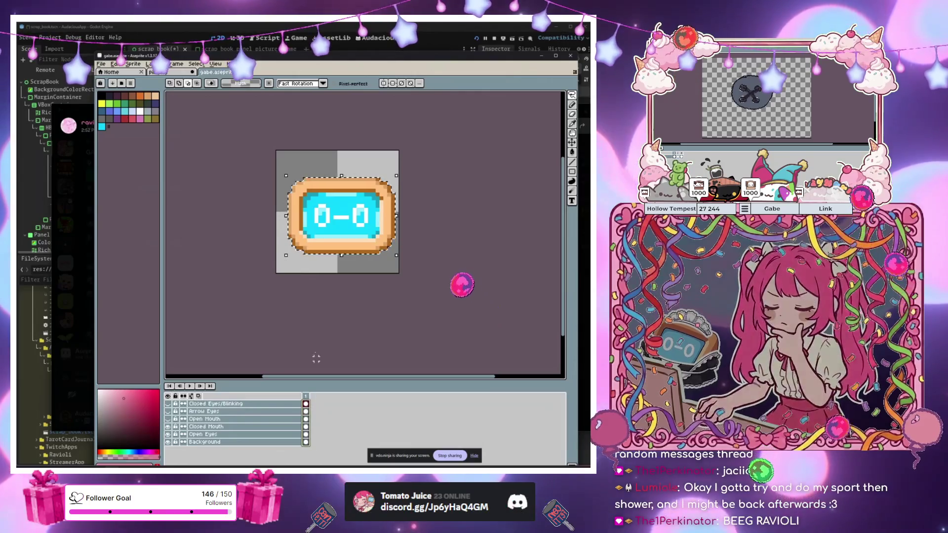
key(v)
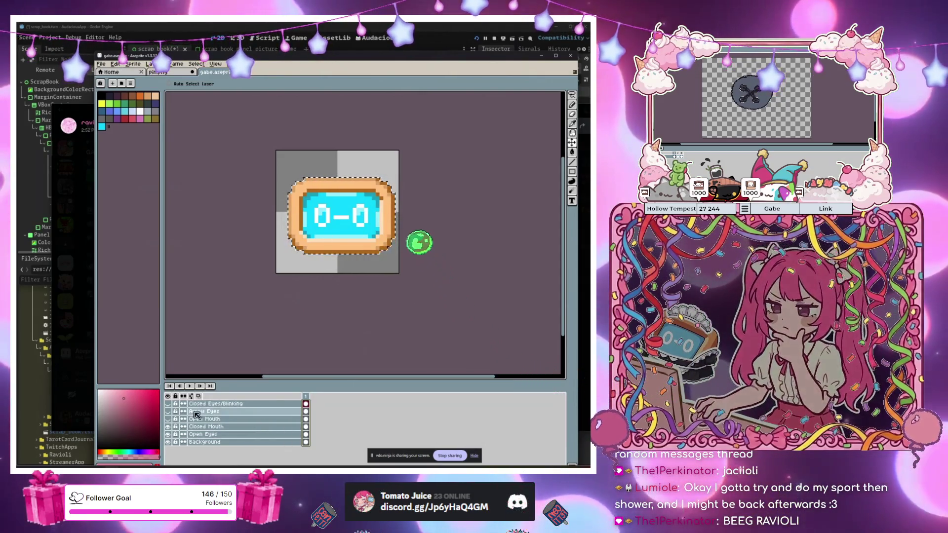
click(213, 442)
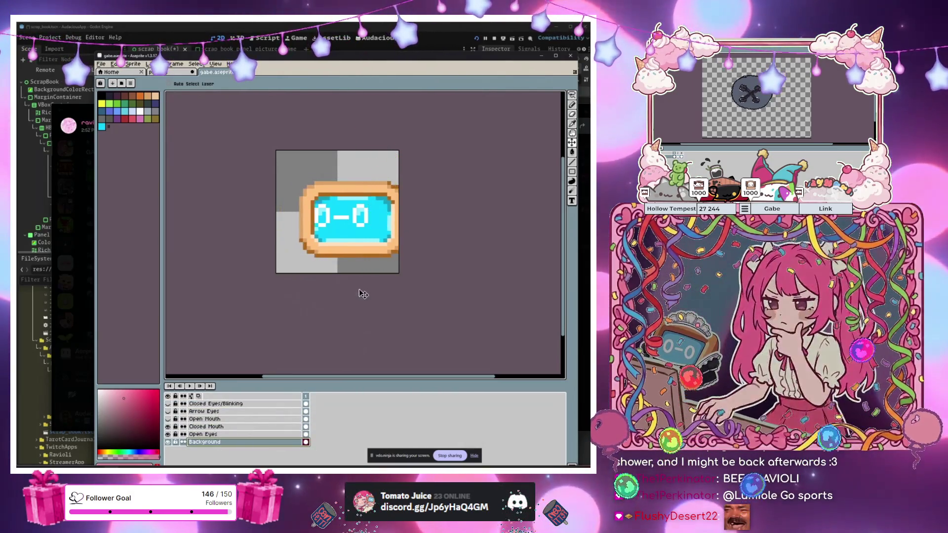
mouse_move(353, 341)
mouse_down()
mouse_move(338, 237)
mouse_move(402, 275)
mouse_move(374, 298)
mouse_up()
Toggle visibility of the Arrow Eyes, Closed Eyes/Blinking and Open Mouth expression layers to check them
drag(307, 440, 307, 403)
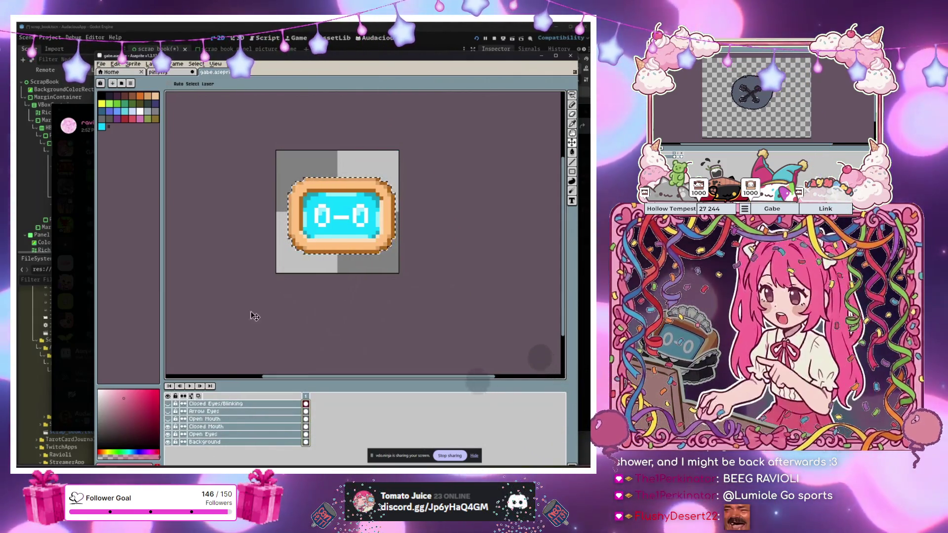
click(169, 411)
click(168, 403)
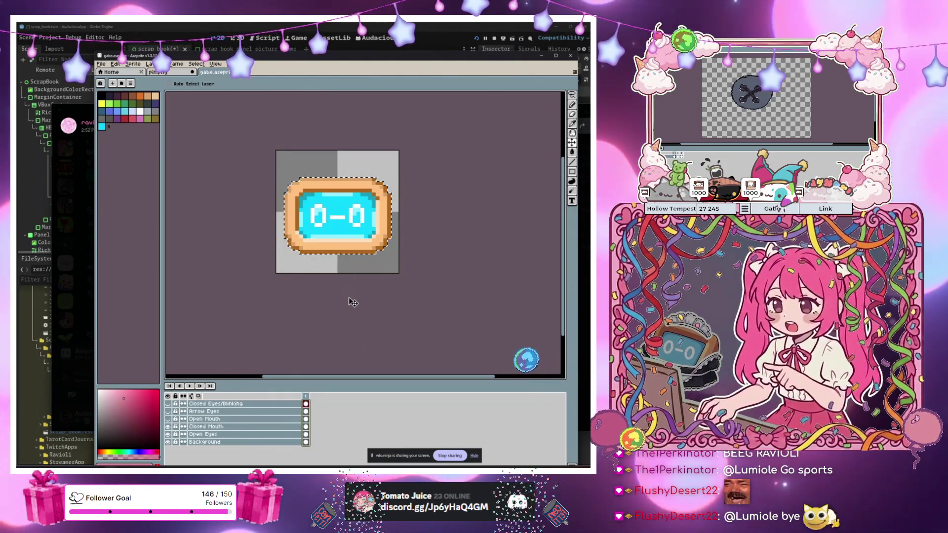
click(168, 419)
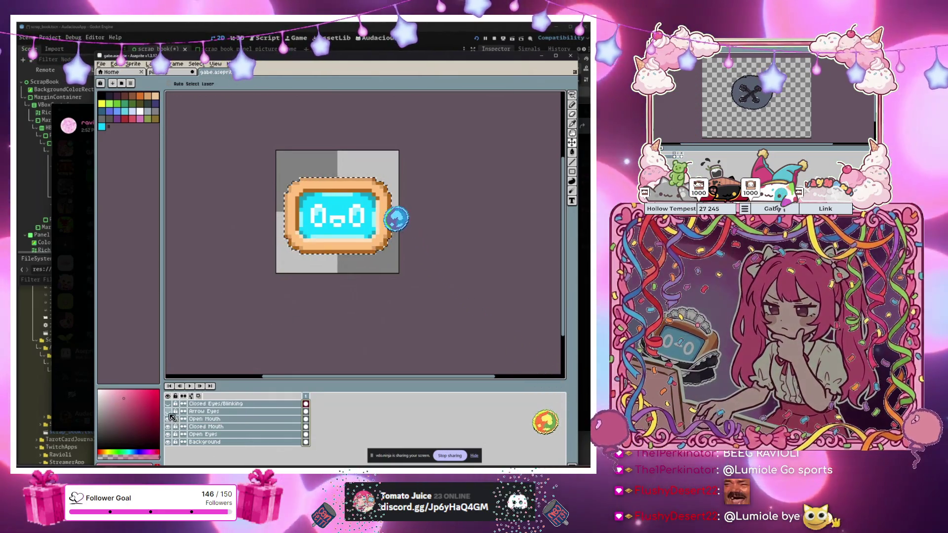
drag(168, 411, 168, 403)
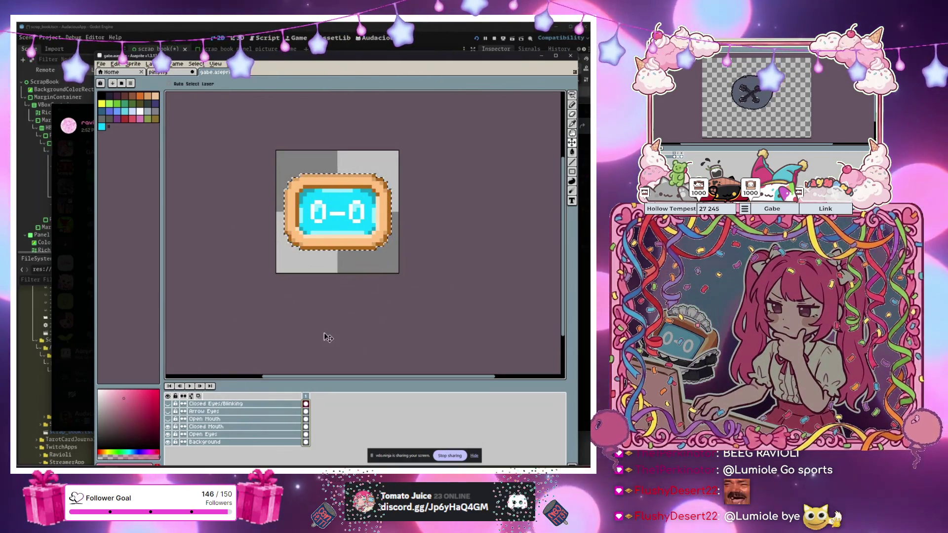
key(m)
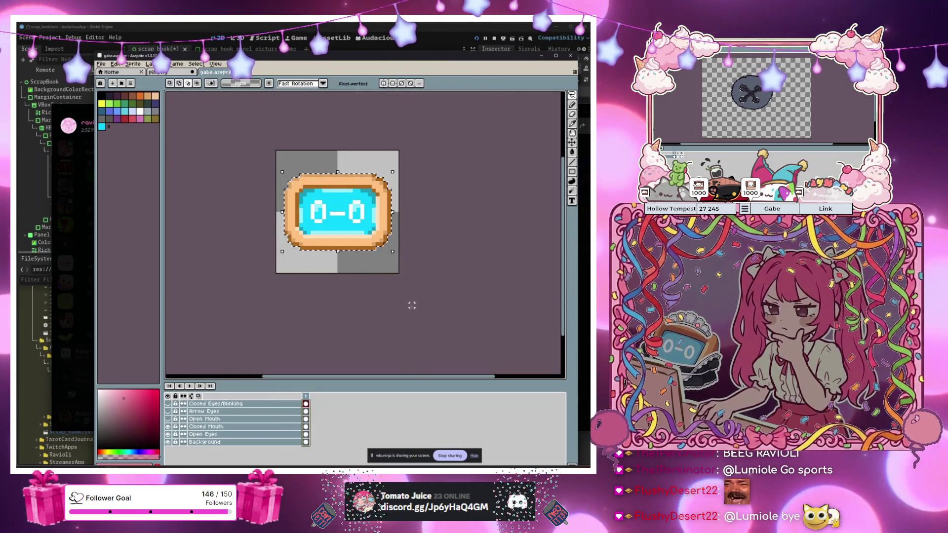
scroll(392, 271, down, 5)
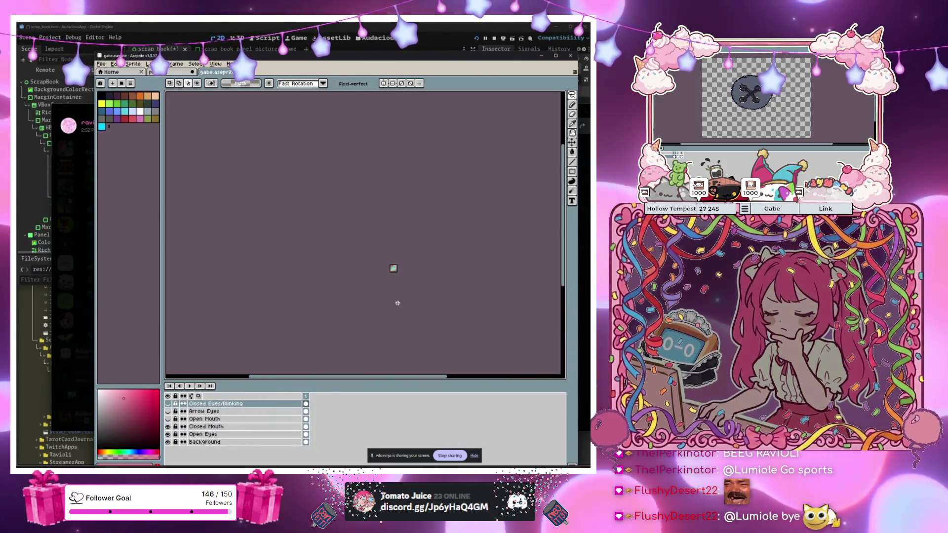
scroll(395, 286, up, 4)
click(100, 63)
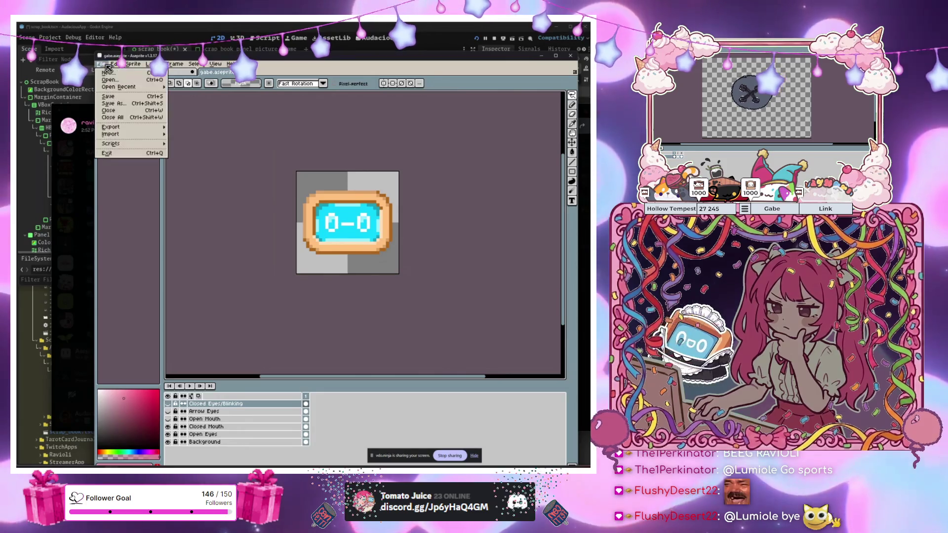
Set up exporting gabe.png with Layers set to Selected layers and All frames kept
mouse_move(148, 127)
click(197, 130)
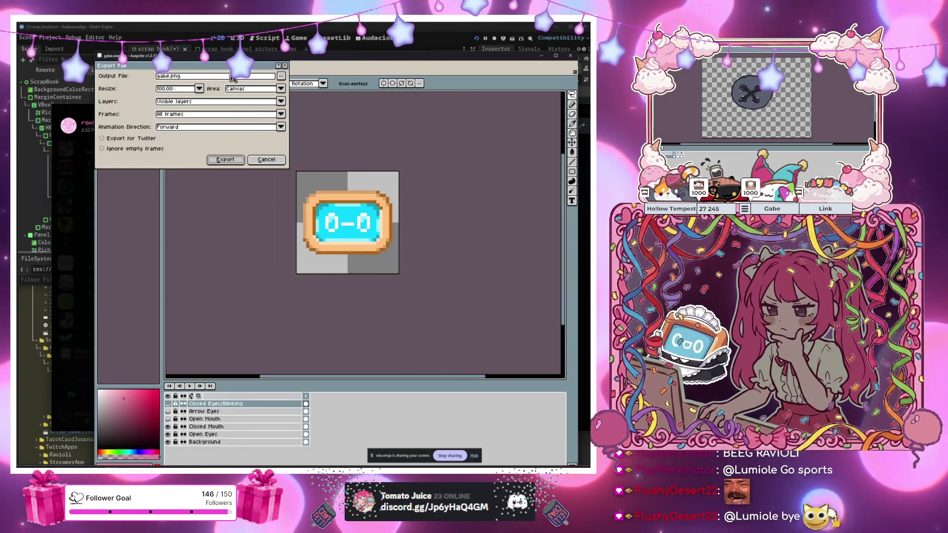
click(281, 77)
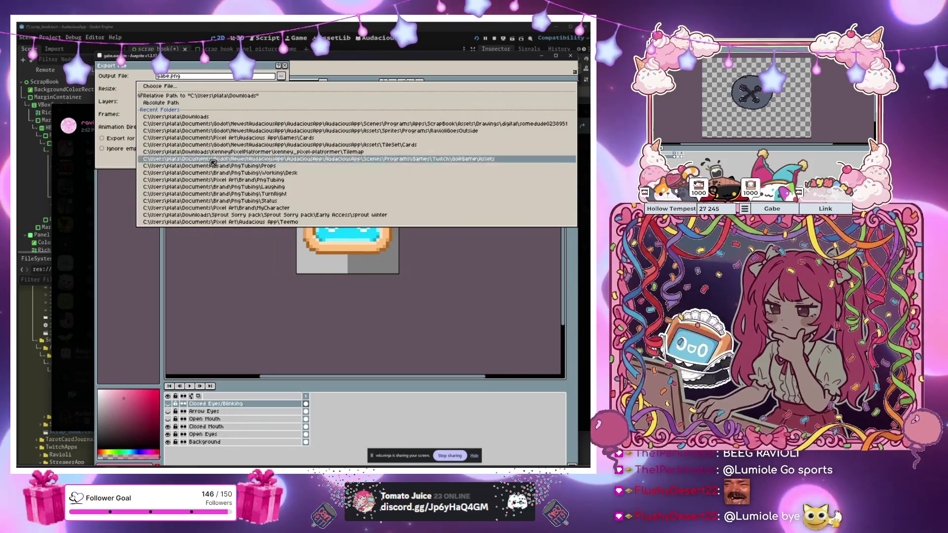
click(114, 168)
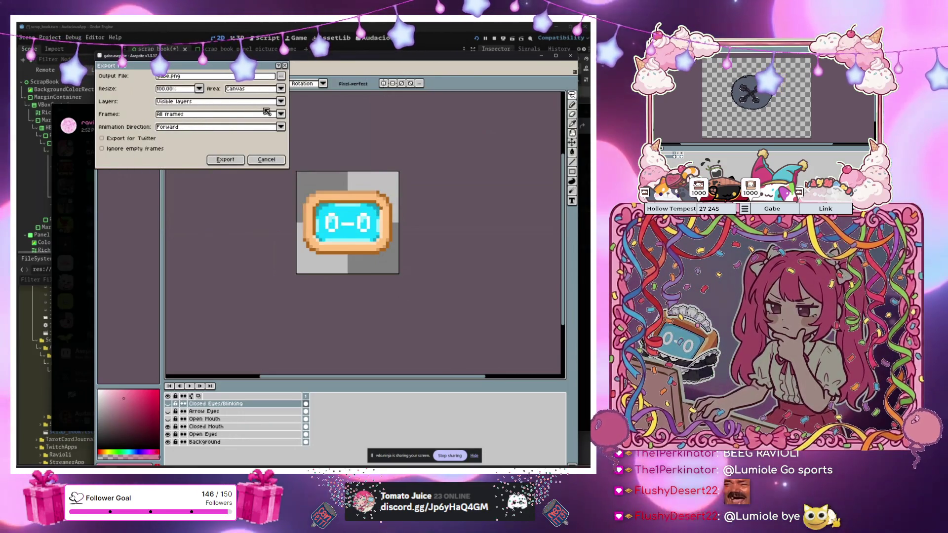
click(281, 114)
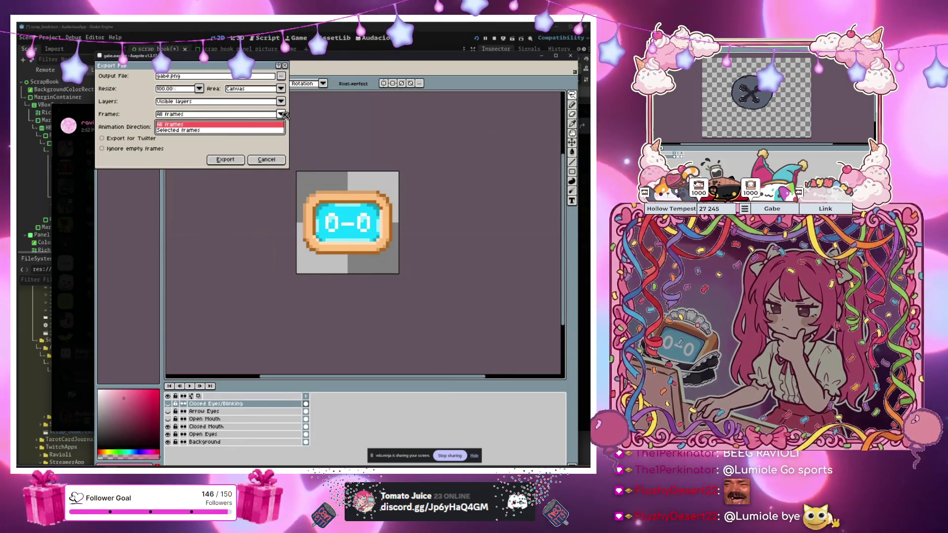
click(280, 114)
click(282, 103)
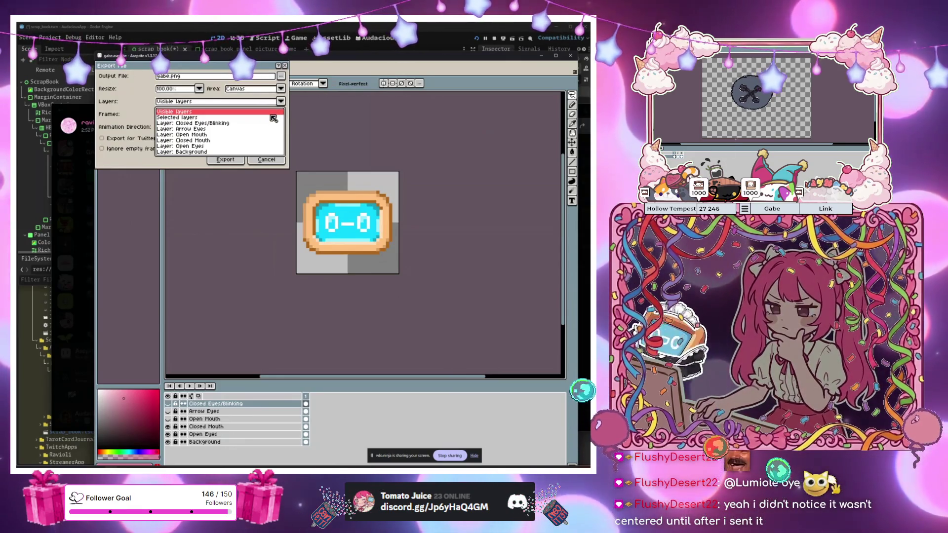
click(272, 118)
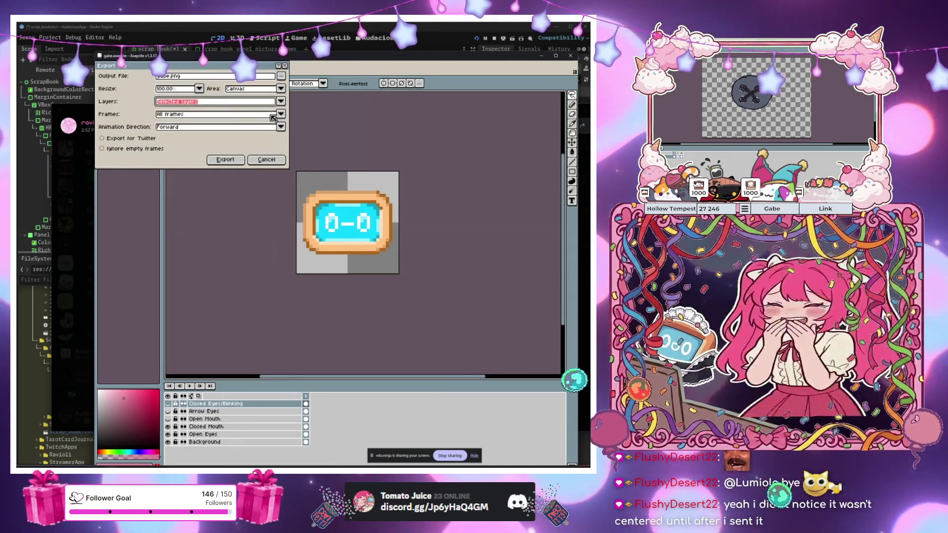
click(280, 105)
click(265, 119)
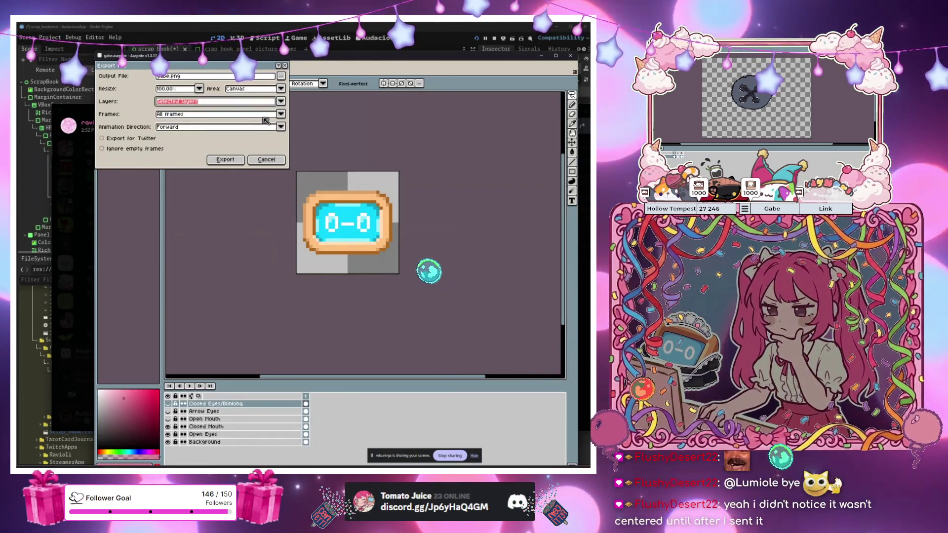
click(281, 76)
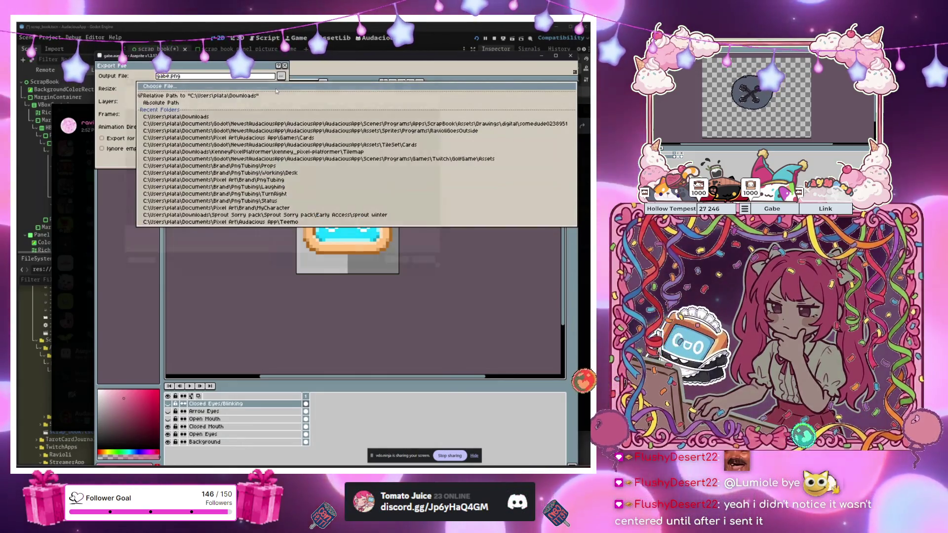
Browse the export location down to the project's PixelArt Animation assets folder
click(276, 88)
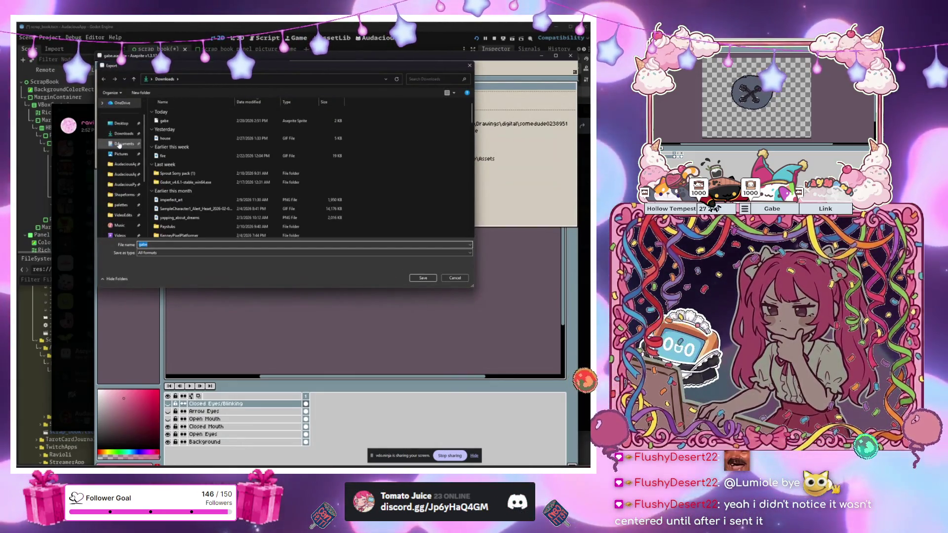
click(123, 164)
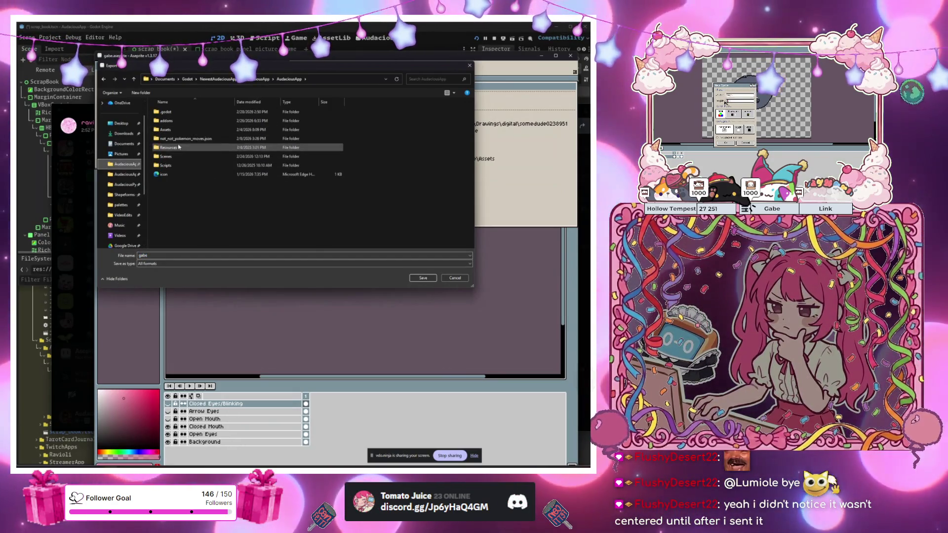
double_click(167, 156)
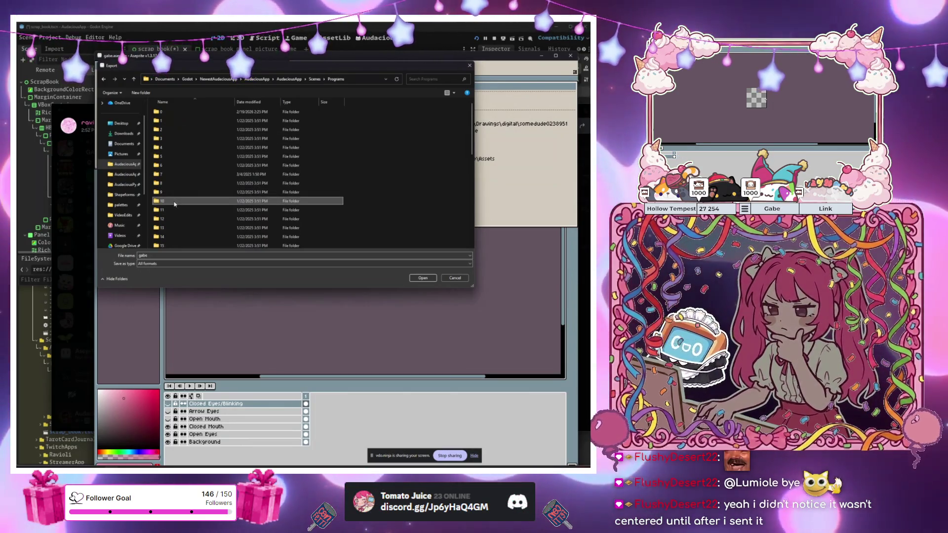
double_click(175, 201)
double_click(179, 220)
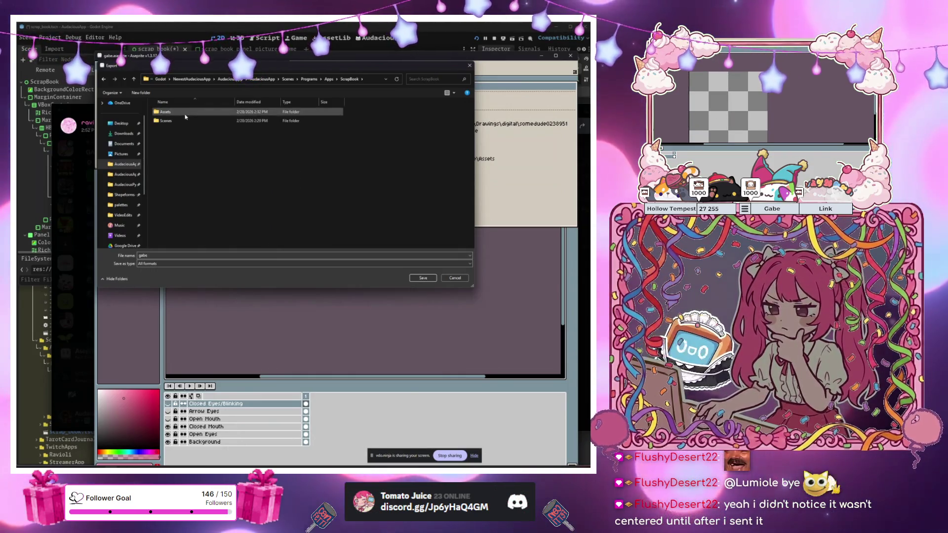
double_click(183, 120)
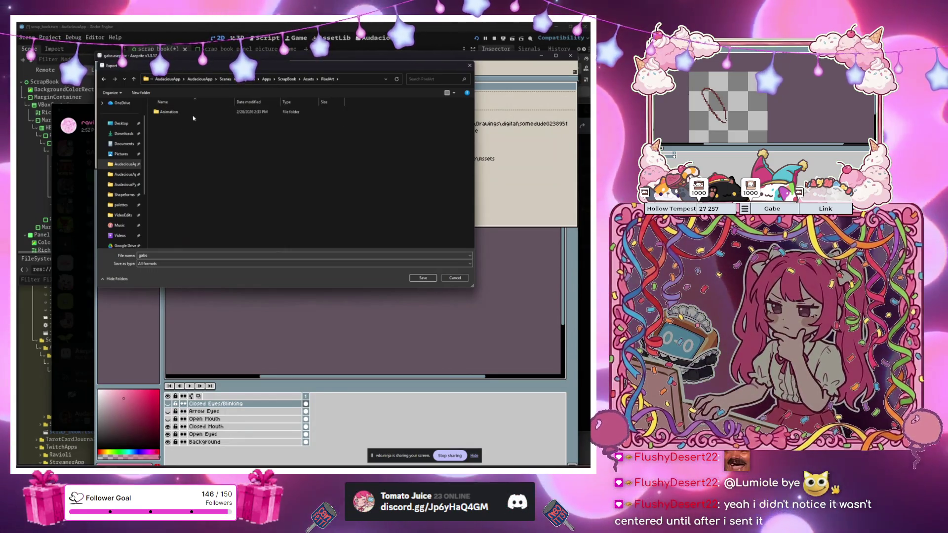
Create a new folder named 'lushyDesert2' inside Animation and open it
right_click(199, 141)
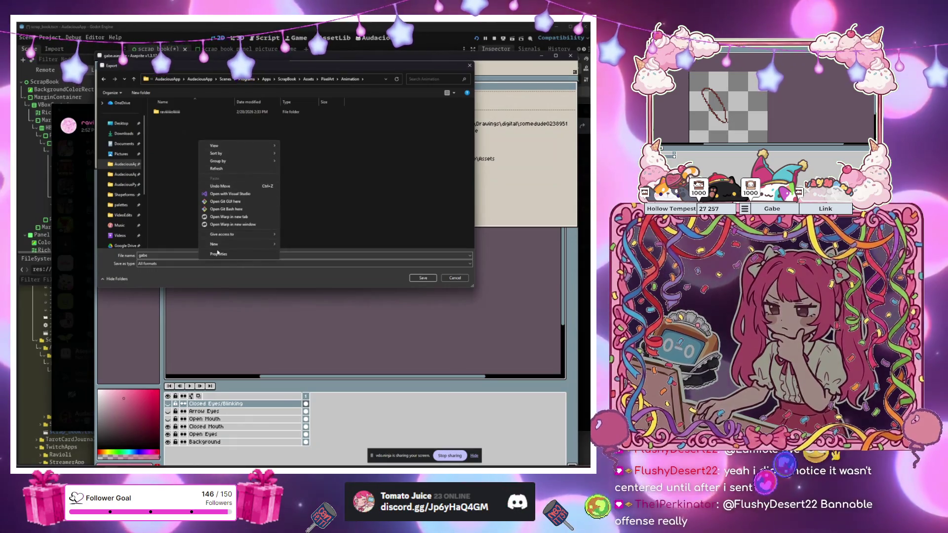
mouse_move(229, 243)
click(296, 245)
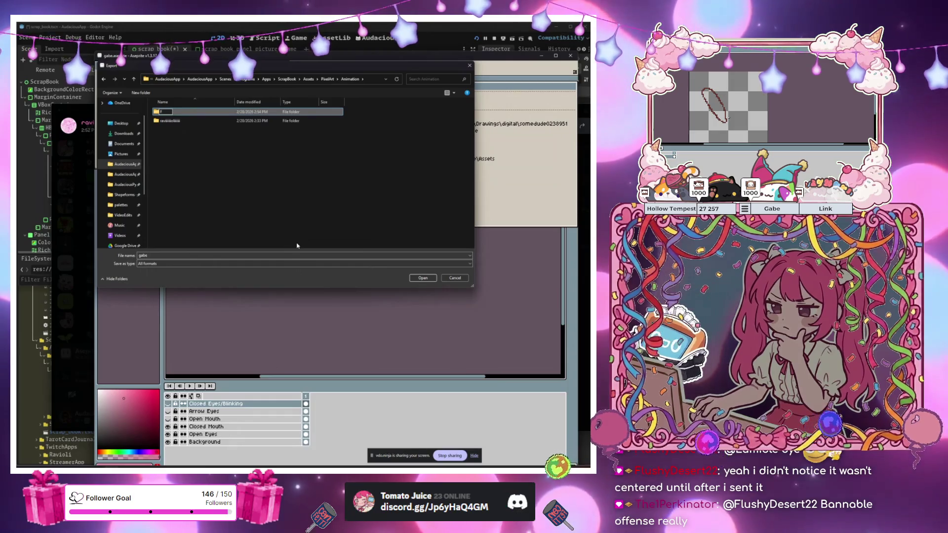
text(lushyDesert)
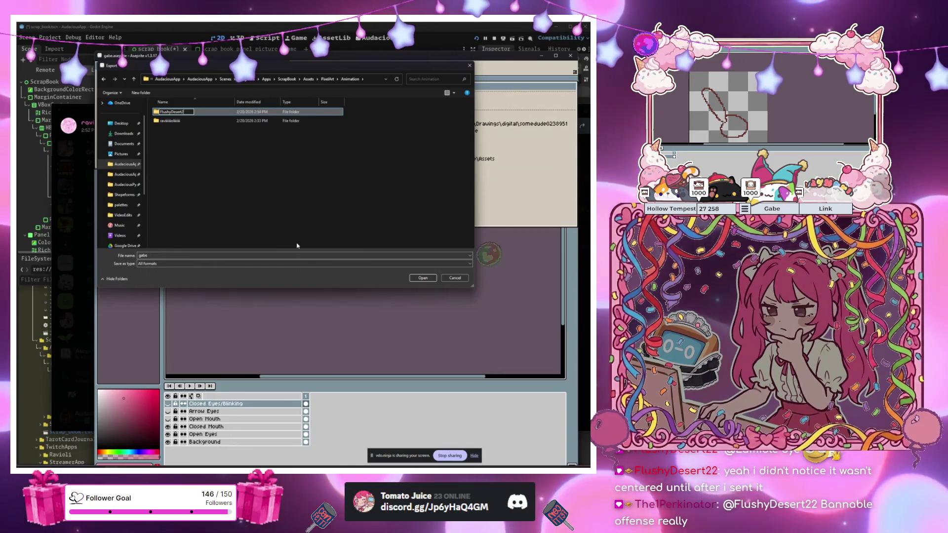
text(2)
key(Return)
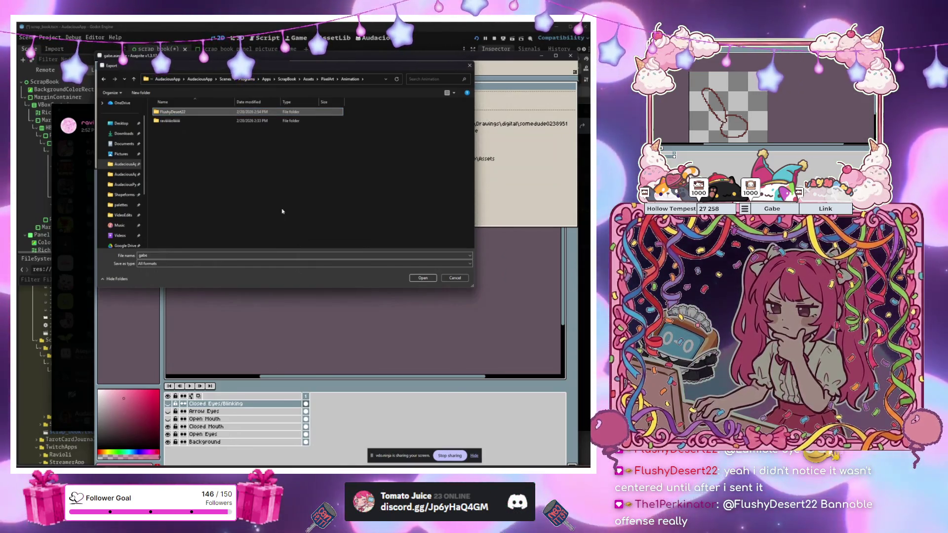
double_click(239, 112)
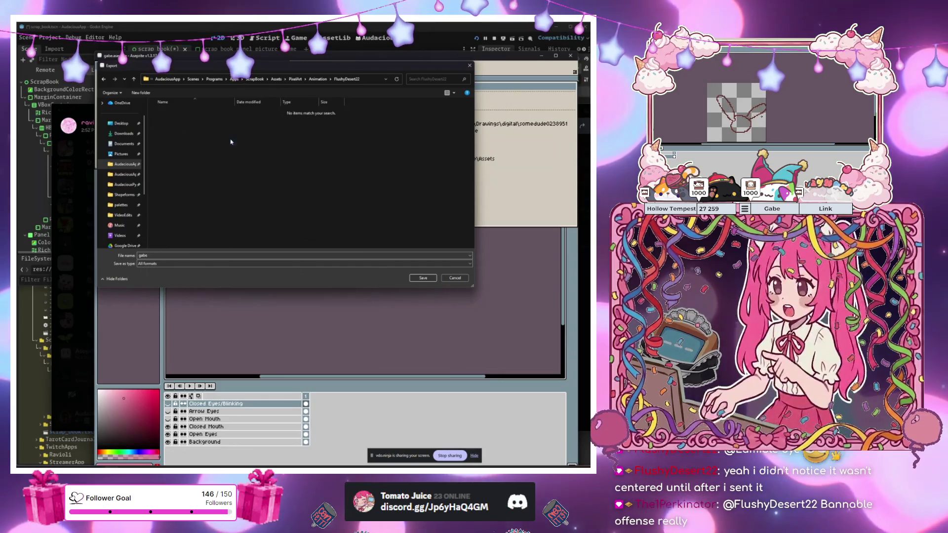
Set the file type to PNG, confirm the location, and export the sprite
right_click(230, 139)
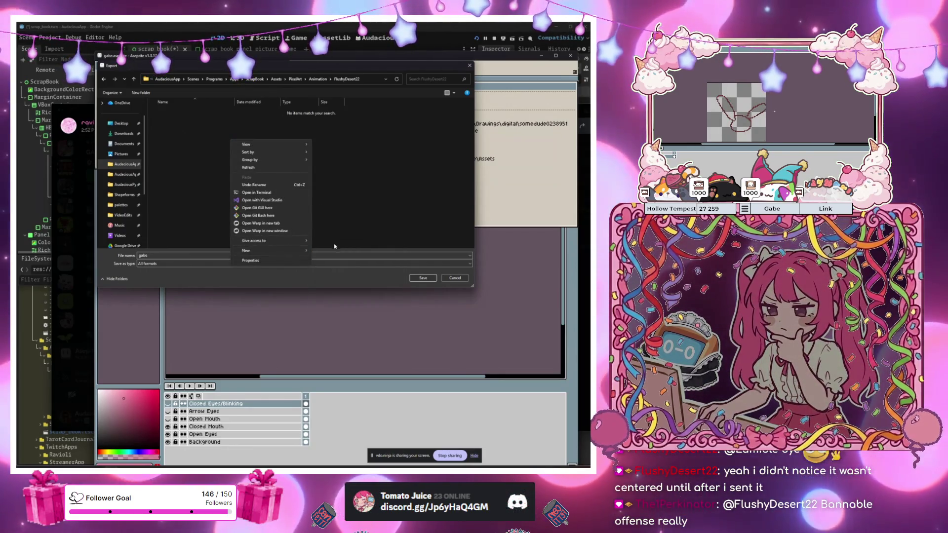
click(174, 238)
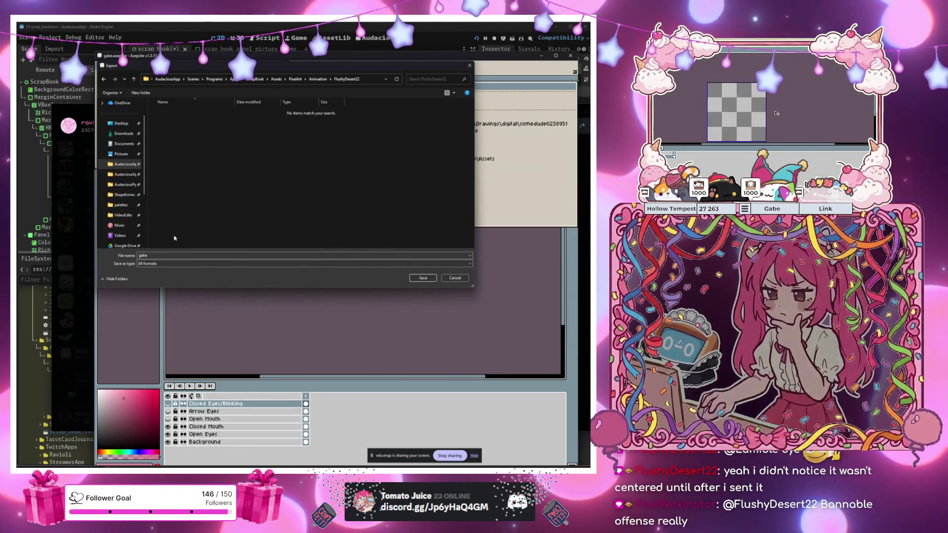
click(256, 265)
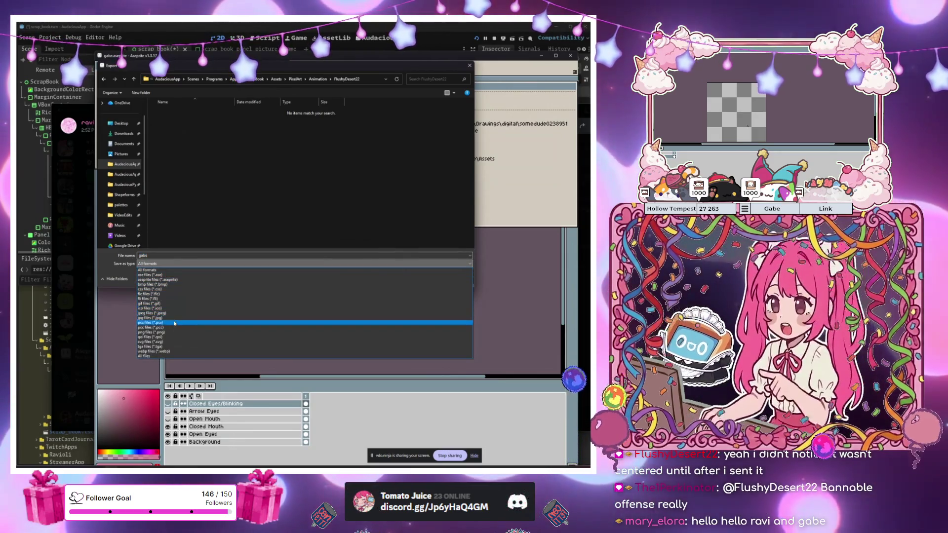
click(174, 332)
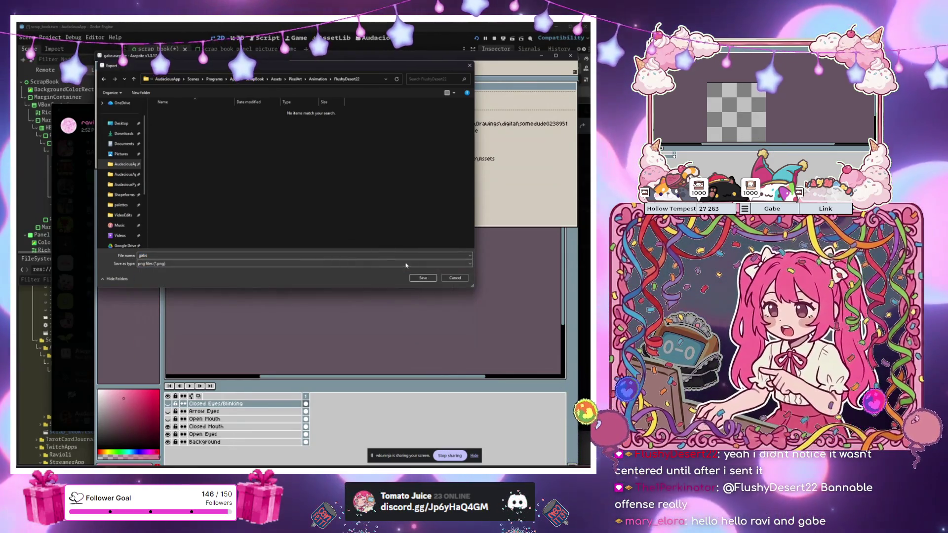
click(415, 279)
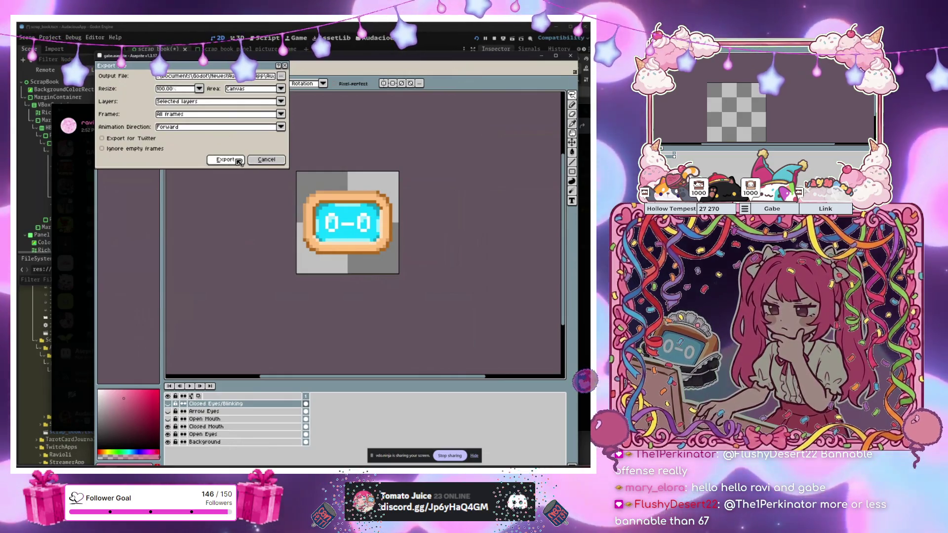
click(235, 161)
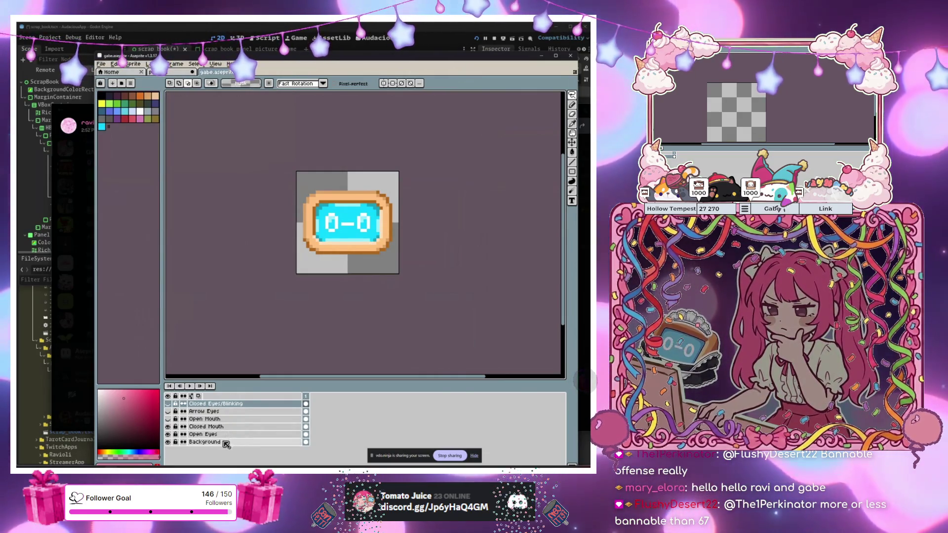
Select all six sprite layers in the Aseprite layer panel
drag(207, 434, 207, 442)
click(208, 403)
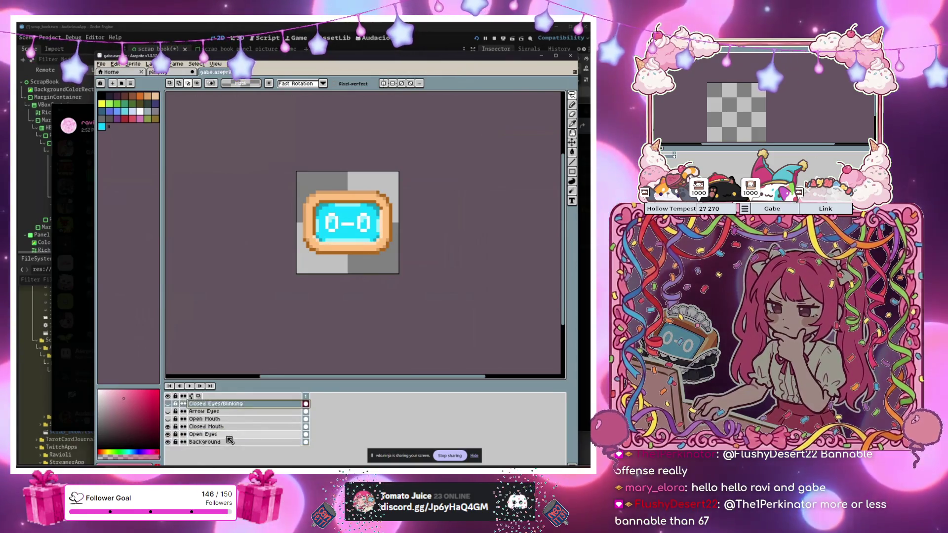
ctrl+click(235, 441)
click(236, 441)
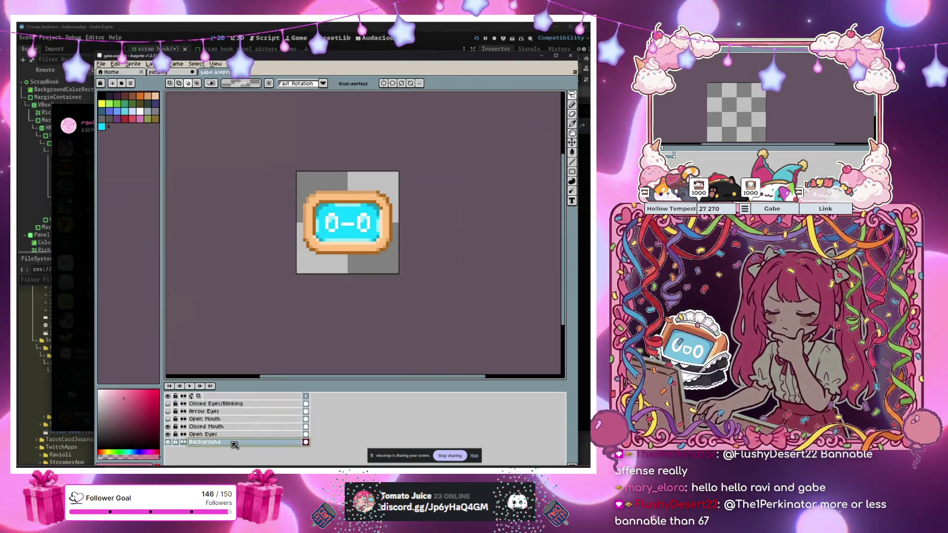
drag(237, 441, 237, 403)
Open the Export File dialog and browse to the project's Scenes folder
click(102, 65)
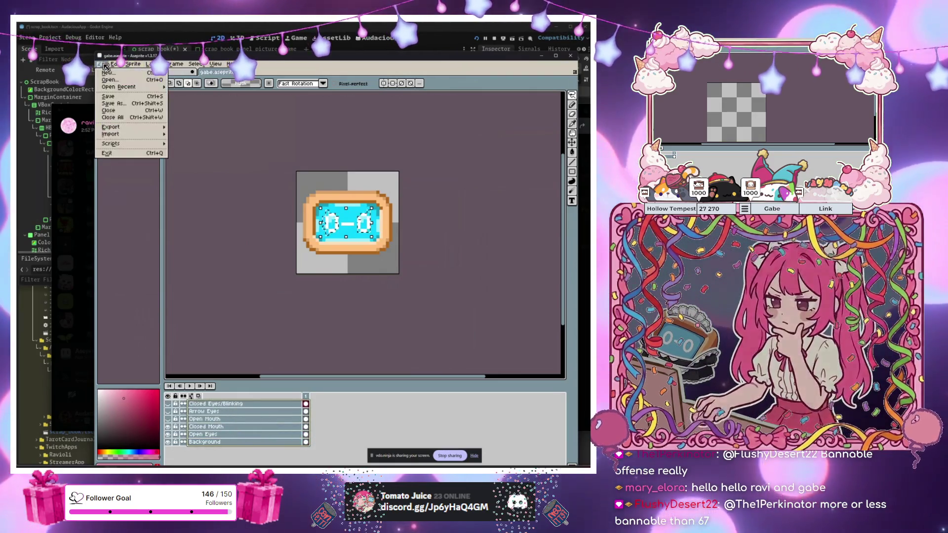
mouse_move(119, 127)
click(190, 130)
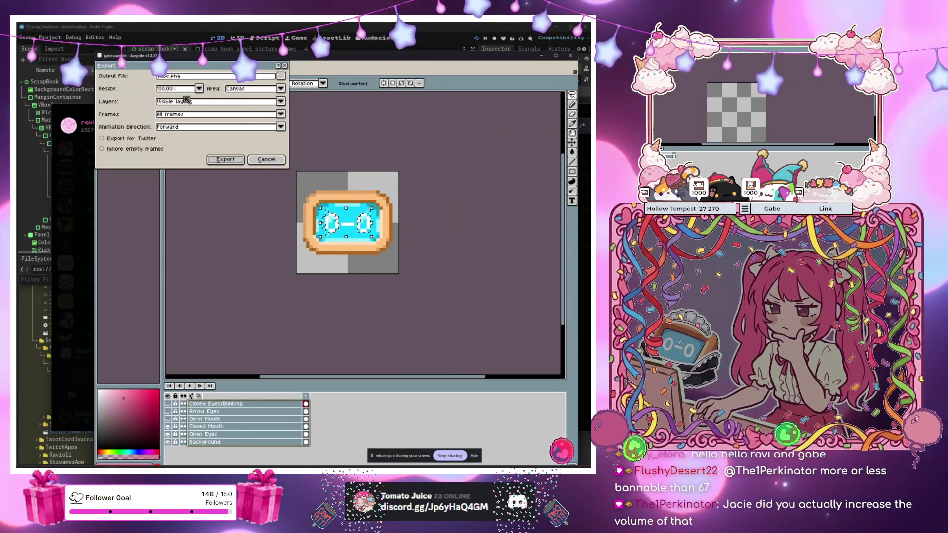
click(281, 76)
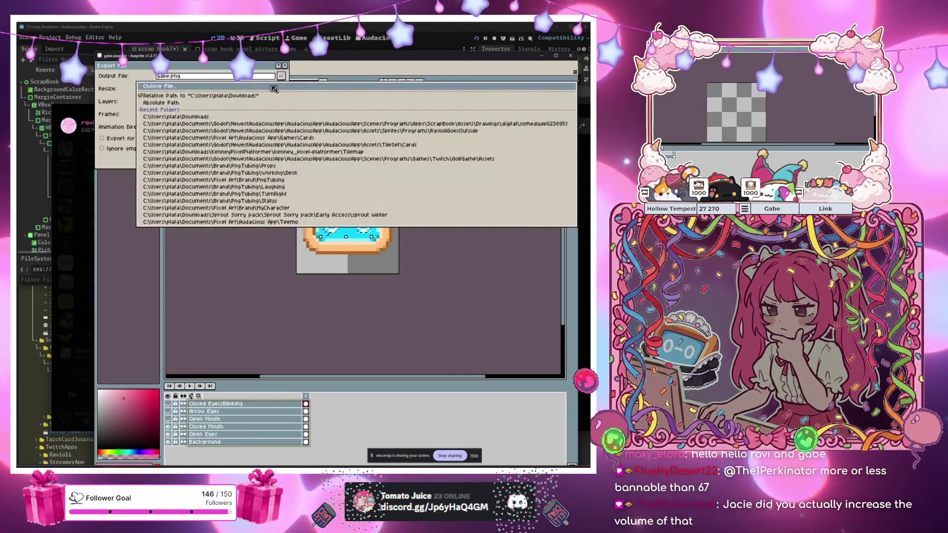
click(272, 87)
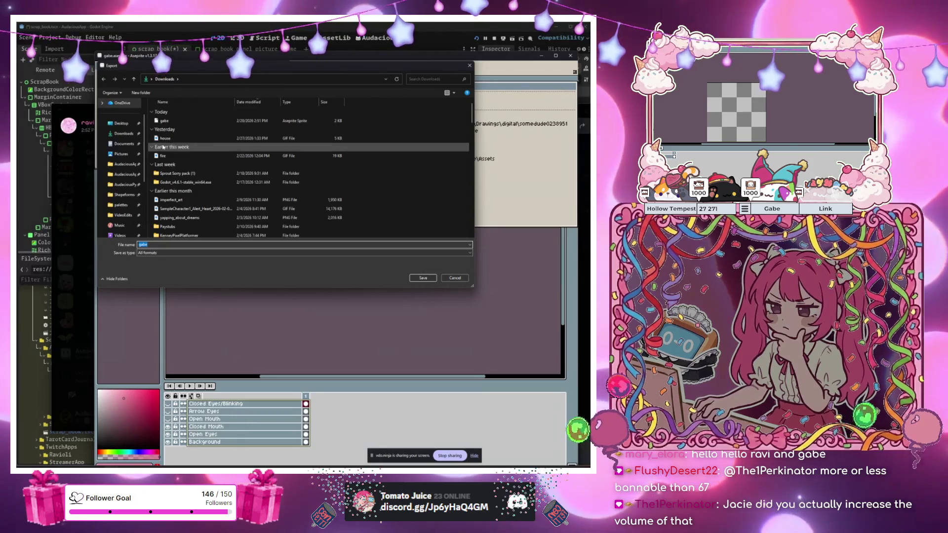
click(127, 175)
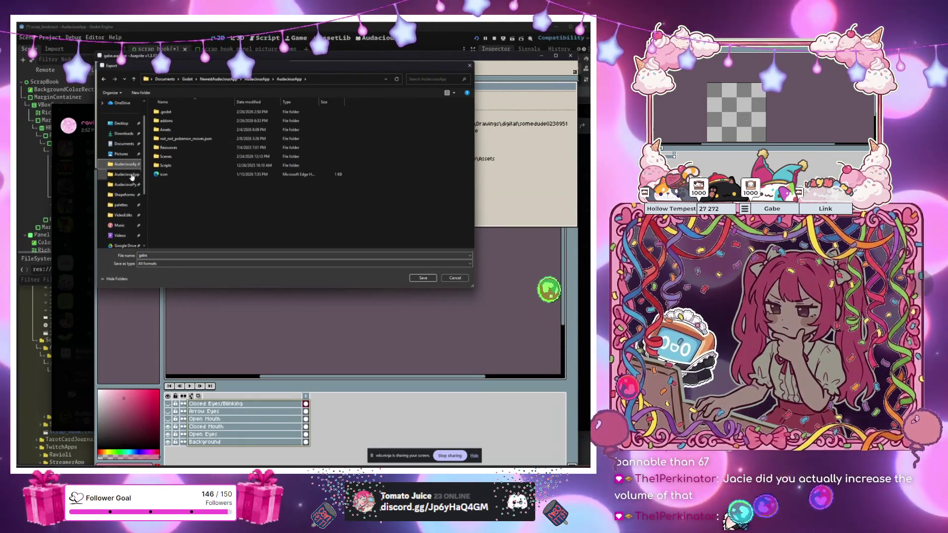
double_click(186, 157)
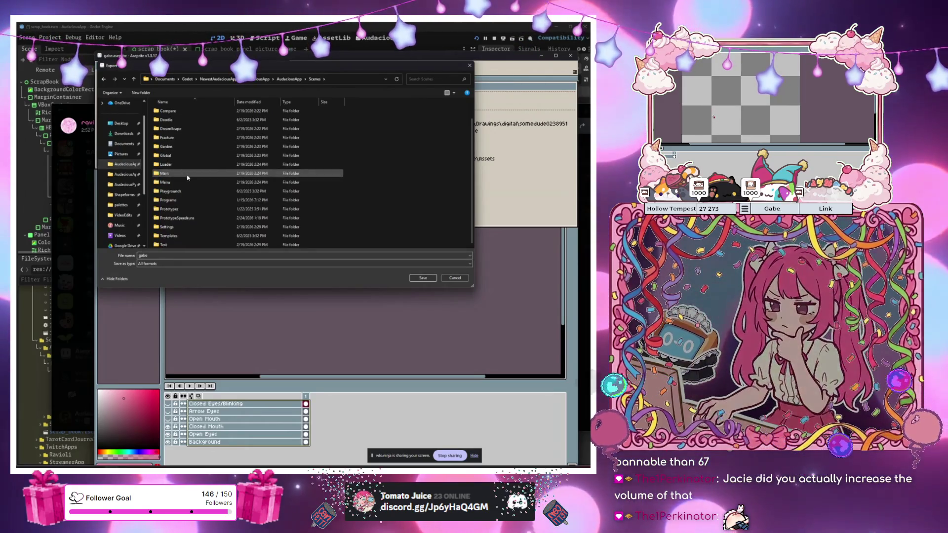
Navigate through Programs, Apps and ScrapBook to PixelArt/Animation and confirm that save location
double_click(171, 200)
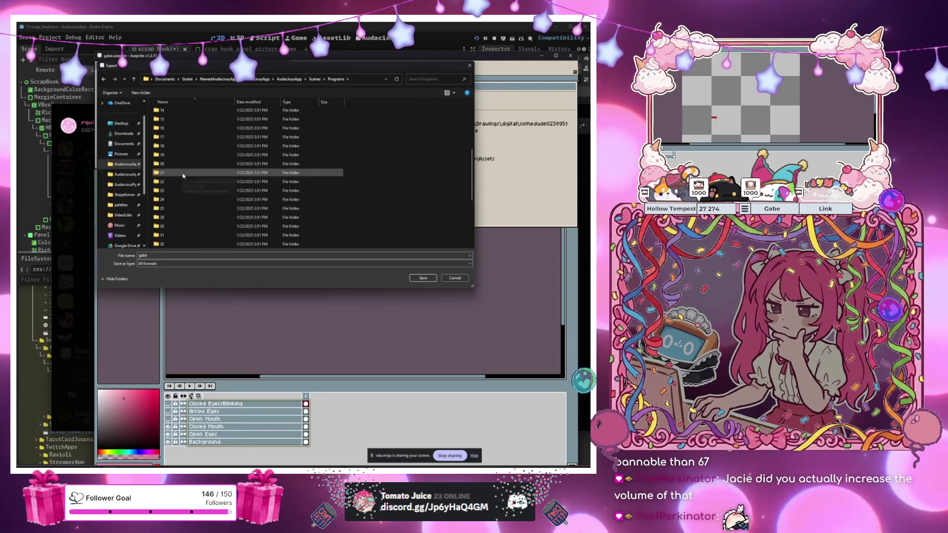
scroll(170, 232, down, 5)
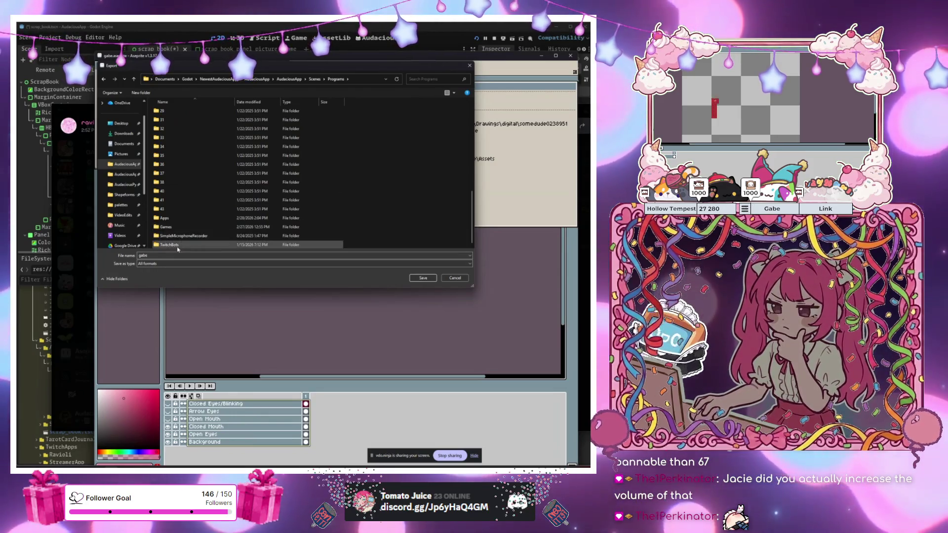
double_click(185, 220)
double_click(185, 120)
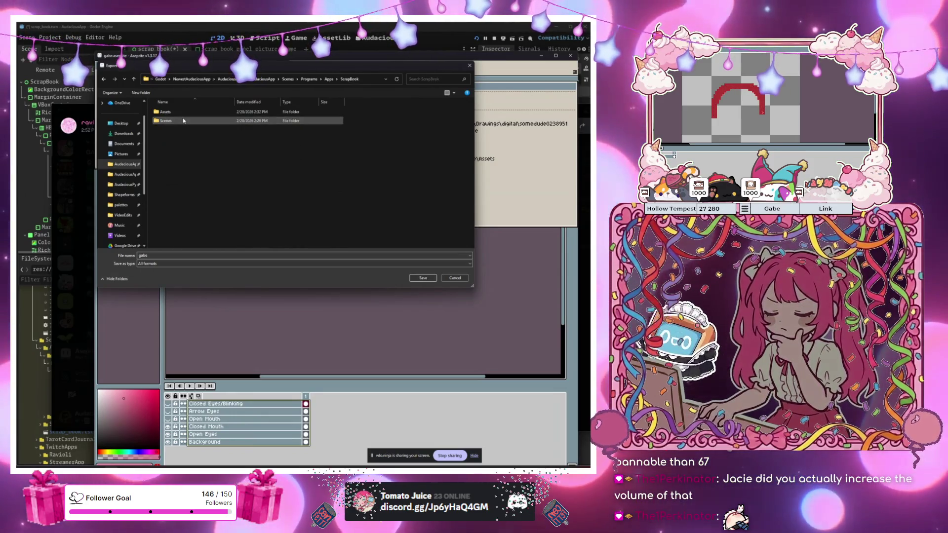
click(180, 122)
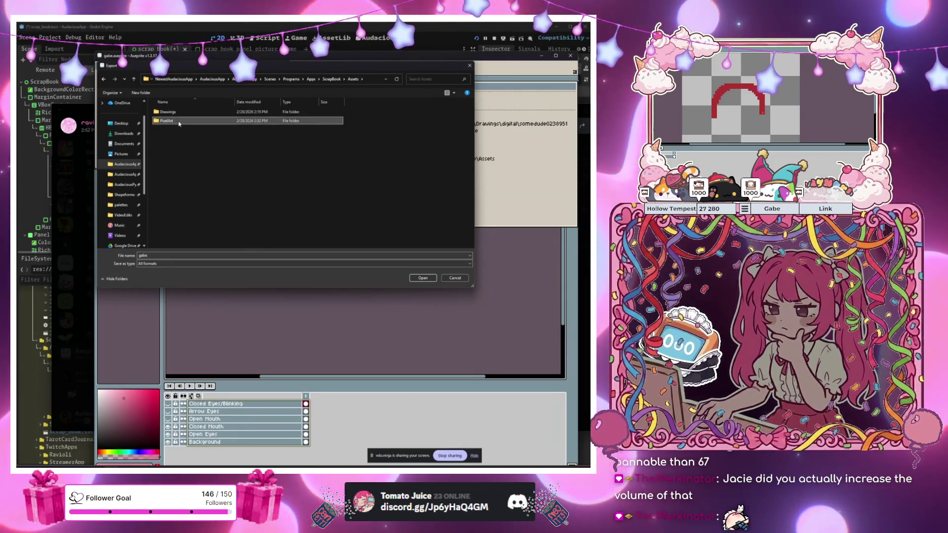
double_click(188, 113)
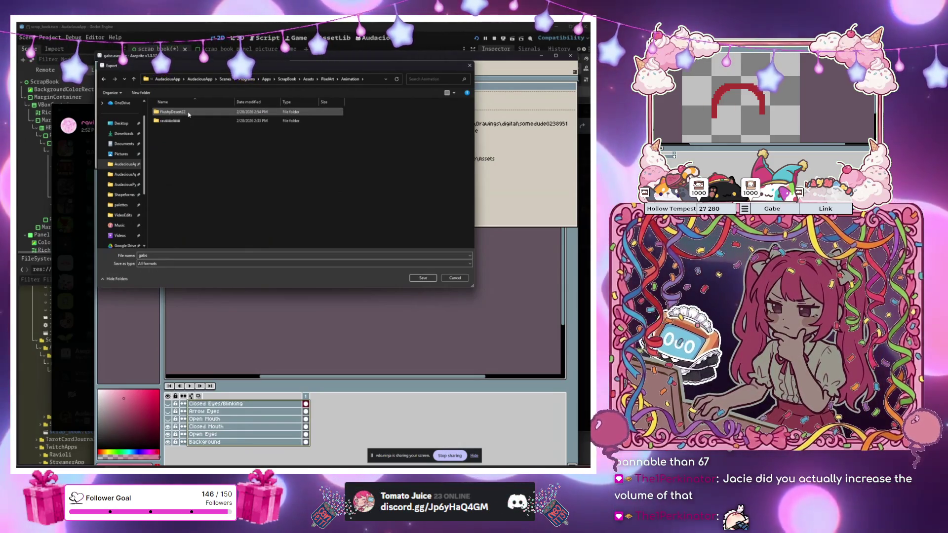
click(424, 279)
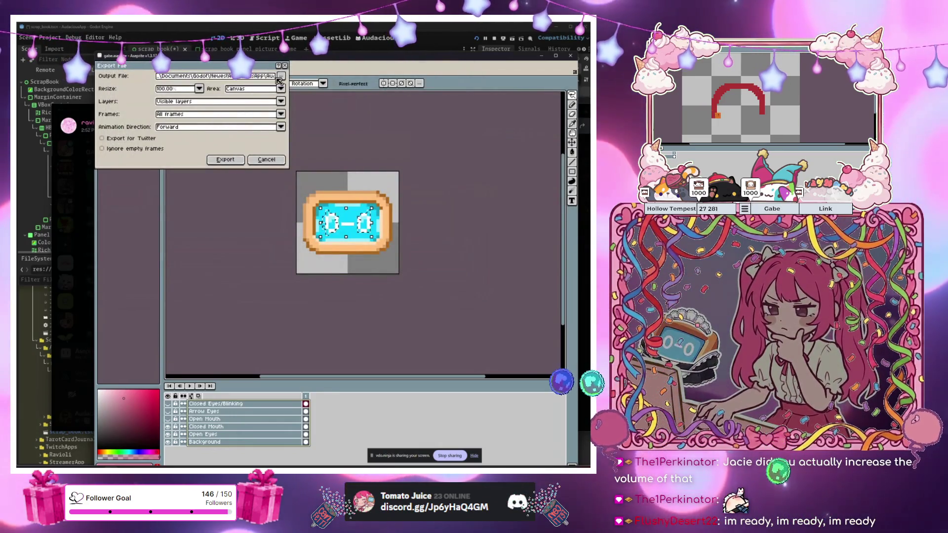
Export gabe.png as PNG with only selected layers, then return to Godot
click(279, 77)
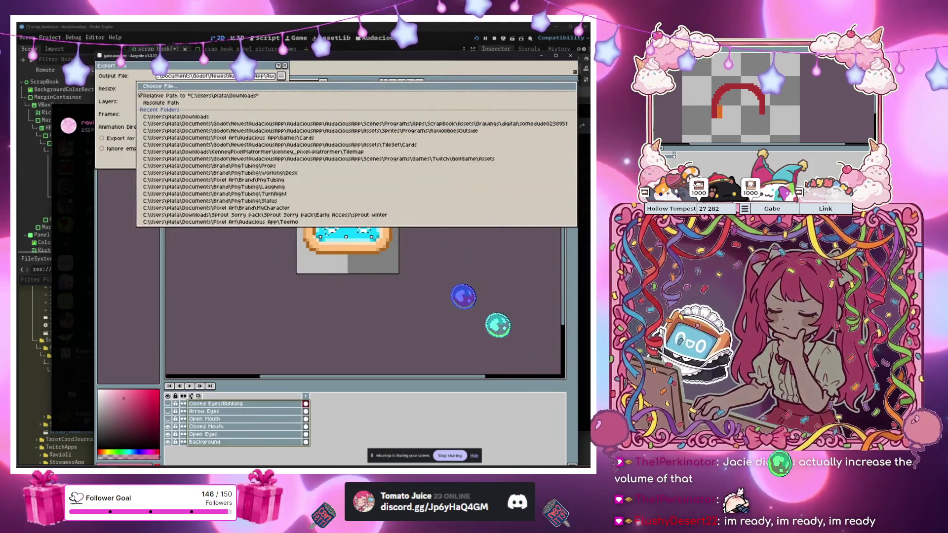
click(158, 86)
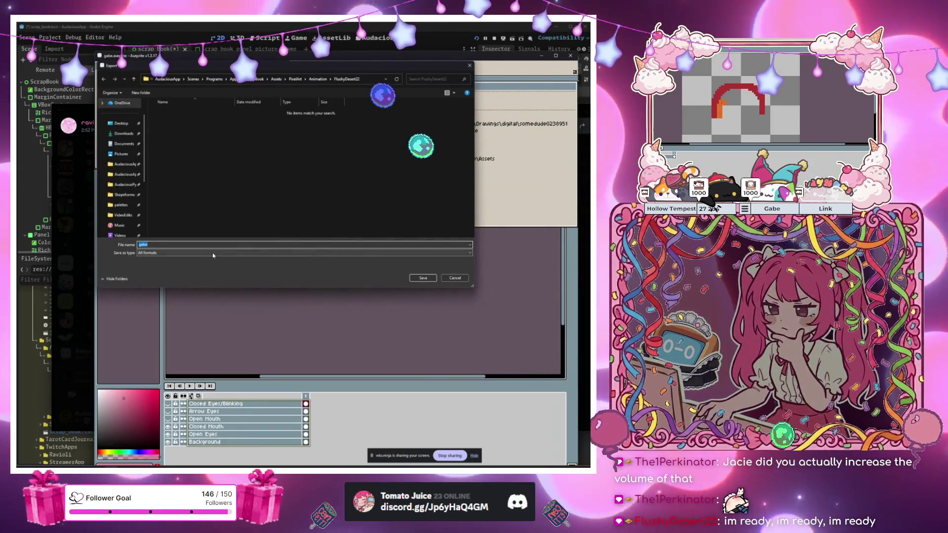
click(212, 253)
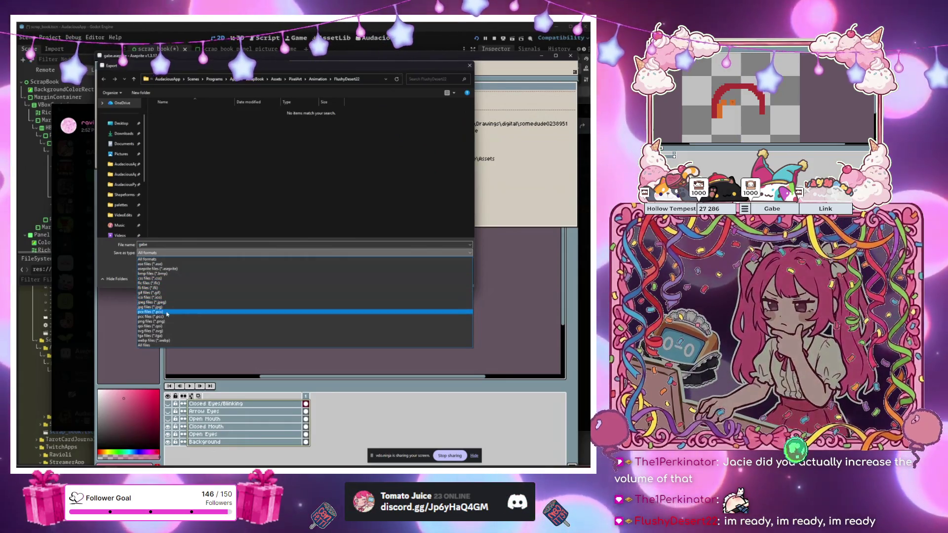
click(165, 321)
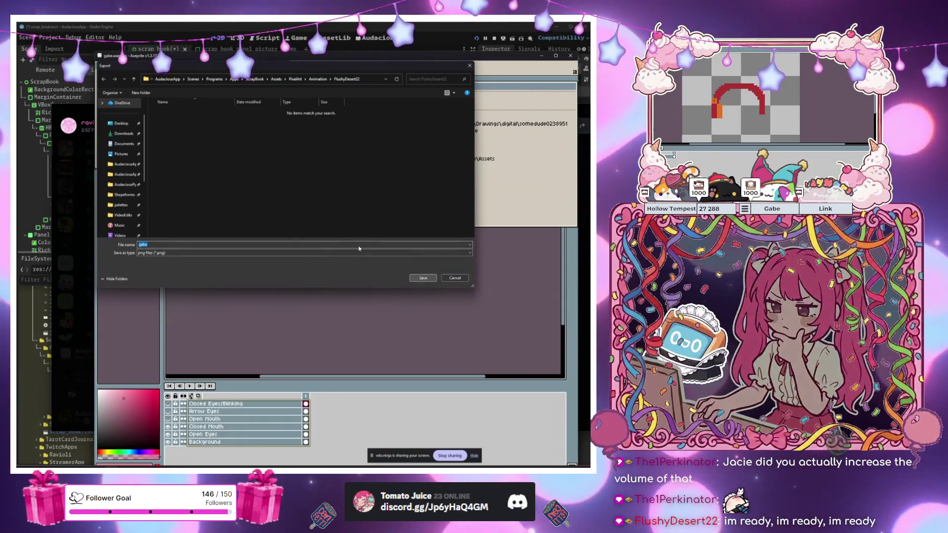
key(Return)
click(196, 102)
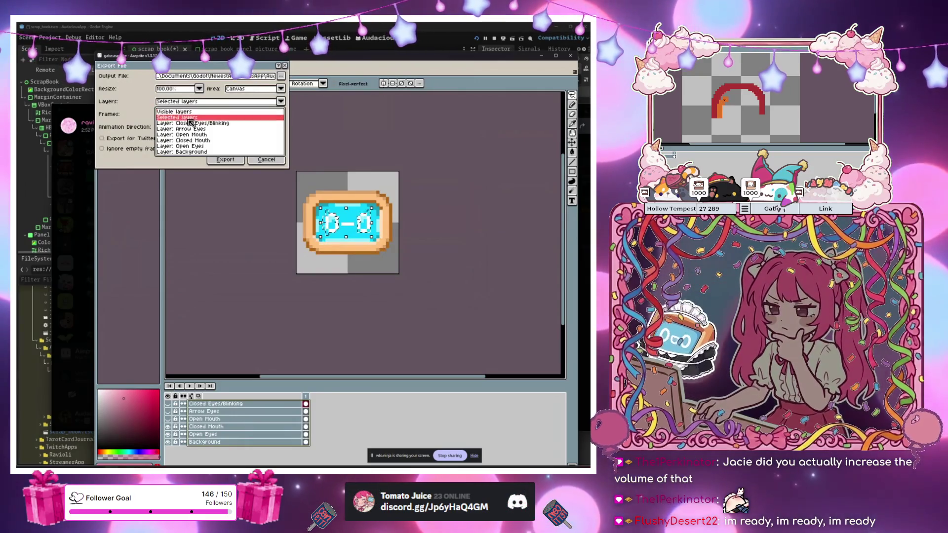
click(189, 118)
click(228, 158)
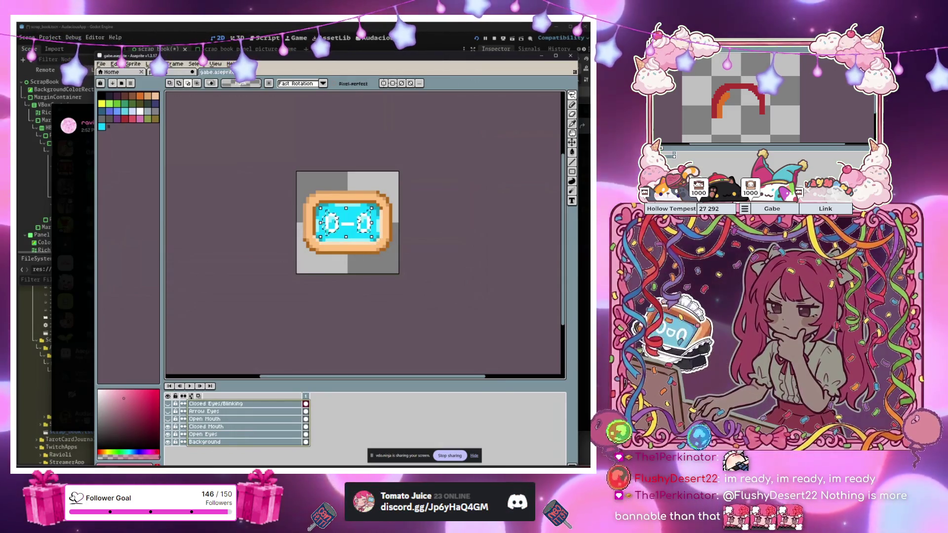
click(68, 395)
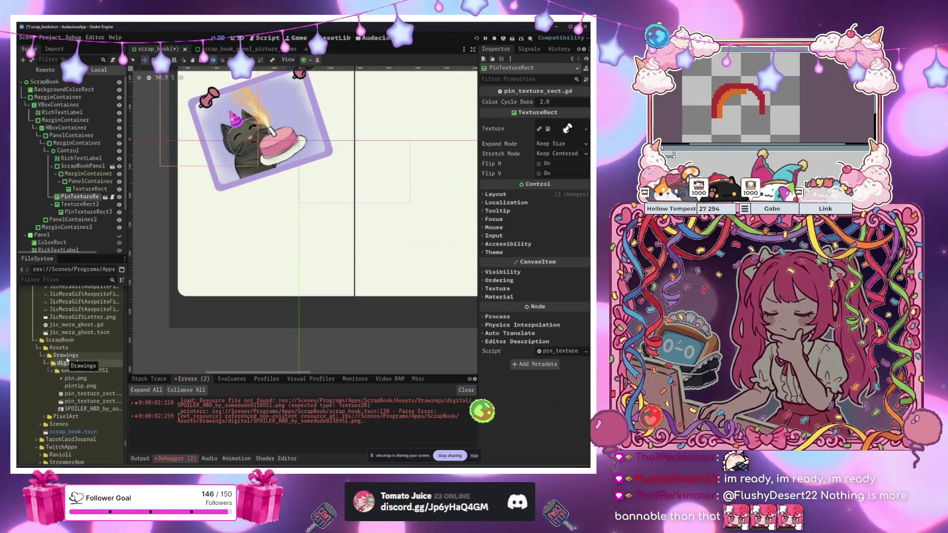
Expand PixelArt/Animation/FlushyDesert22 in FileSystem to reveal gabe.png
click(43, 416)
click(53, 425)
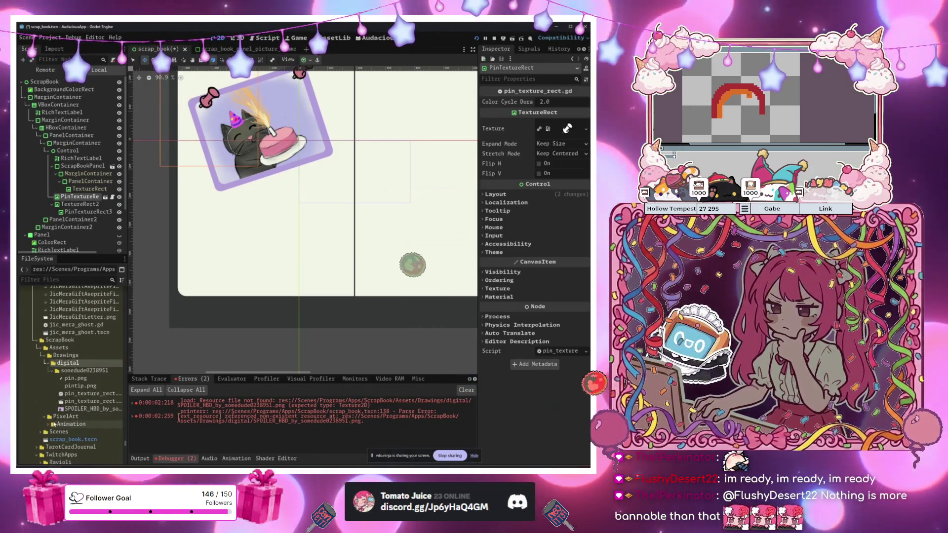
click(52, 431)
scroll(69, 414, down, 2)
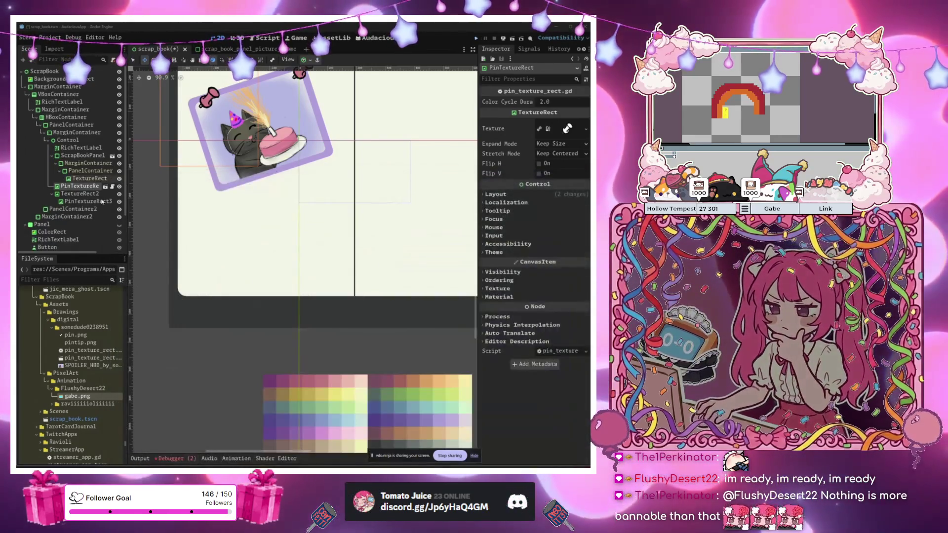
Delete the TextureRect2 node from the scene
click(74, 194)
click(76, 186)
click(70, 194)
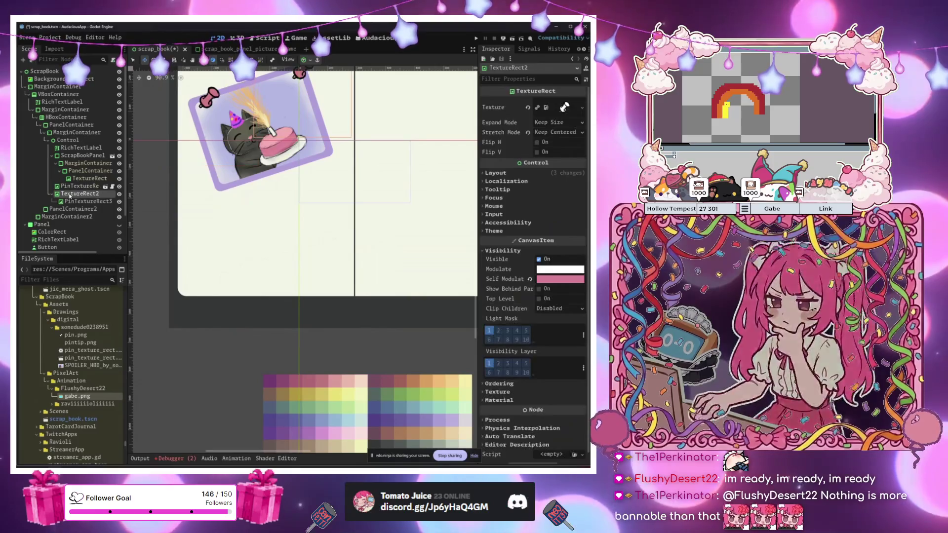
key(Delete)
click(393, 257)
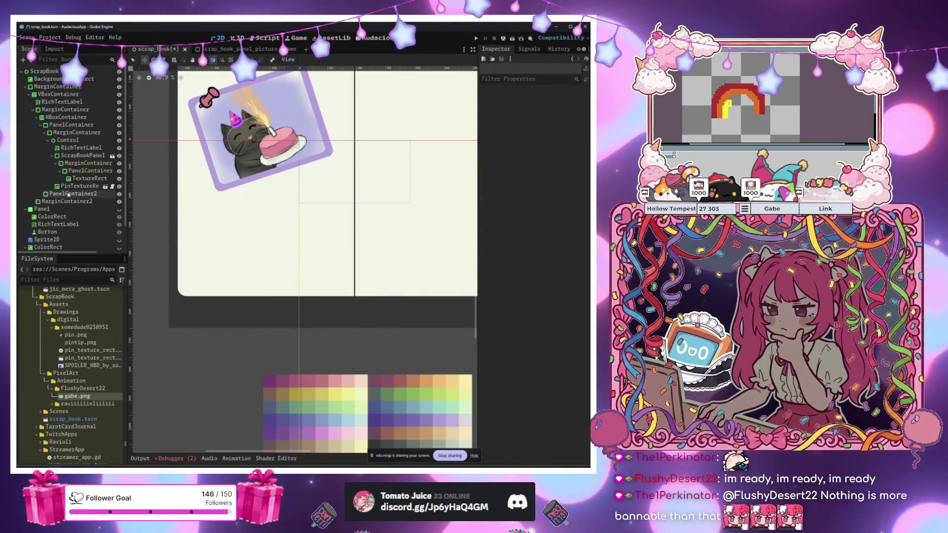
Duplicate the pin and place the copy at the photo's top-right corner
key(ctrl+d)
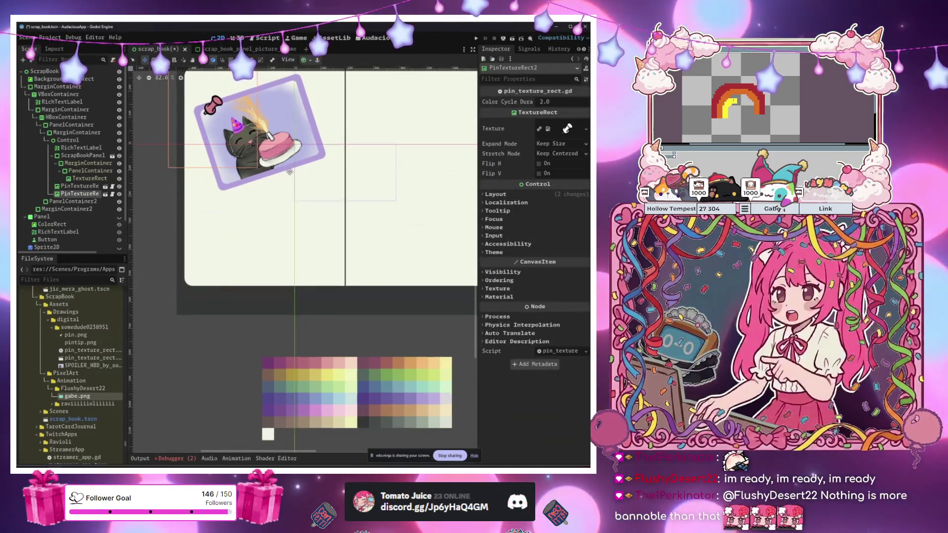
scroll(254, 218, down, 1)
mouse_move(240, 251)
mouse_down()
mouse_move(361, 228)
mouse_move(366, 216)
mouse_up()
ctrl+click(79, 186)
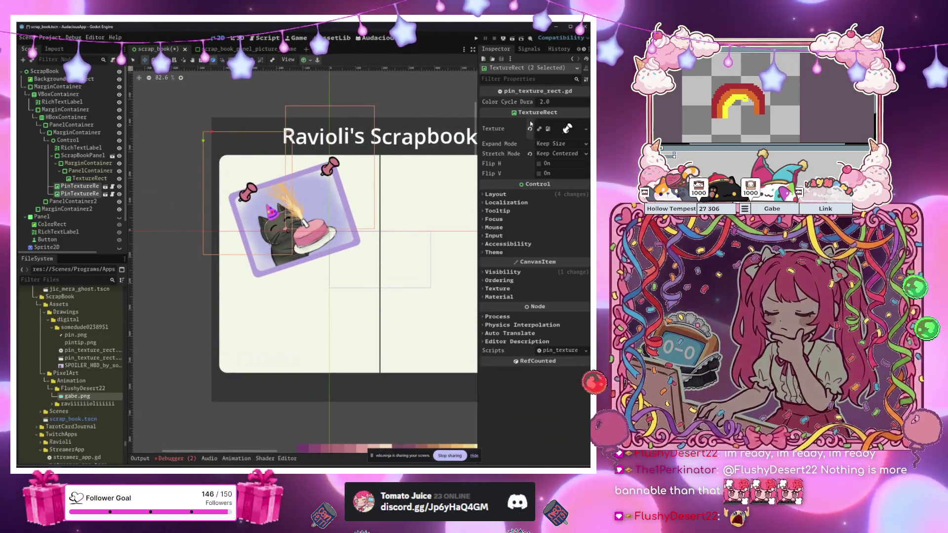
drag(399, 282, 398, 281)
Run the game, nudge the pins into place on the photo, and save
key(F5)
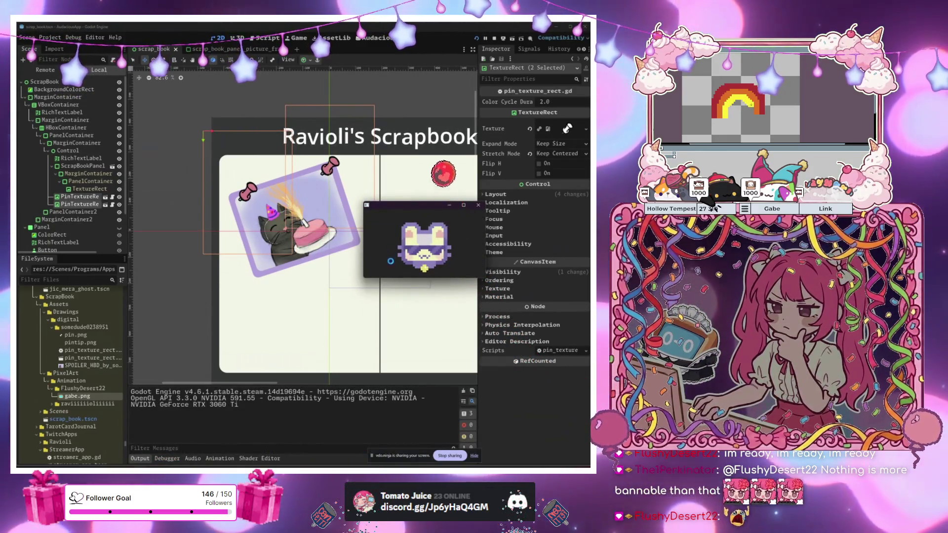
mouse_move(238, 75)
mouse_down()
mouse_move(502, 167)
mouse_move(255, 90)
mouse_move(475, 132)
mouse_move(316, 116)
mouse_move(287, 103)
mouse_move(472, 138)
mouse_move(281, 78)
mouse_move(511, 157)
mouse_move(284, 81)
mouse_move(530, 138)
mouse_move(358, 85)
mouse_move(536, 176)
mouse_up()
drag(239, 210, 241, 206)
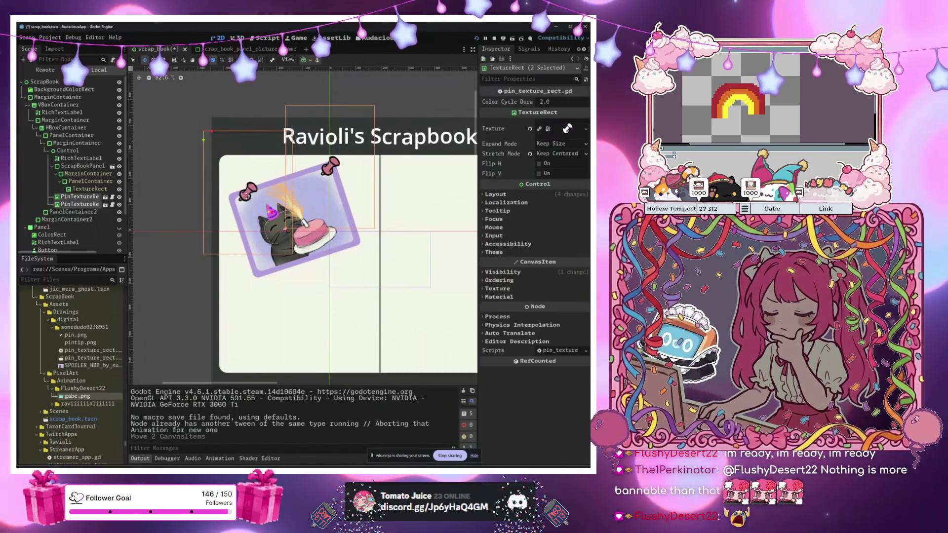
click(79, 197)
drag(305, 283, 304, 279)
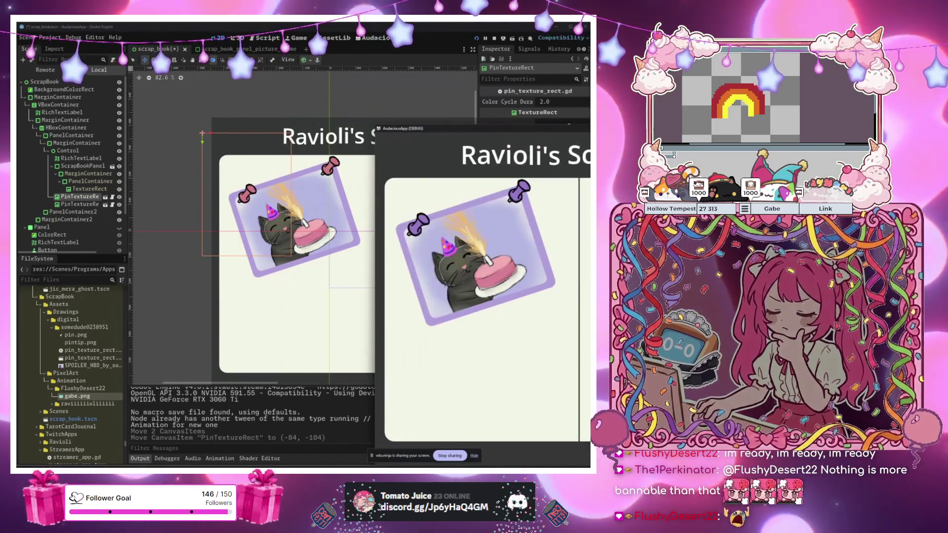
drag(194, 310, 194, 310)
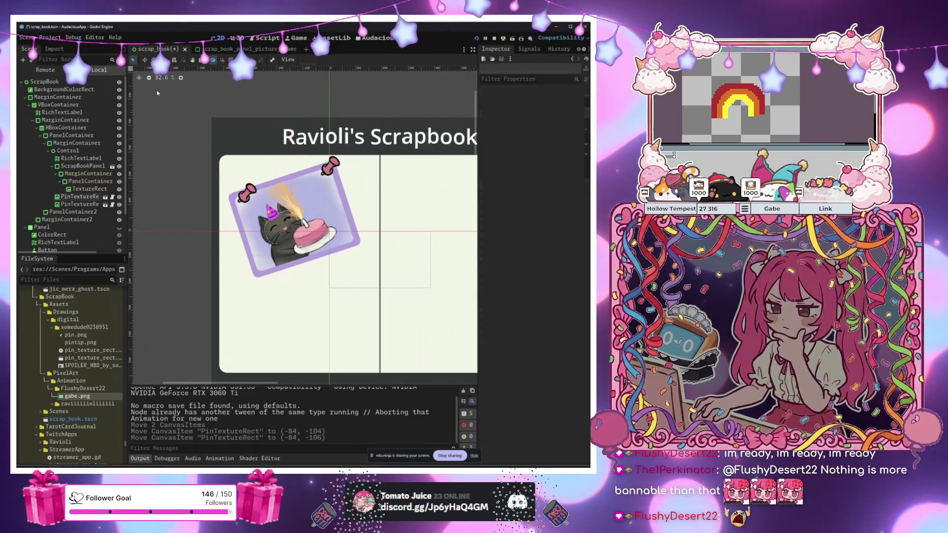
key(ctrl+s)
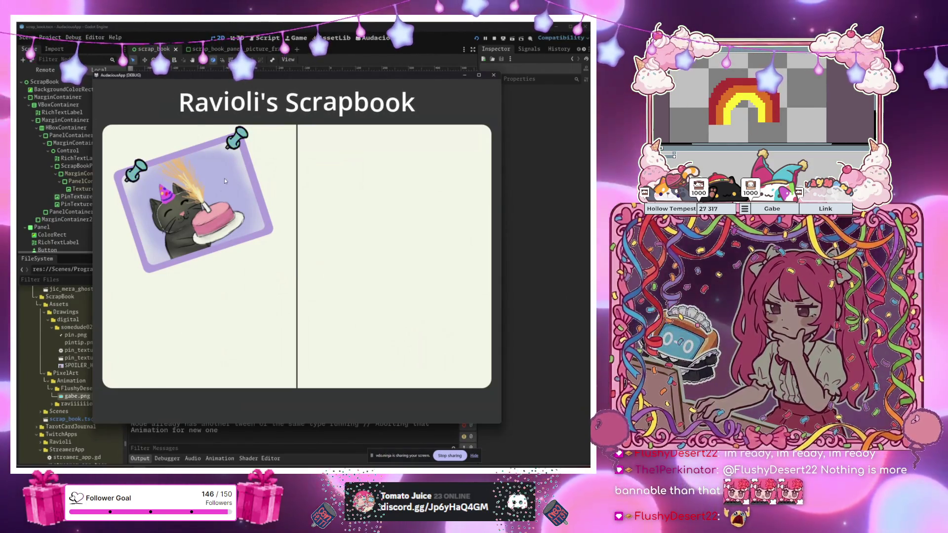
Set Color Cycle Duration to 10 on both pins, save, and run the scene
click(89, 188)
click(76, 204)
shift+click(77, 196)
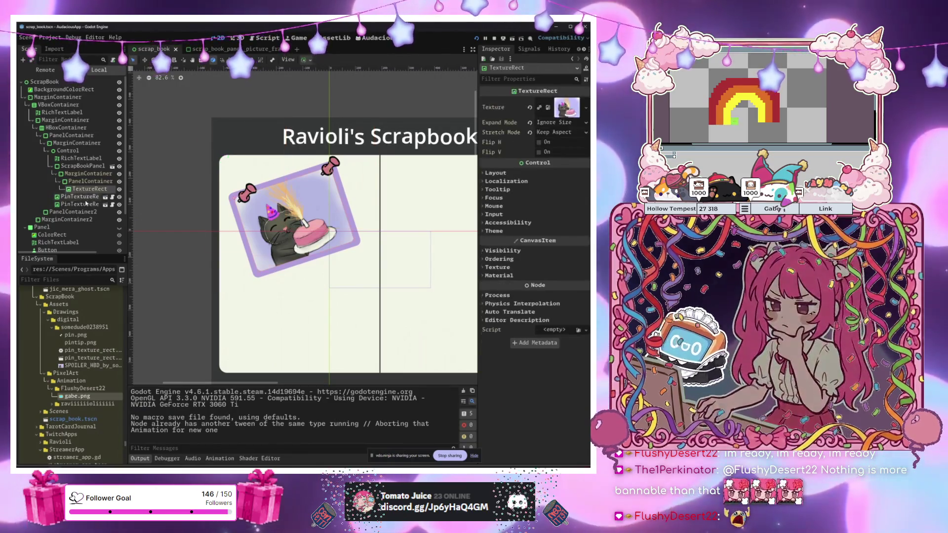
click(553, 101)
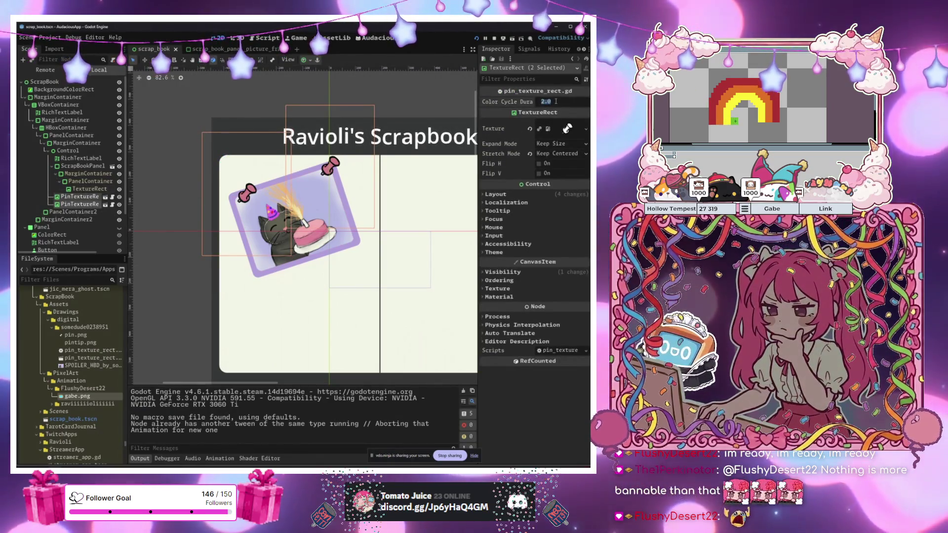
text(10)
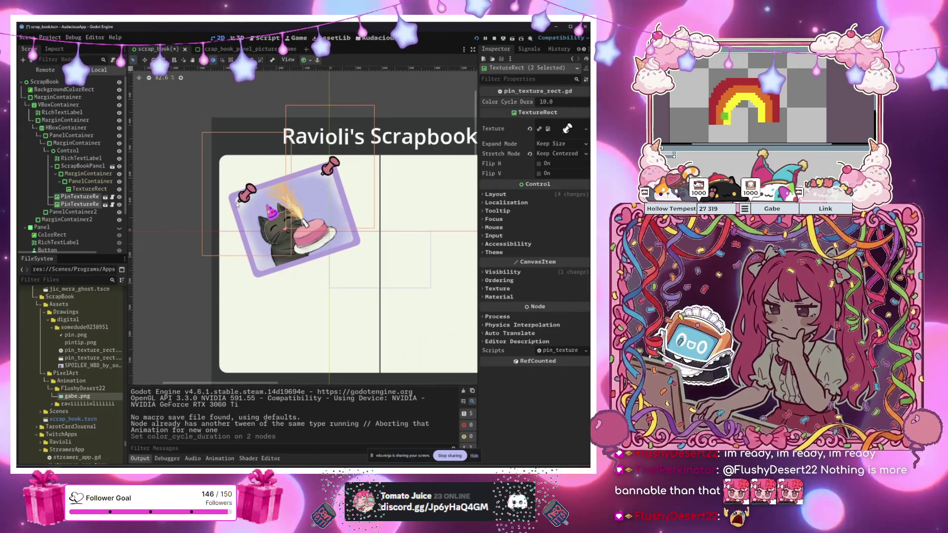
click(155, 243)
key(F6)
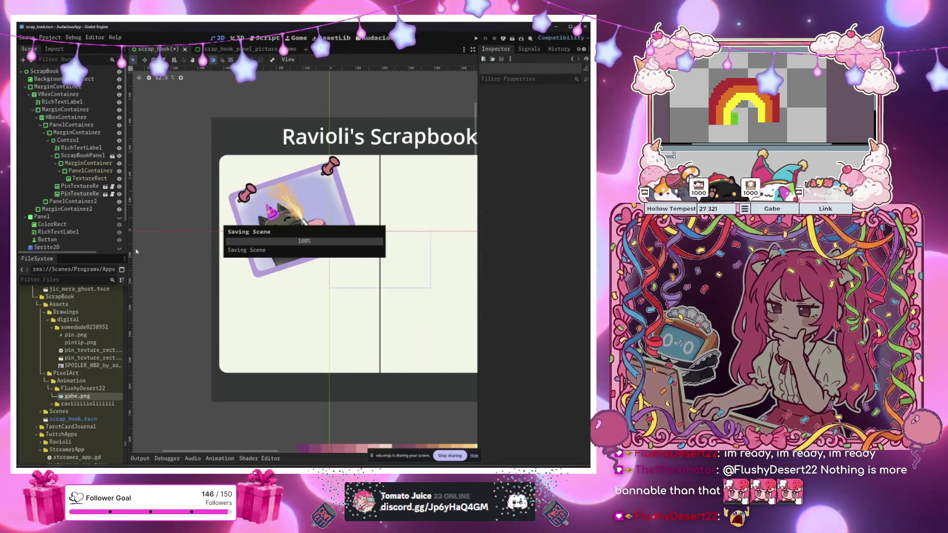
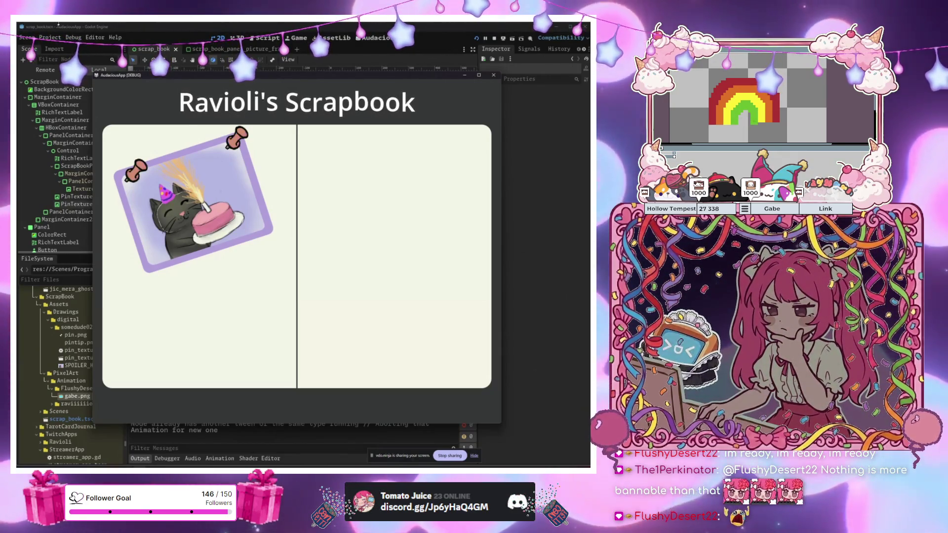
Stop the running game and instance glowing_world_environment.tscn into the ScrapBook scene
key(F8)
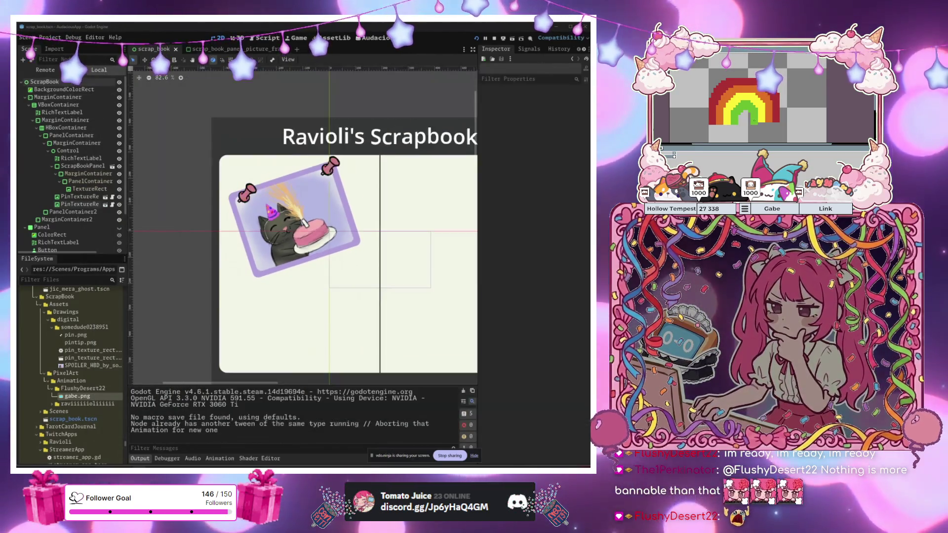
key(ctrl+a)
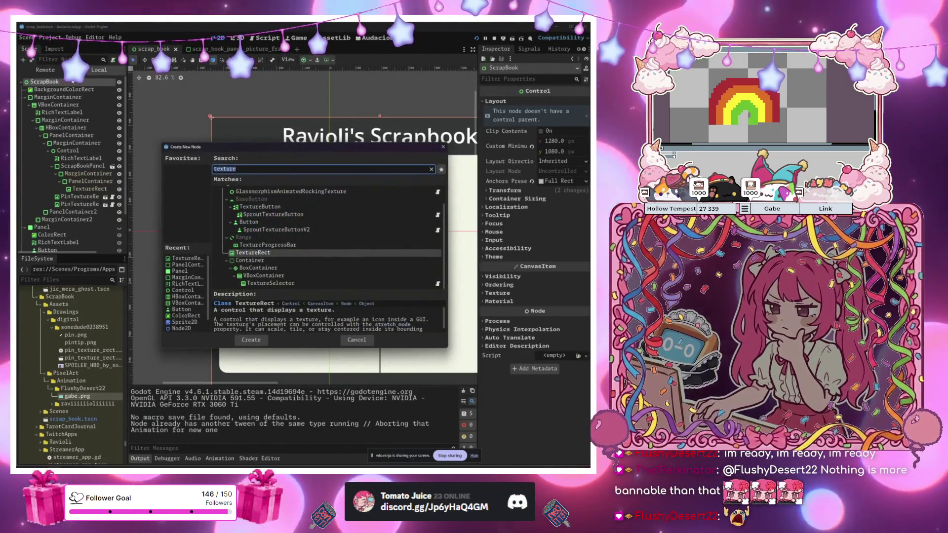
key(Escape)
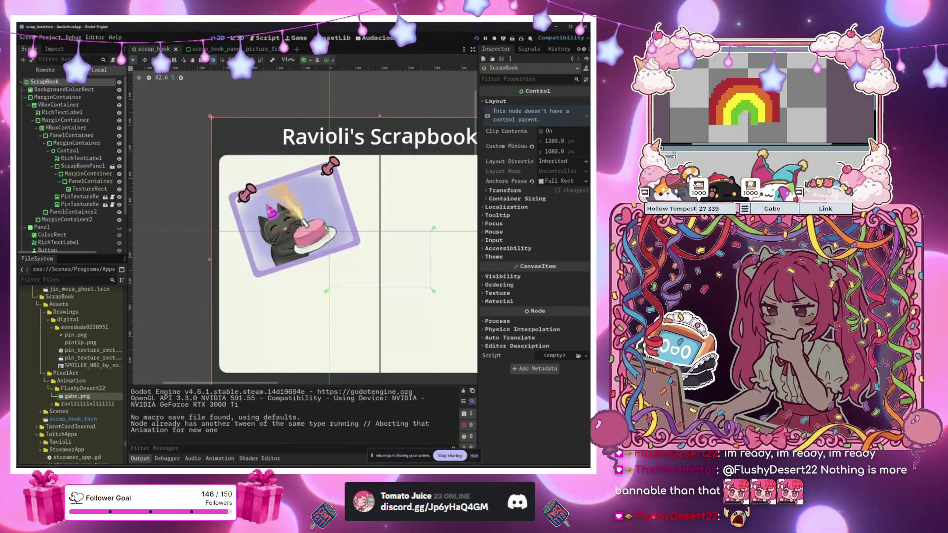
click(32, 59)
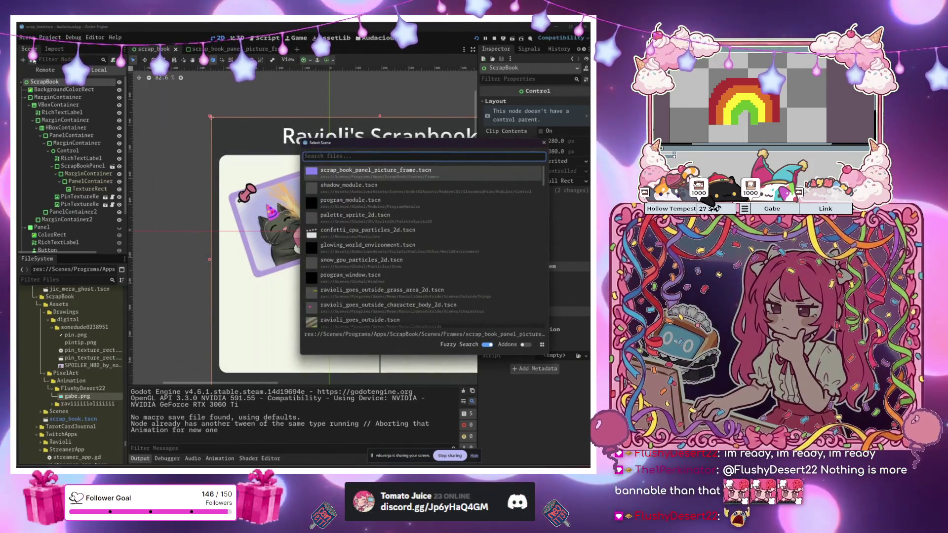
text(glowi)
key(Return)
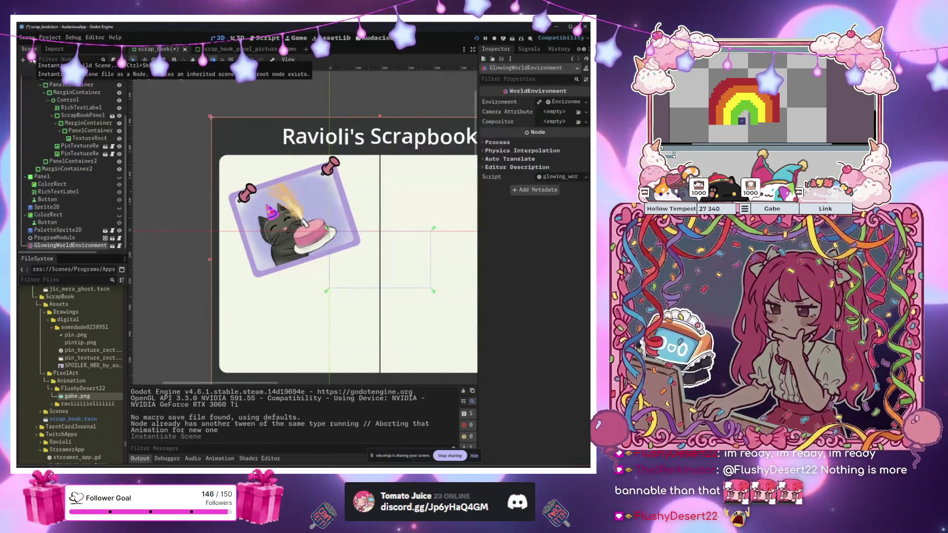
Select the page's outer MarginContainer in the Scene dock
scroll(185, 251, up, 3)
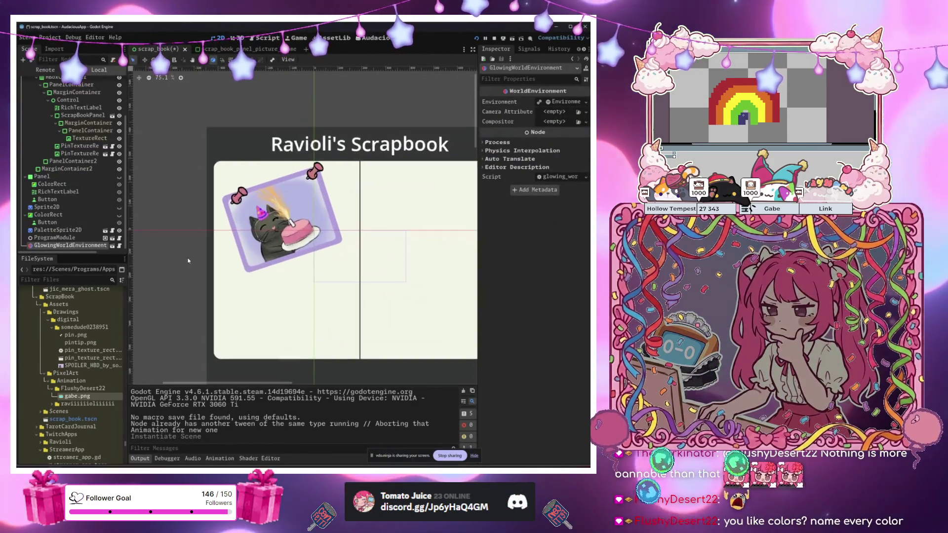
scroll(87, 217, up, 3)
click(88, 216)
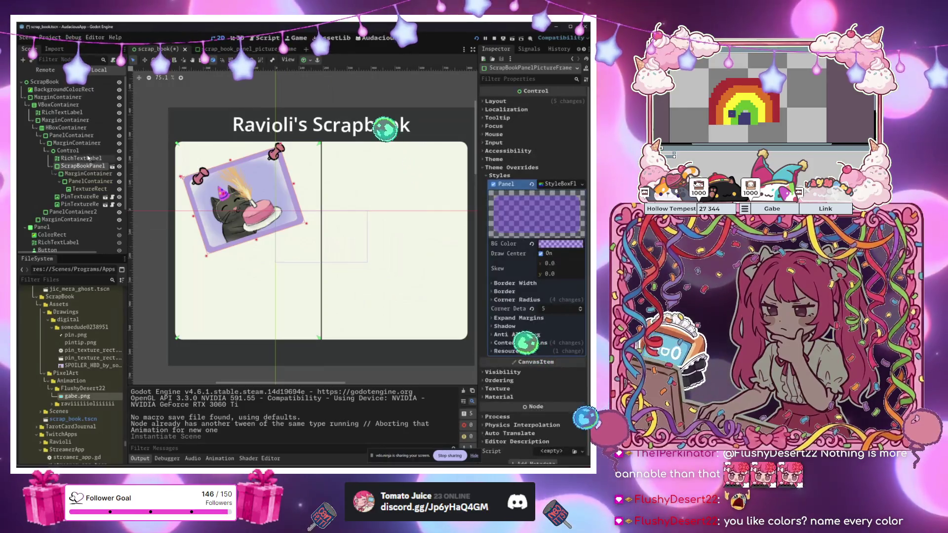
click(69, 143)
click(68, 121)
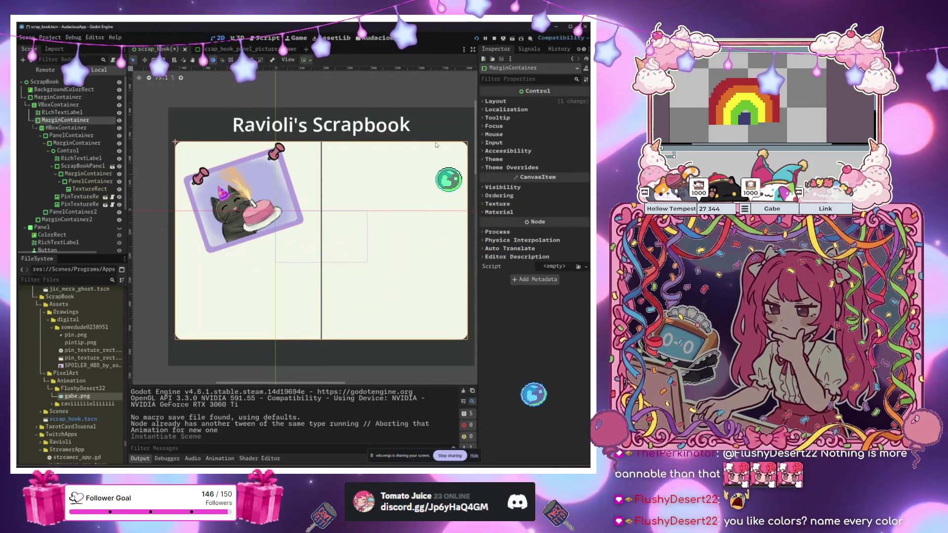
click(501, 187)
click(544, 207)
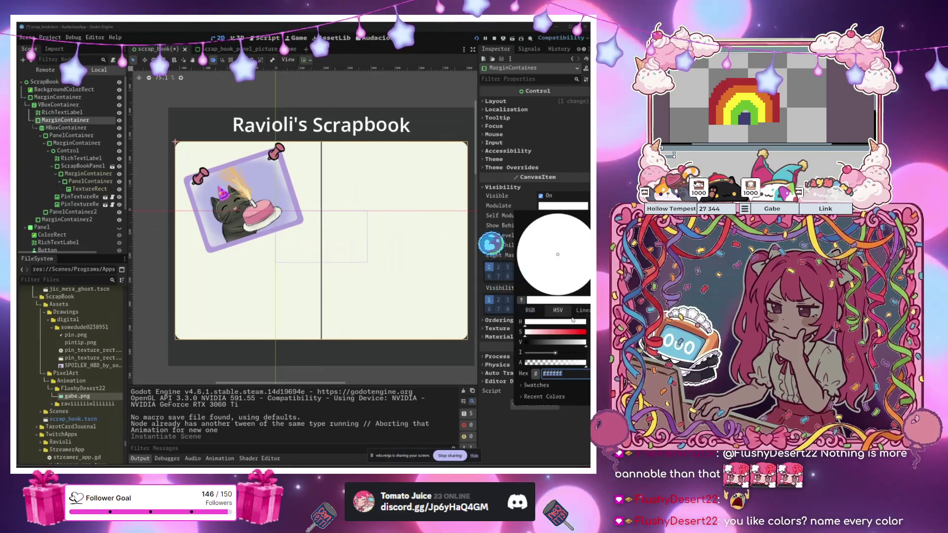
drag(561, 353, 558, 353)
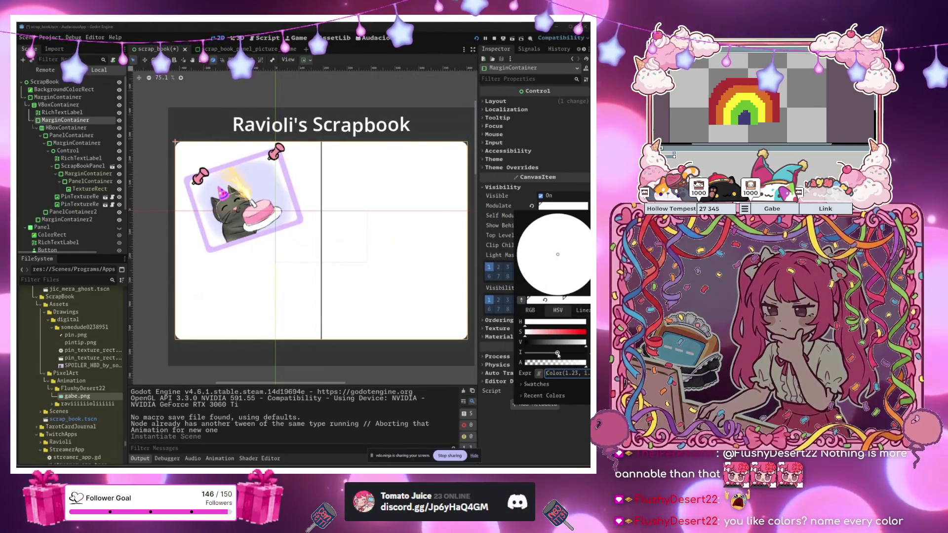
drag(555, 354, 556, 353)
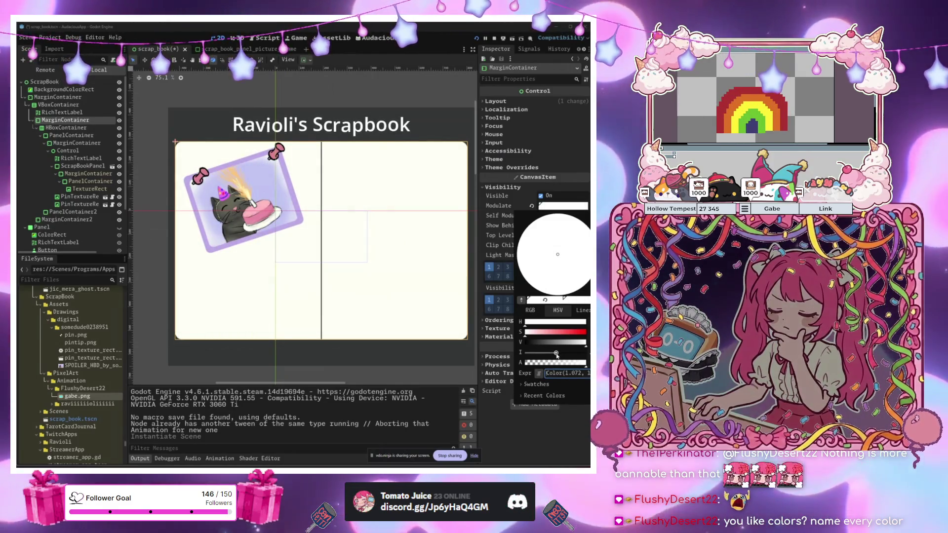
drag(557, 354, 558, 354)
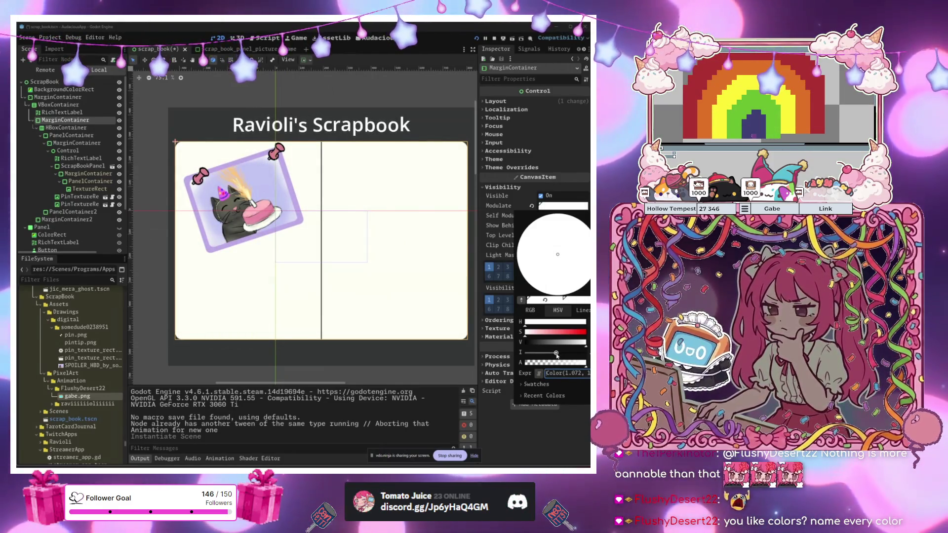
click(361, 357)
key(ctrl+s)
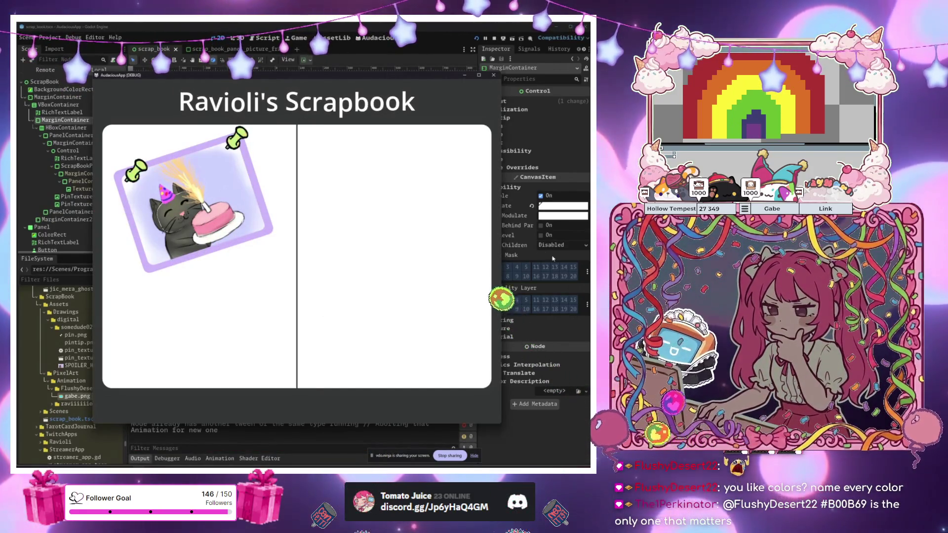
mouse_move(352, 81)
mouse_down()
mouse_move(352, 124)
mouse_move(247, 245)
mouse_up()
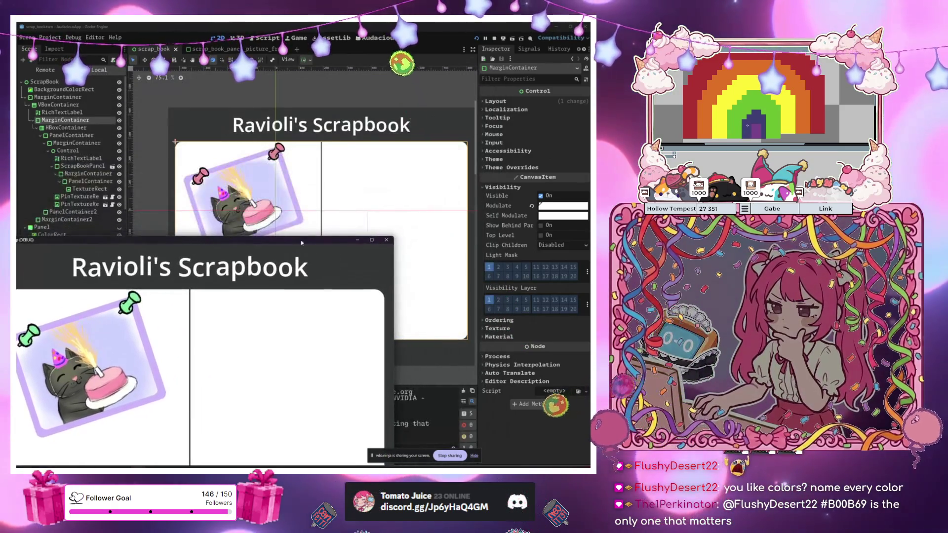
click(534, 207)
click(533, 205)
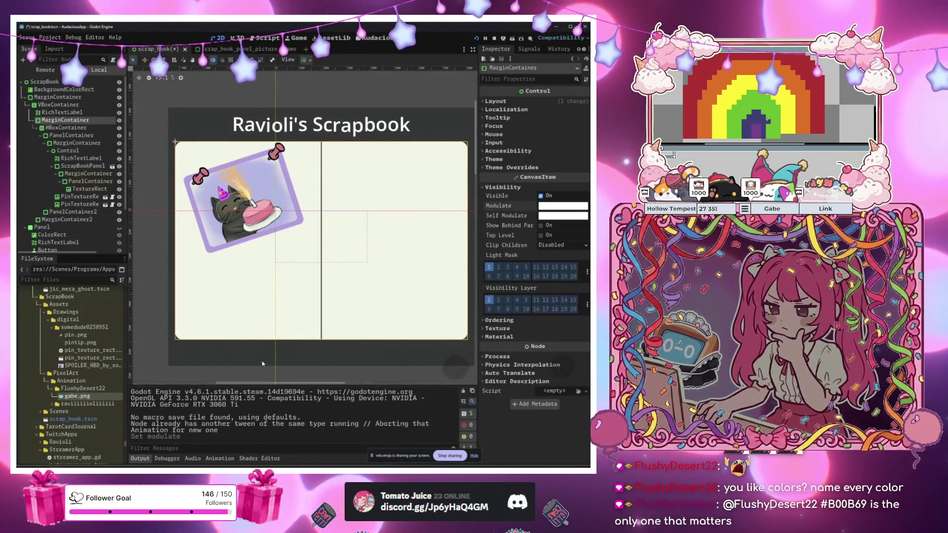
click(319, 358)
click(268, 88)
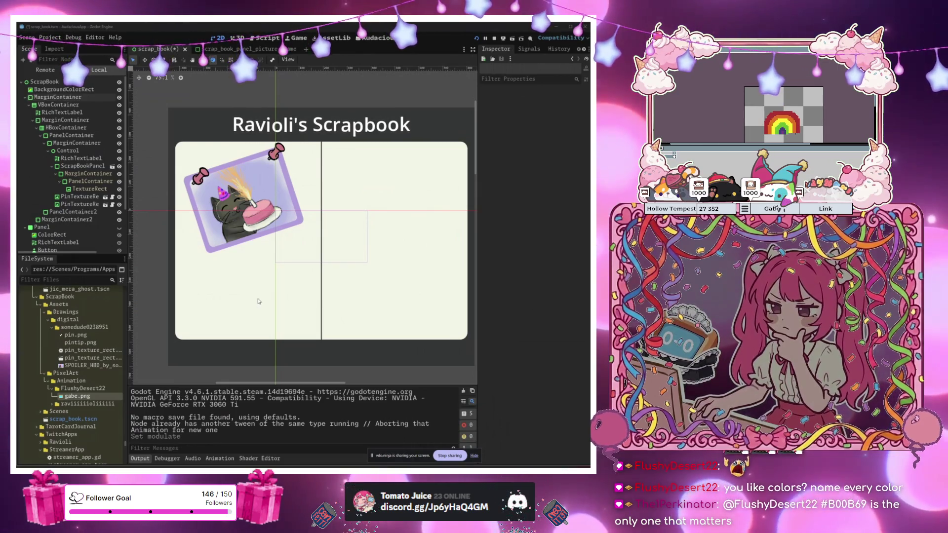
Add a ColorRect as a child of the Control node
click(107, 189)
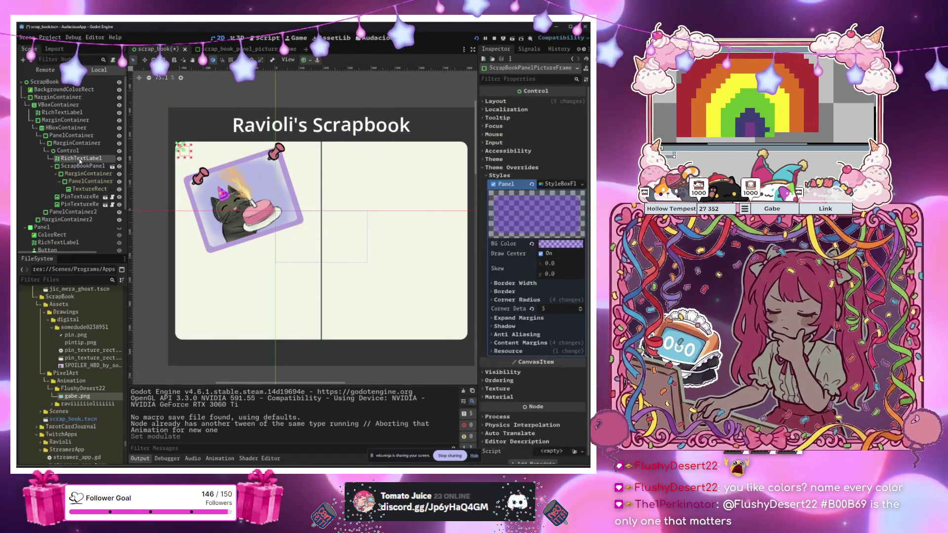
click(74, 151)
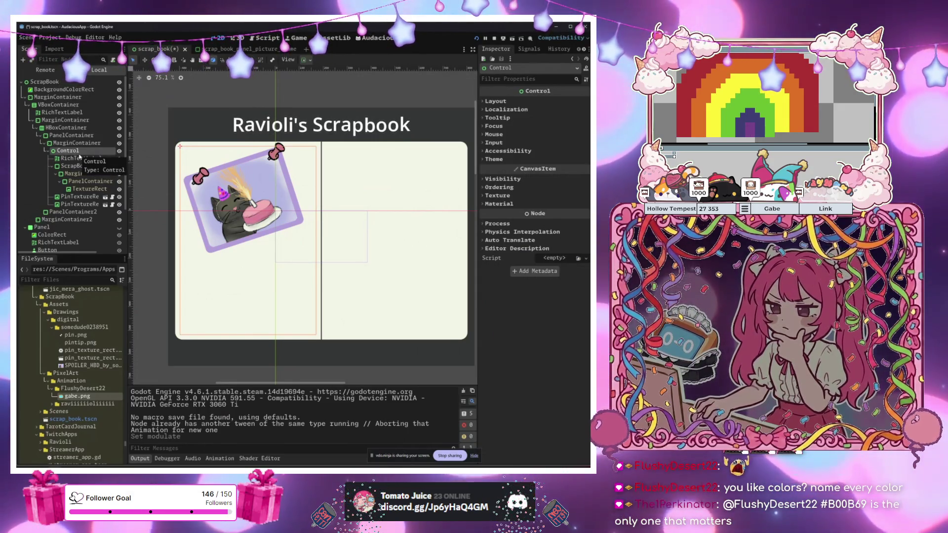
key(ctrl+a)
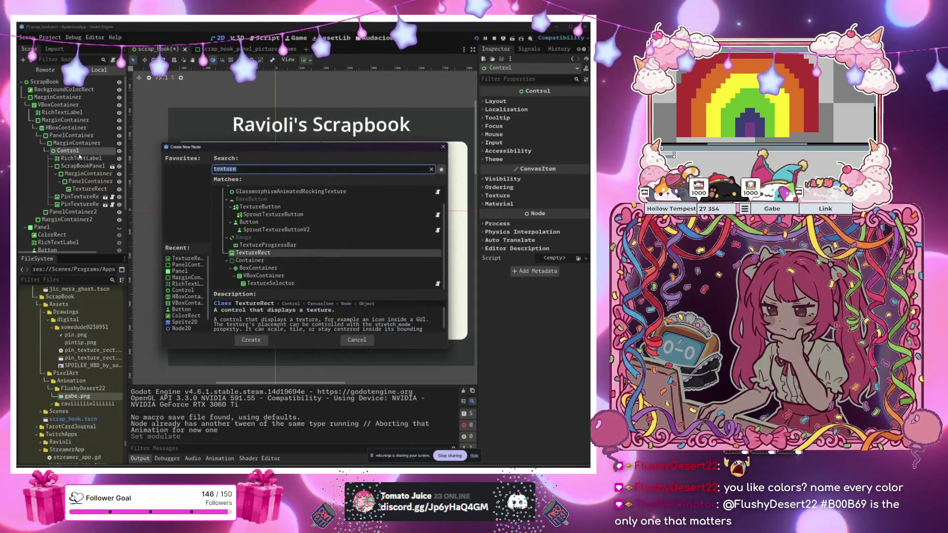
text(texture)
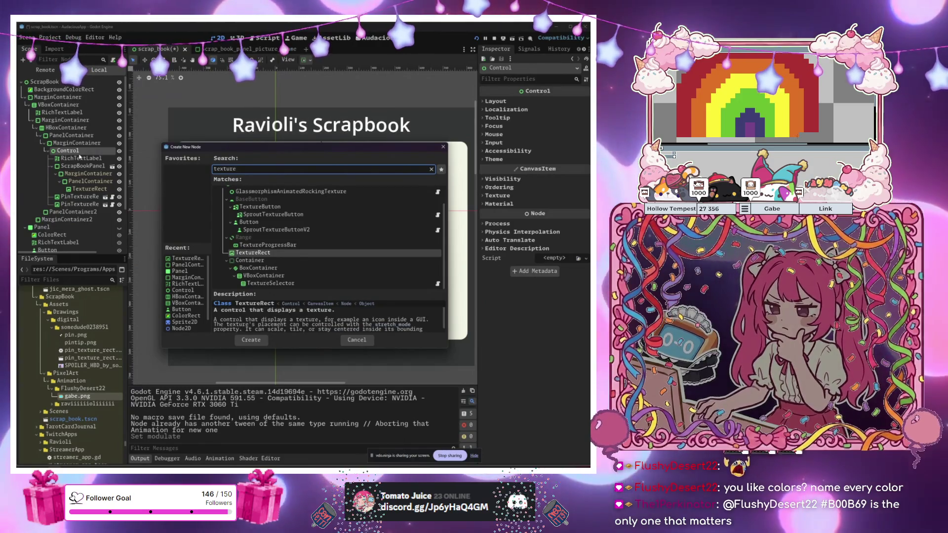
key(ctrl+a)
text(col)
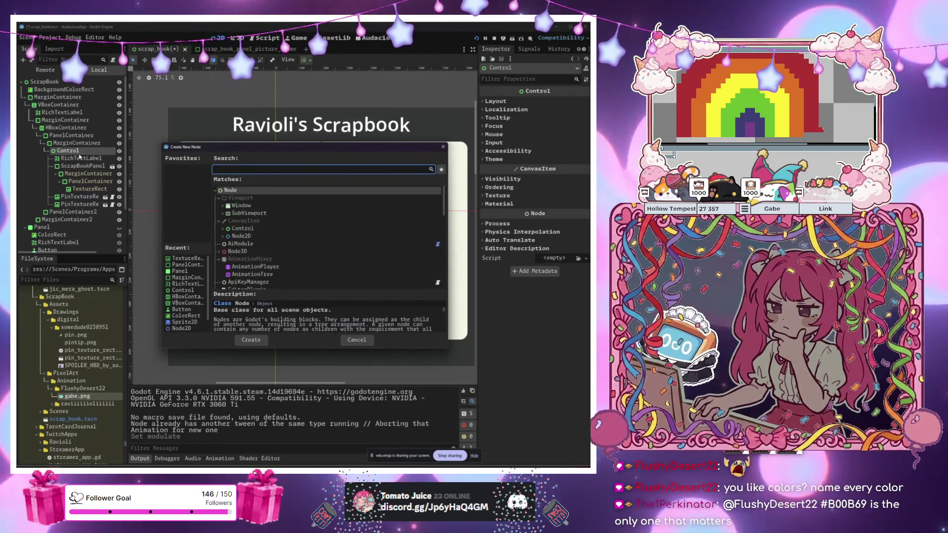
text(orre)
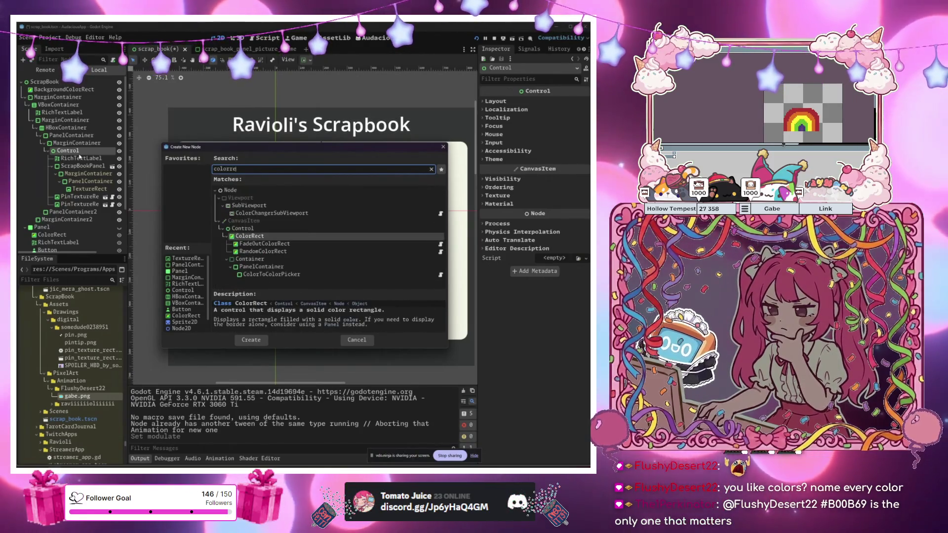
key(Return)
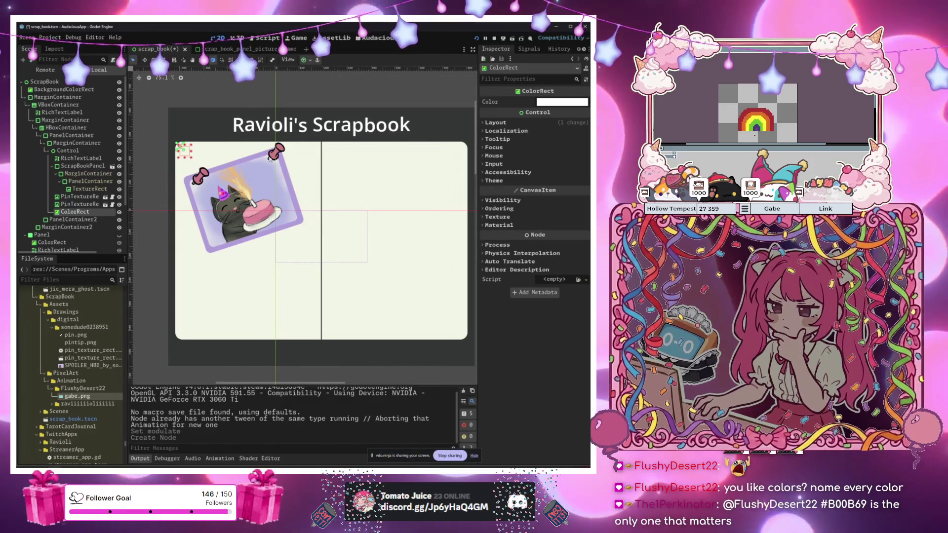
Nest a MarginContainer inside the new ColorRect
scroll(173, 186, up, 5)
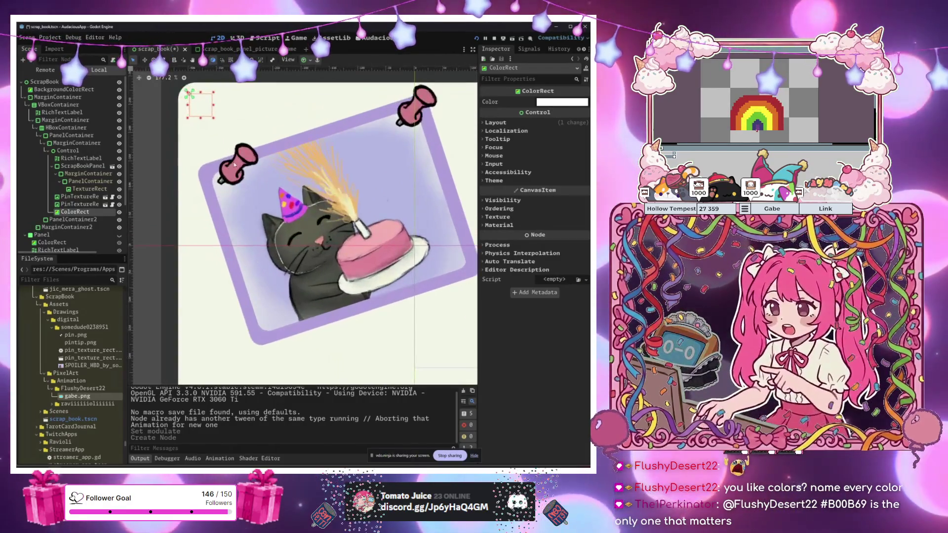
click(518, 123)
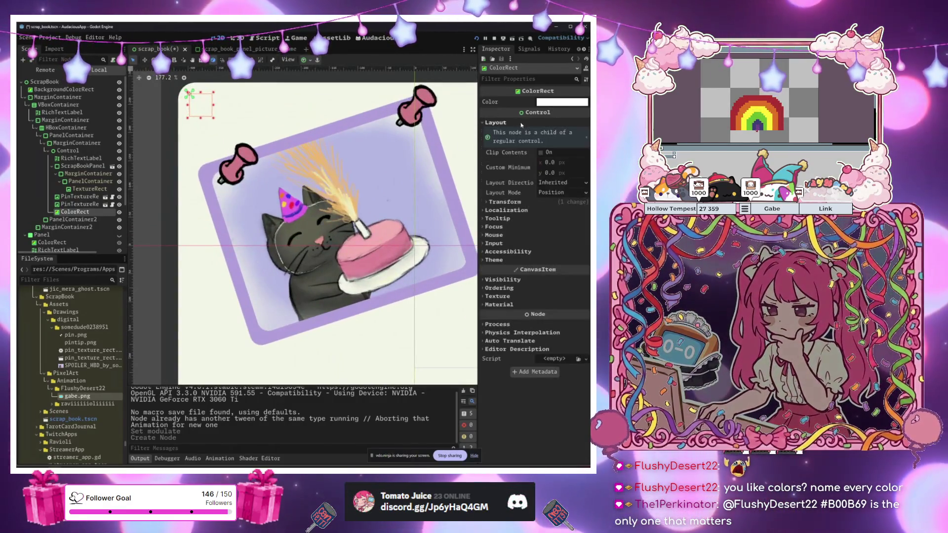
click(81, 205)
click(69, 212)
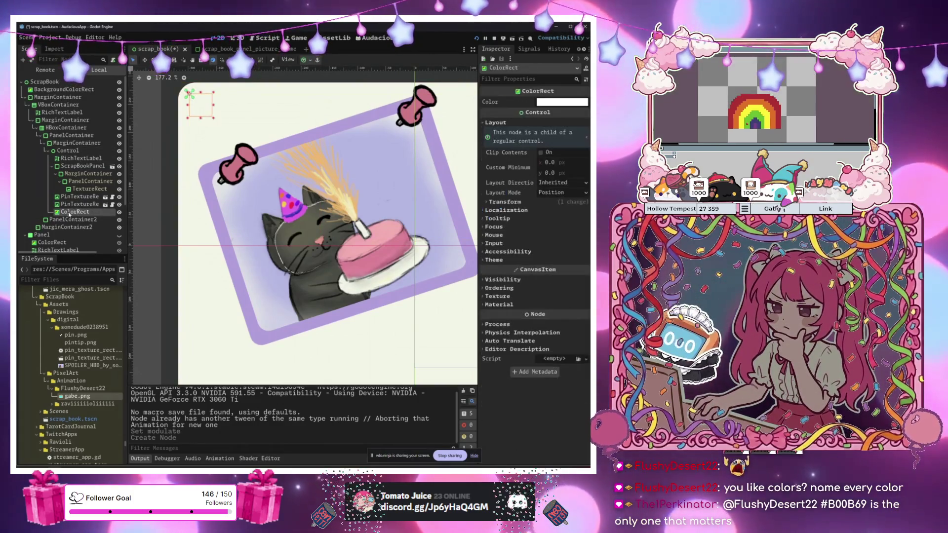
key(ctrl+a)
text(margin)
key(Return)
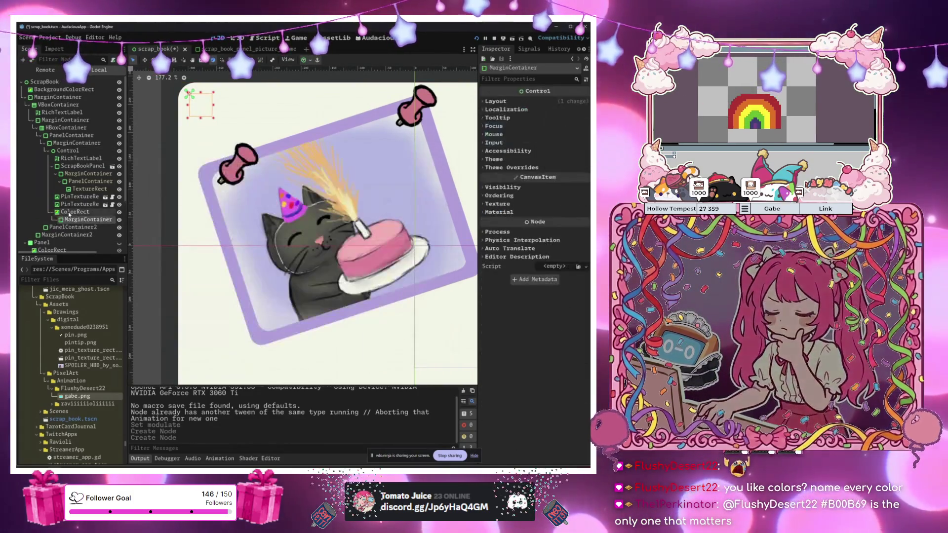
key(ctrl+a)
Put a ColorRect inside the MarginContainer and give the container margins of 10
text(color)
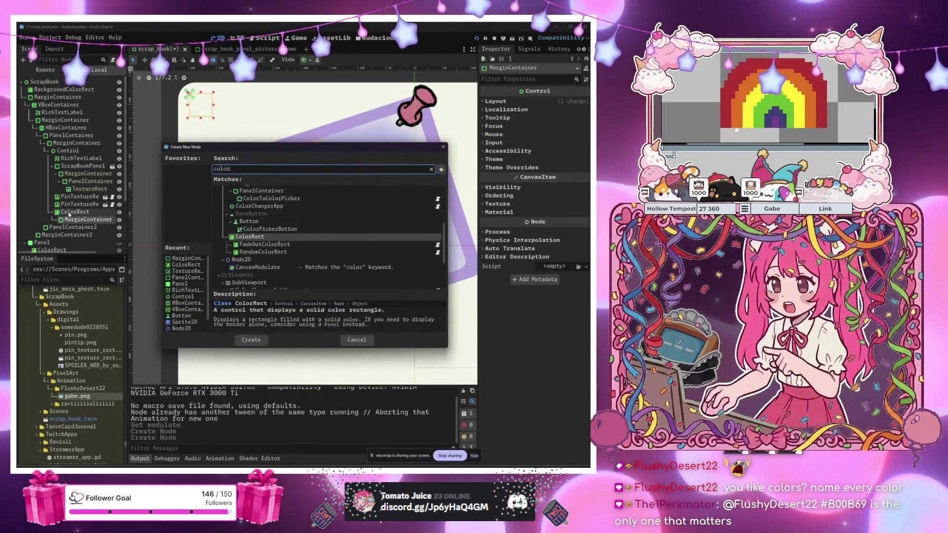
key(Return)
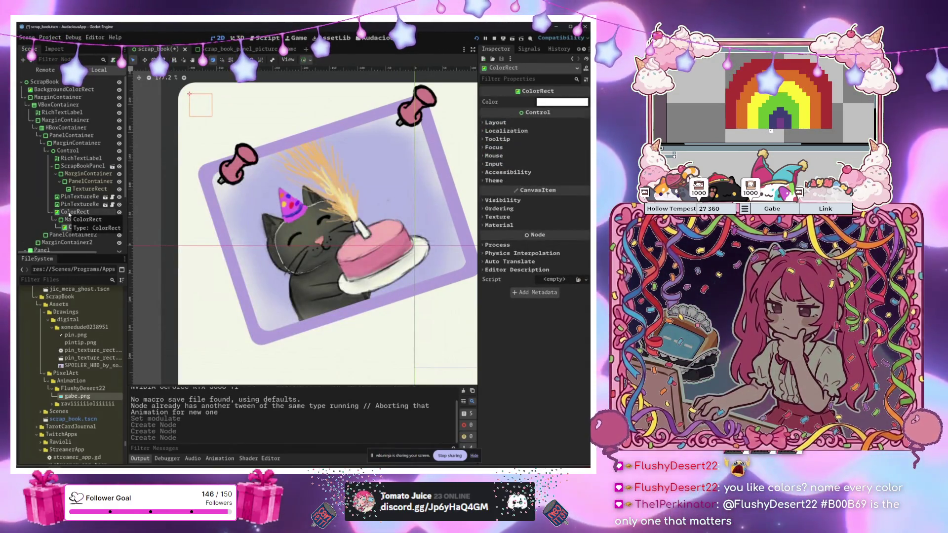
click(75, 221)
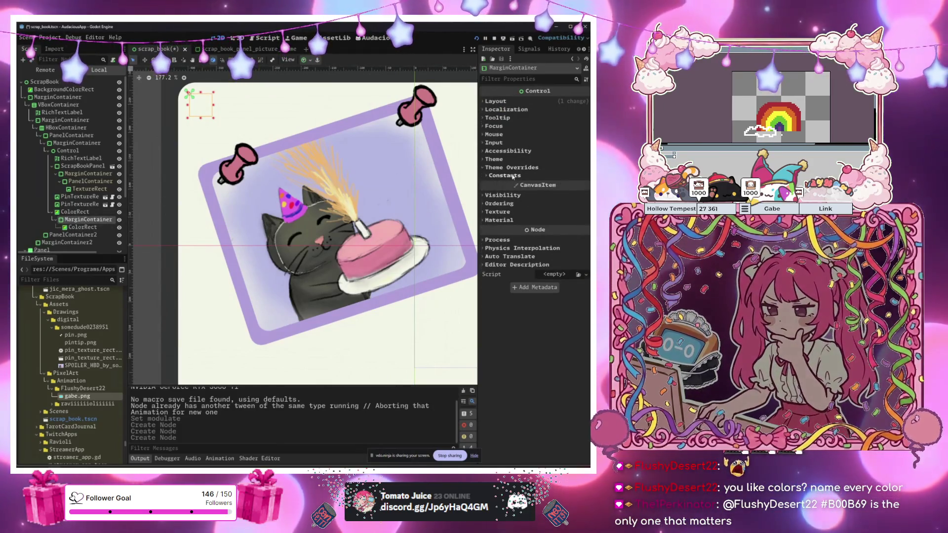
click(563, 176)
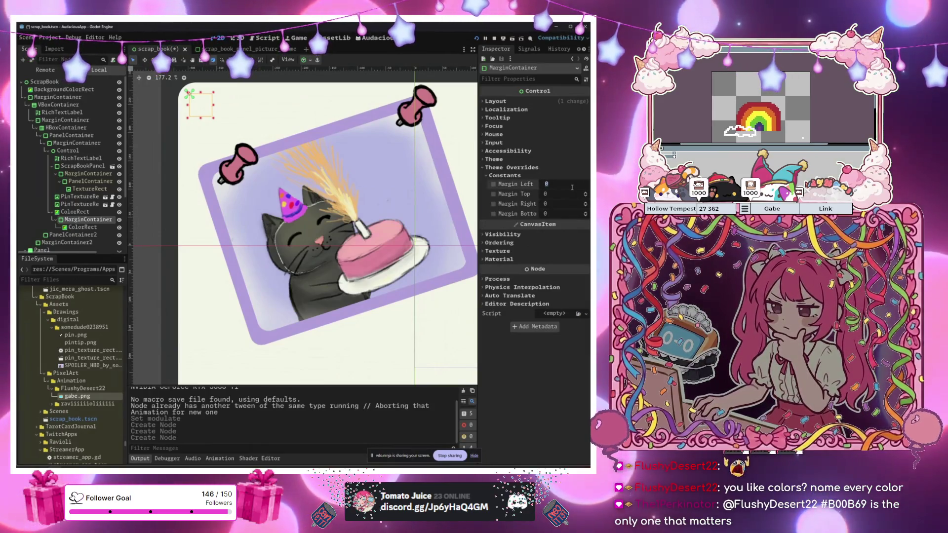
text(10)
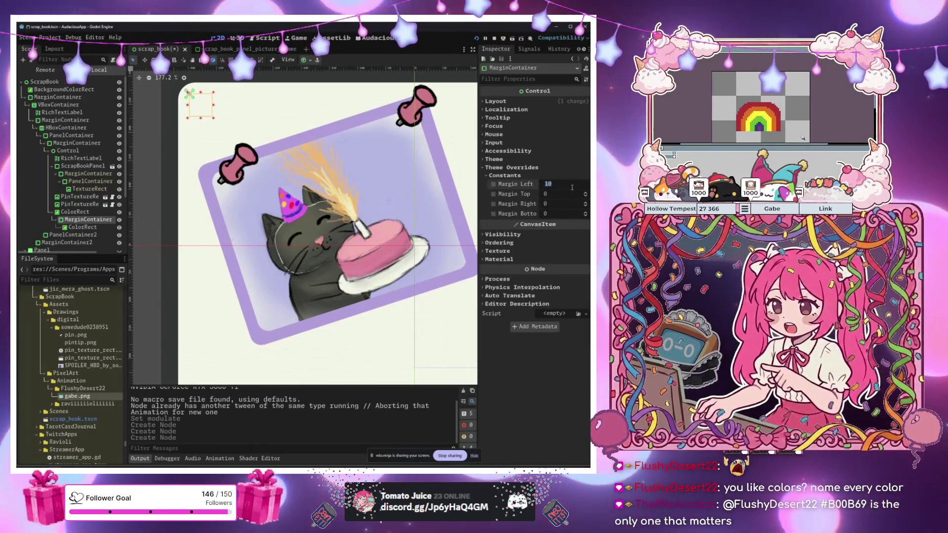
key(Tab)
text(10)
key(Tab)
text(10)
key(Tab)
text(10)
key(Return)
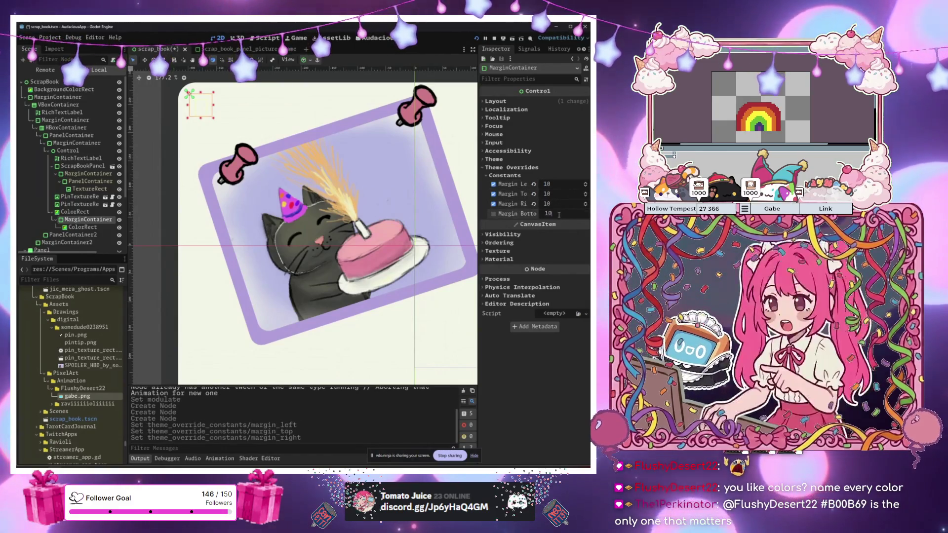
Colour the inner ColorRect magenta #B00B89
click(83, 227)
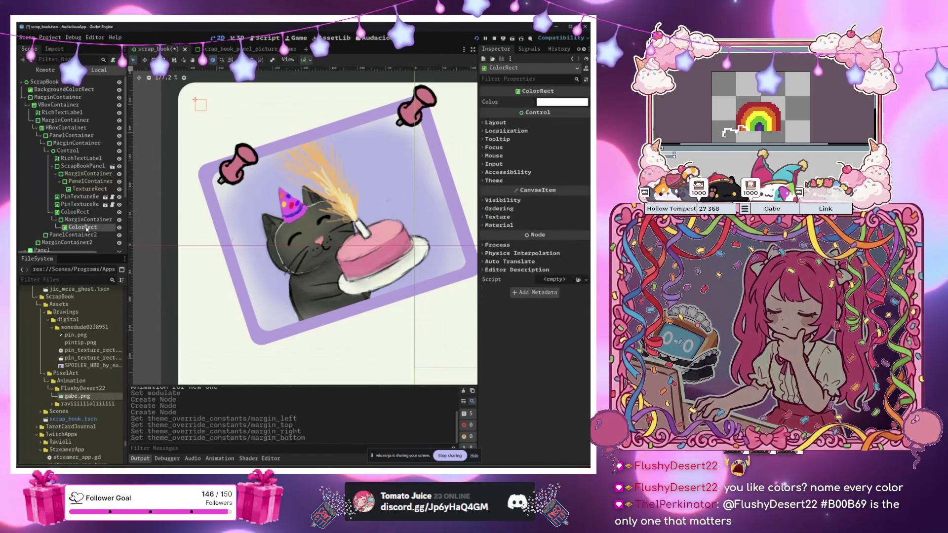
click(556, 102)
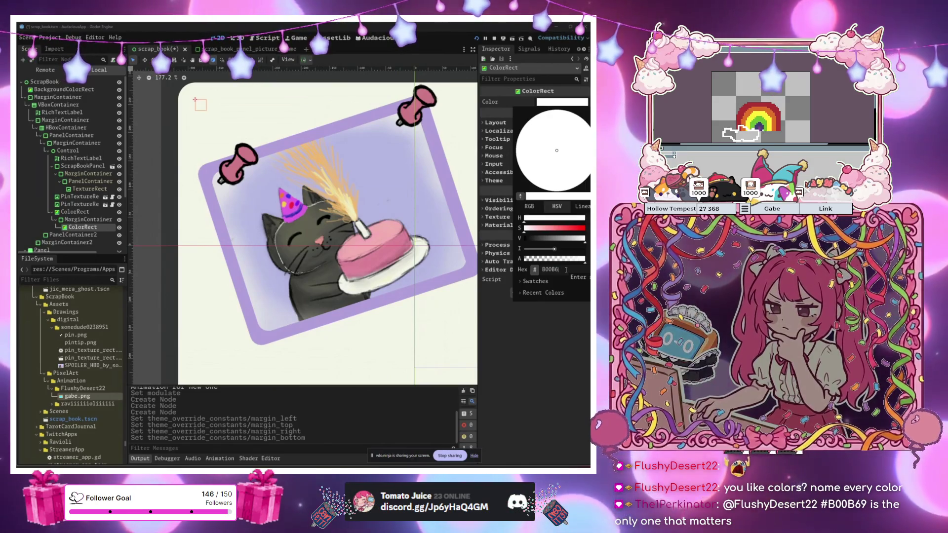
key(Escape)
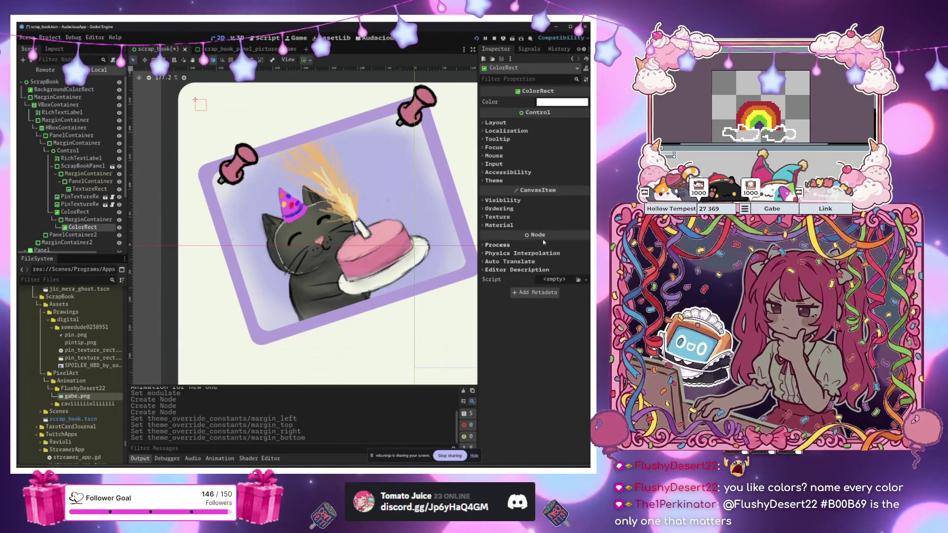
click(549, 102)
text(B00B69)
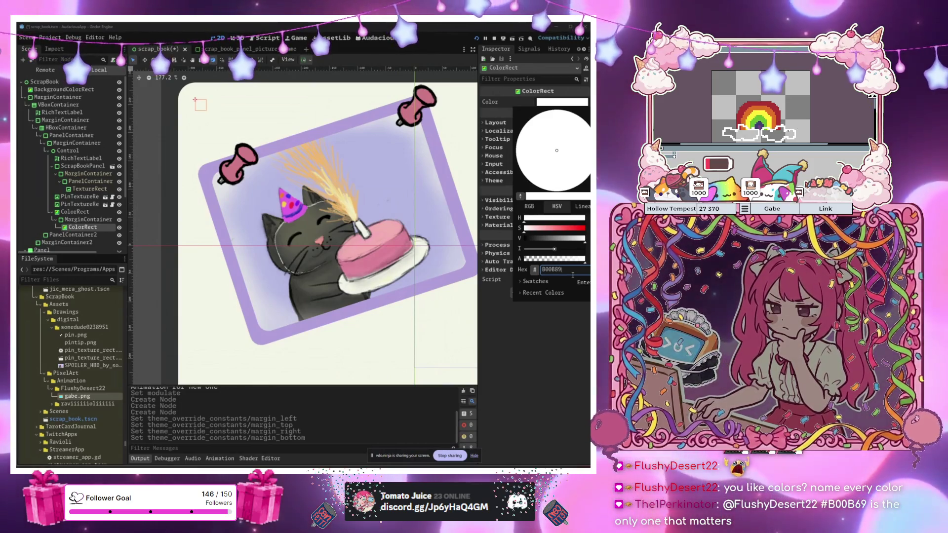
key(Return)
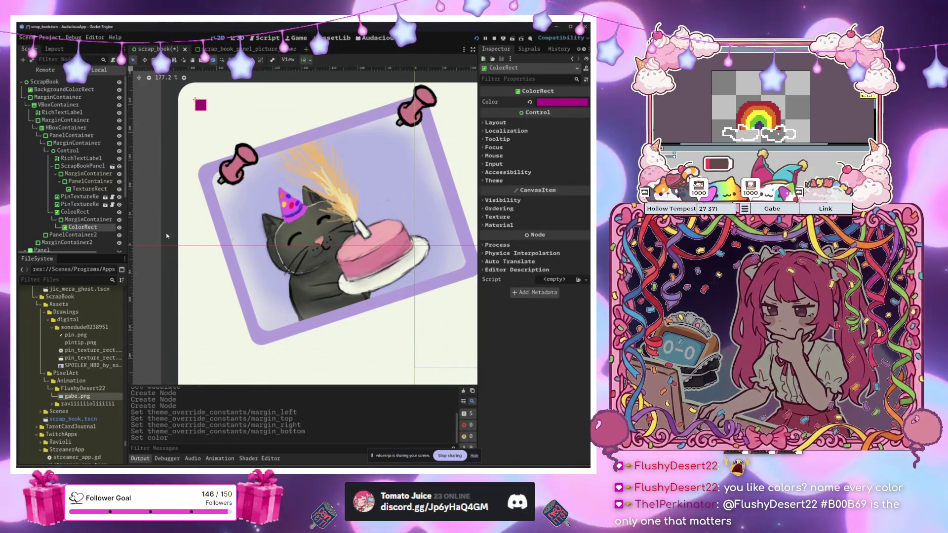
Set the outer ColorRect's colour to black (000000)
click(530, 101)
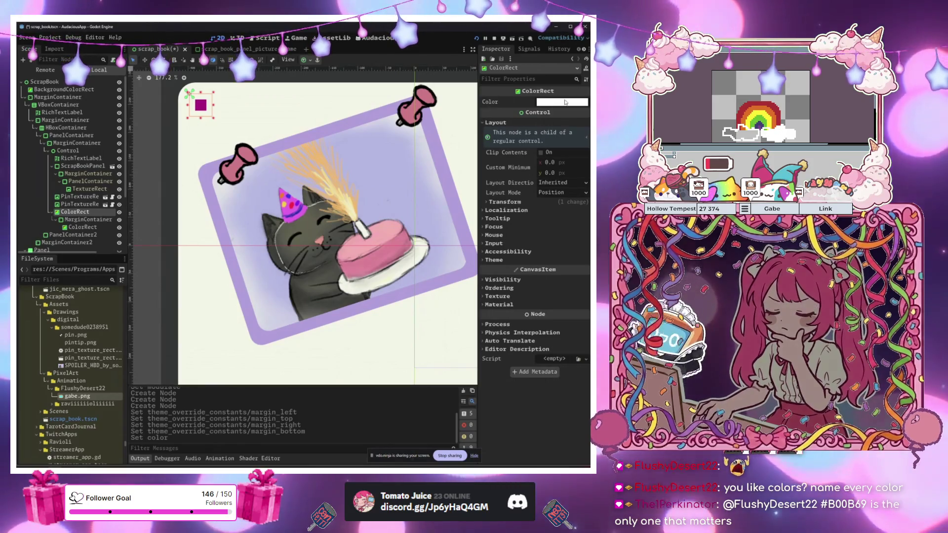
click(562, 102)
text(000000)
click(147, 254)
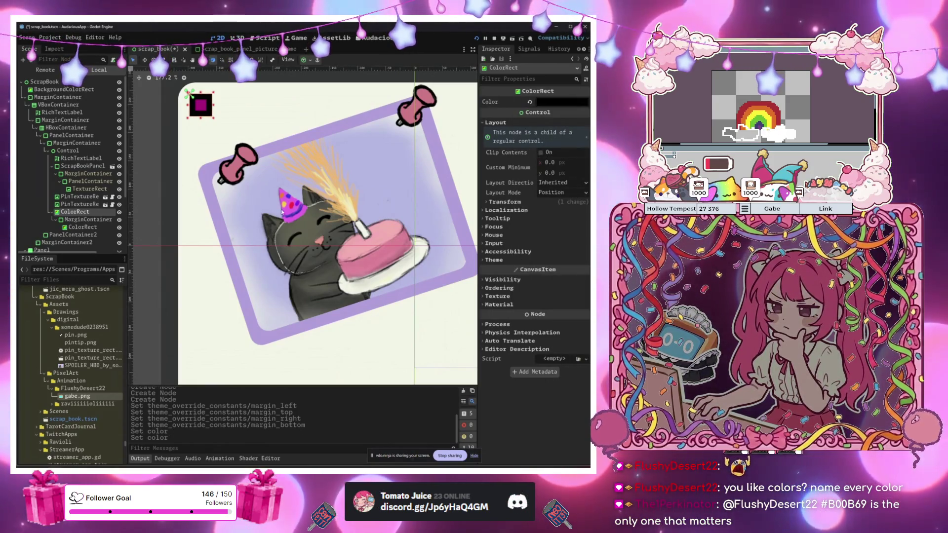
Change the MarginContainer's margins to 5
click(88, 219)
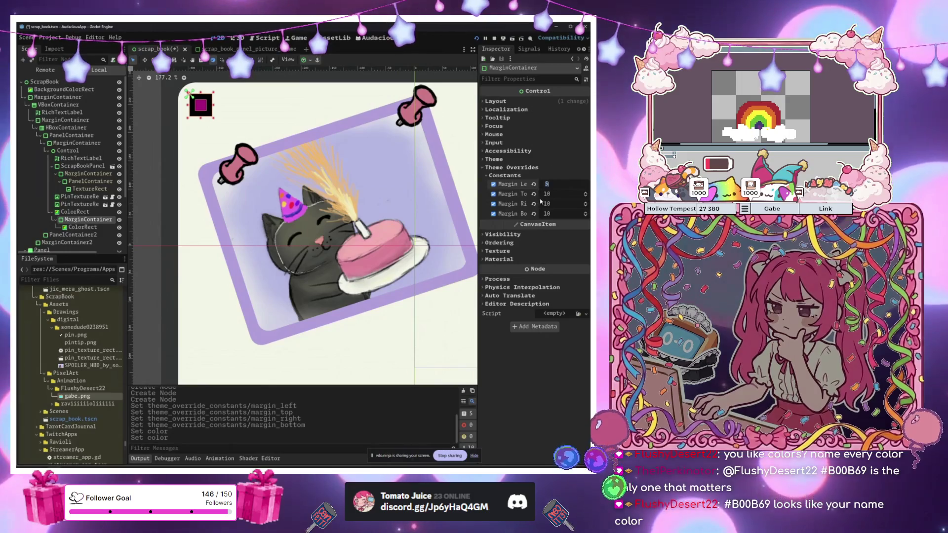
key(Tab)
text(5)
key(Tab)
text(5)
key(Tab)
key(Return)
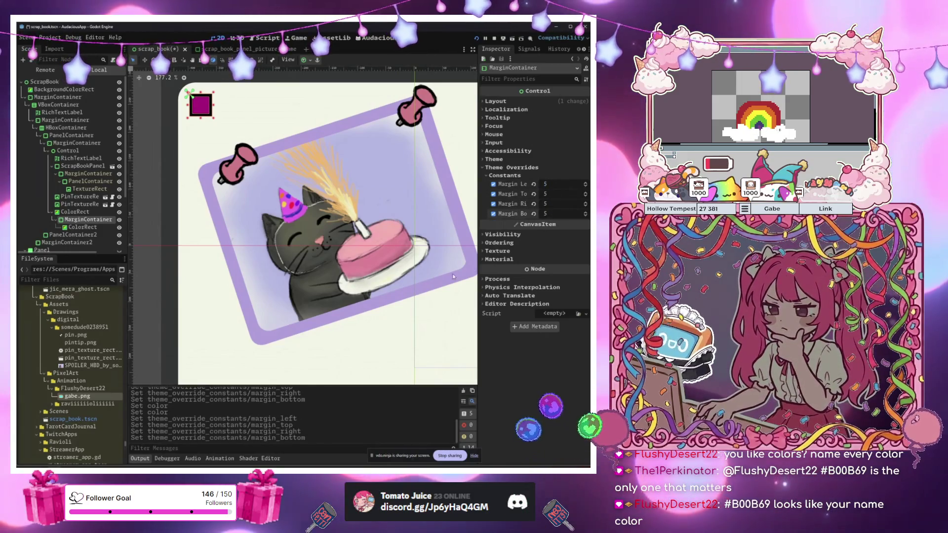
Make the outer ColorRect's black border mostly transparent
click(88, 173)
scroll(292, 233, down, 4)
scroll(321, 286, up, 5)
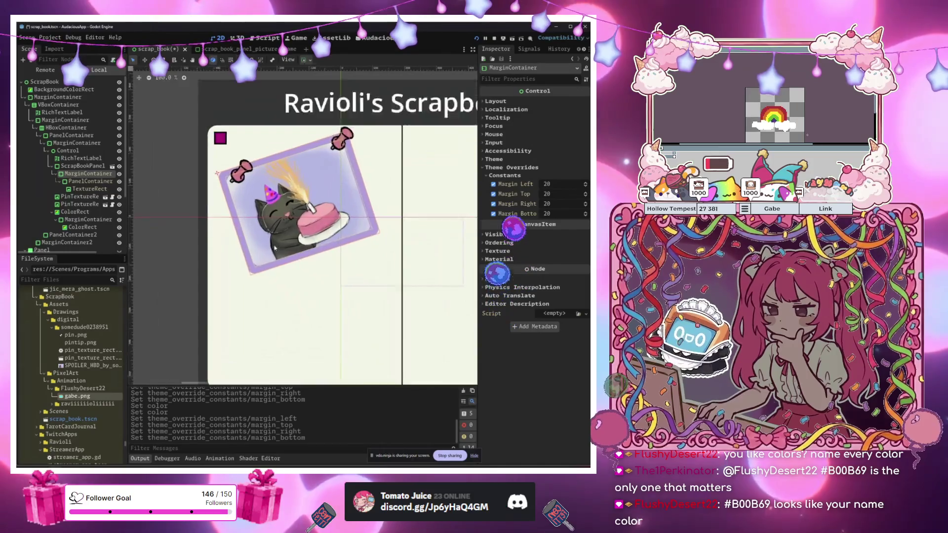
click(85, 218)
click(84, 213)
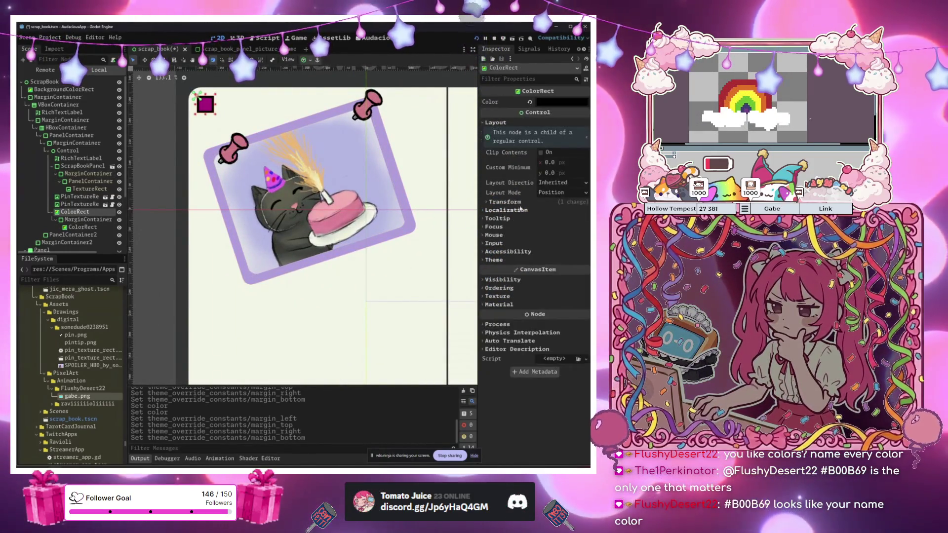
click(545, 103)
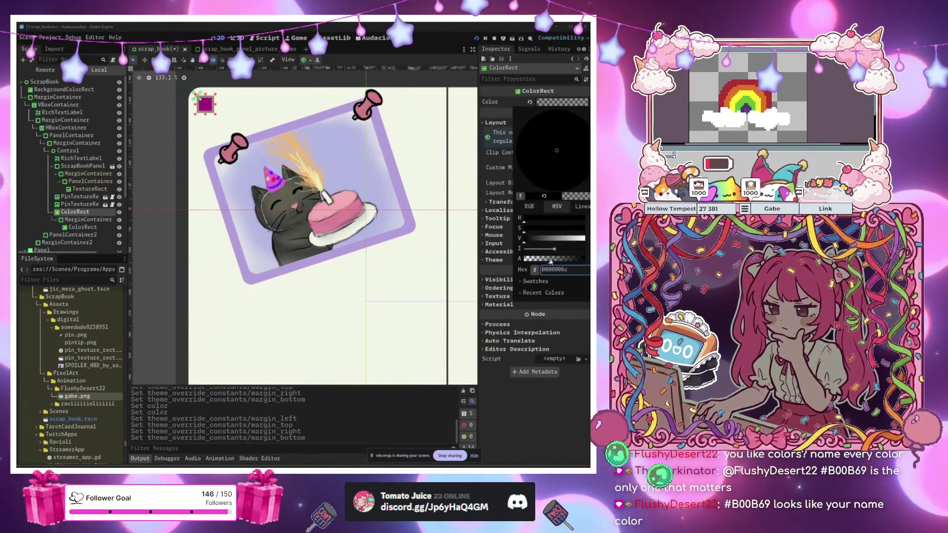
click(228, 197)
Check the nested nodes, then select the Control node holding the page
click(228, 198)
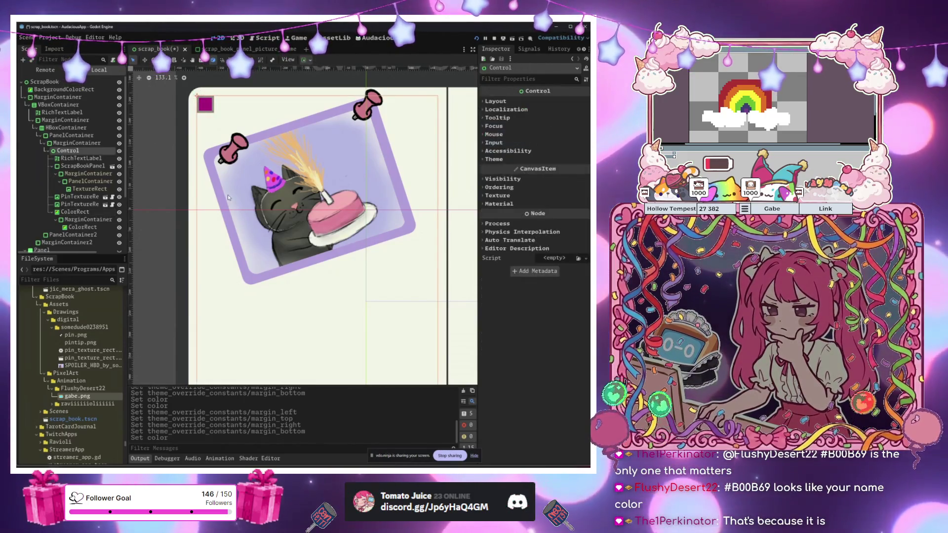
click(207, 104)
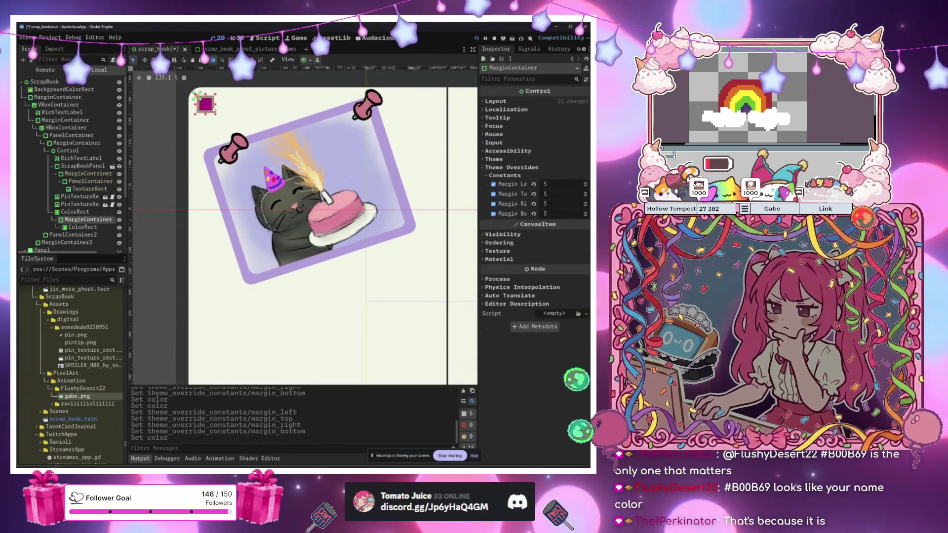
click(213, 109)
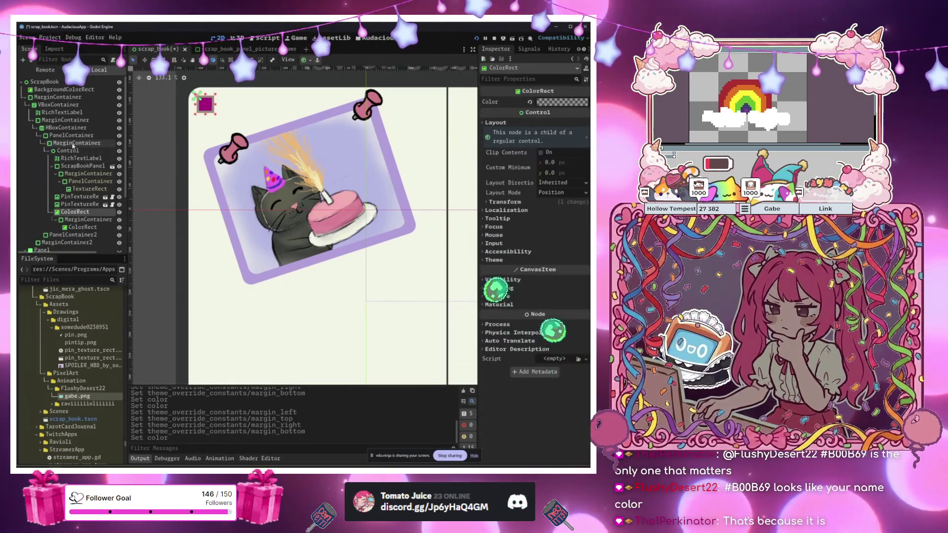
click(75, 143)
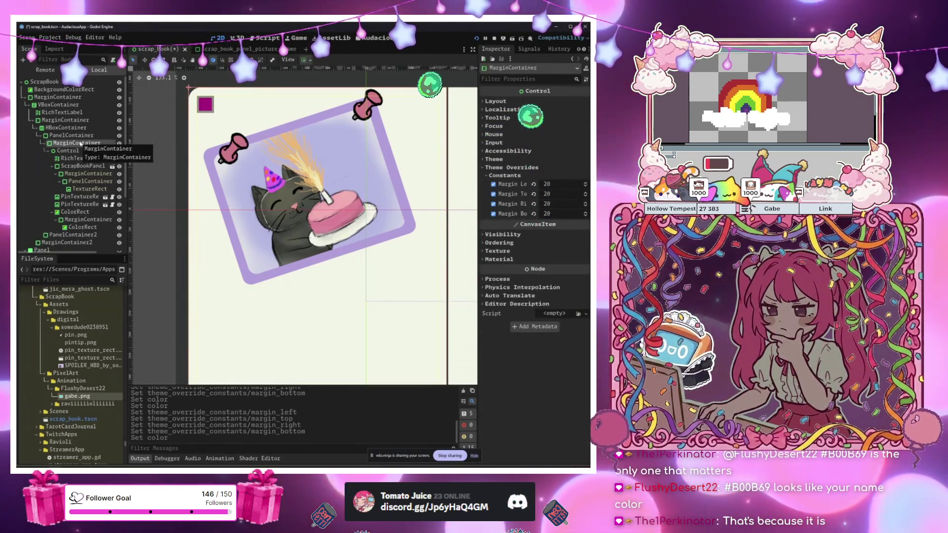
click(76, 150)
key(ctrl+a)
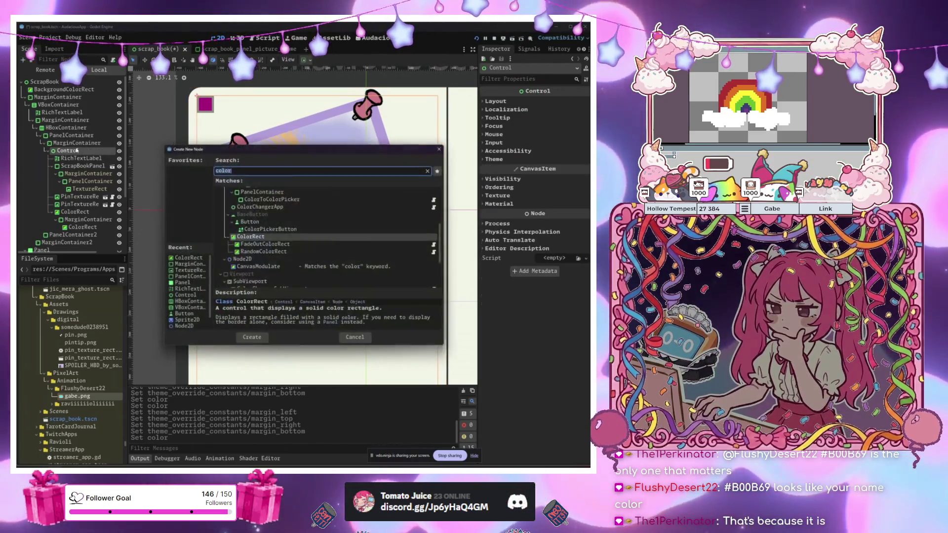
Rename the page's Control node from FirstPage to Page1
key(Escape)
double_click(87, 150)
text(First)
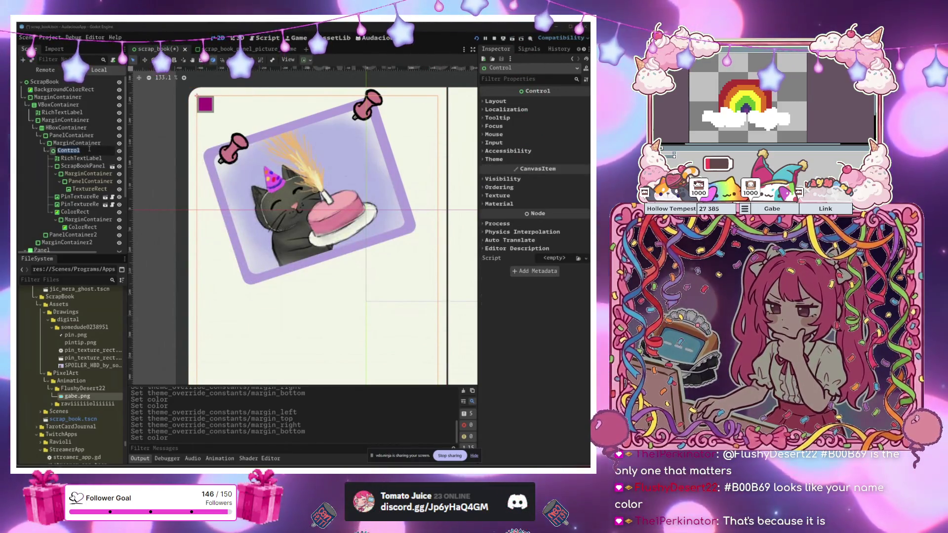
text(Page)
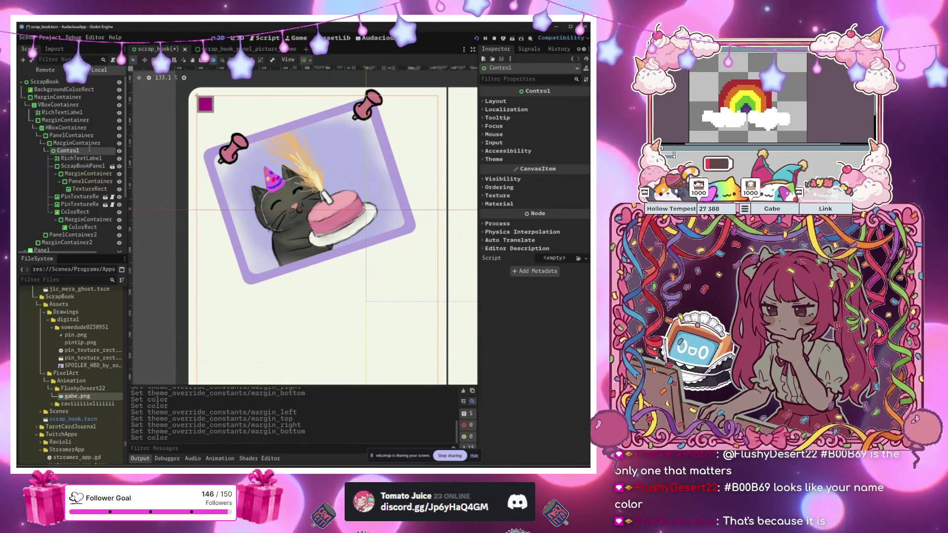
key(Return)
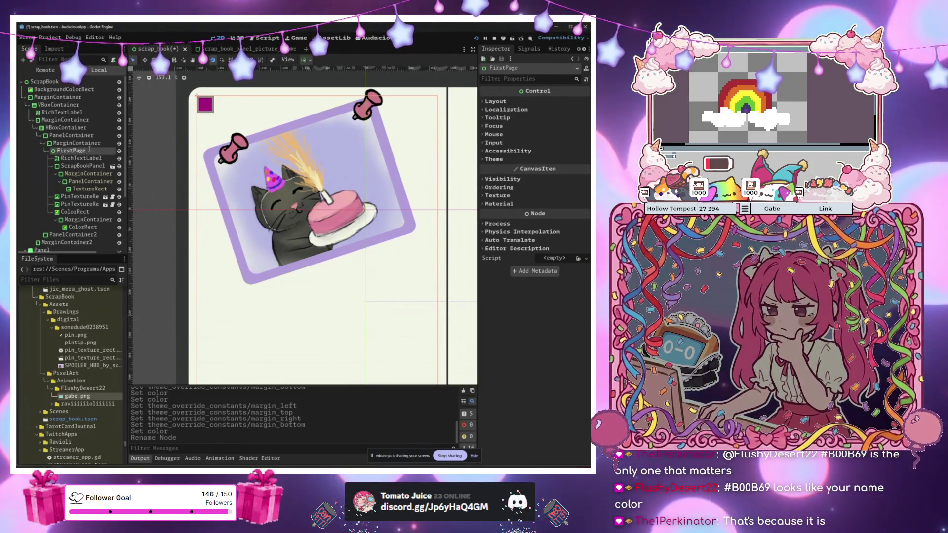
double_click(69, 151)
text(1Page)
key(Return)
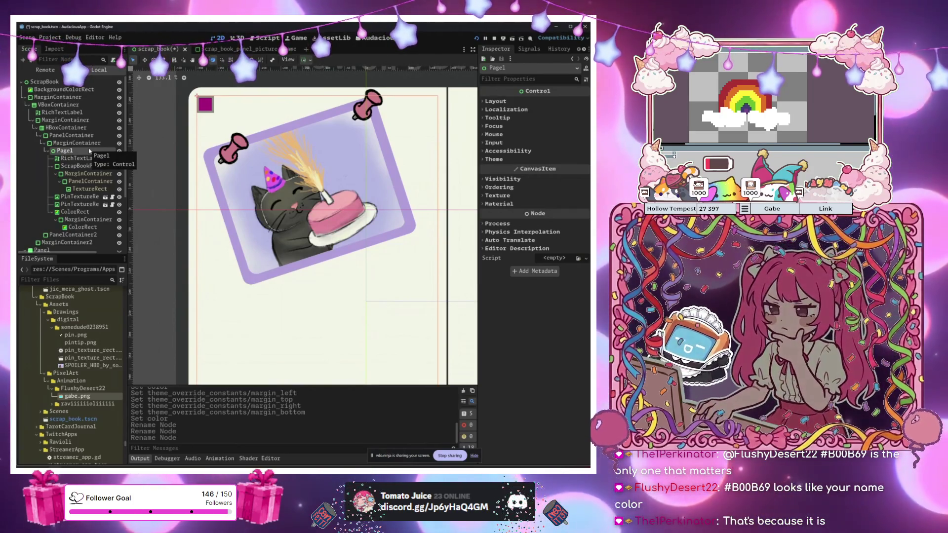
click(69, 203)
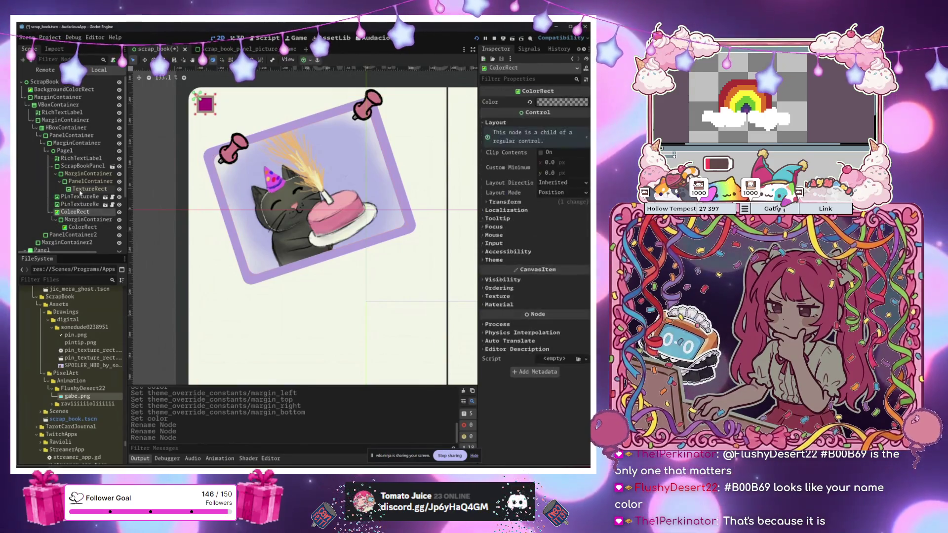
click(79, 167)
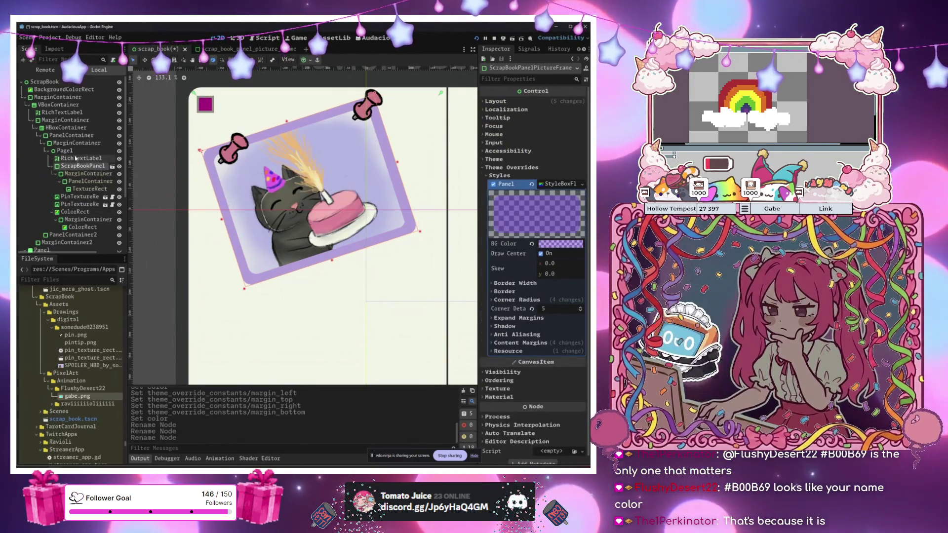
Add a Control node under Page1, named after the artist's drawings-folder handle
click(74, 151)
key(ctrl+a)
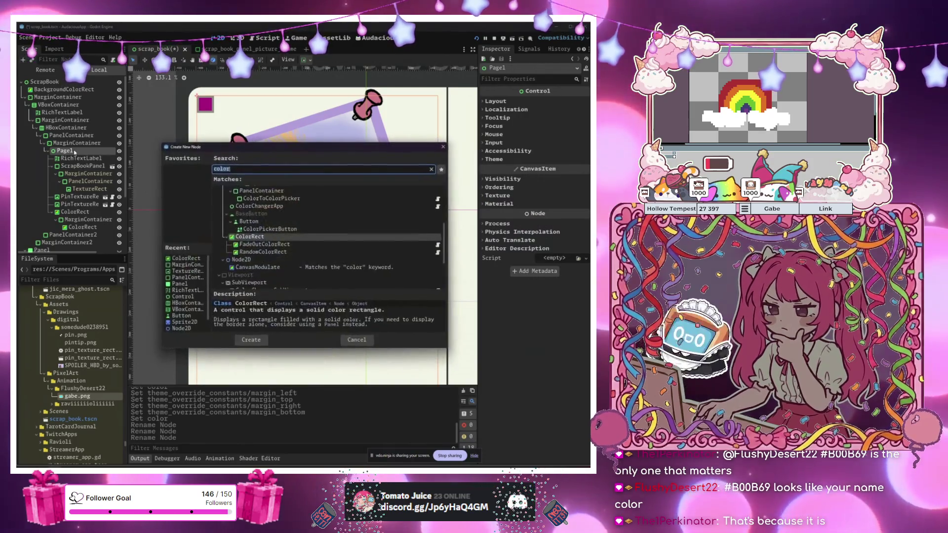
text(control)
key(Return)
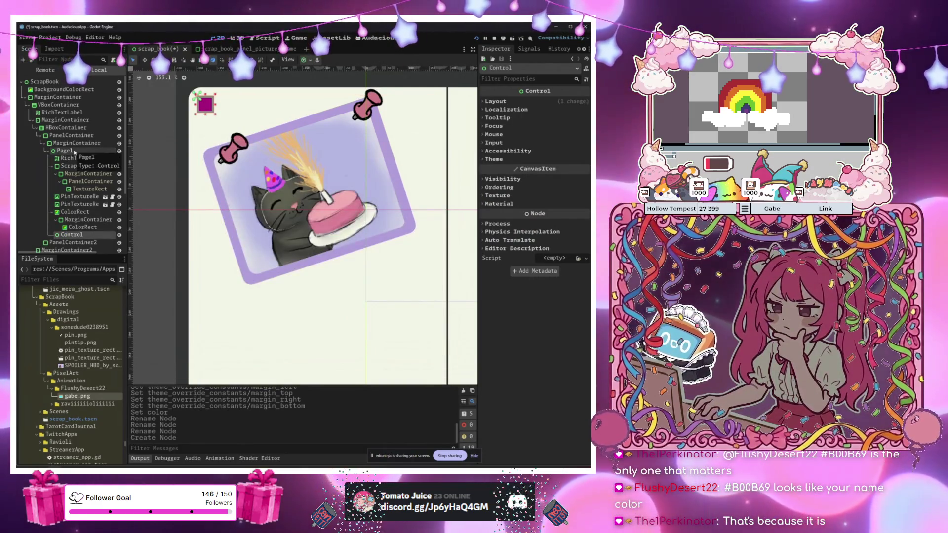
key(F2)
text(SomeDud)
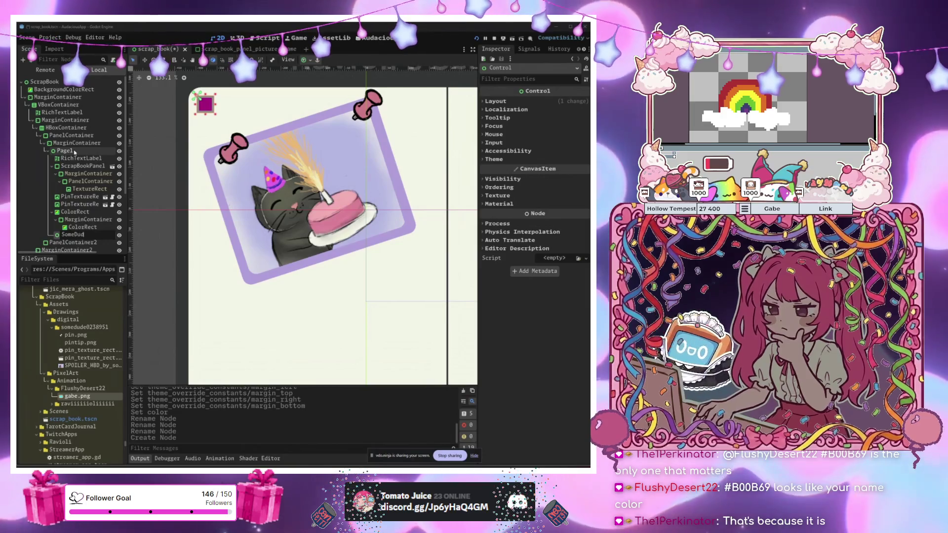
text(e)
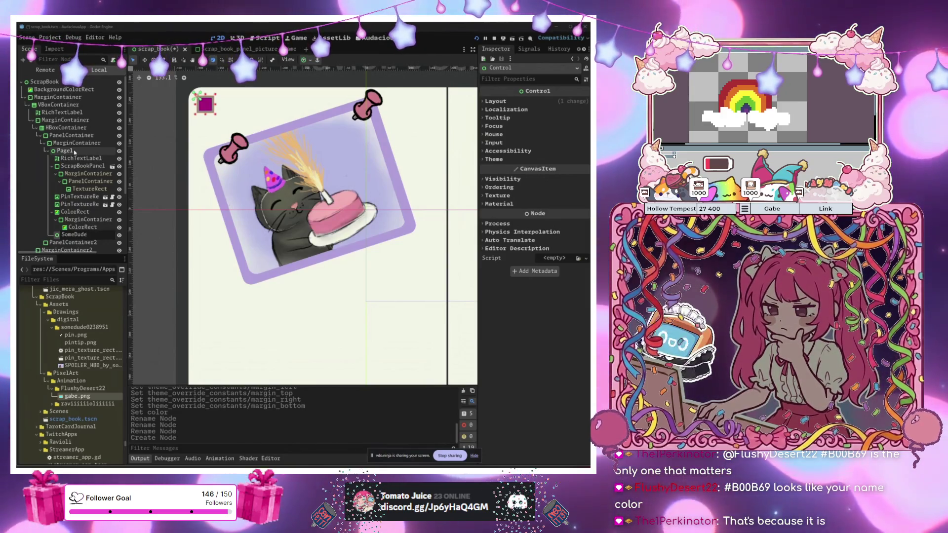
key(BackSpace)
key(BackSpace)
key(BackSpace)
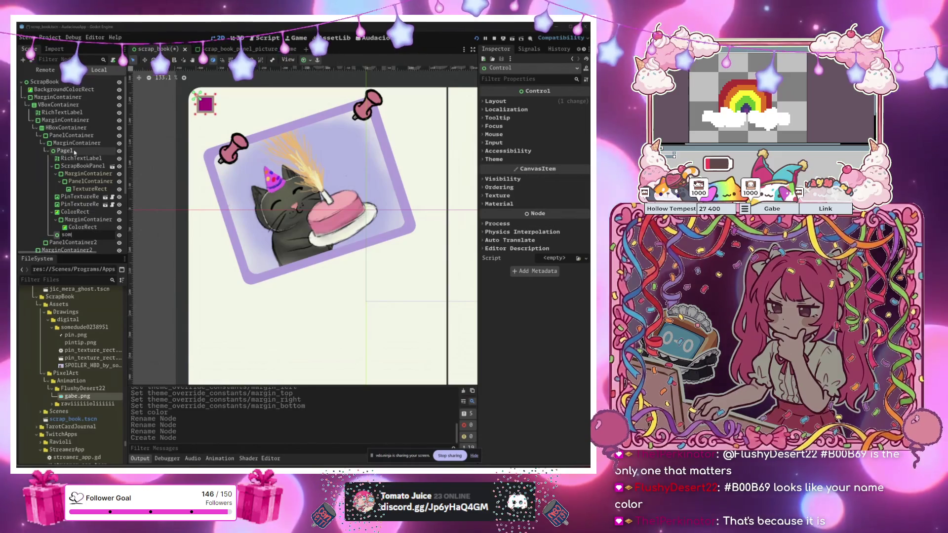
text(edude0238951)
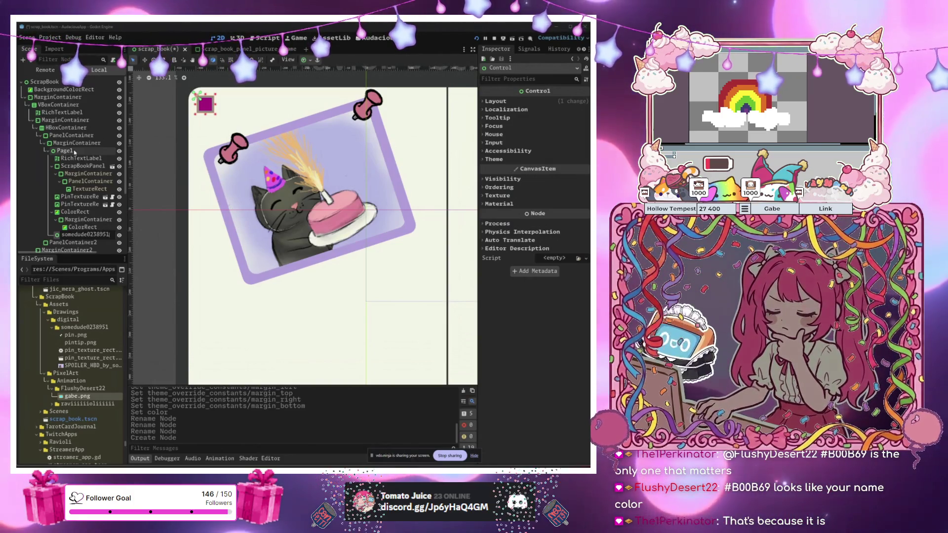
key(Return)
Reparent the photo panel and both pin images under the new artist-named node
drag(82, 236, 70, 168)
click(71, 174)
click(74, 211)
shift+click(70, 205)
click(79, 166)
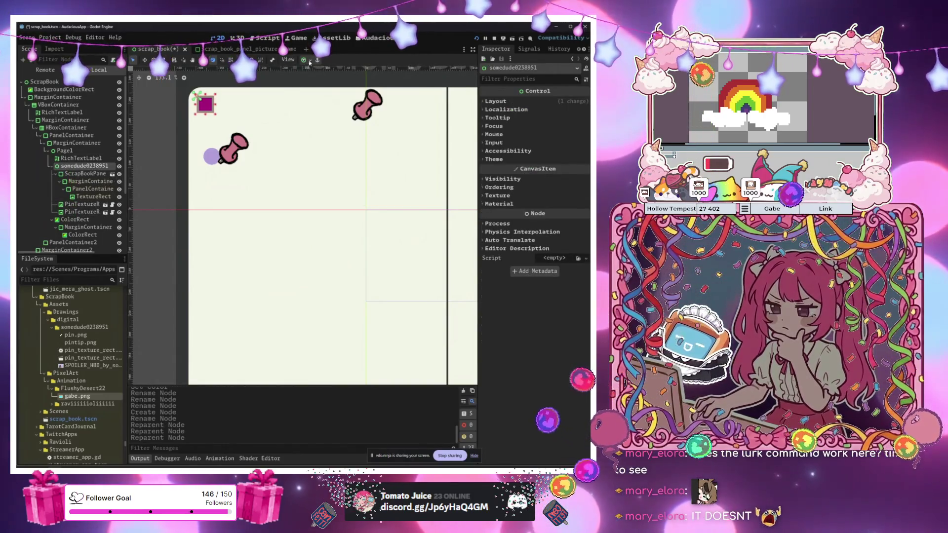
Anchor the new node to fill its parent and shorten the picture frame to about 568×446
click(304, 60)
click(341, 119)
scroll(279, 255, down, 5)
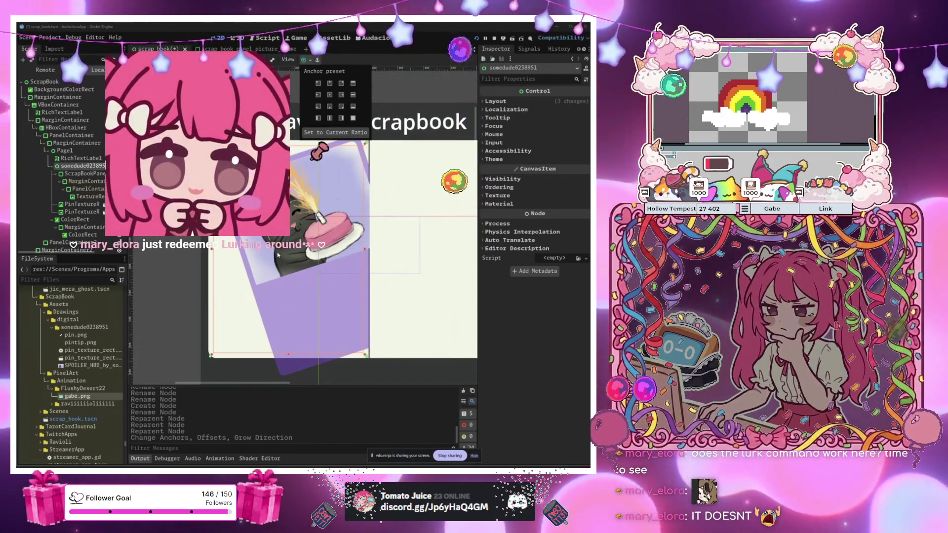
click(76, 177)
click(77, 175)
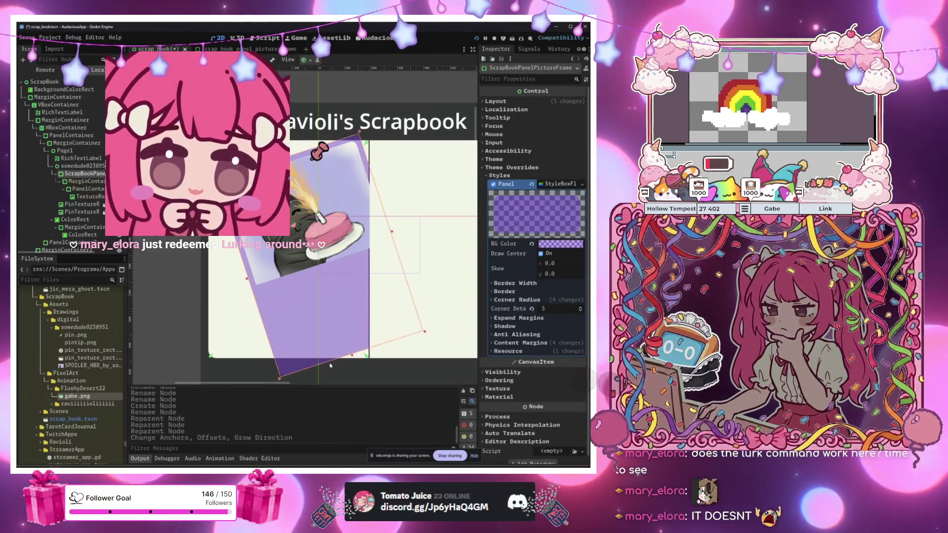
drag(353, 355, 320, 272)
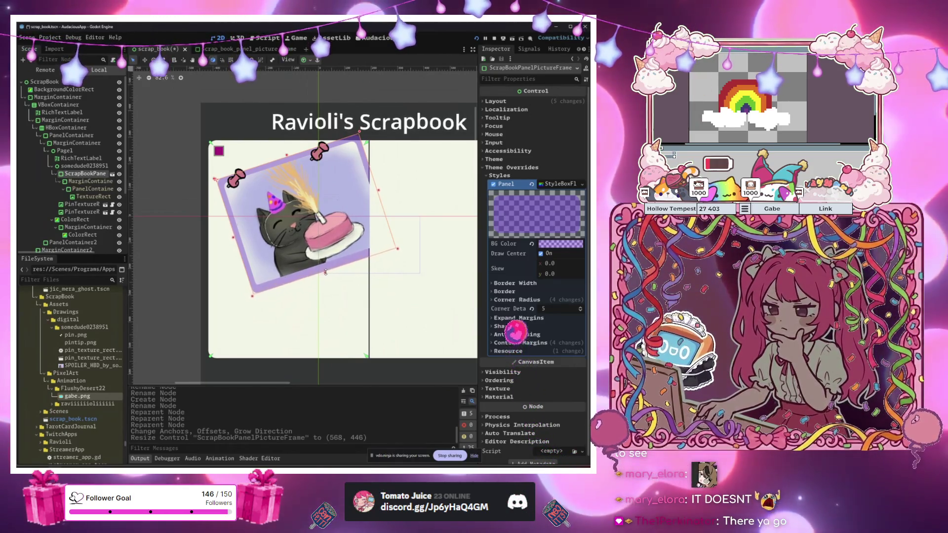
Undo the accidental reset of the picture frame's size
drag(324, 269, 326, 279)
scroll(493, 211, down, 1)
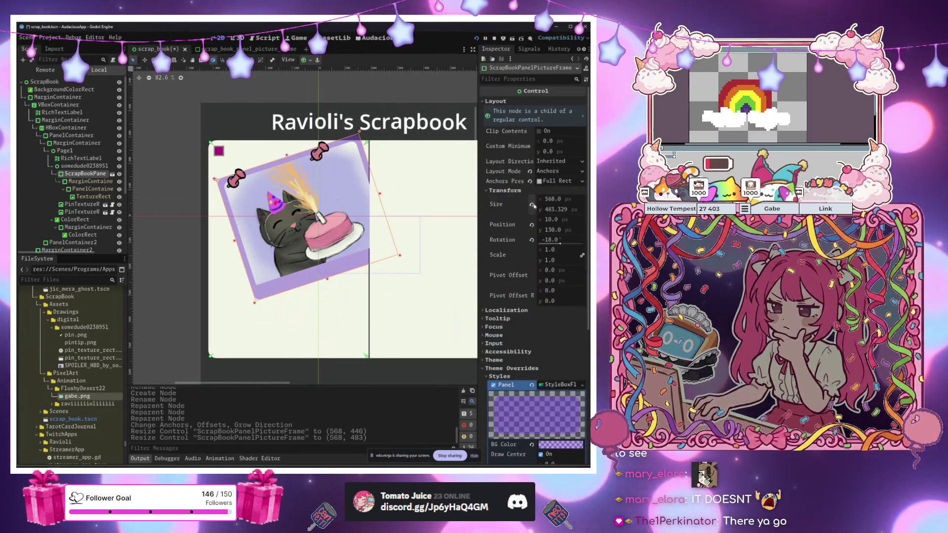
click(531, 204)
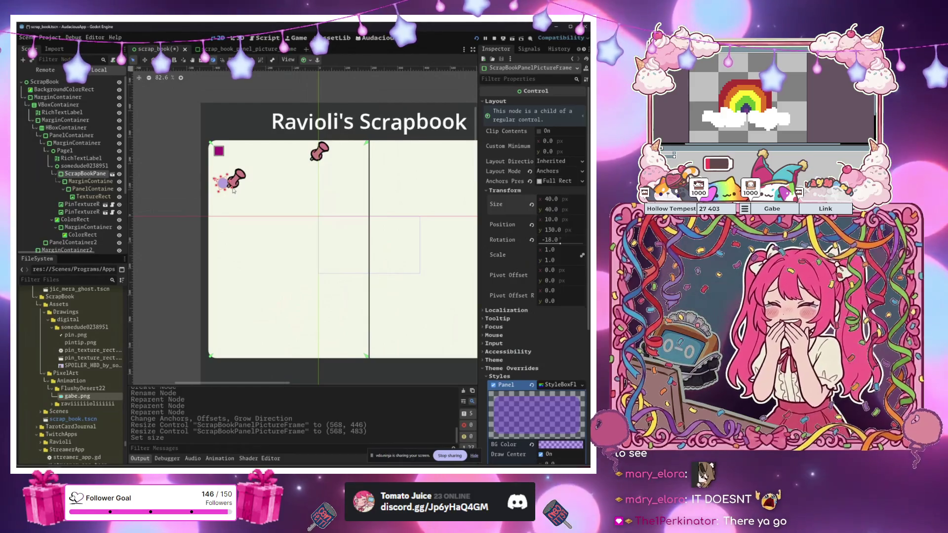
click(86, 197)
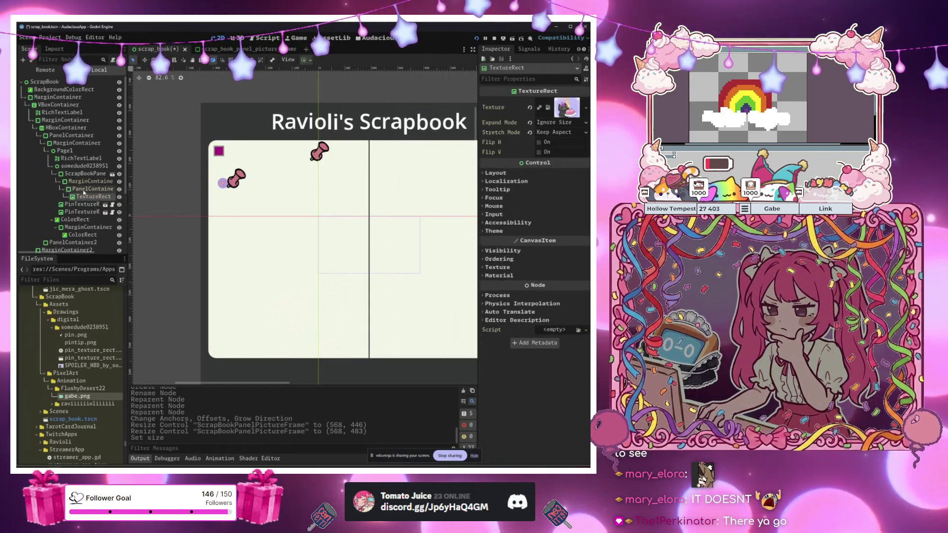
click(87, 177)
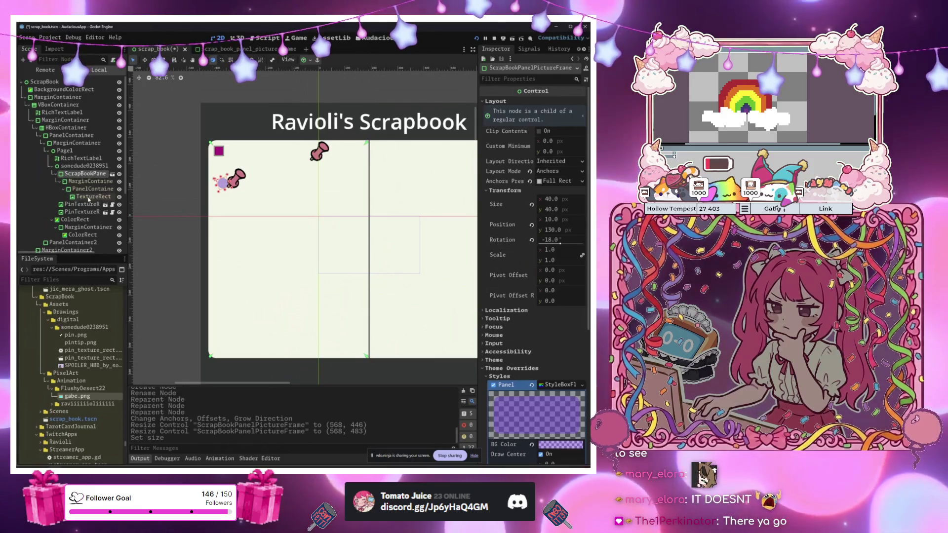
click(88, 197)
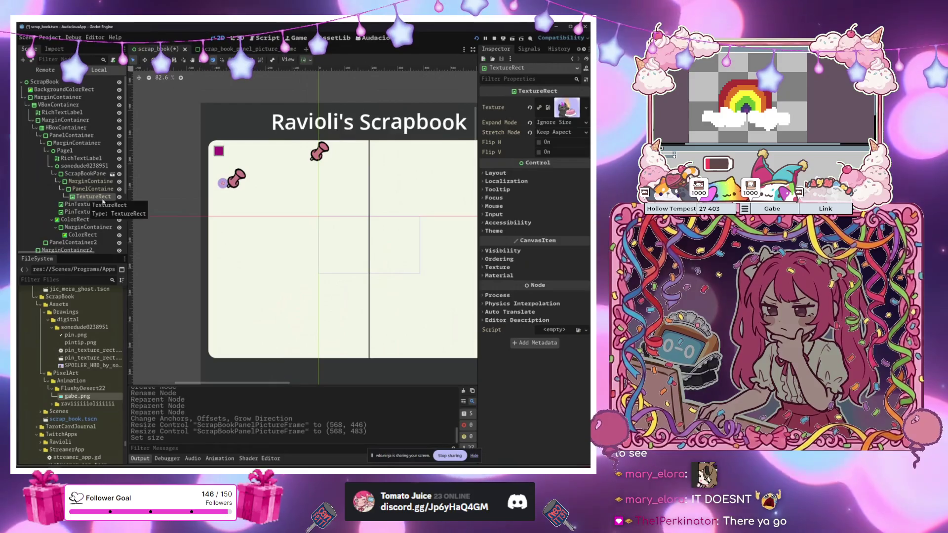
click(220, 192)
key(ctrl+z)
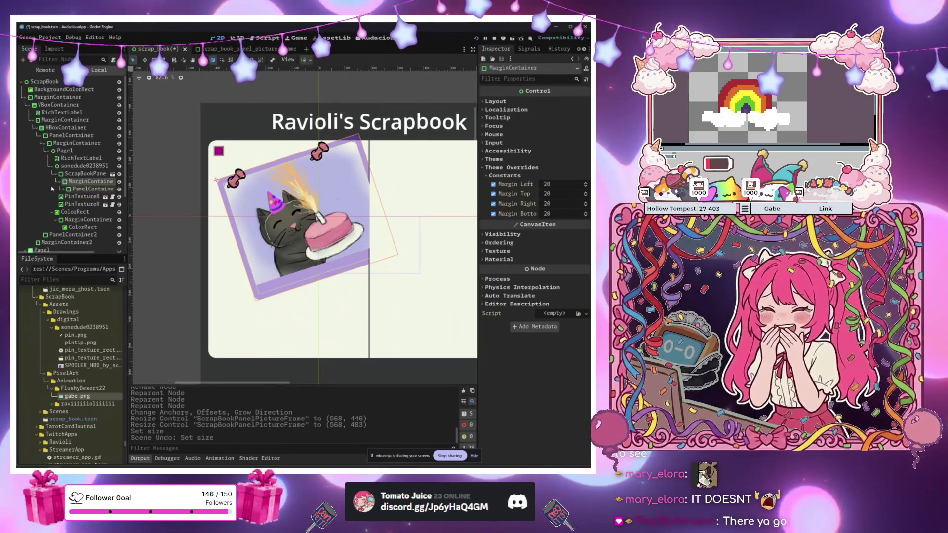
Adjust the picture frame's bottom edge back to about 568 by 446
click(83, 174)
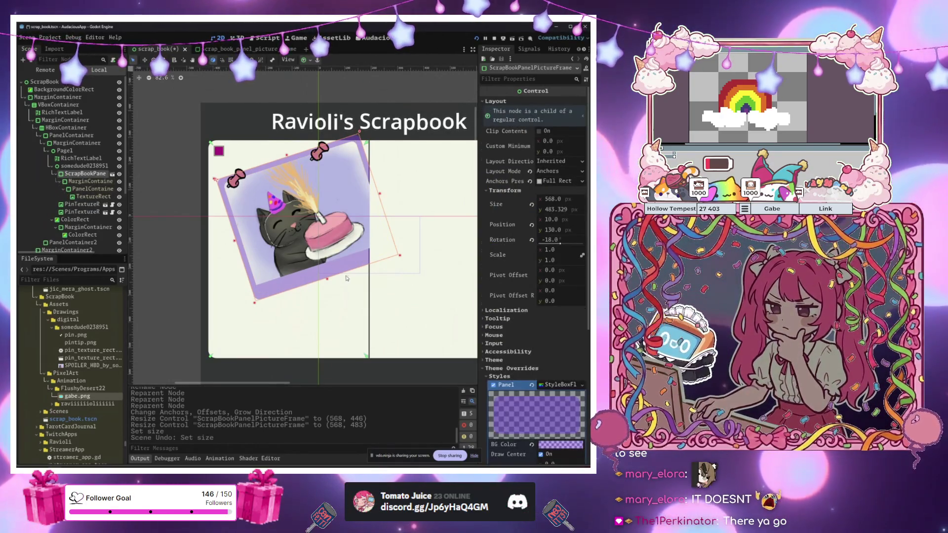
drag(324, 282, 321, 283)
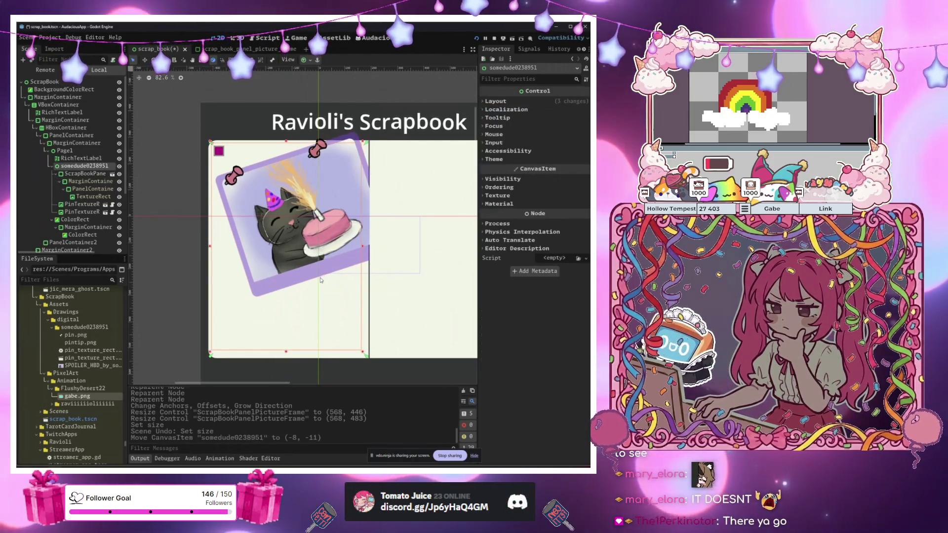
click(76, 174)
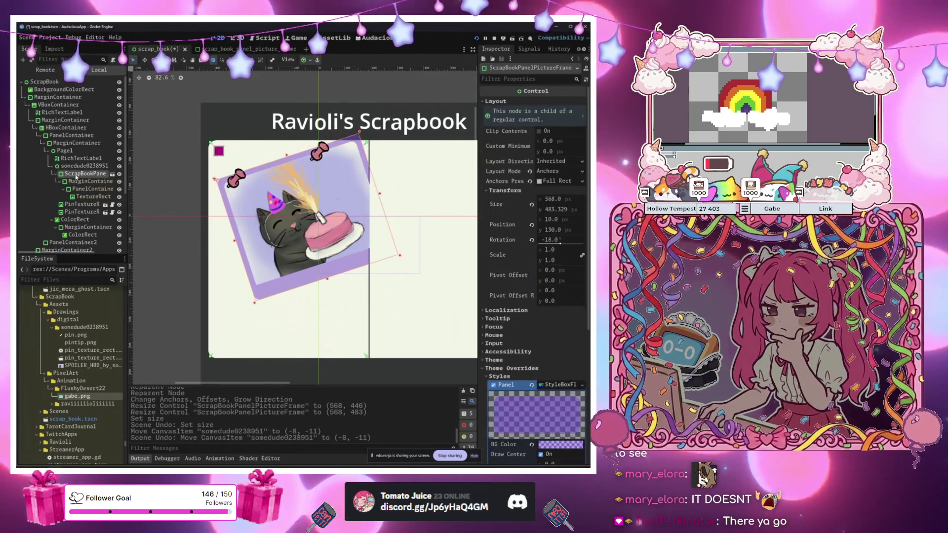
drag(326, 275, 326, 273)
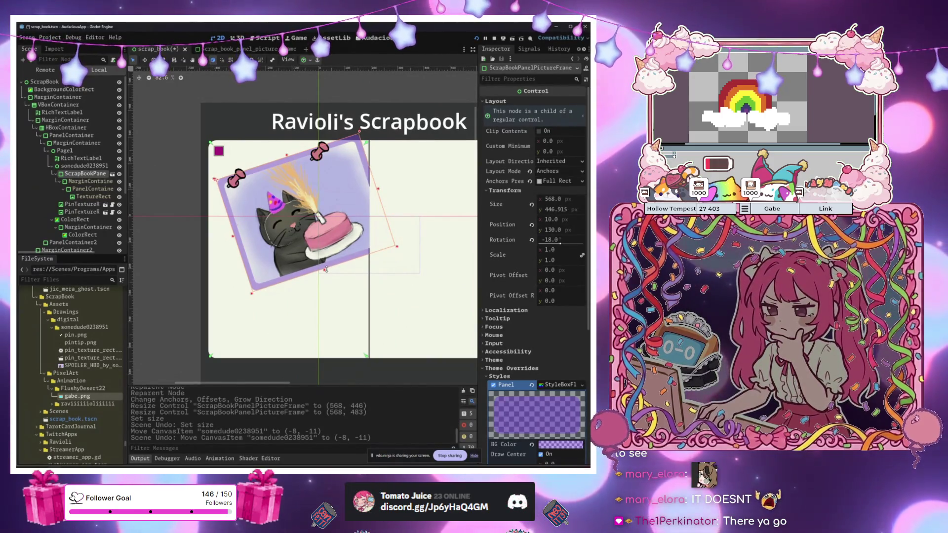
drag(326, 269, 326, 269)
Shrink the tilted picture frame from its corner to about 422×332
click(319, 227)
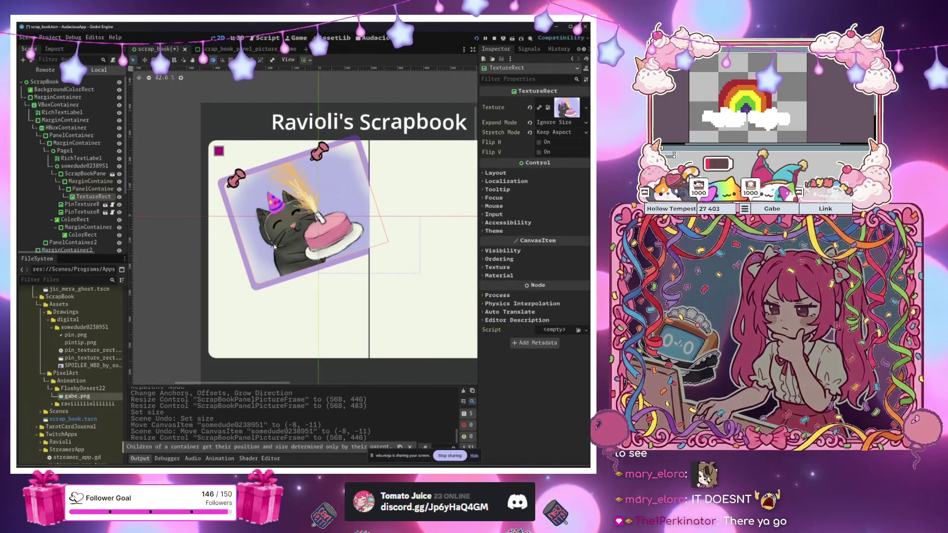
click(316, 270)
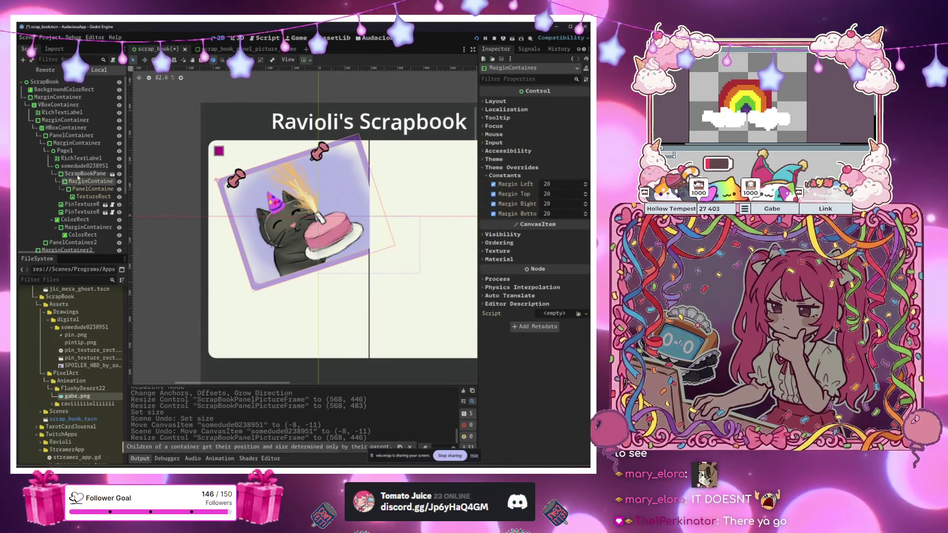
click(82, 174)
drag(399, 249, 374, 220)
Select Page1 as the parent for a new node
click(90, 181)
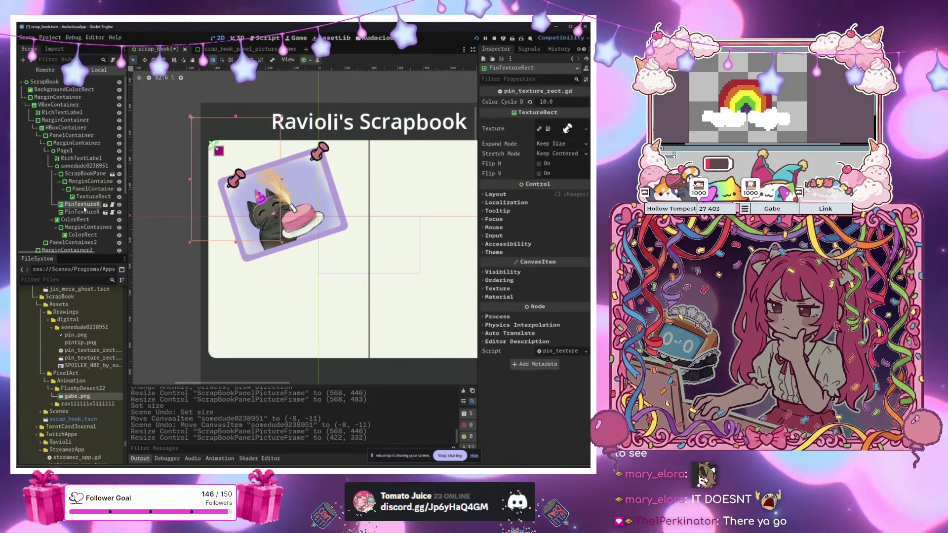
click(80, 197)
click(77, 152)
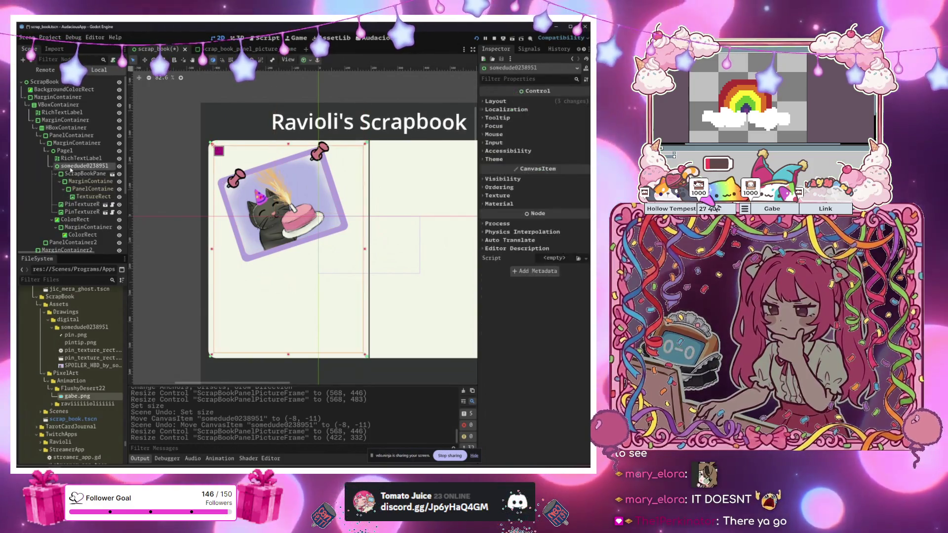
key(ctrl+a)
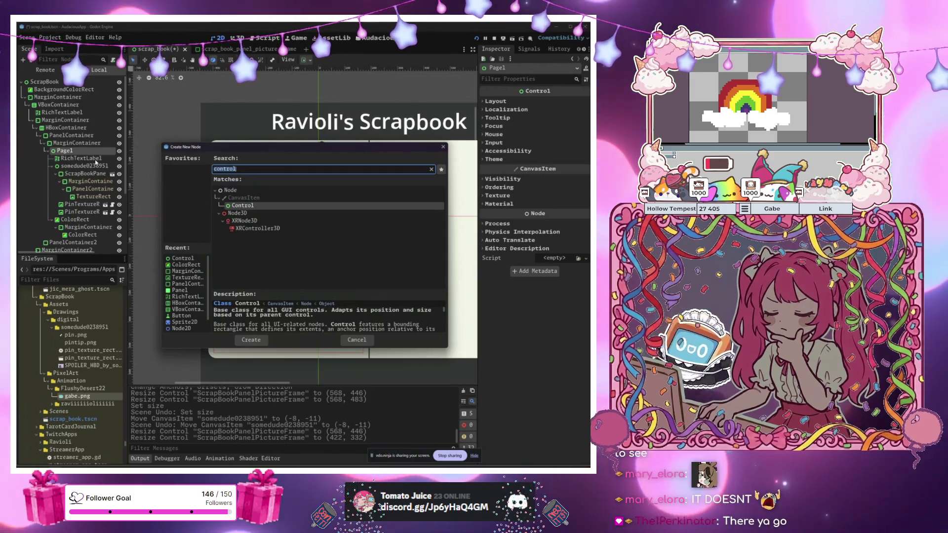
Create a Control node under Page1 and rename it to the viewer's handle
key(BackSpace)
text(c)
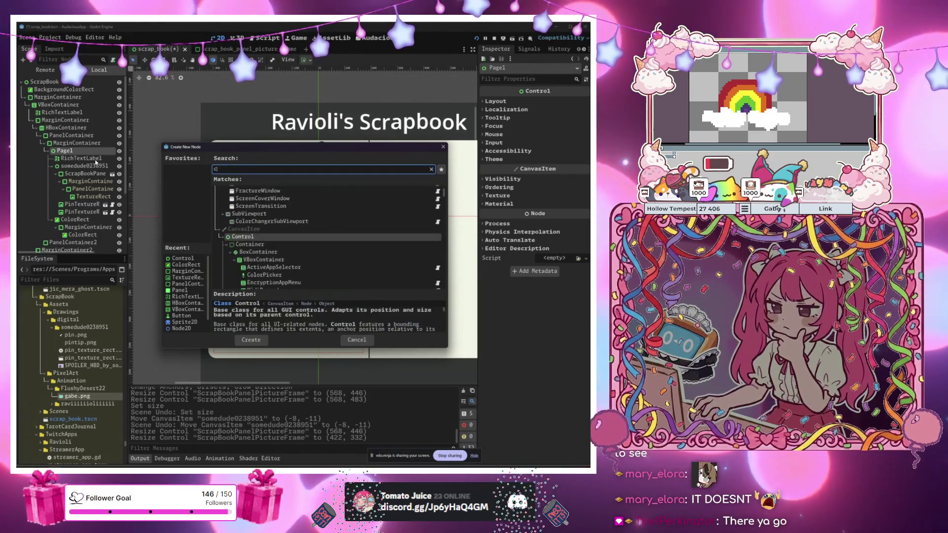
text(ontrol)
key(Return)
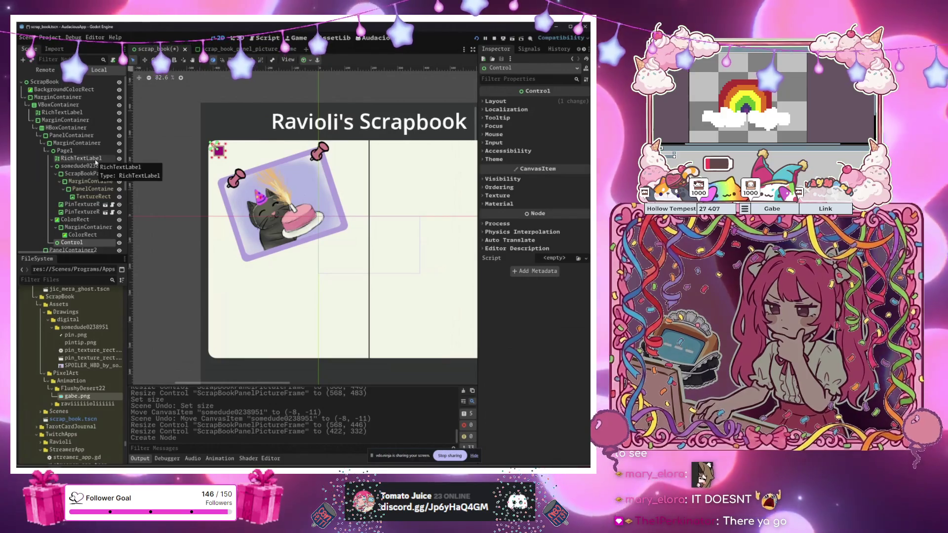
key(ctrl+a)
key(Escape)
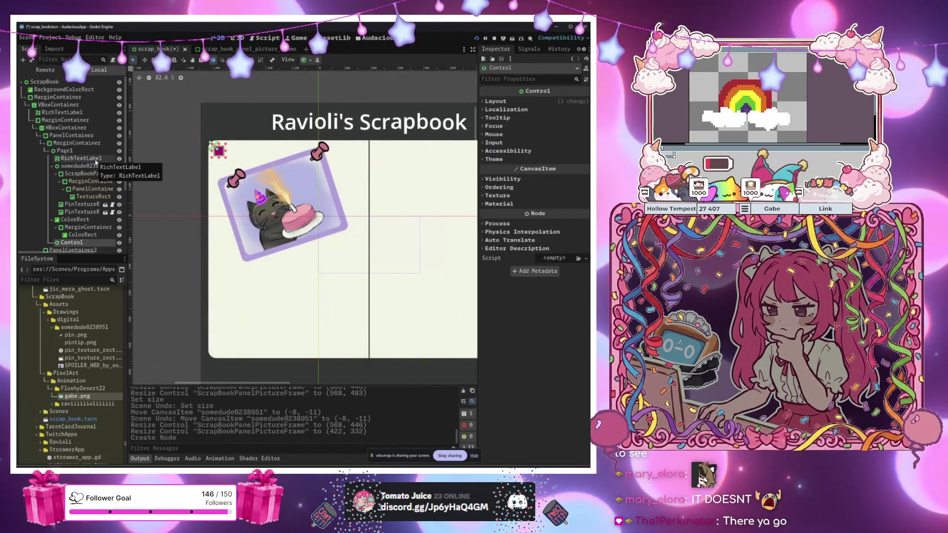
key(F2)
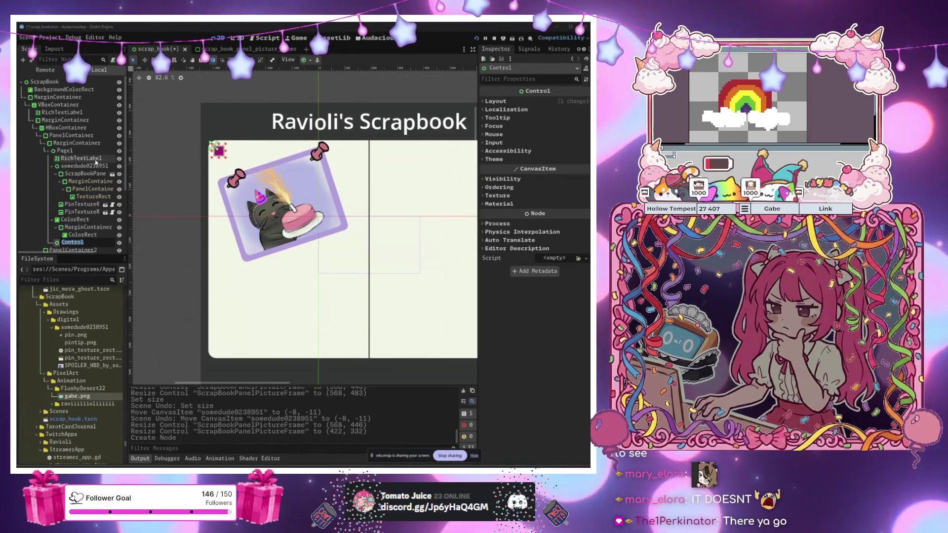
text(ThelPe)
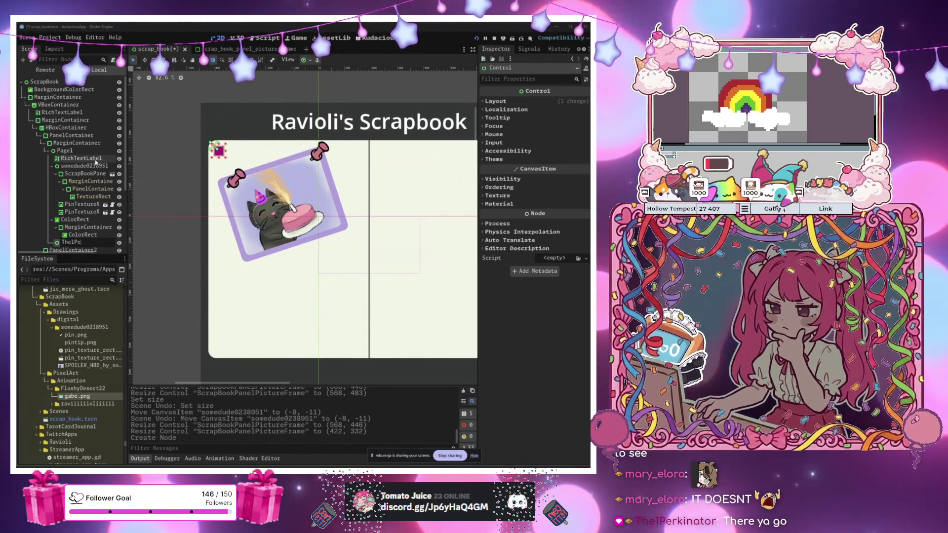
text(rkinator)
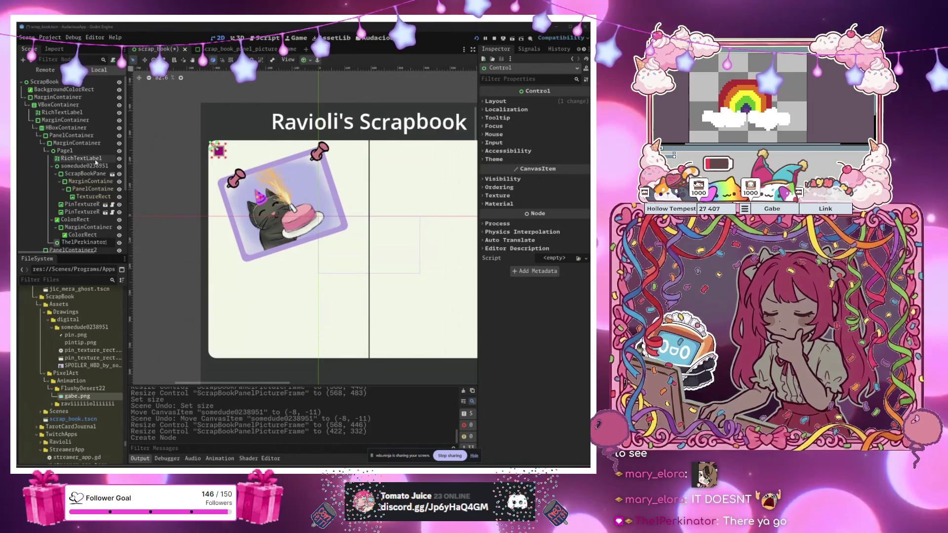
key(Return)
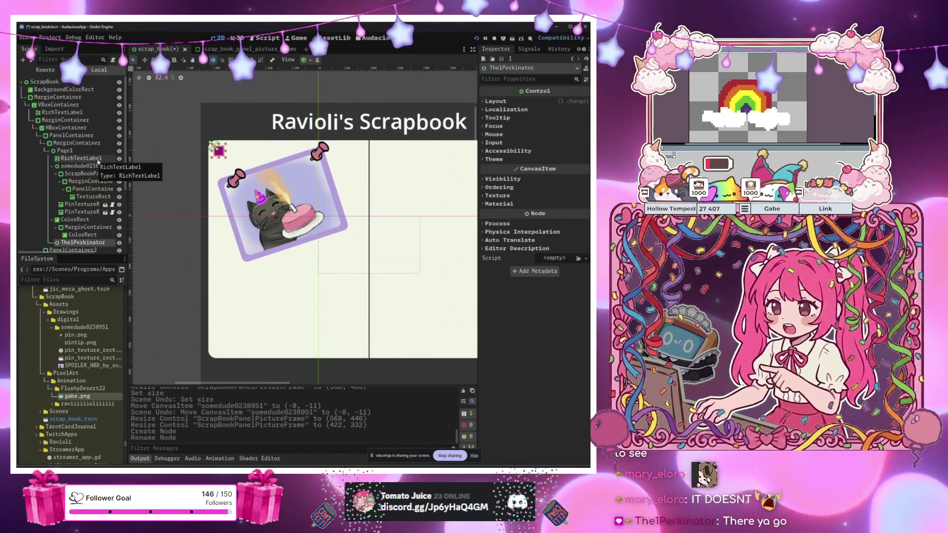
Move the ColorRect into the newly renamed Control node
drag(74, 220, 82, 242)
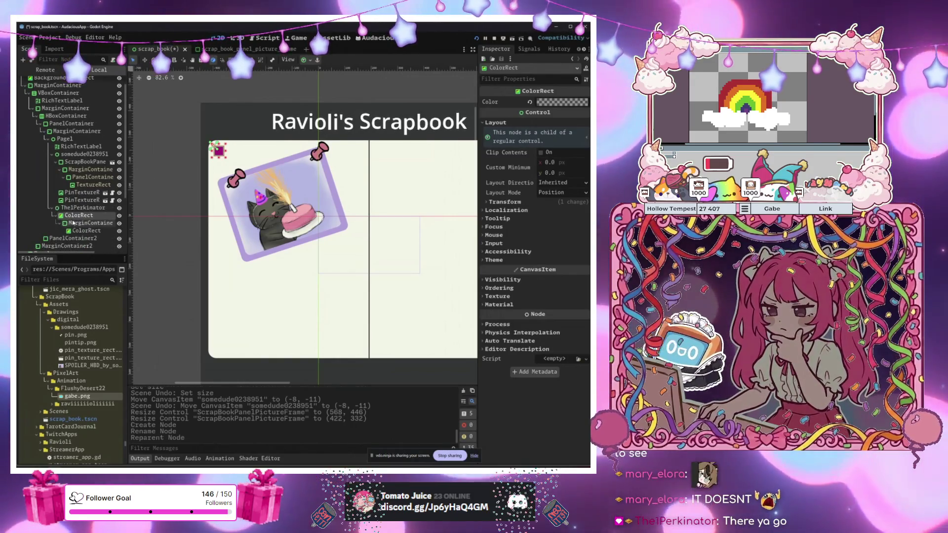
click(73, 208)
key(ctrl+a)
Add an HBoxContainer under the viewer-named Control and move the ColorRect into it
text(hbox)
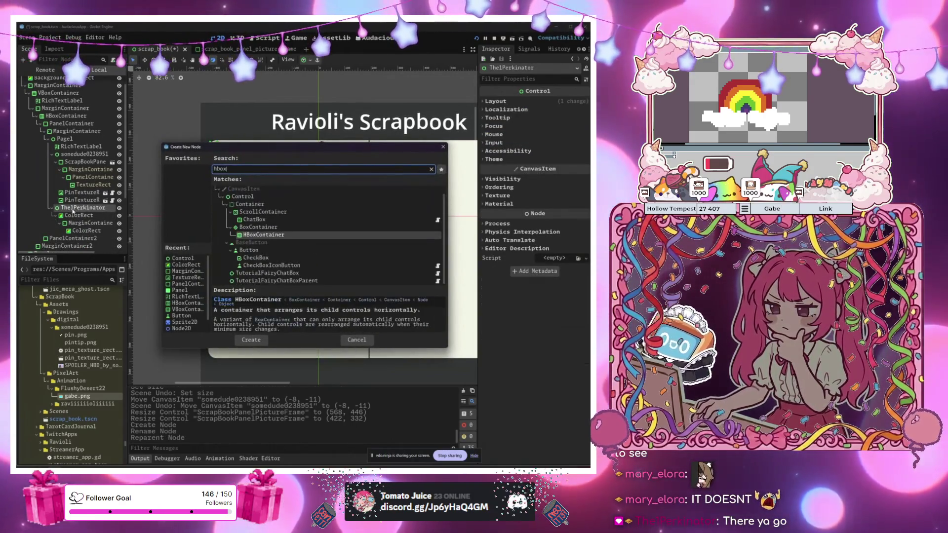
key(Return)
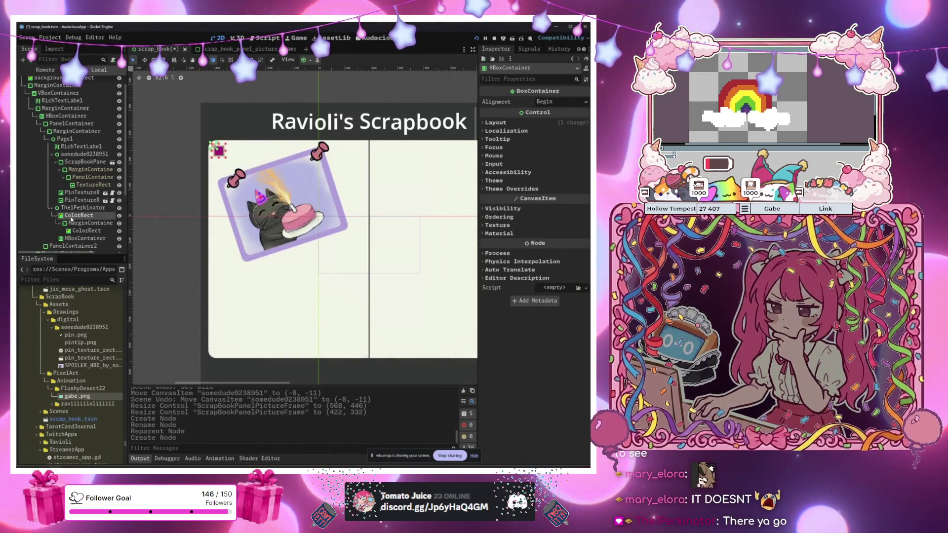
click(72, 217)
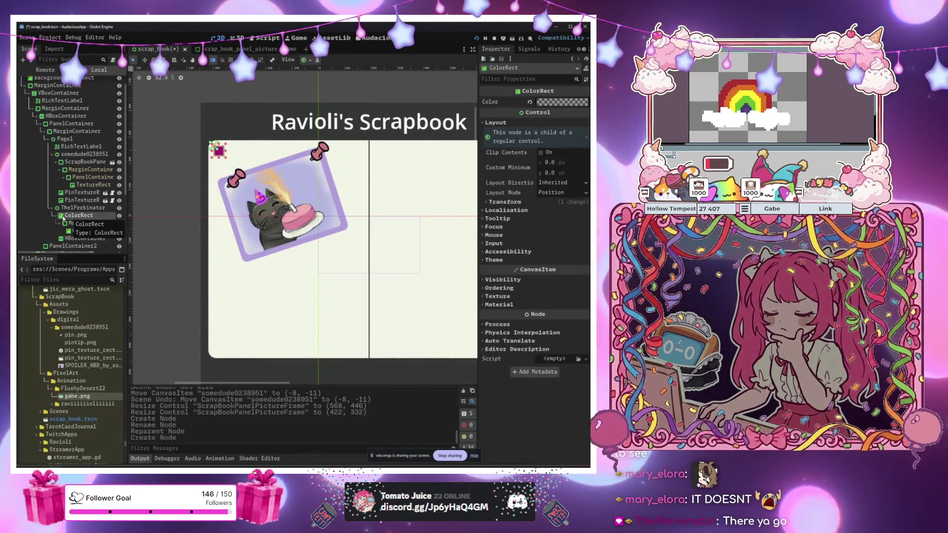
drag(83, 241, 82, 240)
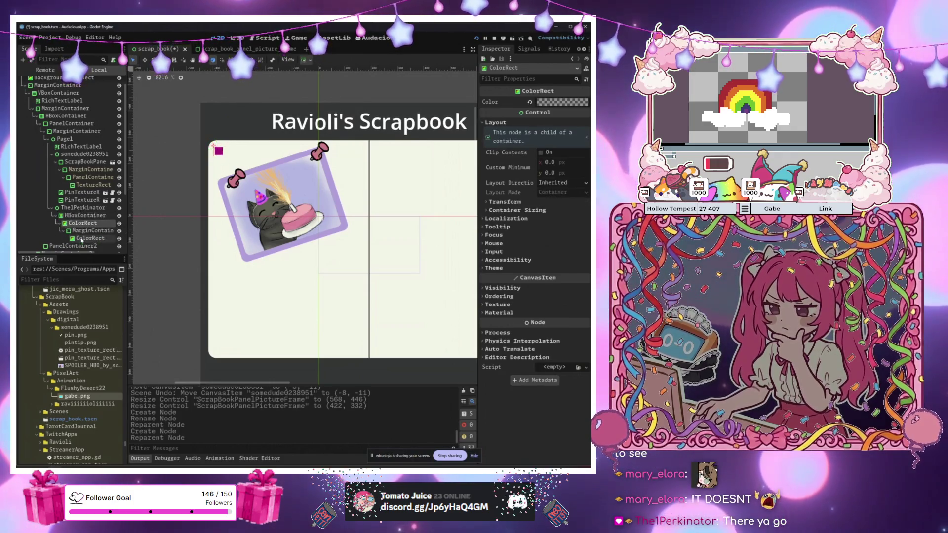
click(85, 216)
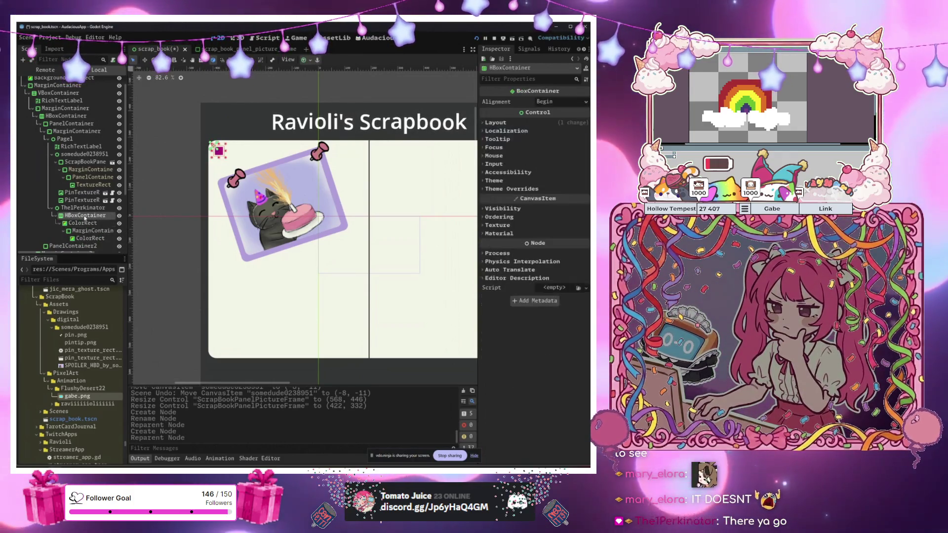
click(82, 223)
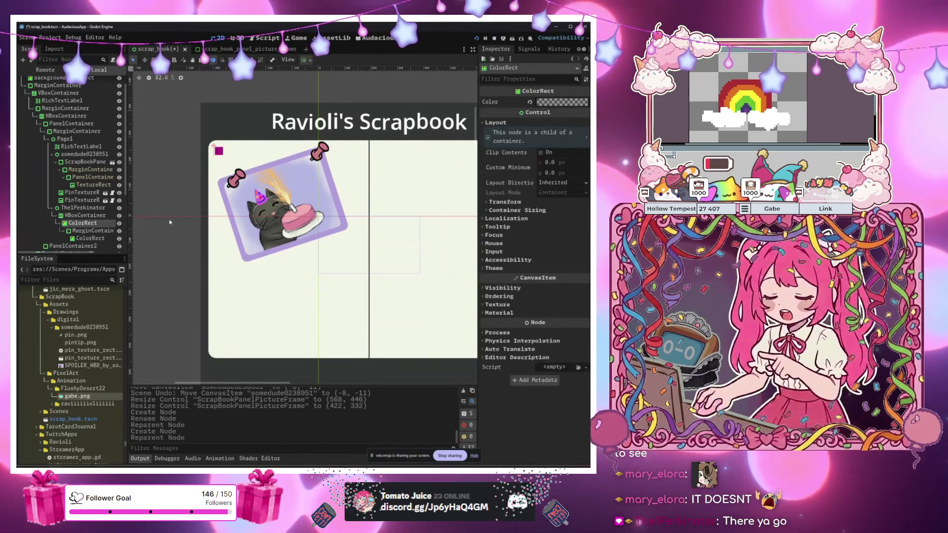
click(84, 216)
key(ctrl+a)
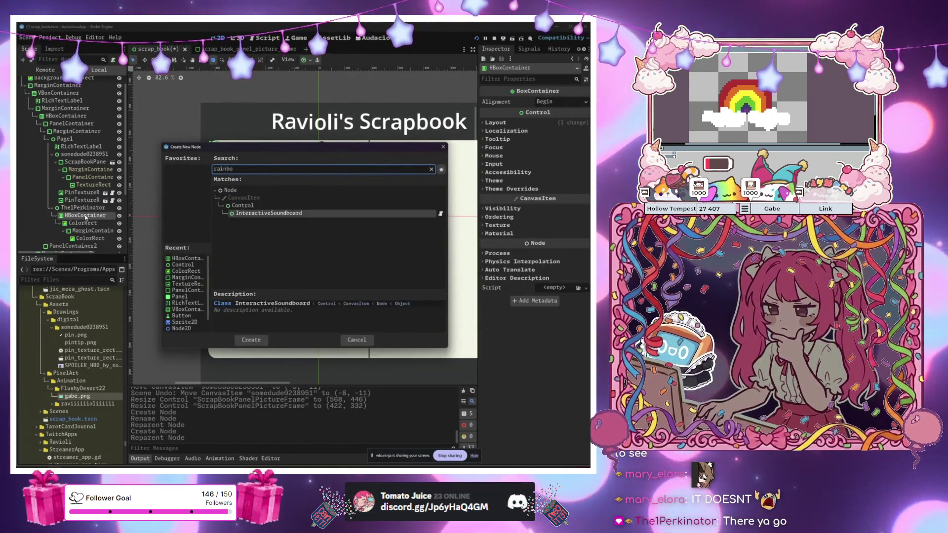
Add a RichTextLabel with Fit Content and BBCode on, reading '#B00B69 is the only one that matters'
key(BackSpace)
text(rich)
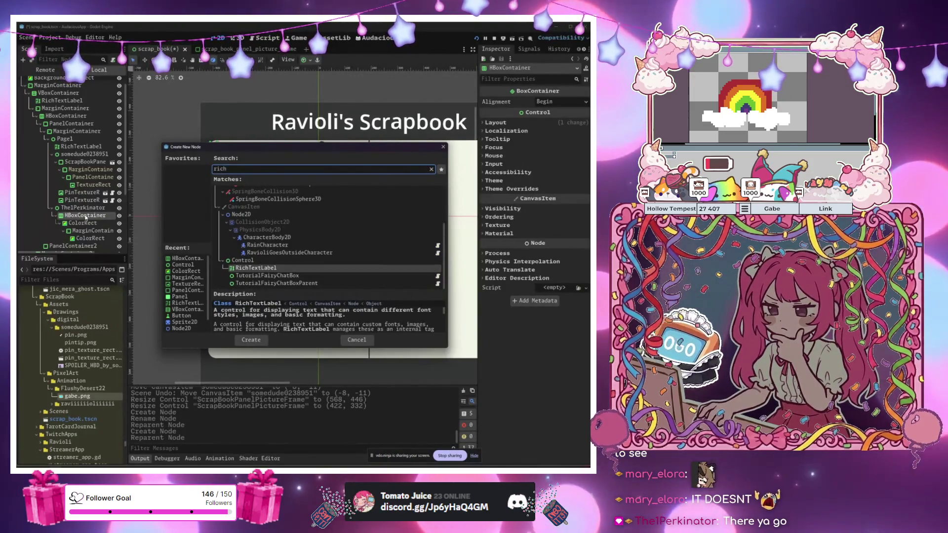
key(Return)
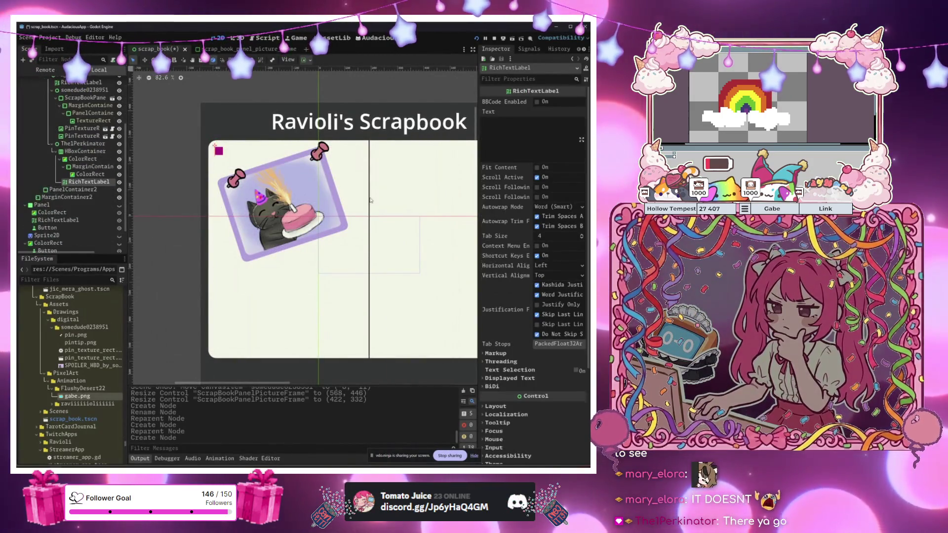
click(537, 168)
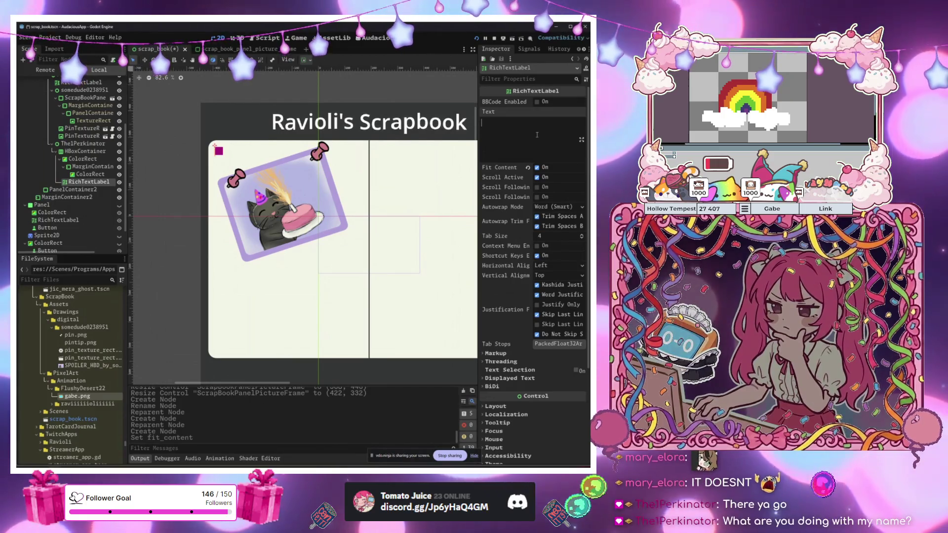
text("#B00B69 is the only one that matters)
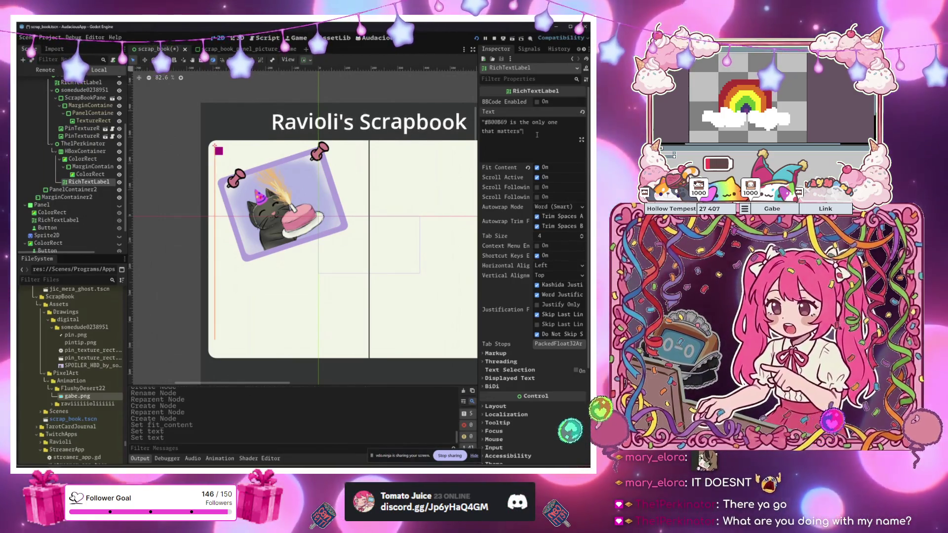
click(537, 102)
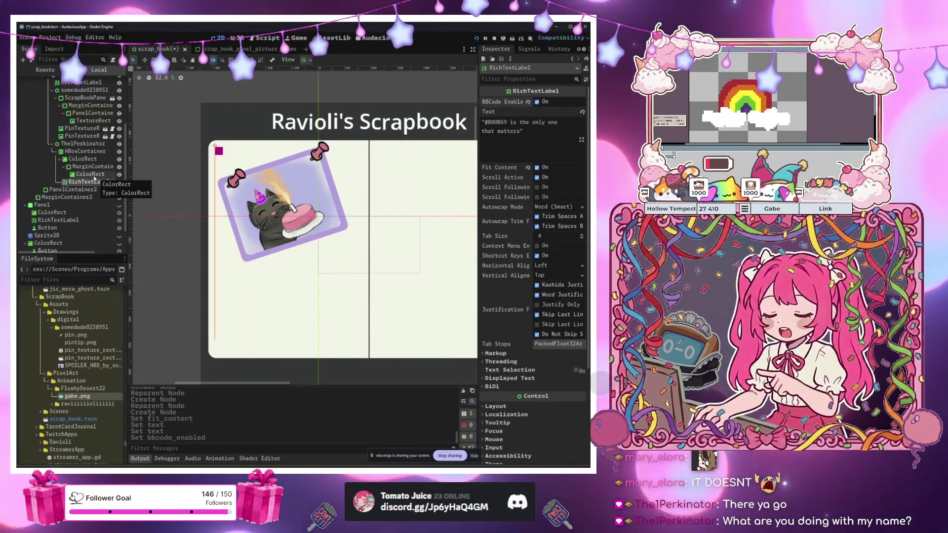
click(91, 152)
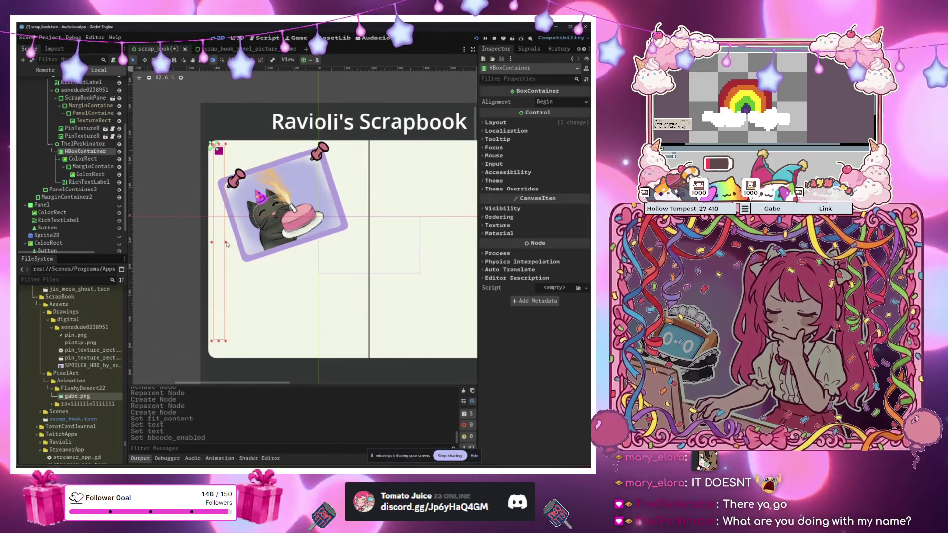
Drag the HBoxContainer's right edge to widen it, then inspect its ColorRect and RichTextLabel
drag(226, 244, 280, 242)
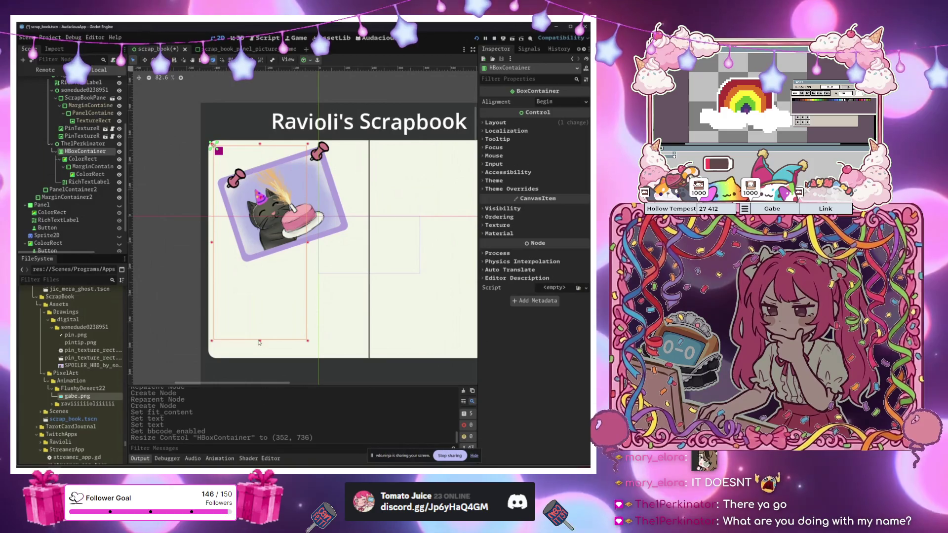
click(85, 159)
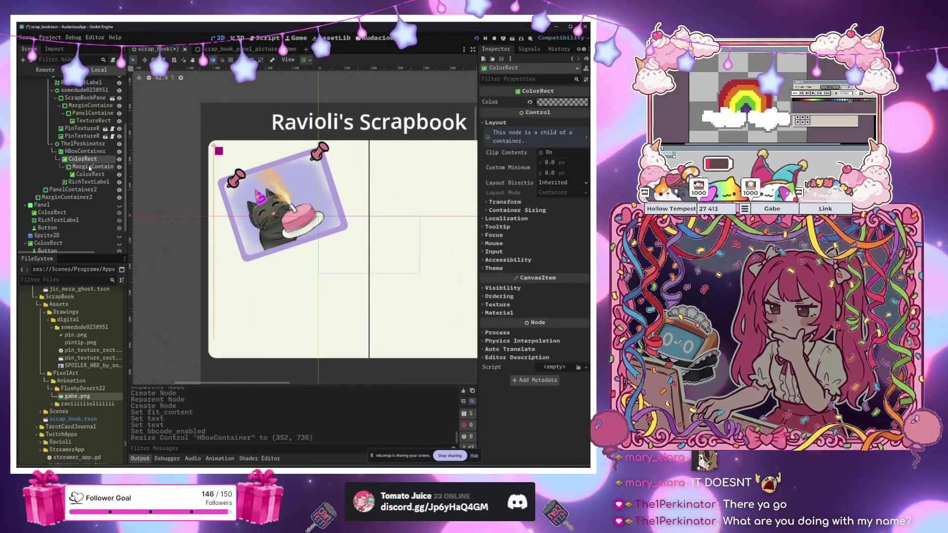
click(97, 182)
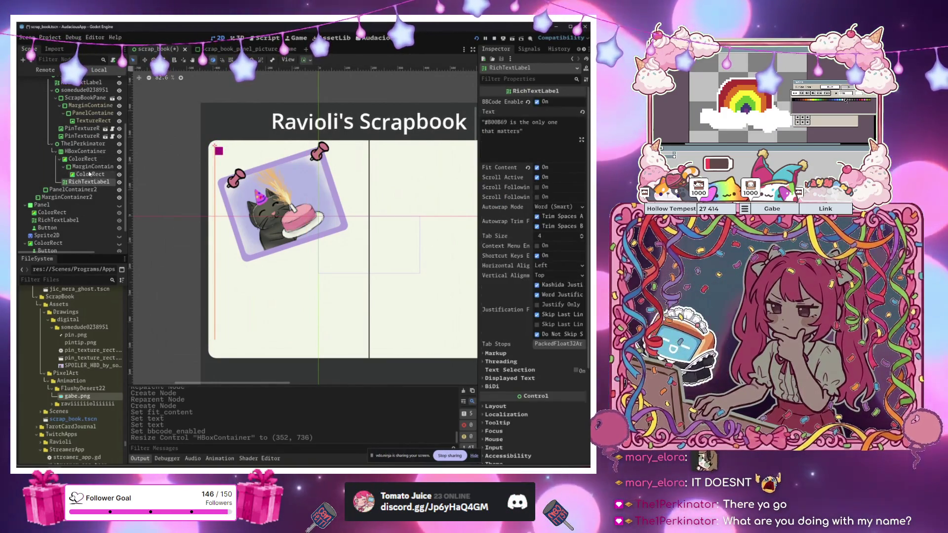
click(83, 159)
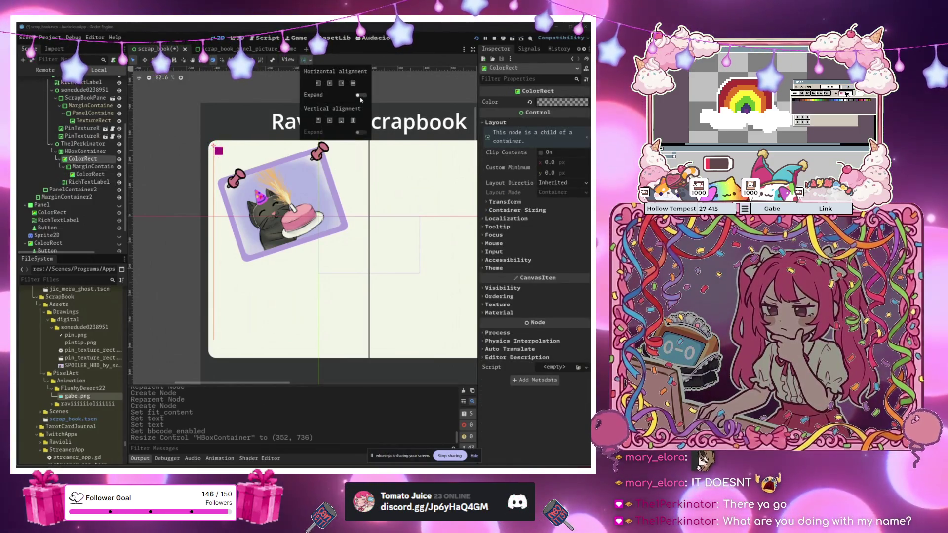
Try Expand and Fill on the ColorRect, then undo that sizing change
click(360, 95)
click(353, 84)
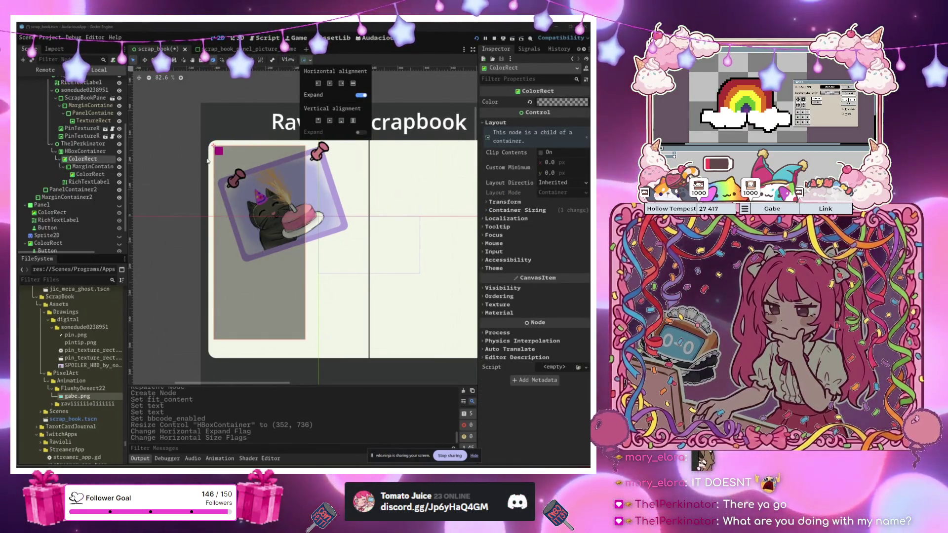
click(73, 190)
key(ctrl+z)
key(ctrl+z)
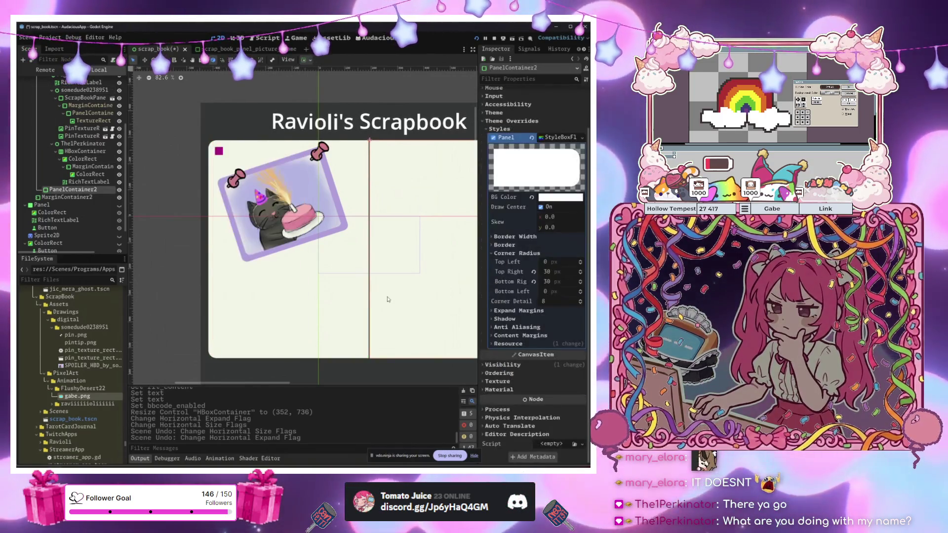
Recheck the ColorRect and RichTextLabel, then select the HBoxContainer to add a child node
click(85, 159)
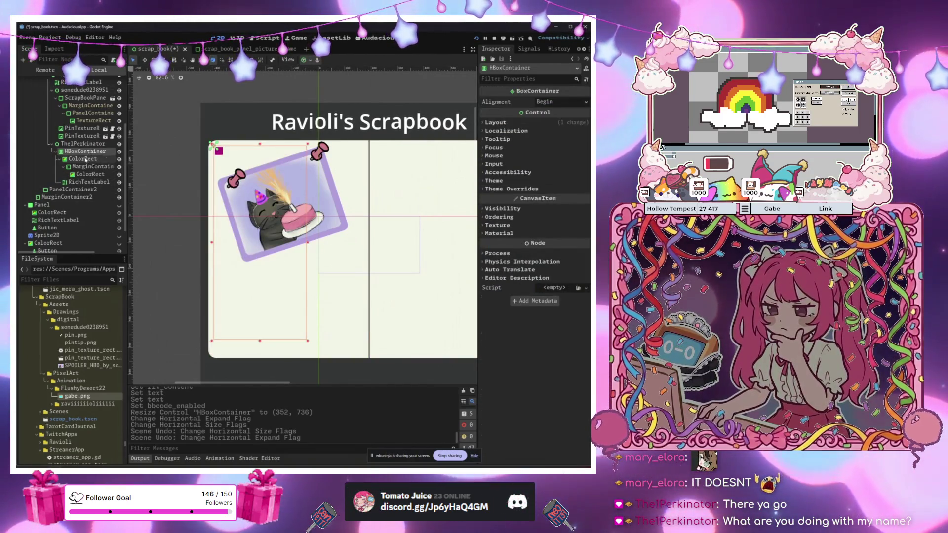
scroll(308, 168, up, 5)
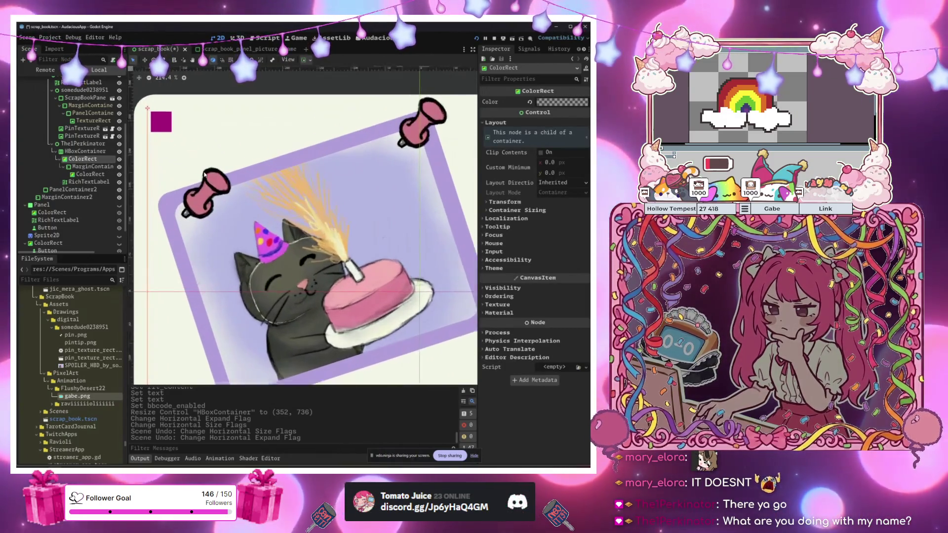
click(87, 181)
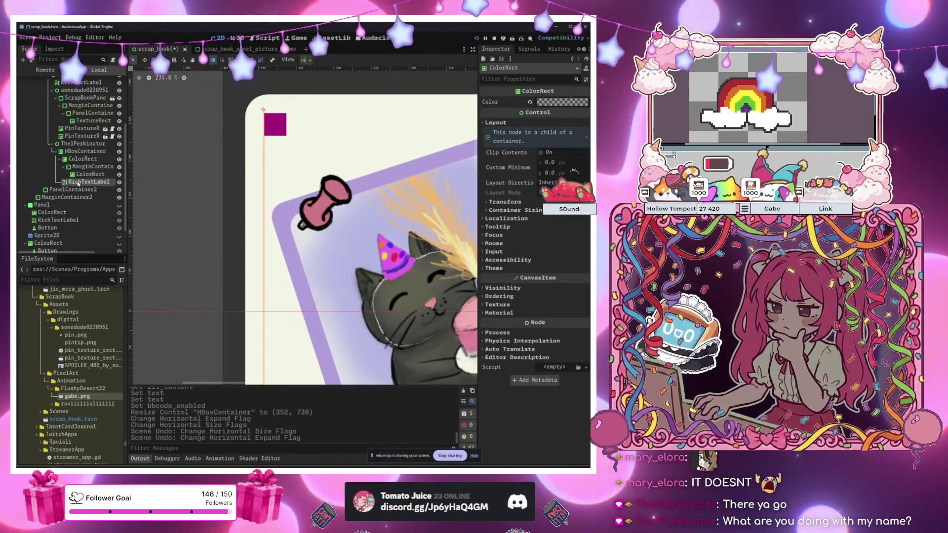
click(82, 158)
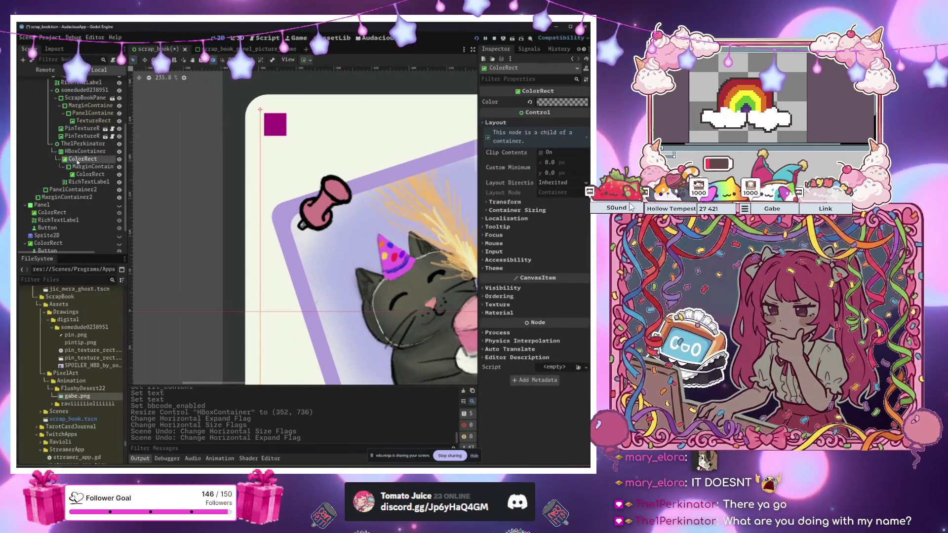
click(85, 152)
key(ctrl+a)
Add a MarginContainer under the HBoxContainer and move the ColorRect into it
text(margin)
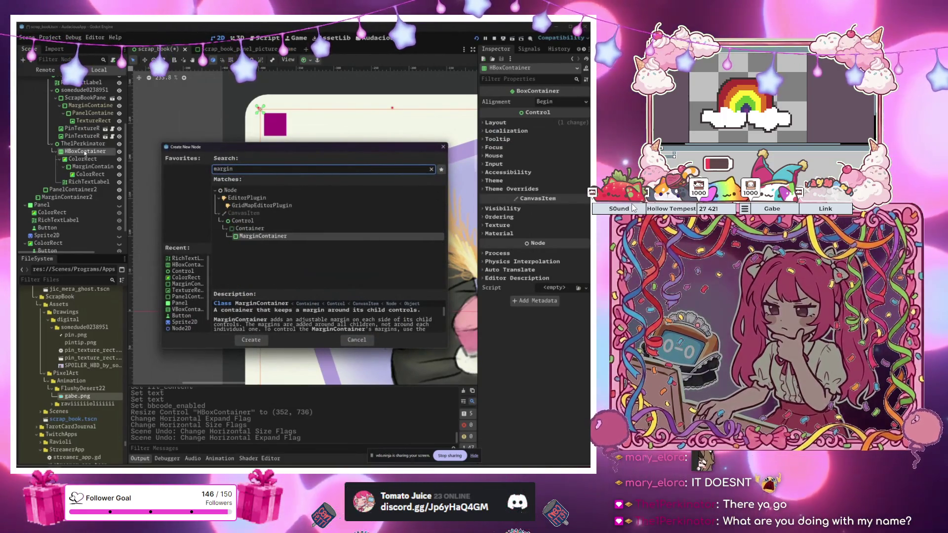
key(Return)
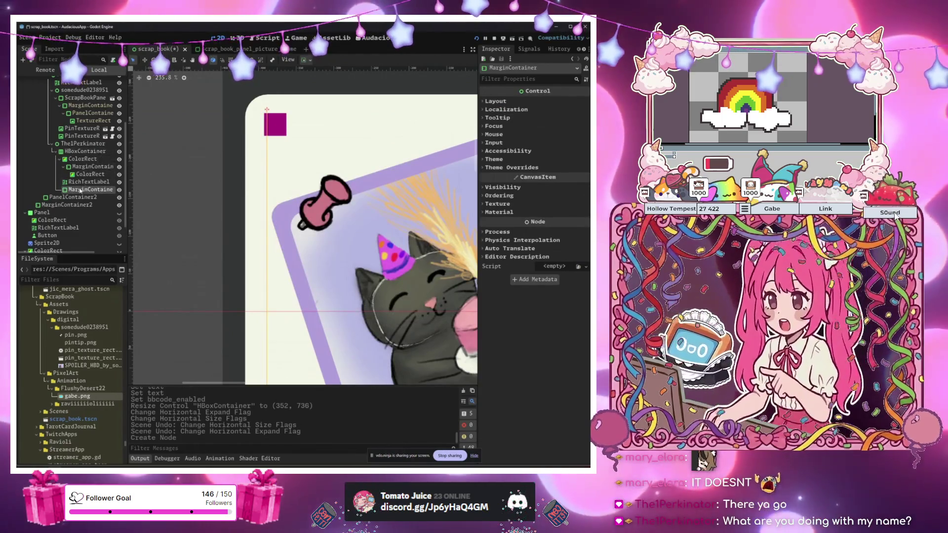
drag(82, 160, 77, 162)
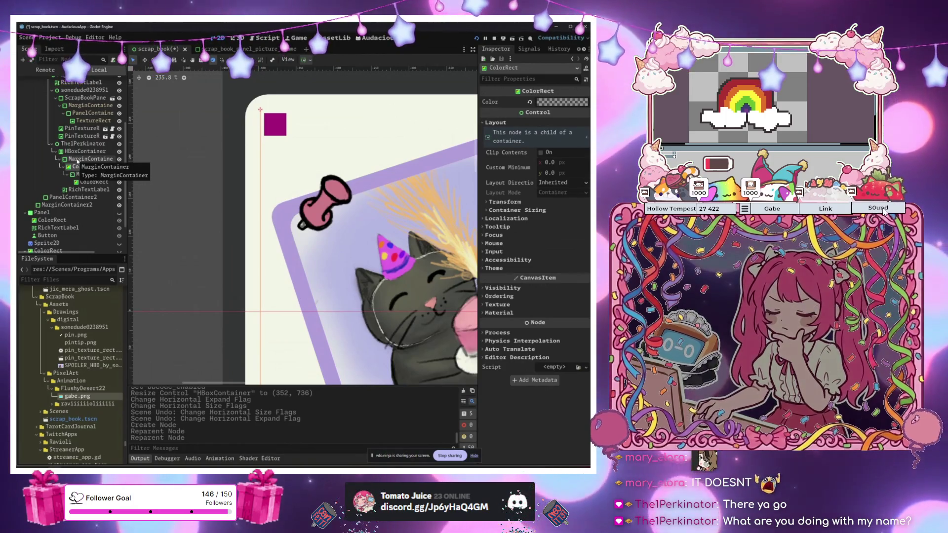
click(77, 160)
click(84, 151)
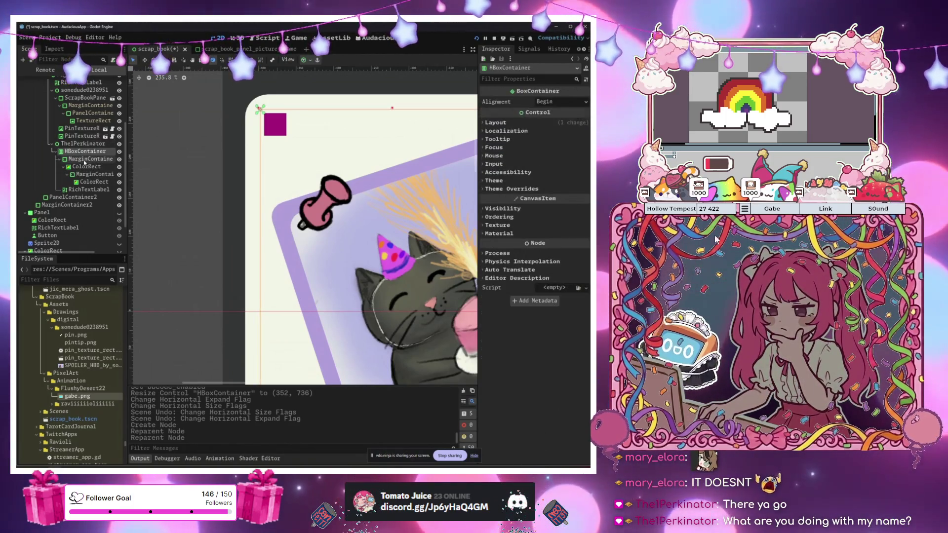
click(83, 159)
Give the MarginContainer a custom minimum size of 40 × 40
click(496, 100)
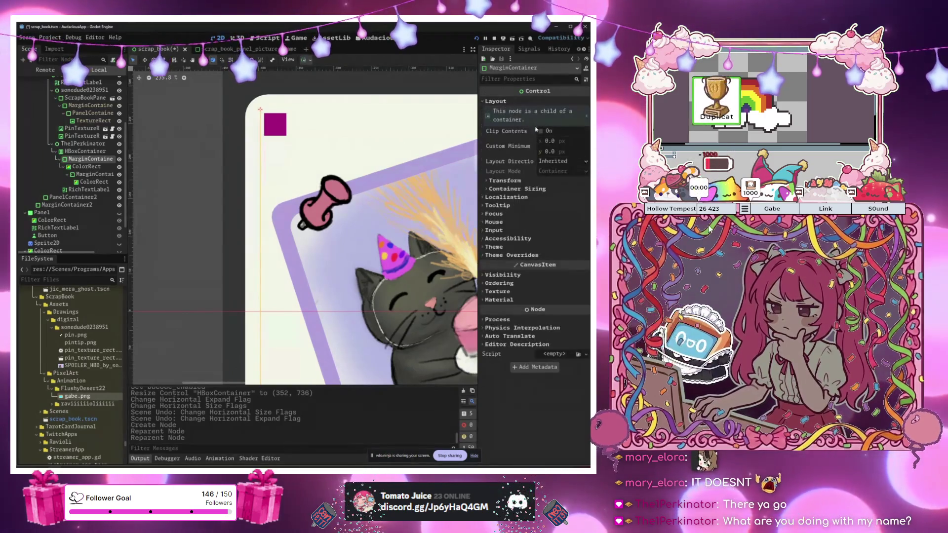
drag(549, 144, 614, 269)
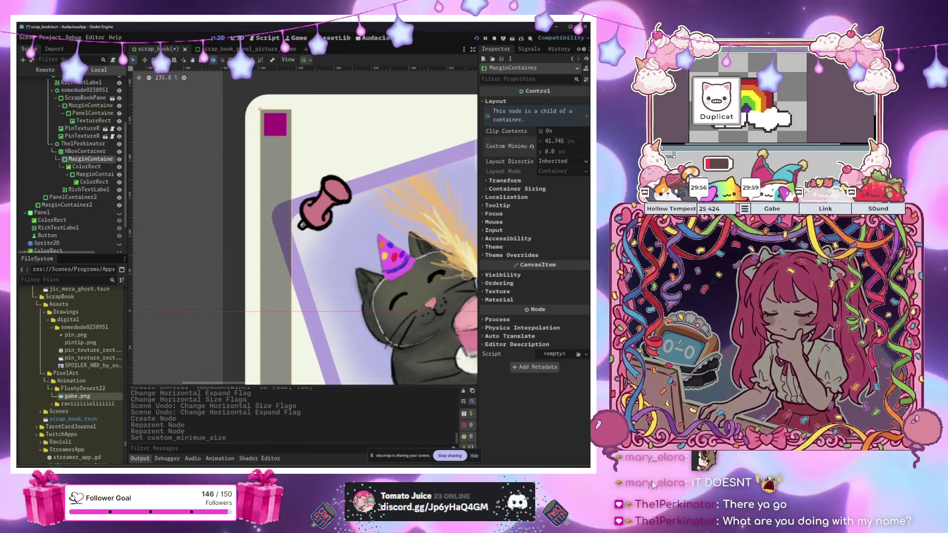
drag(549, 141, 546, 141)
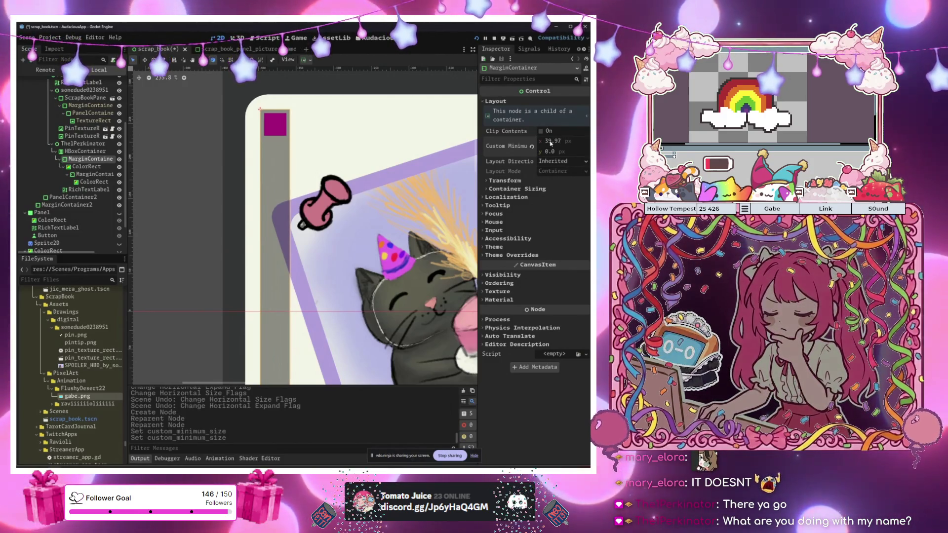
text(0)
key(Return)
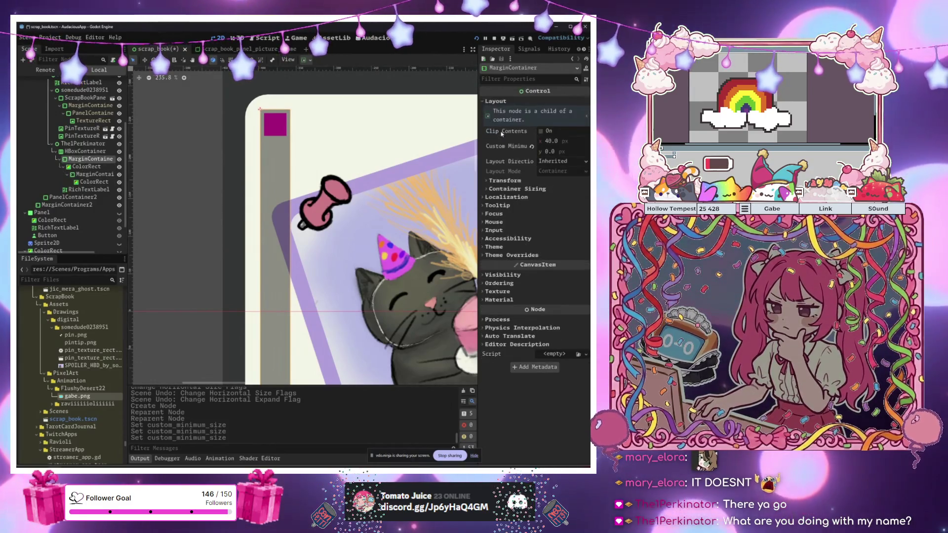
click(550, 151)
text(40)
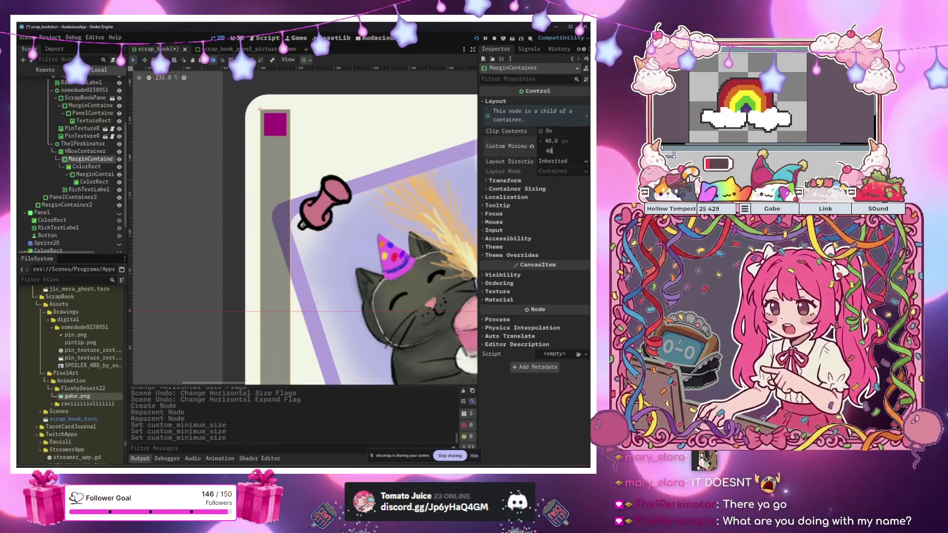
key(Return)
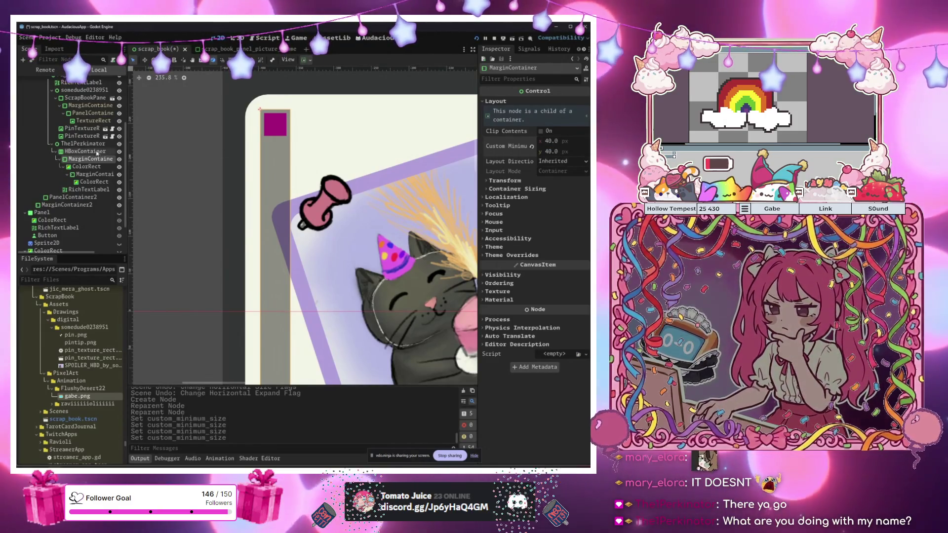
Nudge the HBoxContainer one pixel to the left
click(85, 151)
scroll(296, 106, down, 4)
scroll(297, 106, up, 2)
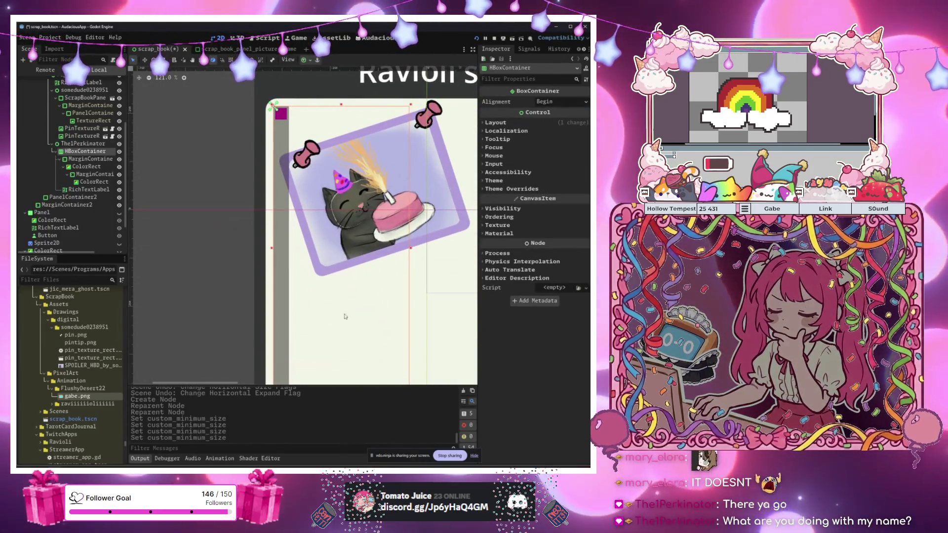
scroll(342, 291, down, 1)
key(Left)
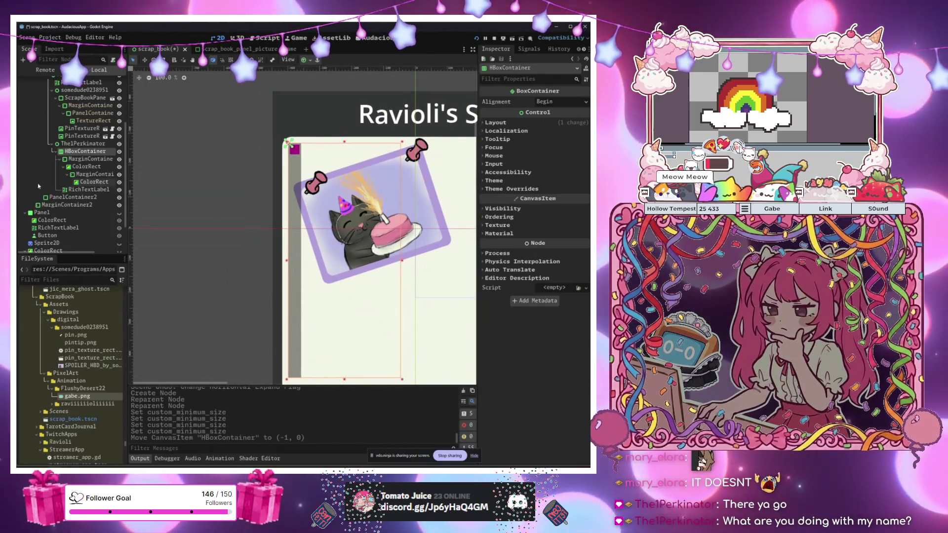
Set the quote's RichTextLabel to Expand and Fill horizontally
click(79, 190)
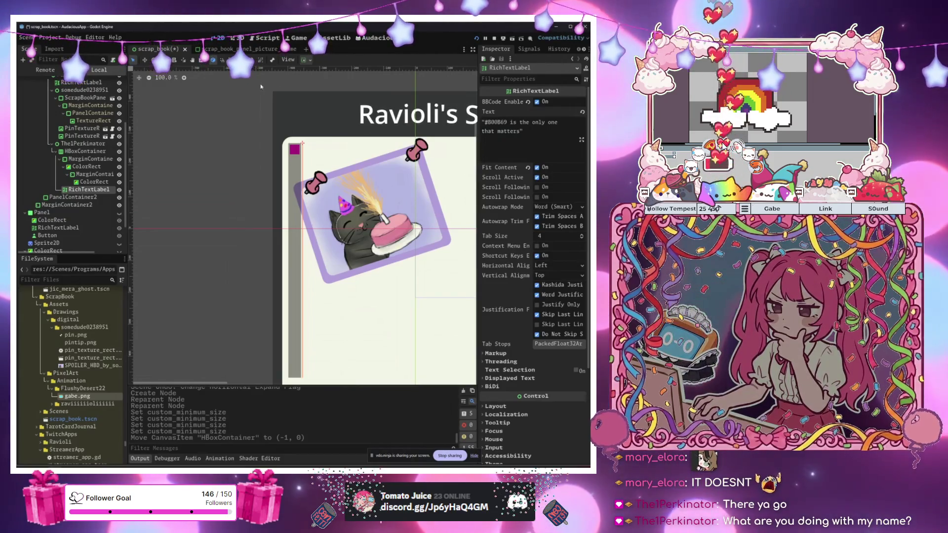
click(304, 60)
click(362, 95)
click(353, 83)
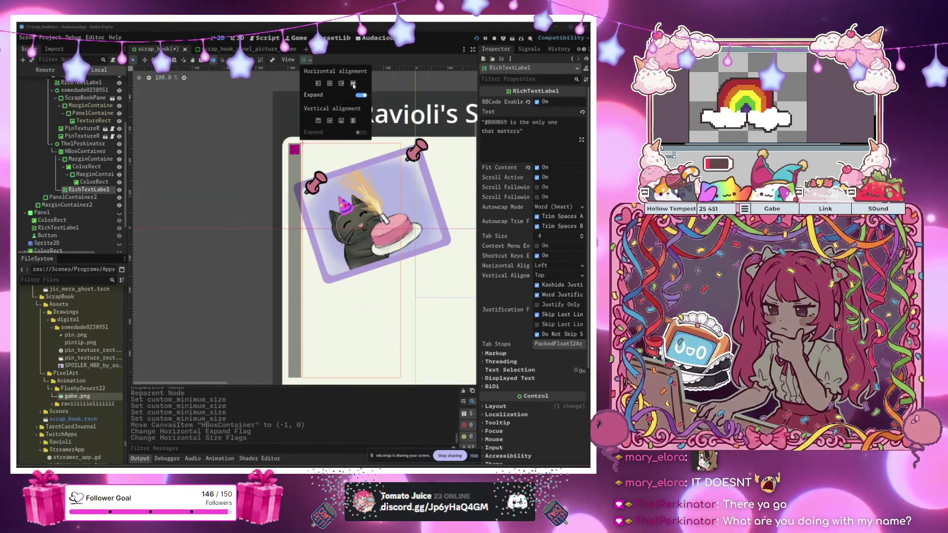
scroll(395, 138, down, 2)
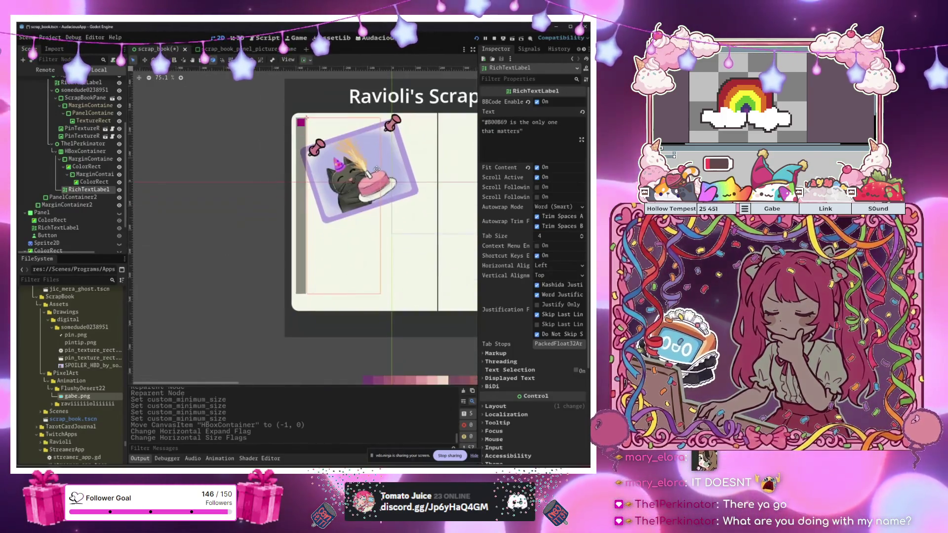
Prefix the quote text with a [color=B00B69] BBCode tag so it renders magenta
scroll(296, 79, up, 8)
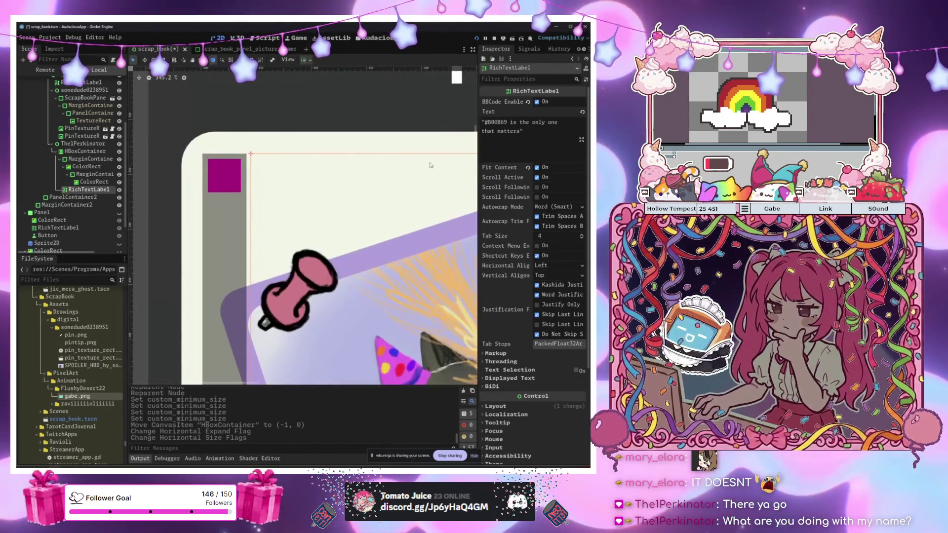
scroll(350, 155, down, 4)
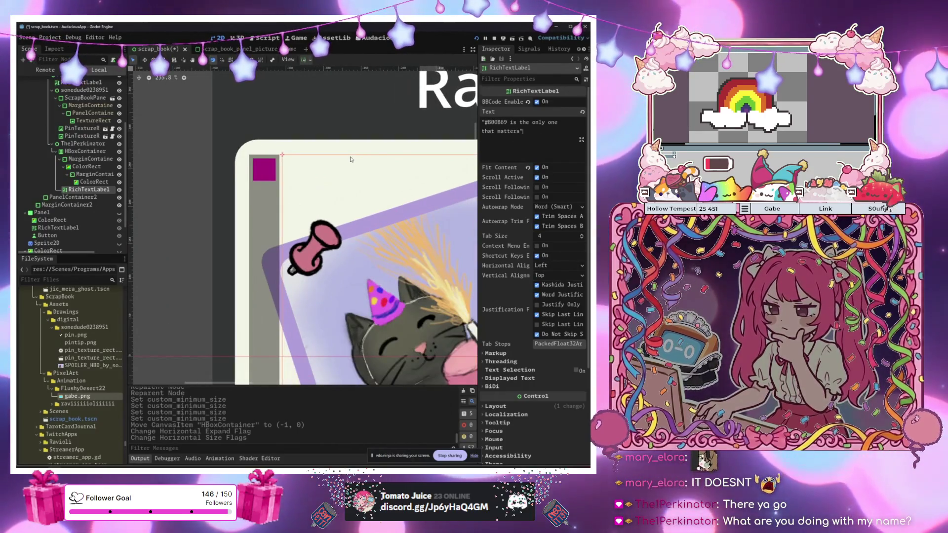
click(482, 122)
text([)
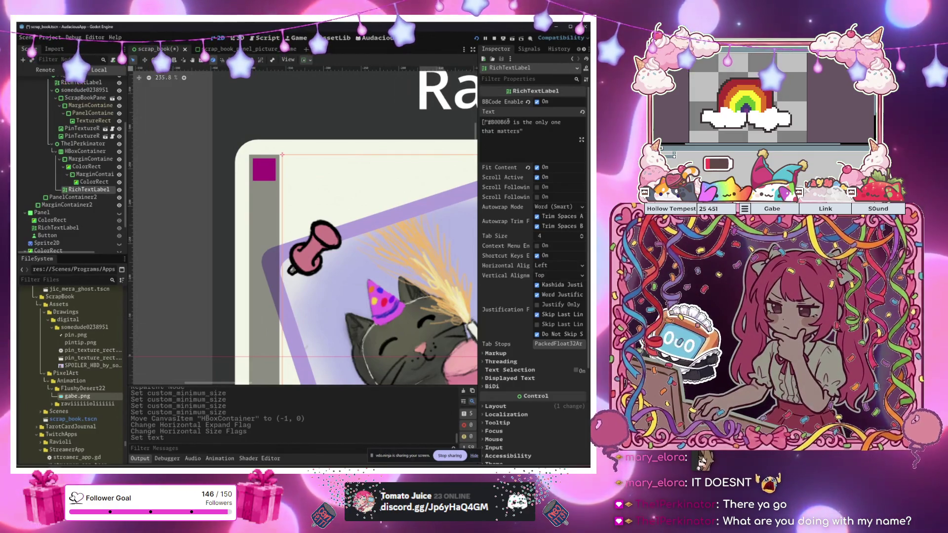
key(BackSpace)
text(color)
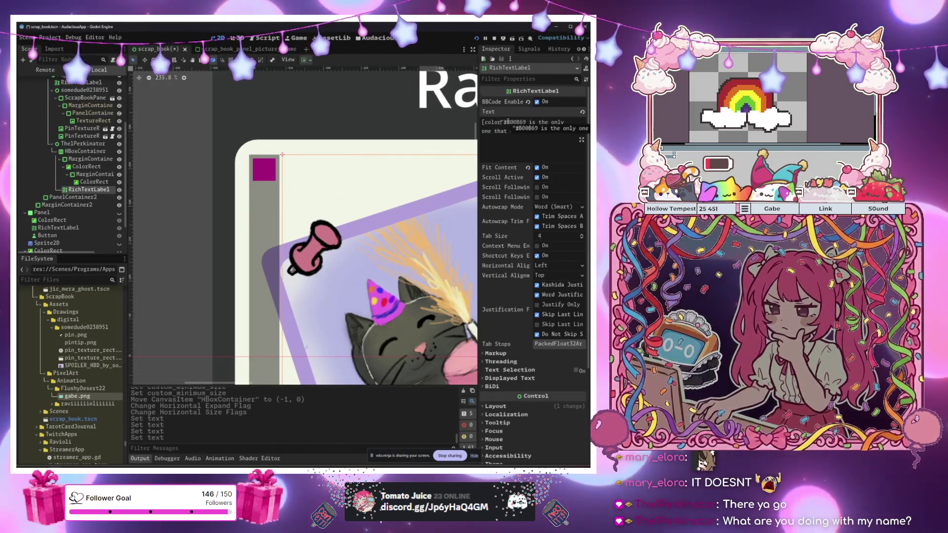
text(=)
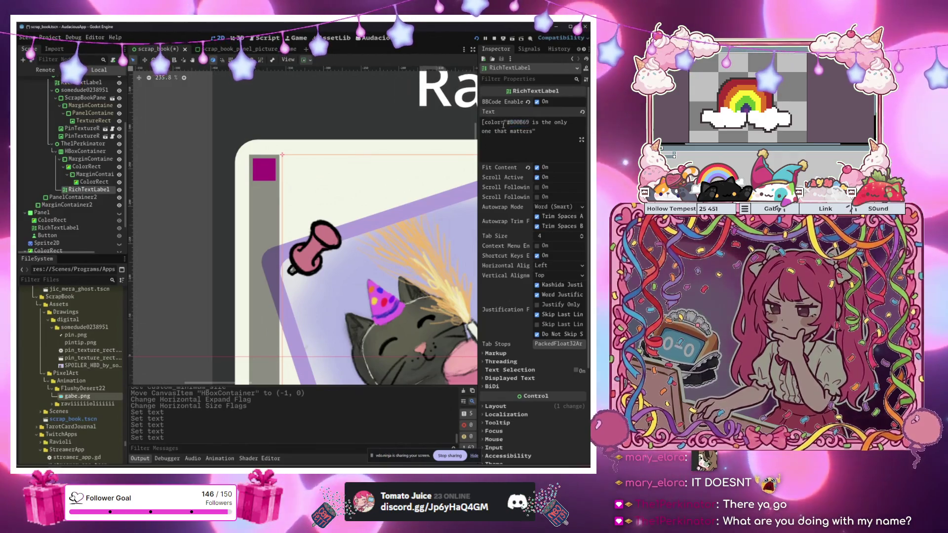
text(B00B69])
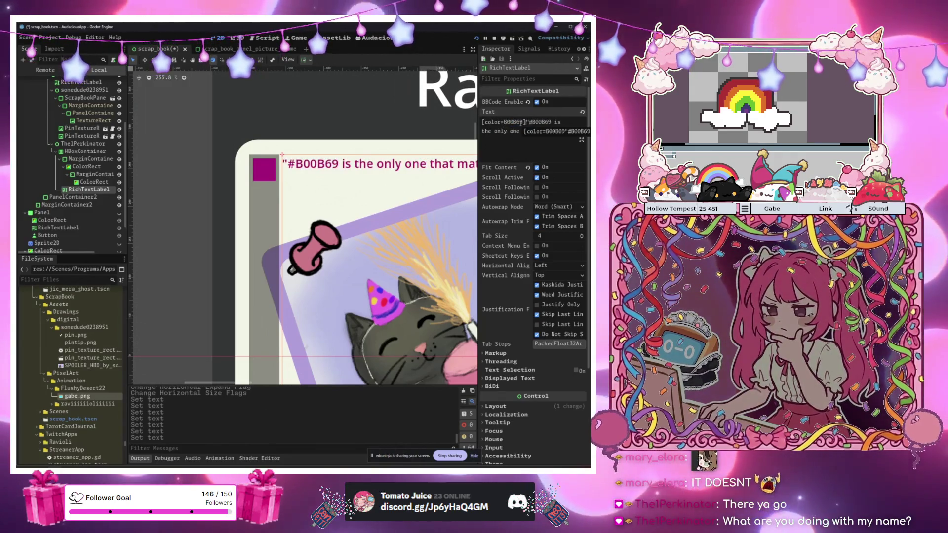
scroll(305, 134, down, 8)
scroll(304, 135, up, 2)
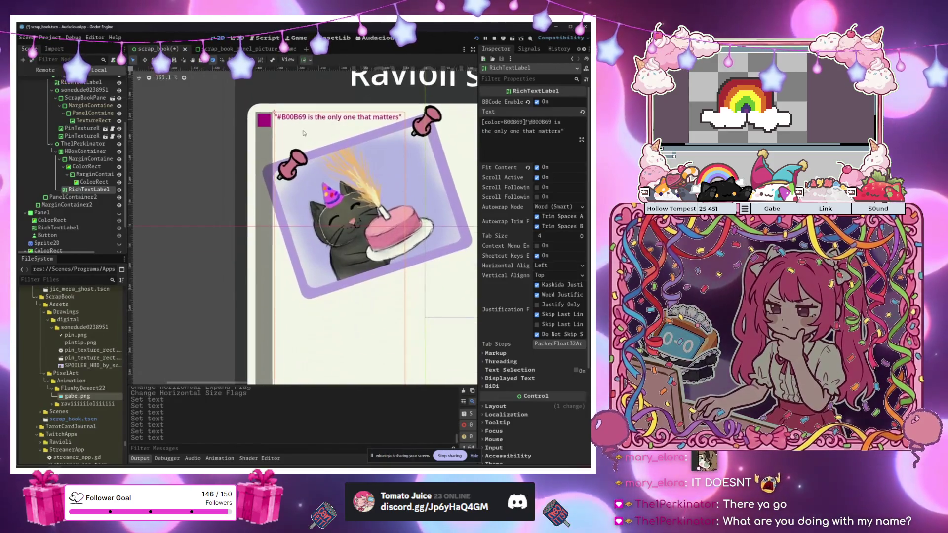
scroll(440, 247, down, 5)
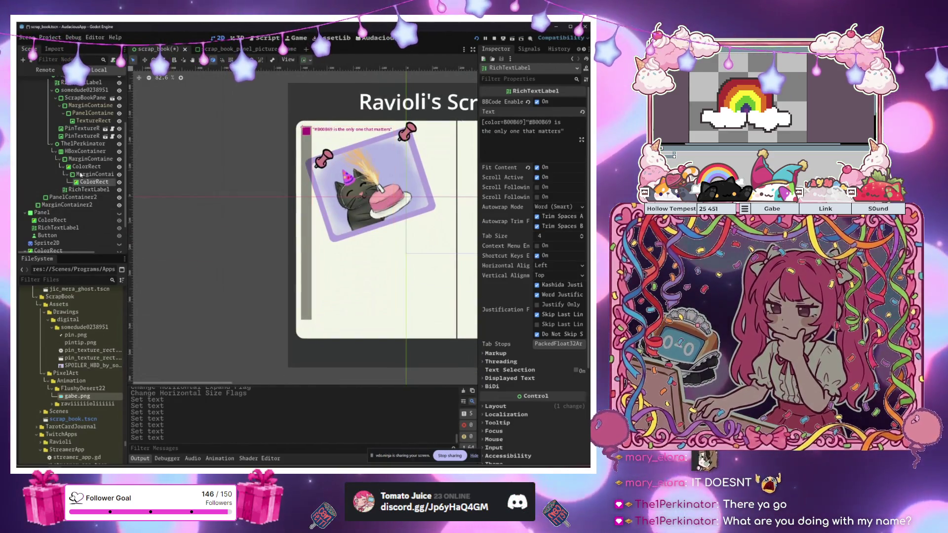
click(75, 153)
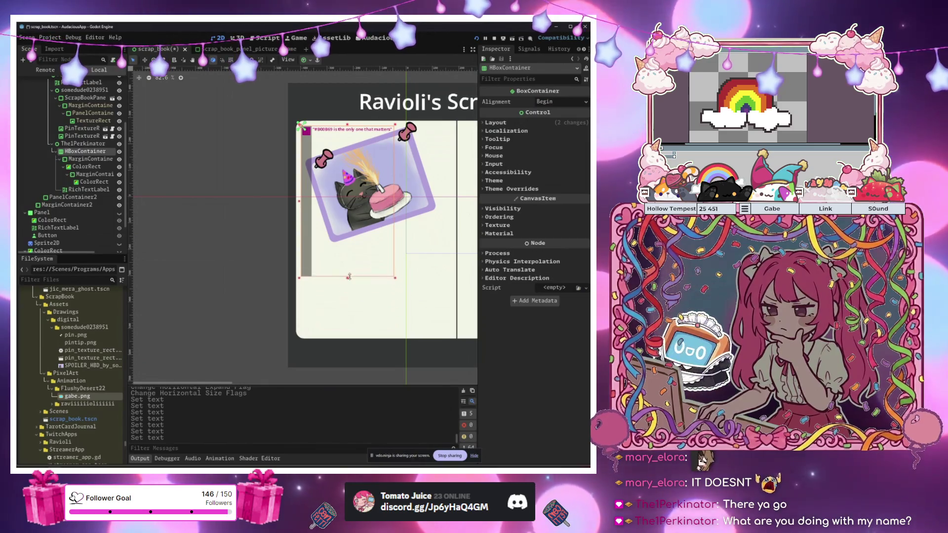
Center the quote label's text both vertically and horizontally
click(348, 137)
scroll(328, 174, up, 3)
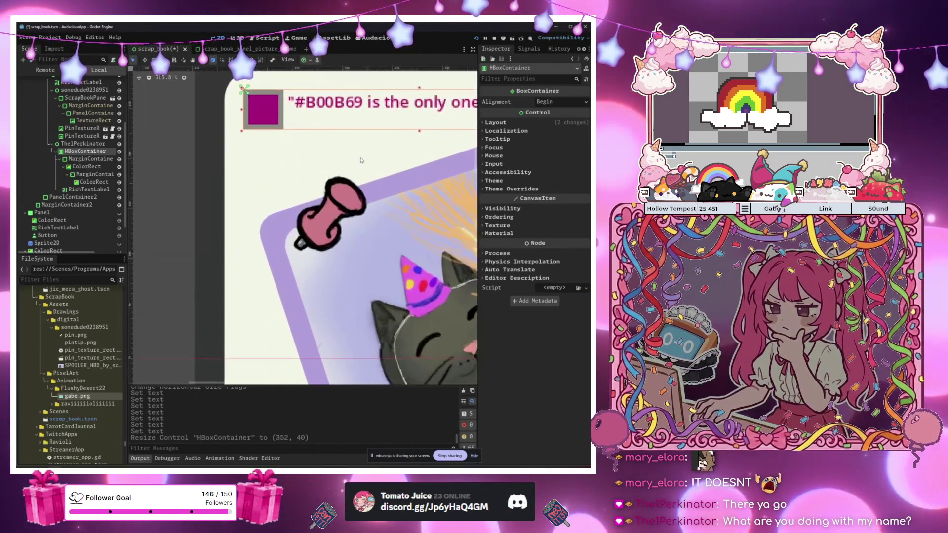
click(90, 159)
click(89, 189)
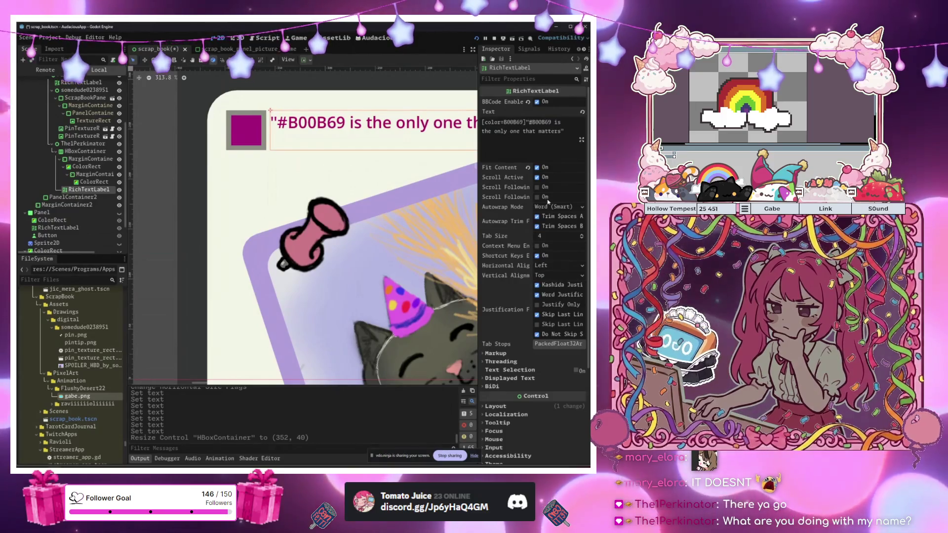
click(558, 276)
click(548, 294)
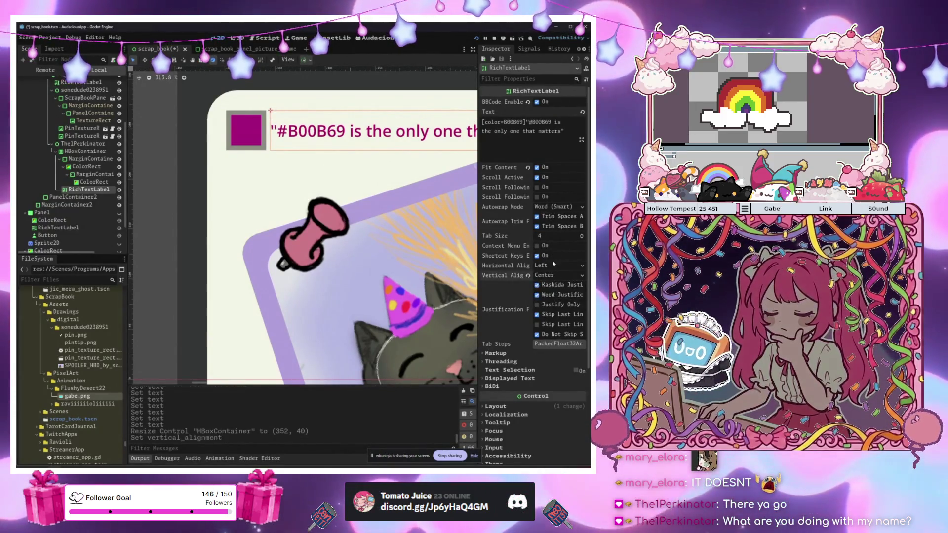
click(555, 266)
click(548, 285)
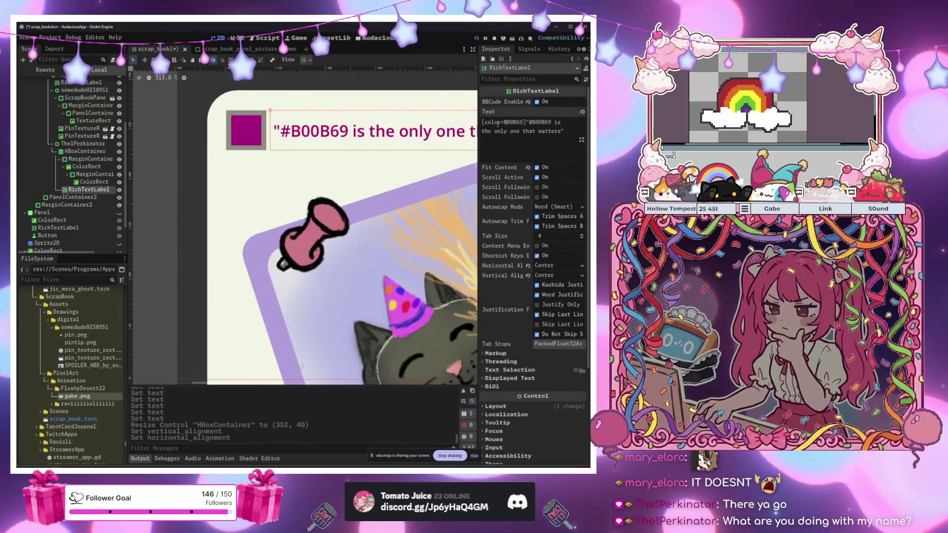
Add a [wave] BBCode tag at the start of the quote text
click(482, 123)
text([)
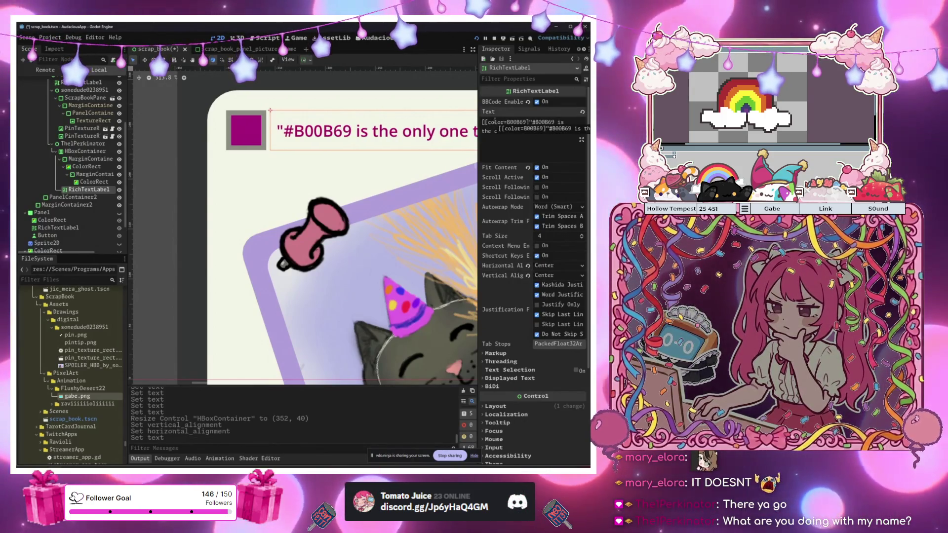
text(wave)
scroll(373, 192, down, 3)
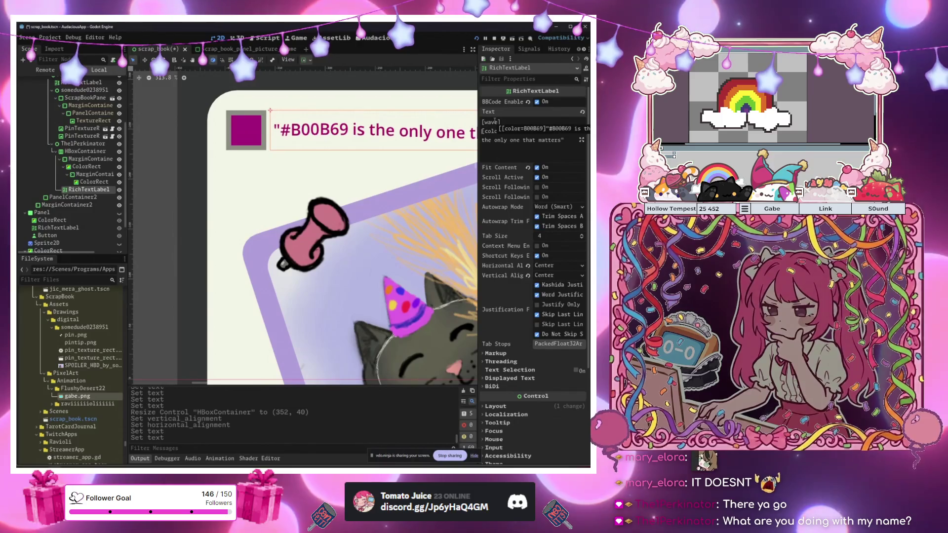
click(374, 192)
scroll(373, 191, down, 3)
Add a second '~' line under the quote crediting the viewer by username
click(385, 161)
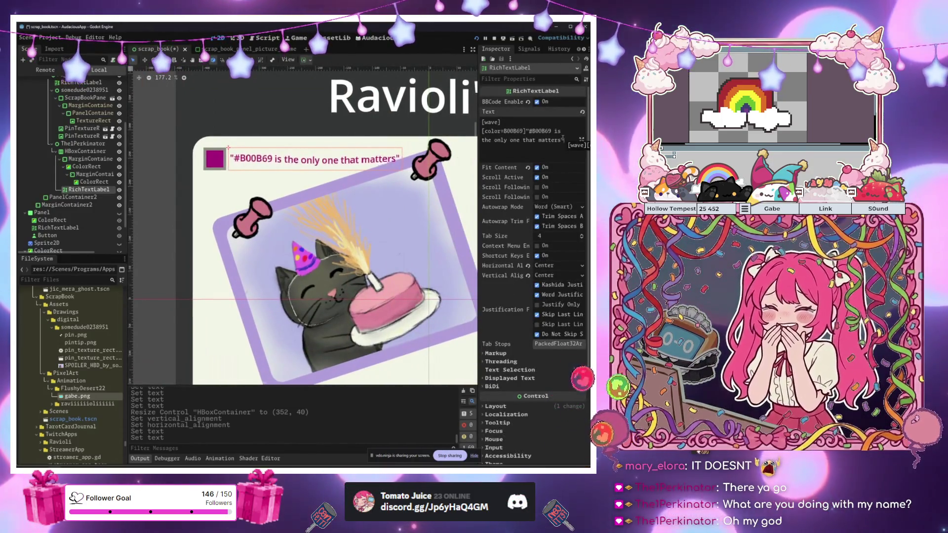
text(1)
key(BackSpace)
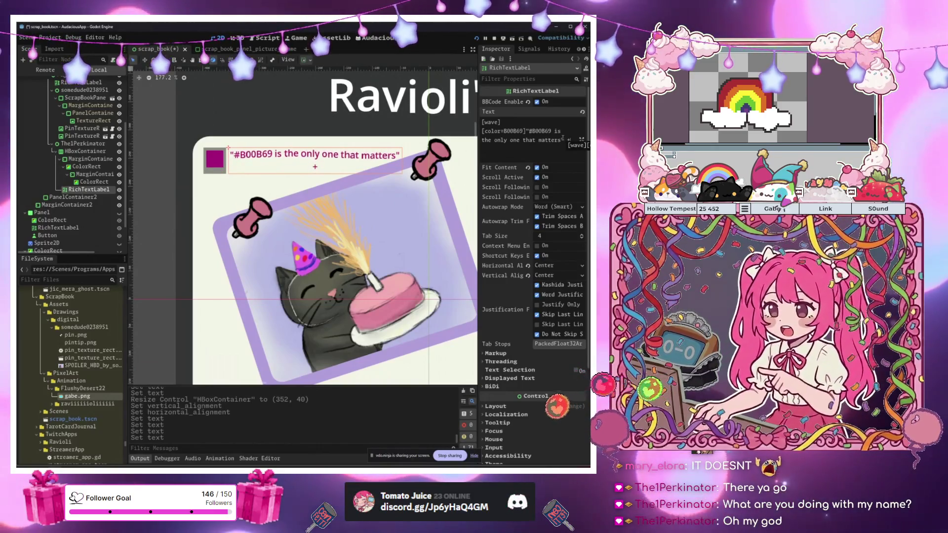
text(~ T)
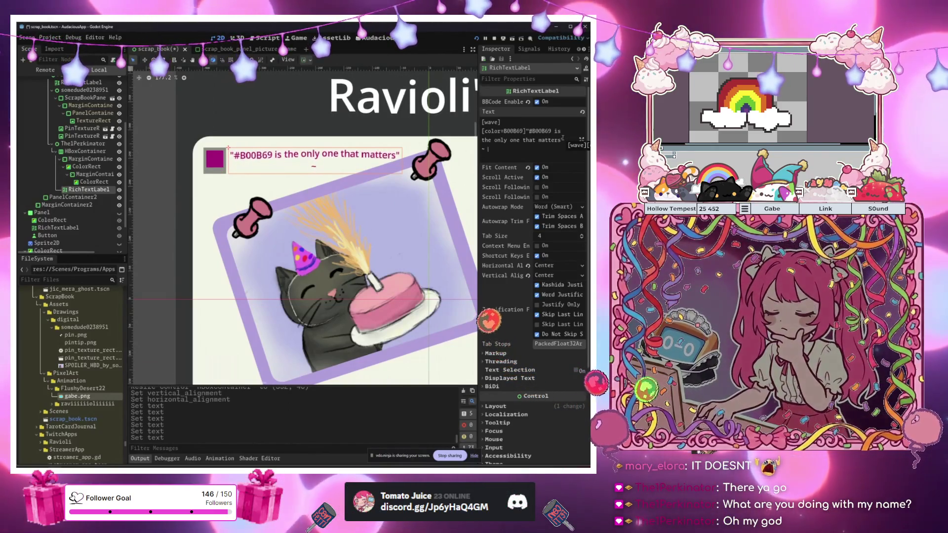
text(he1P)
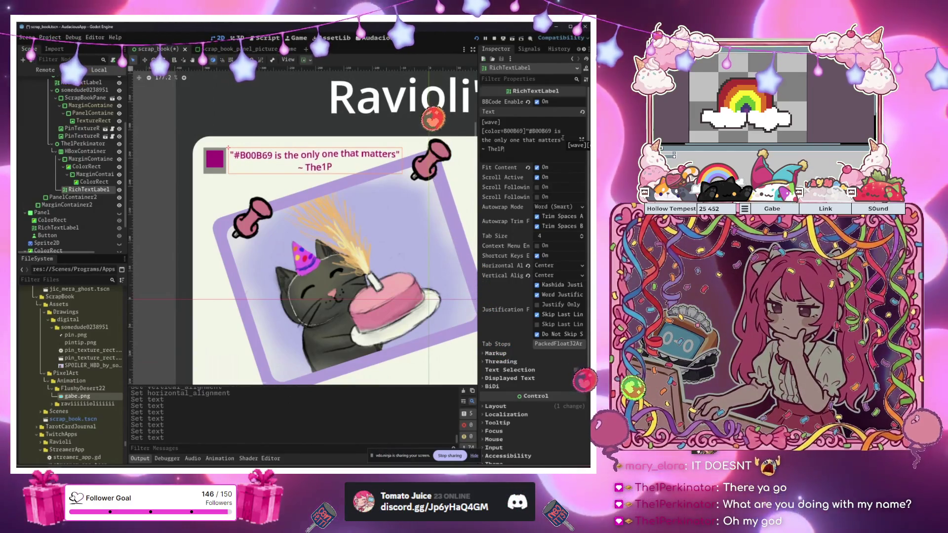
text(erkinator)
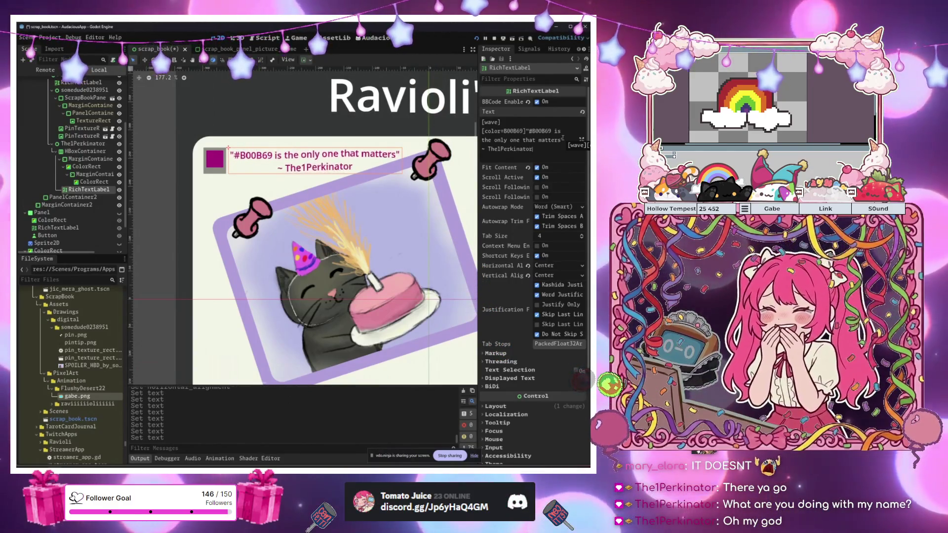
scroll(271, 144, down, 6)
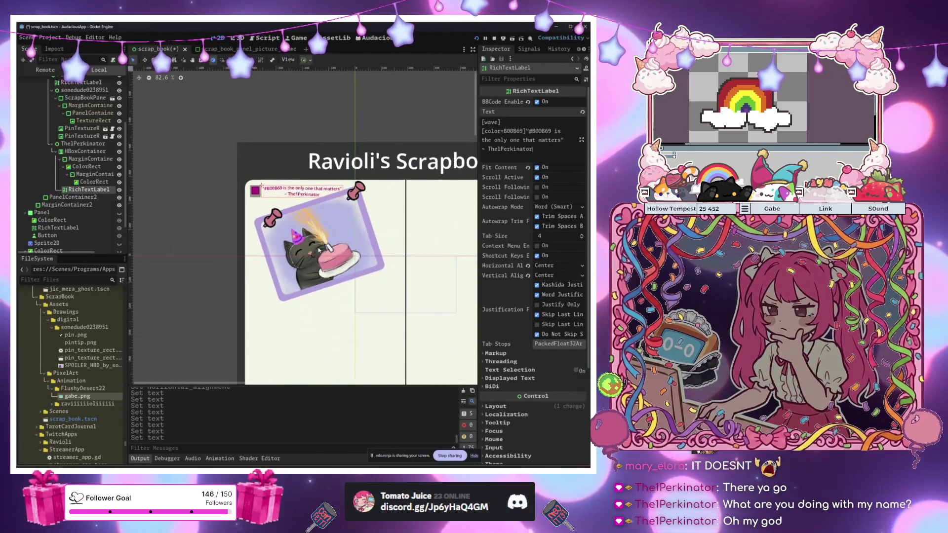
text(w)
scroll(325, 275, up, 3)
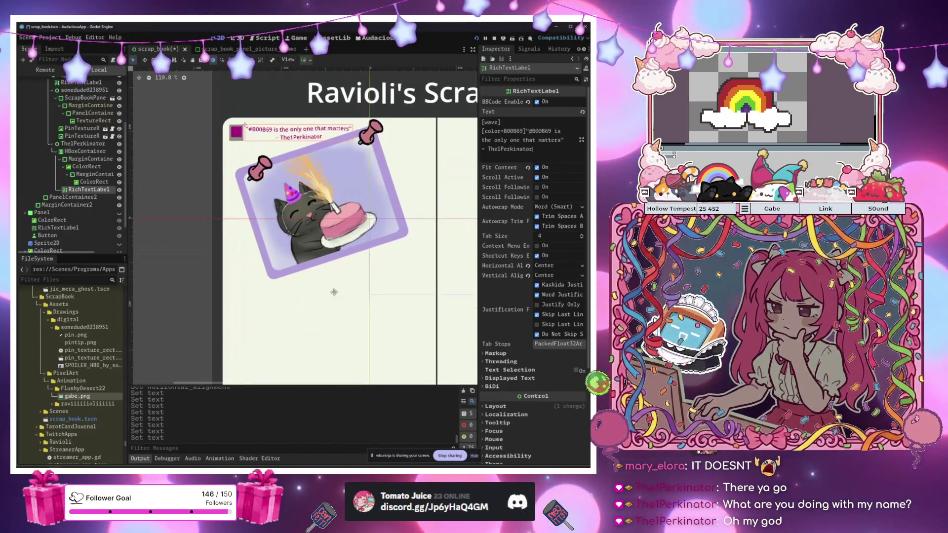
key(BackSpace)
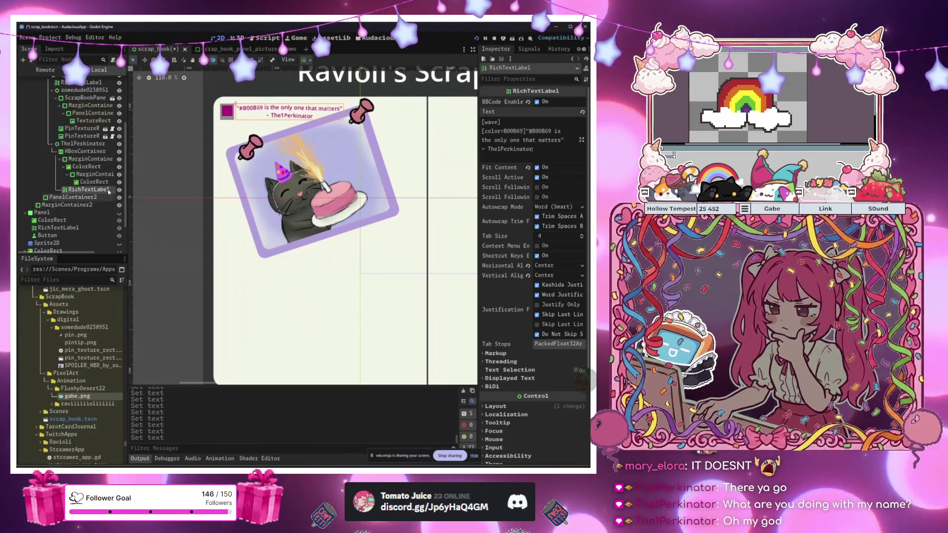
click(89, 158)
click(96, 151)
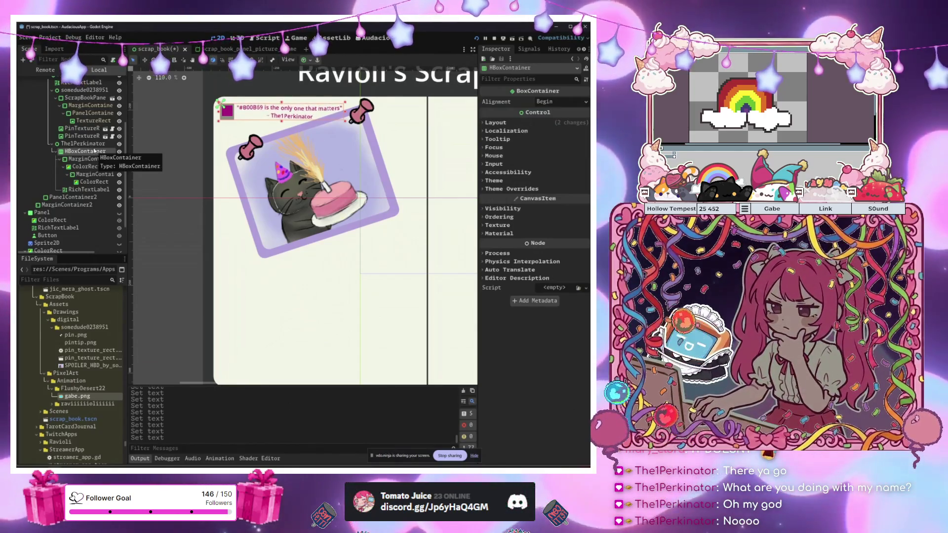
Move the quote row down toward the bottom of the scrapbook card
key(w)
mouse_move(311, 228)
mouse_down()
mouse_move(328, 278)
mouse_move(326, 258)
mouse_move(318, 281)
mouse_move(280, 296)
mouse_up()
scroll(280, 296, down, 5)
drag(318, 222, 321, 284)
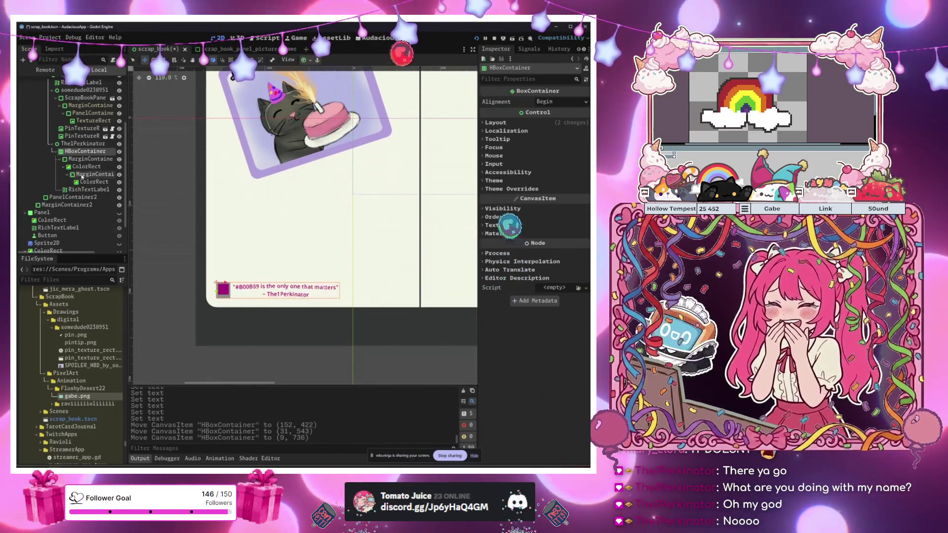
scroll(218, 312, up, 4)
scroll(218, 312, up, 4)
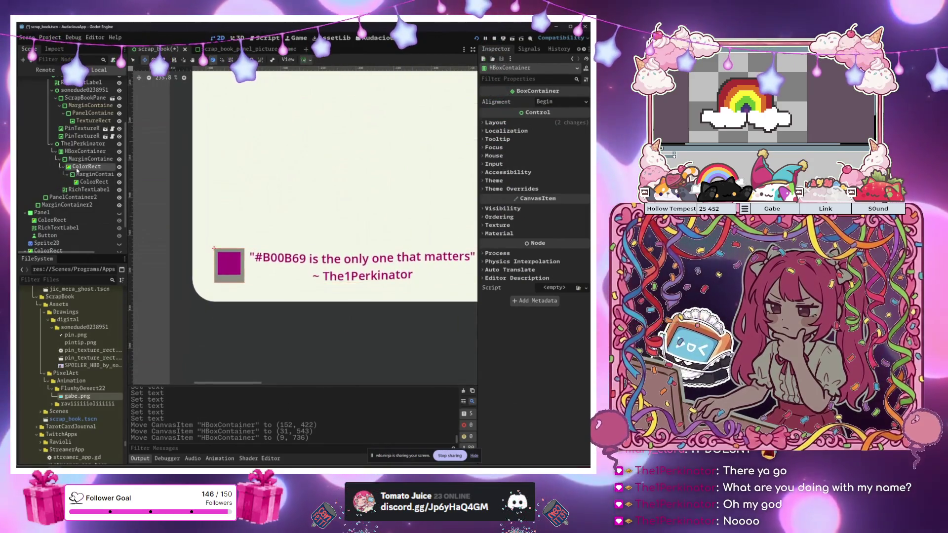
scroll(178, 217, up, 3)
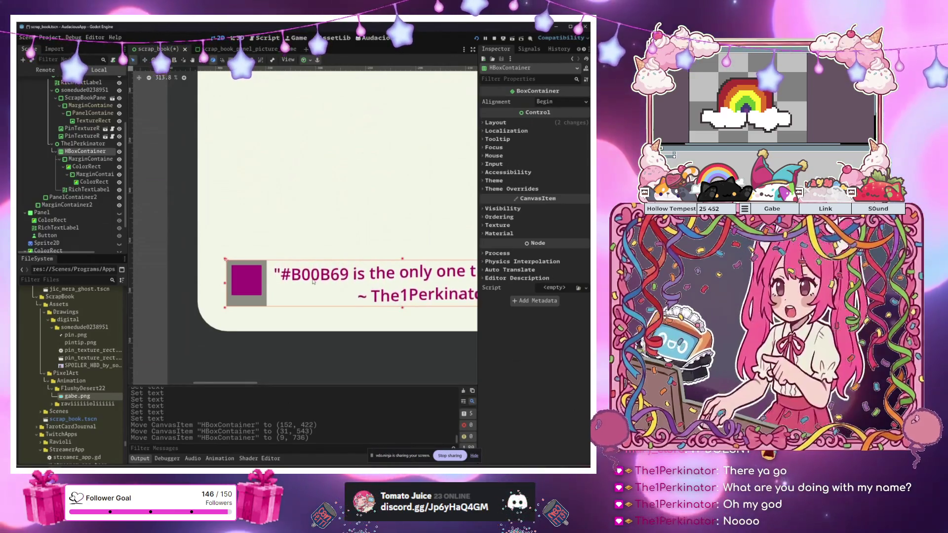
scroll(312, 281, down, 9)
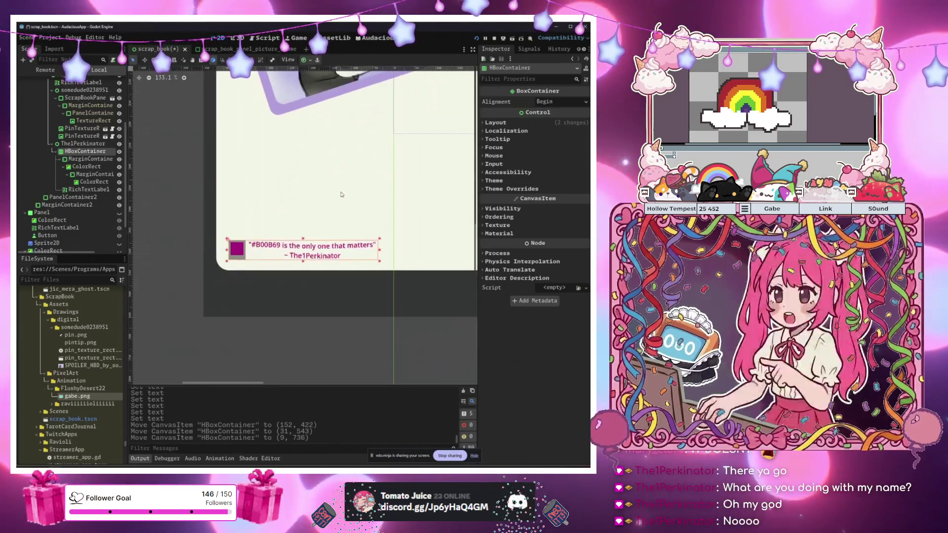
scroll(305, 252, up, 2)
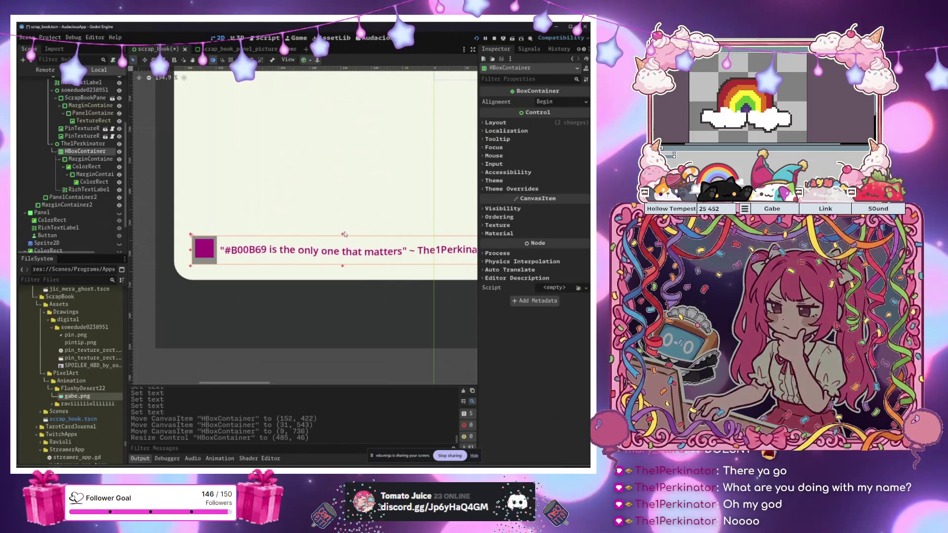
scroll(361, 297, down, 6)
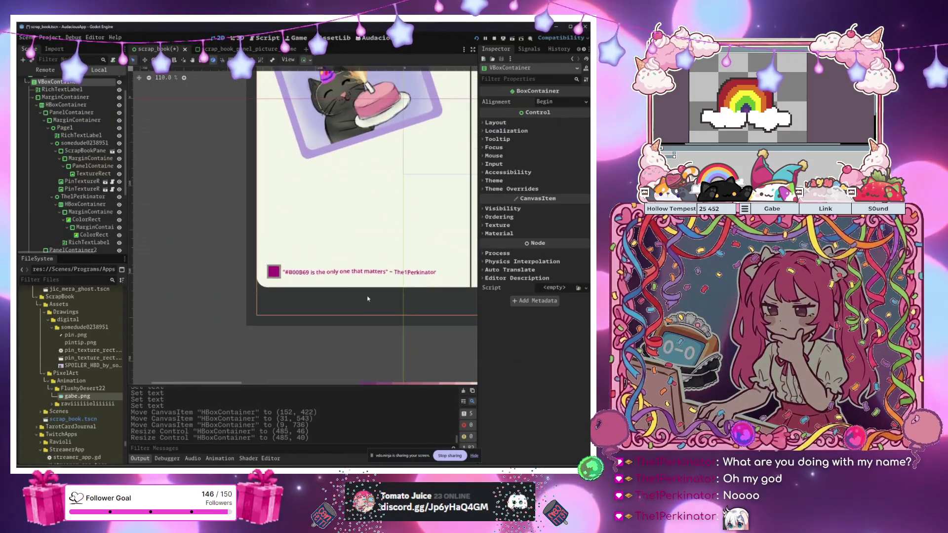
Undo an accidental resize and place the tilted quote row at (84, -48)
click(239, 270)
click(242, 276)
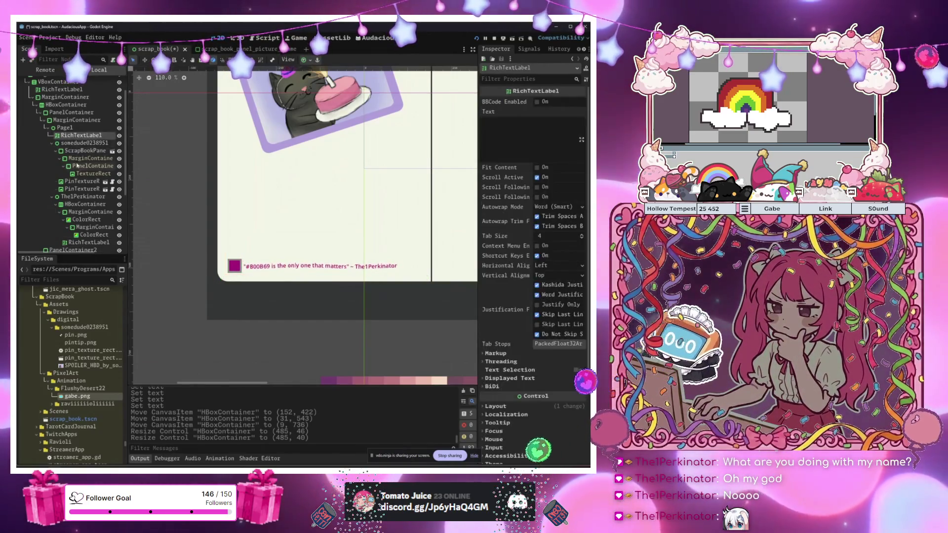
click(83, 197)
mouse_move(154, 202)
mouse_down()
mouse_move(317, 203)
mouse_move(320, 213)
mouse_move(302, 212)
mouse_up()
key(ctrl+z)
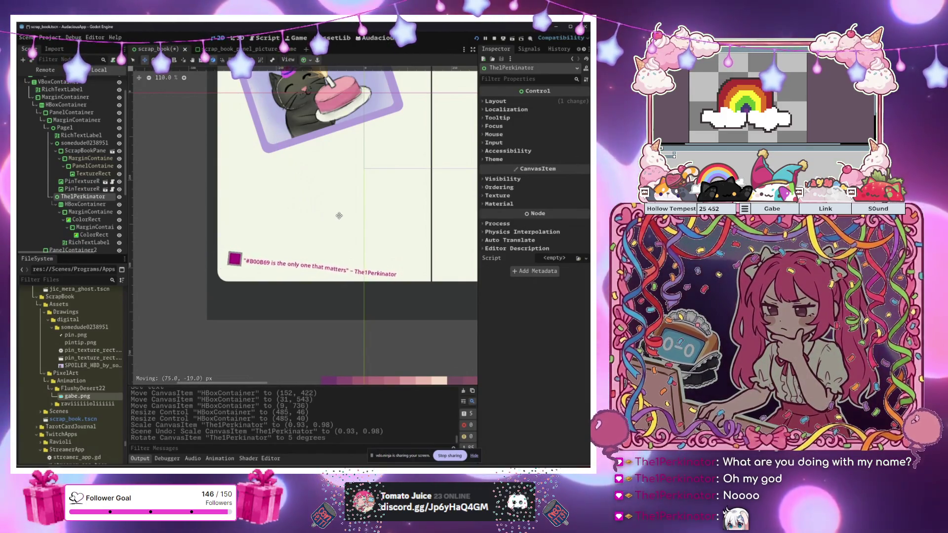
drag(338, 216, 339, 215)
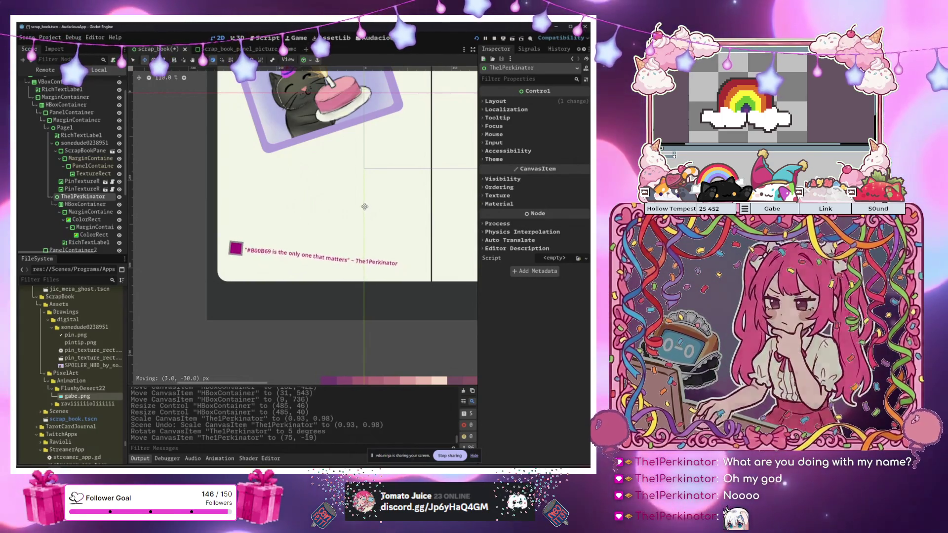
drag(365, 206, 366, 207)
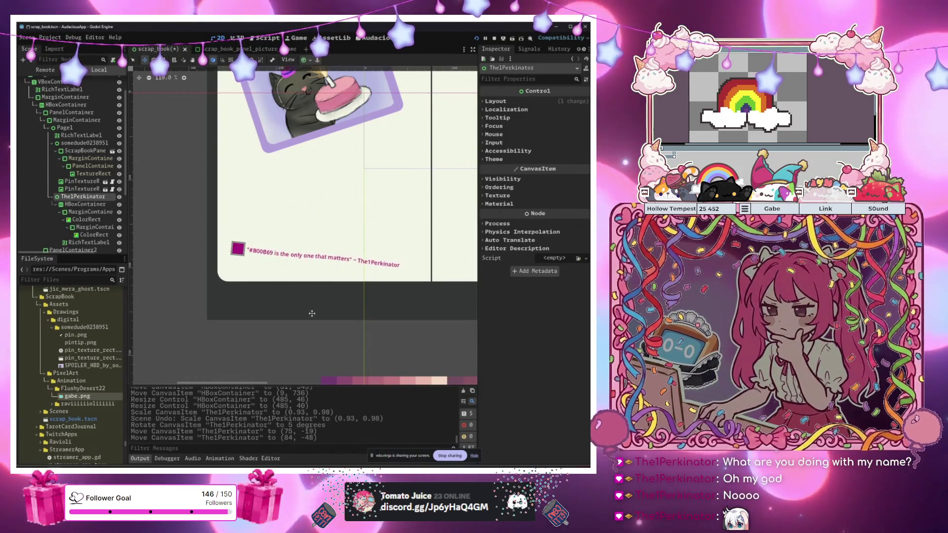
scroll(311, 313, down, 3)
scroll(323, 292, up, 4)
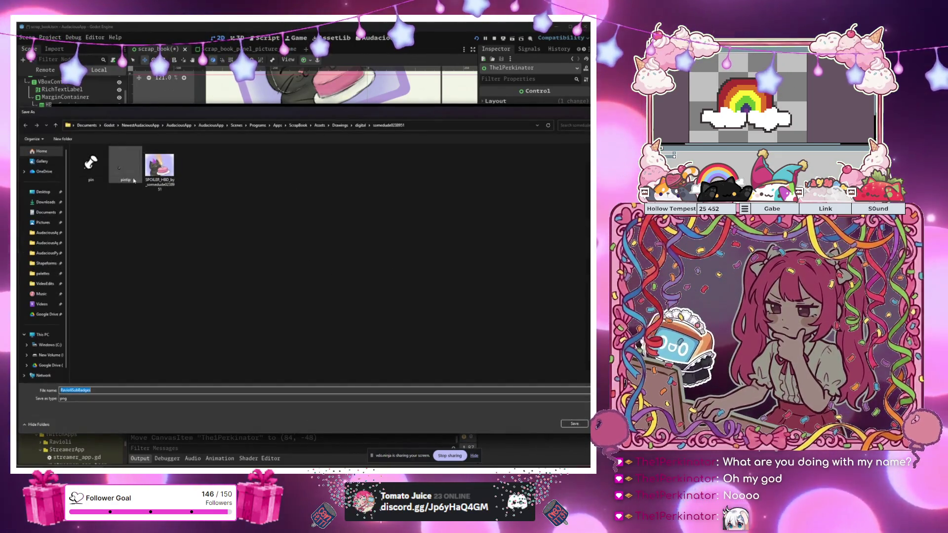
Save the ravioli image as RavioliSubBadges.png in Assets\PixelArt\Animation\ravioli
click(340, 126)
click(320, 125)
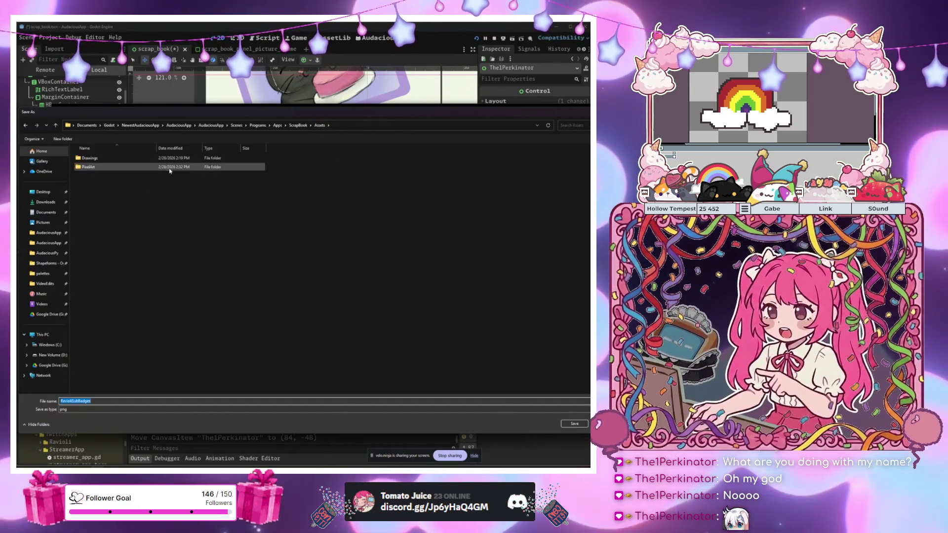
double_click(140, 170)
double_click(119, 159)
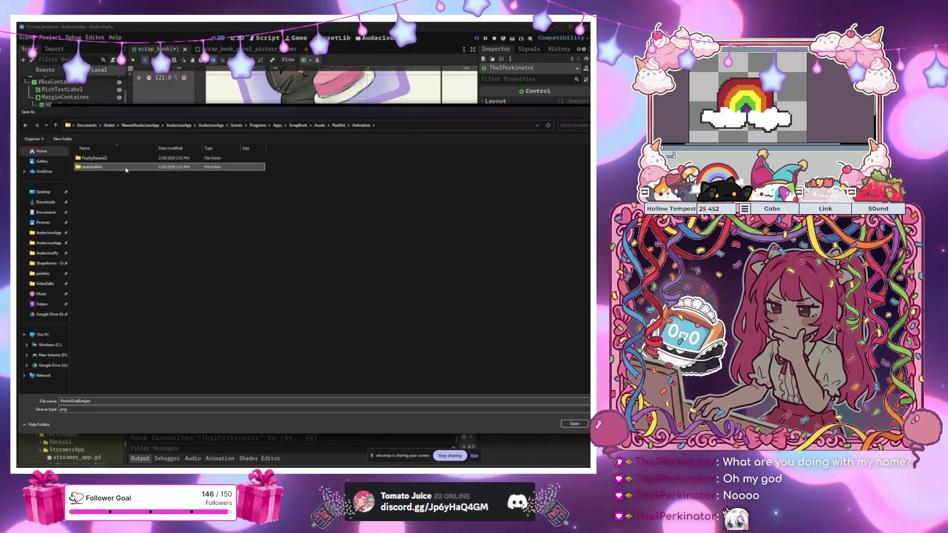
double_click(119, 168)
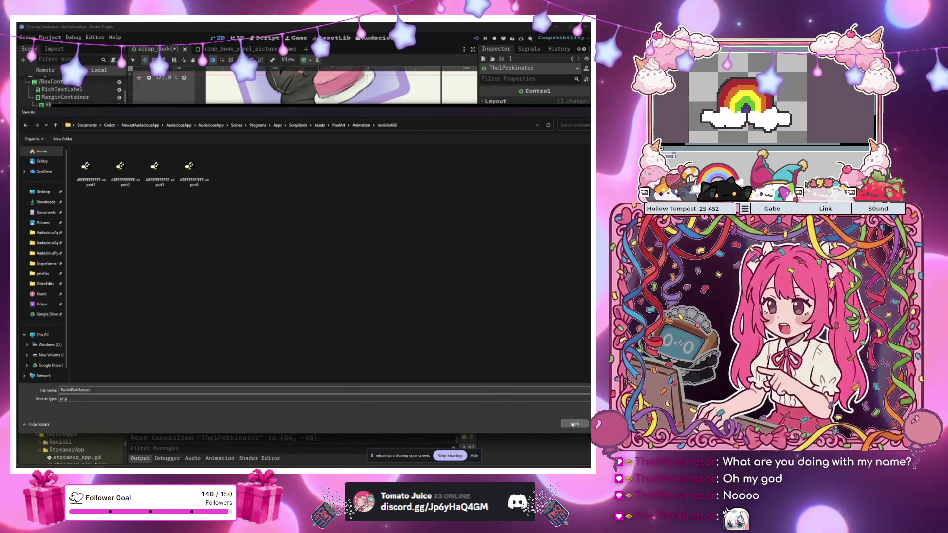
click(573, 424)
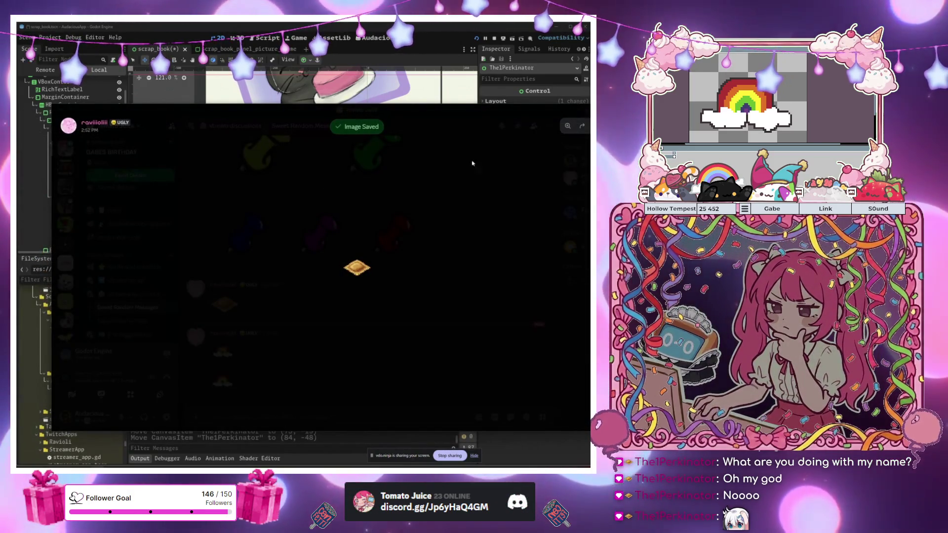
Create a new Sprite folder inside PixelArt in the FileSystem dock
click(448, 88)
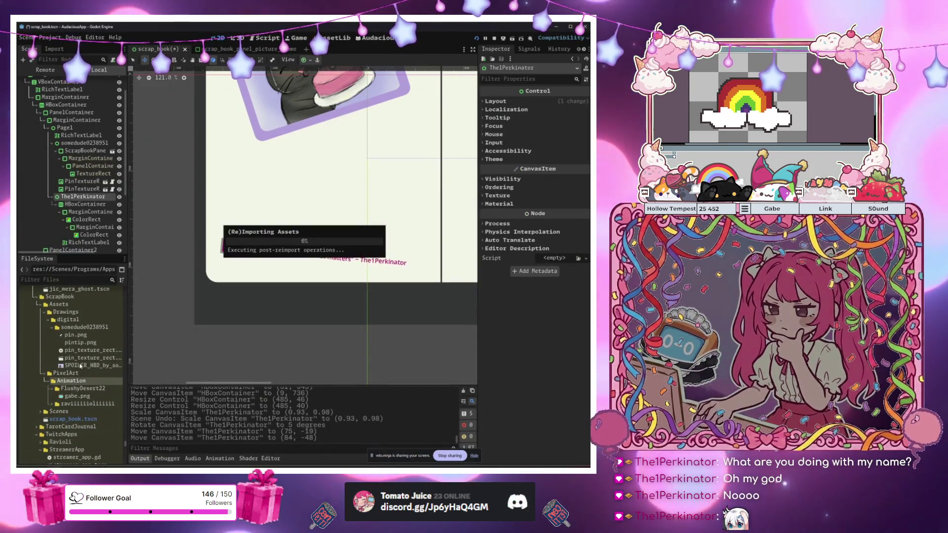
click(41, 413)
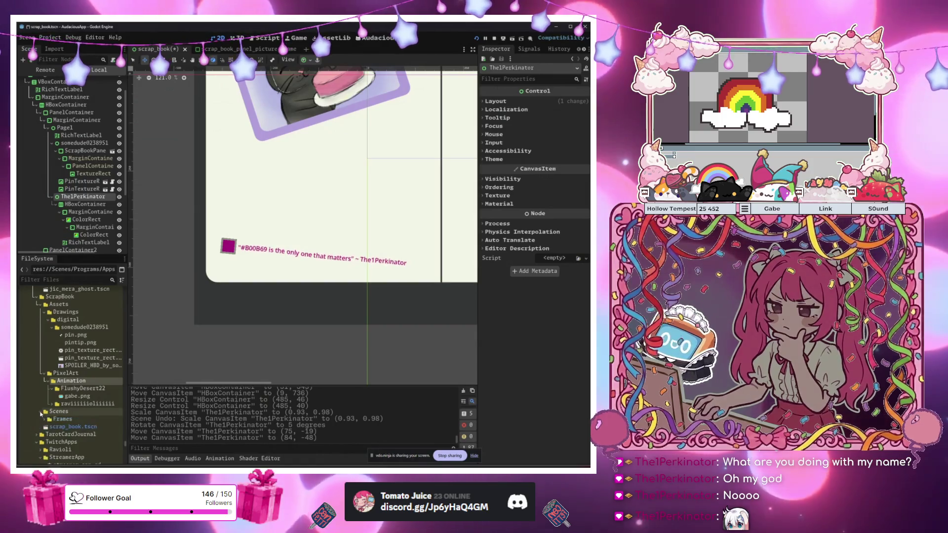
right_click(67, 375)
mouse_move(148, 365)
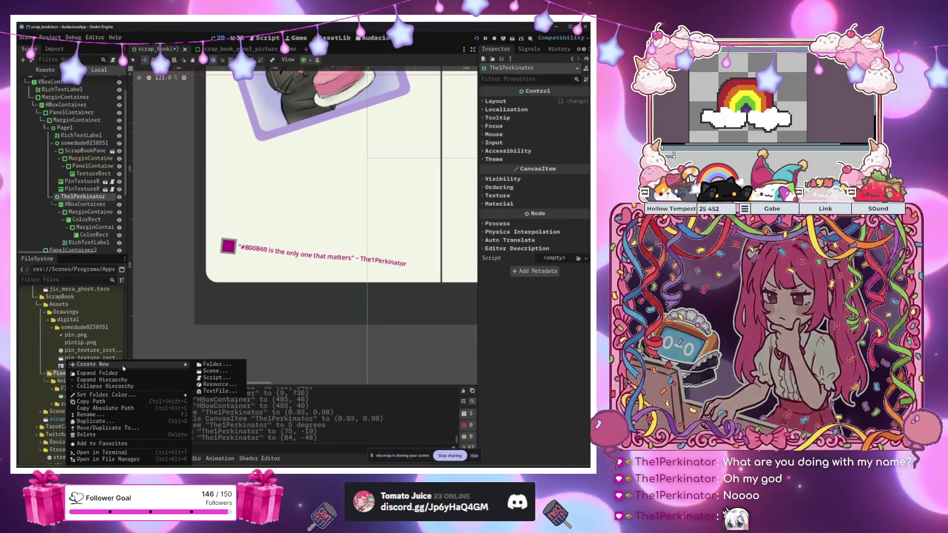
click(204, 365)
text(Spri)
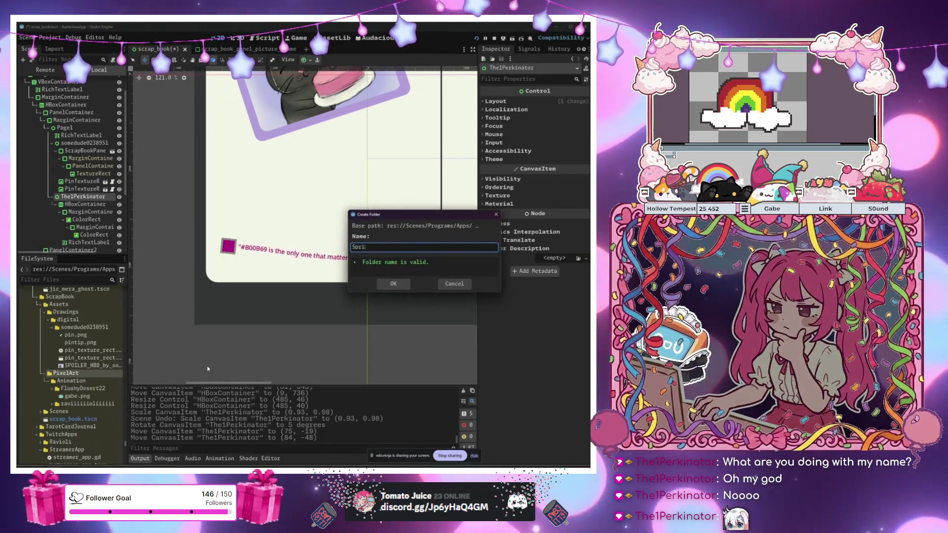
key(Return)
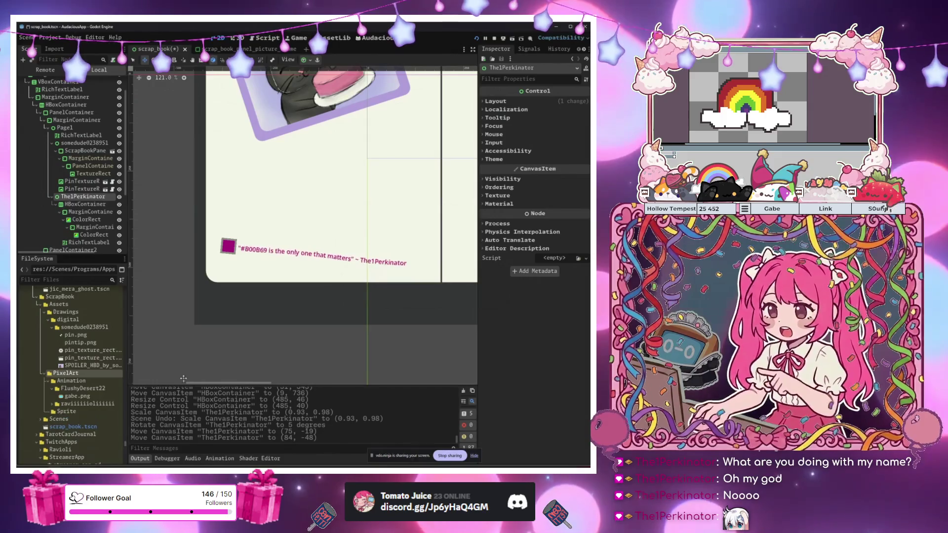
Add a ravioli subfolder named 'raviiiiiioliiii' inside the Sprite folder
click(66, 406)
right_click(62, 411)
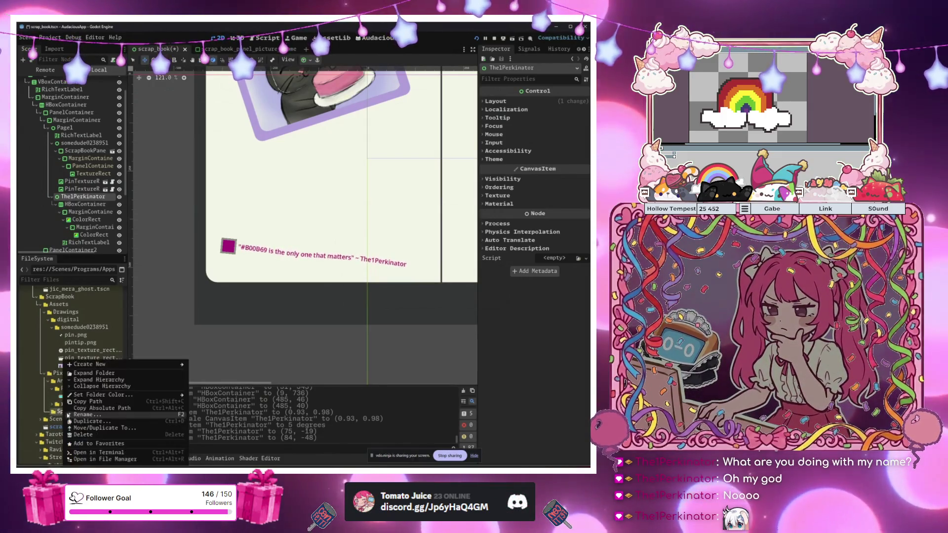
mouse_move(148, 365)
click(214, 365)
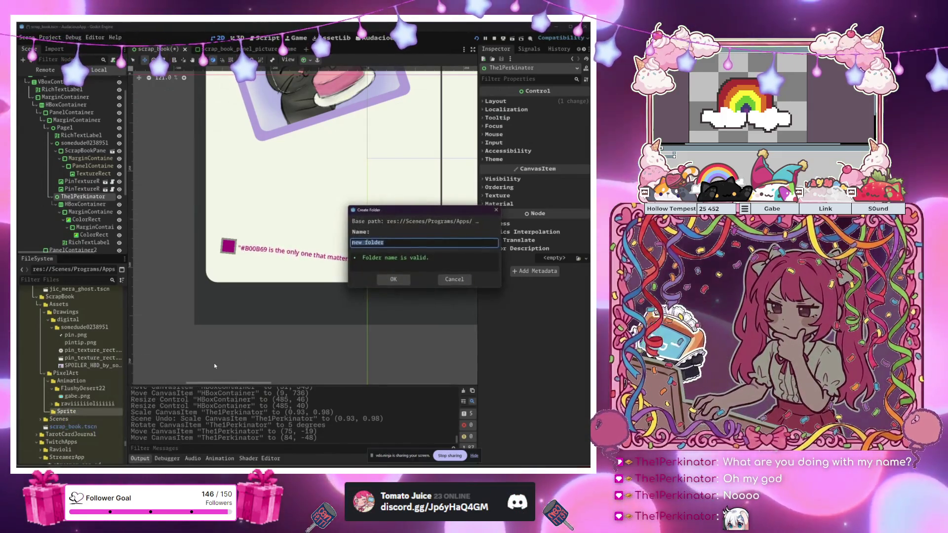
key(BackSpace)
text(raviiiiiioliiiiii)
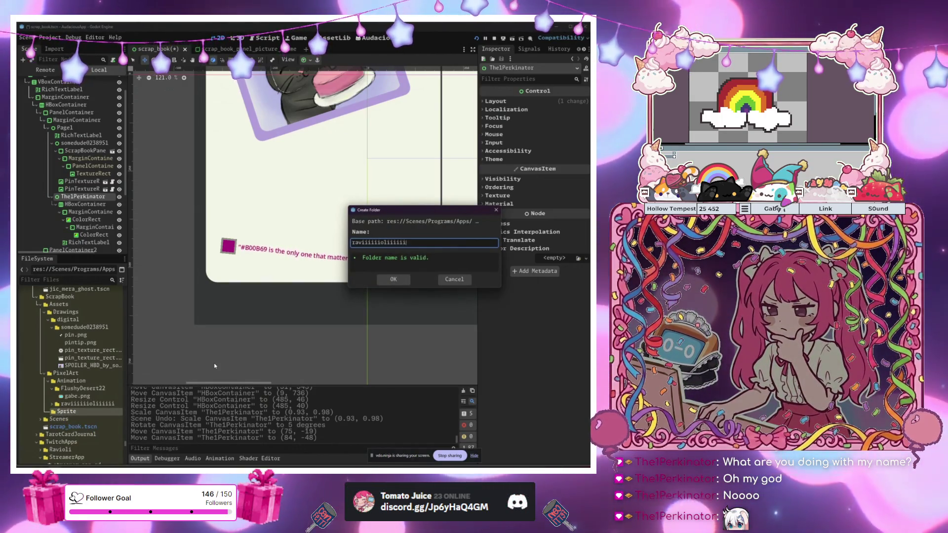
key(Return)
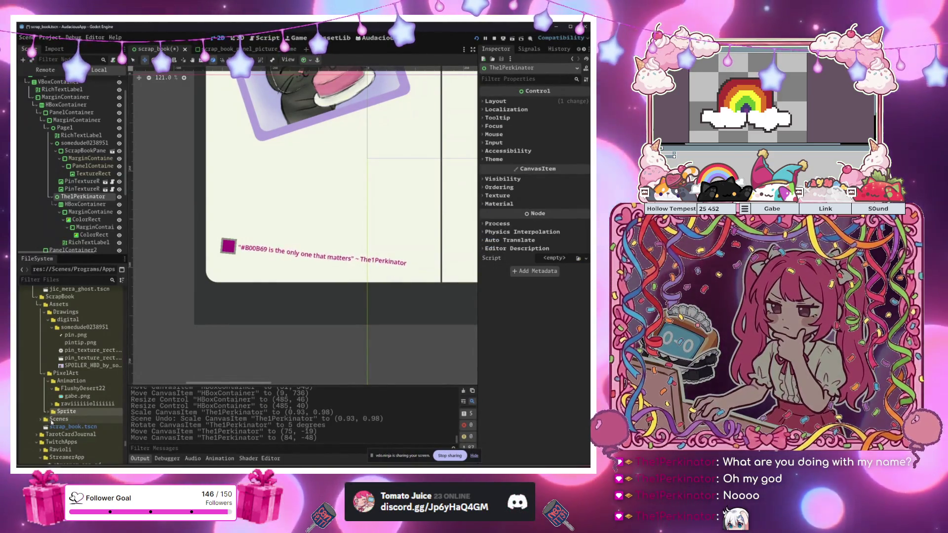
Move RavioliSubBadges.png from the animation frames into the Sprite ravioli folder
click(53, 404)
drag(84, 454, 80, 443)
click(372, 259)
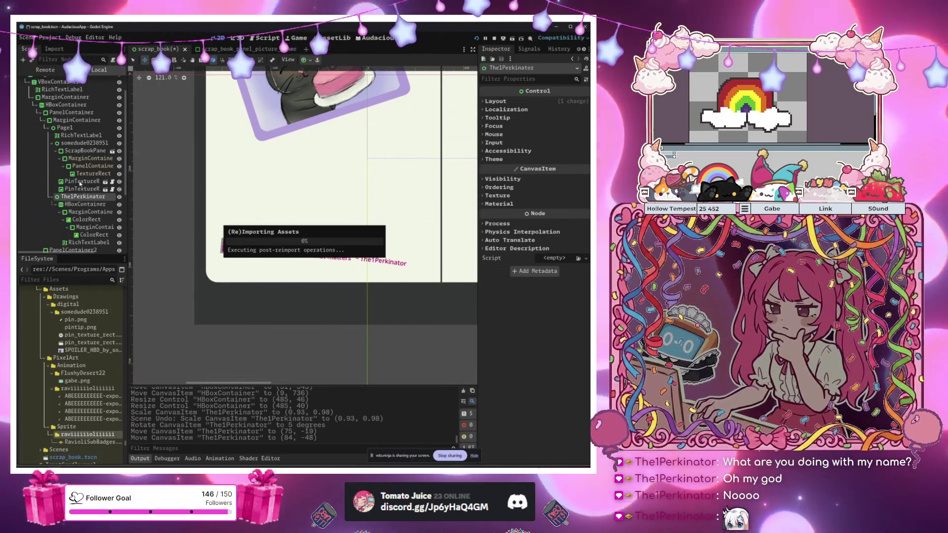
Add a Control node under Page1 and rename it 'raviiiiiioliiiiii'
click(74, 128)
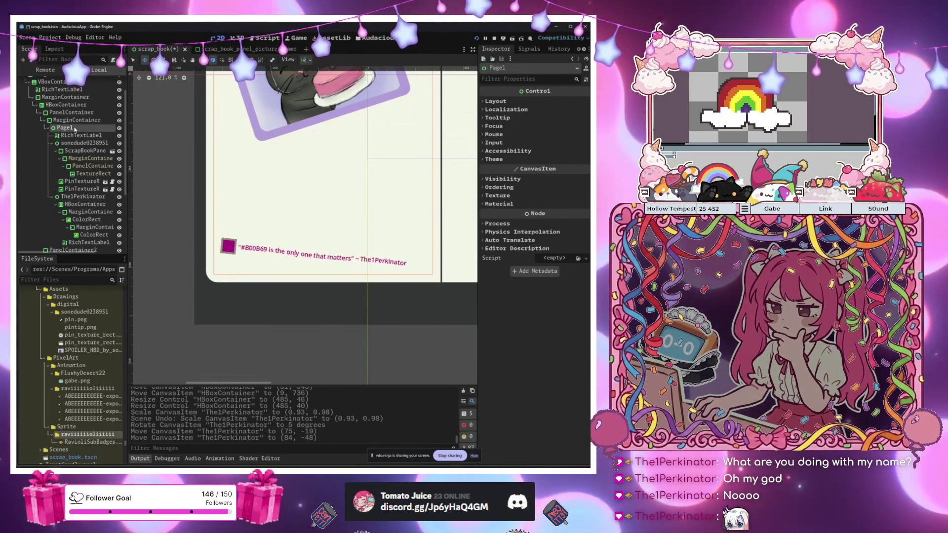
key(ctrl+a)
text(cont)
key(Return)
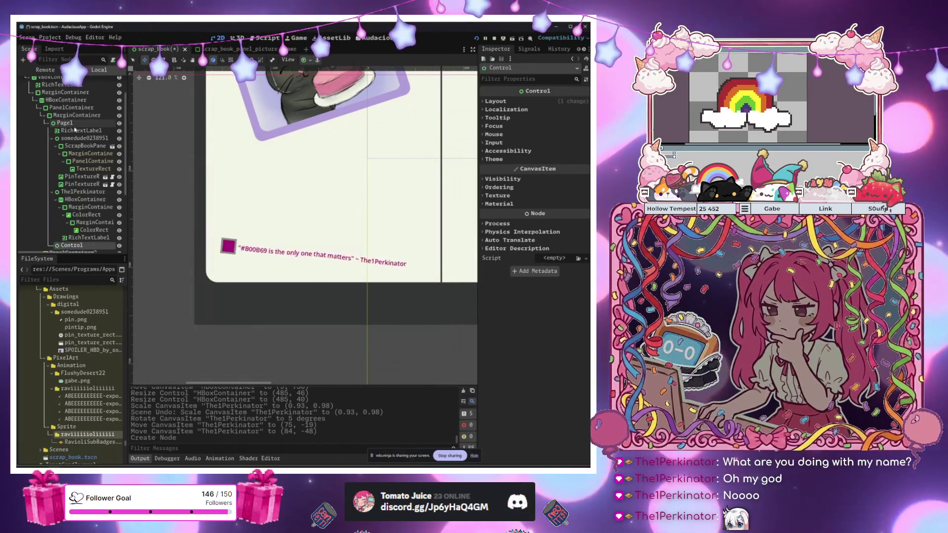
key(F2)
text(rav)
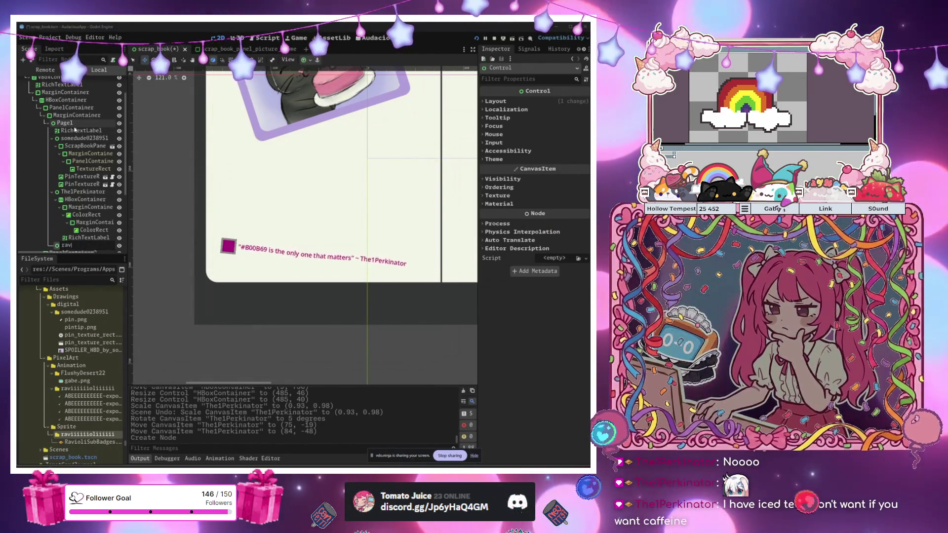
text(iiiiiioliiiiii)
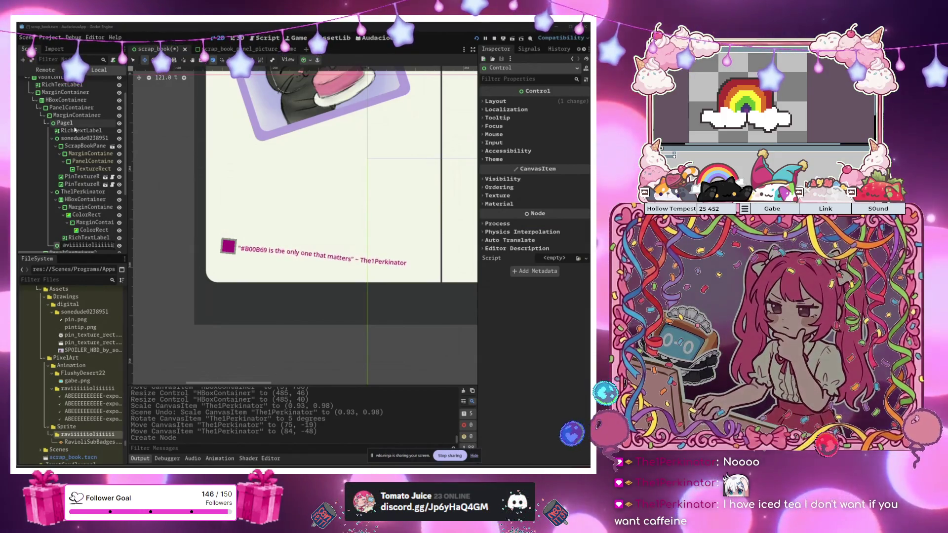
key(Return)
Add a TextureRect child under the ravioli Control node
scroll(58, 124, down, 3)
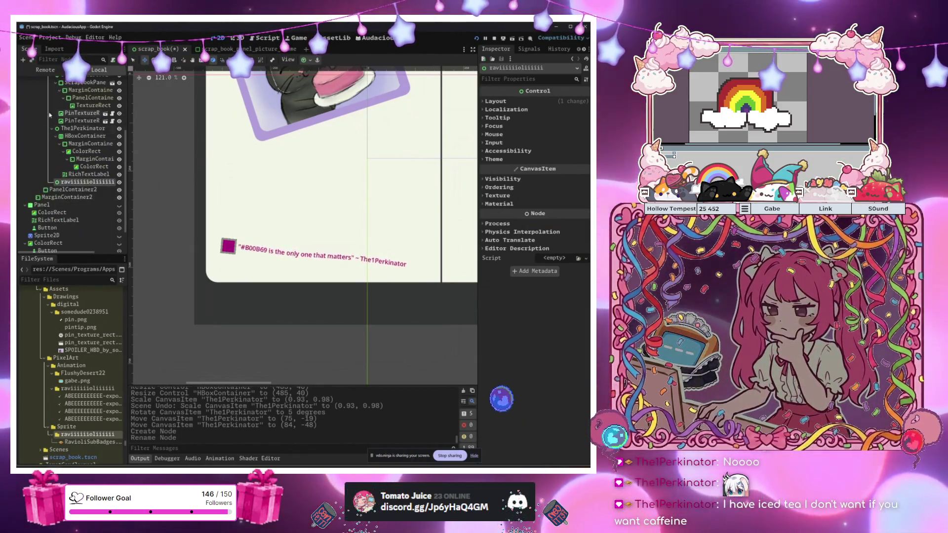
click(30, 62)
key(Escape)
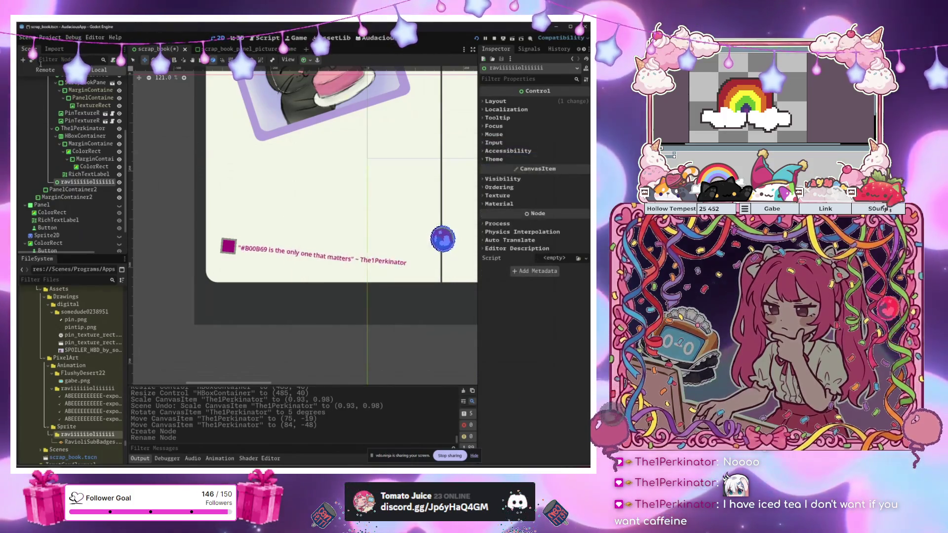
click(23, 60)
text(texture)
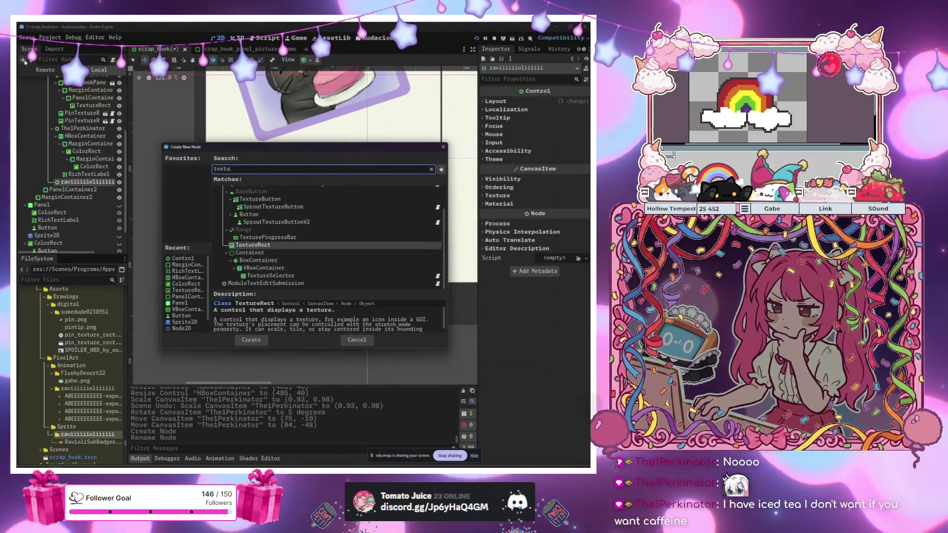
key(Return)
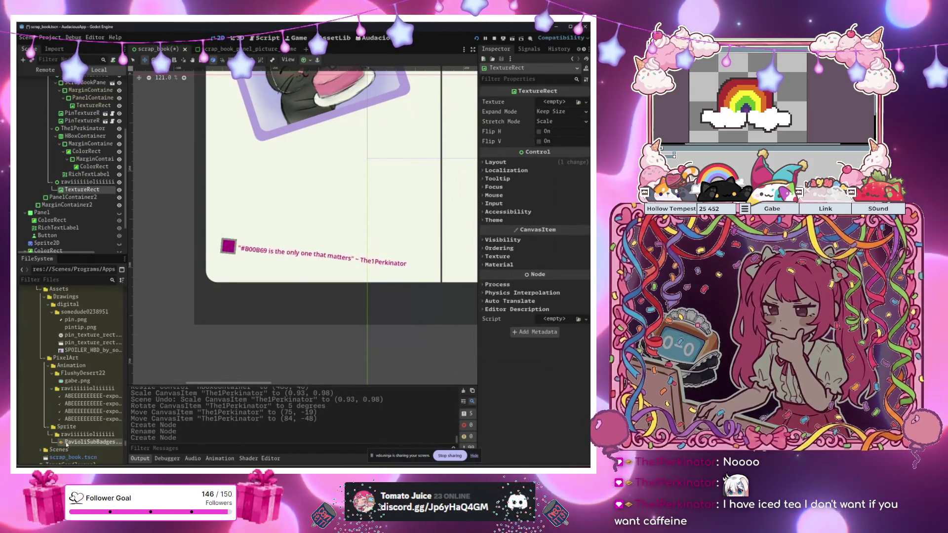
Give the TextureRect the RavioliSubBadges.png texture and place it just under the quote
drag(550, 107, 553, 107)
scroll(326, 228, down, 3)
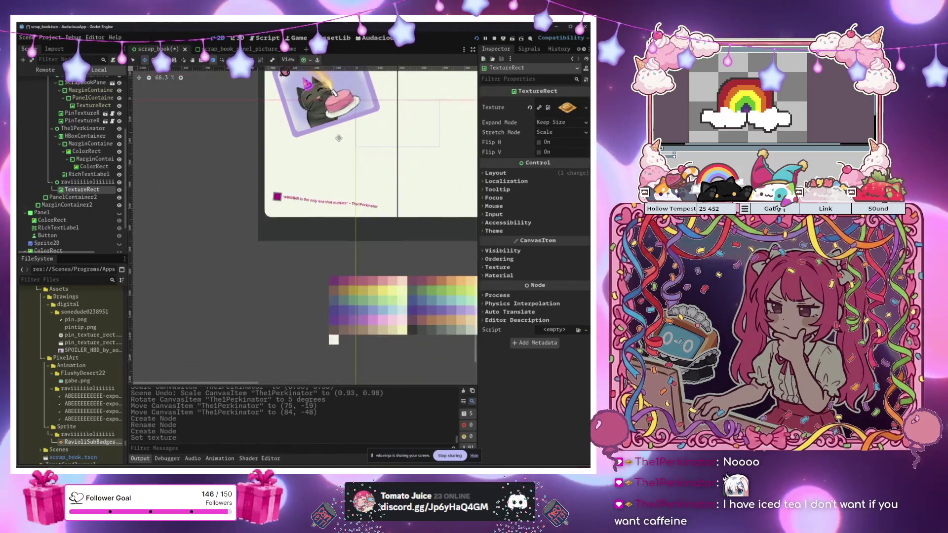
drag(326, 228, 327, 328)
drag(334, 254, 350, 296)
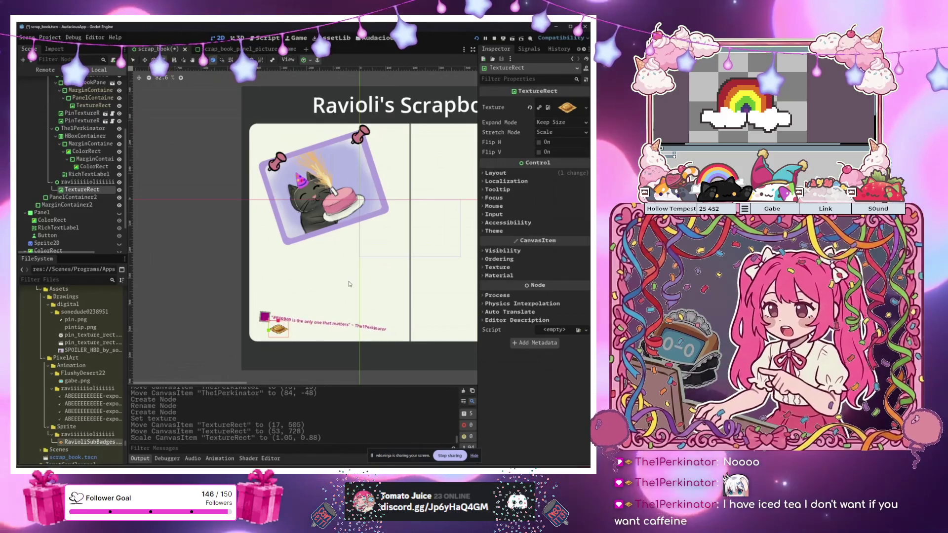
key(ctrl+z)
scroll(338, 254, up, 2)
scroll(325, 261, up, 4)
drag(324, 276, 304, 267)
key(ctrl+z)
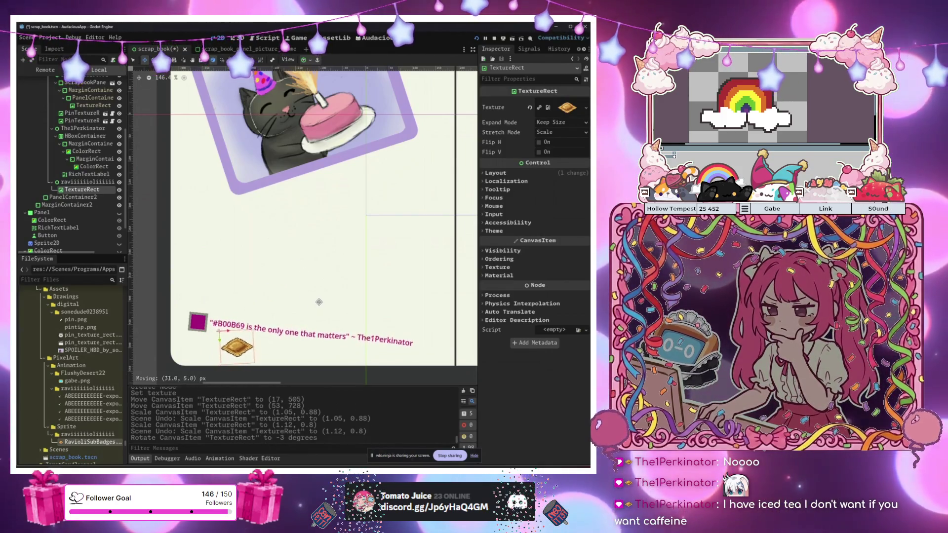
key(Up)
mouse_move(312, 303)
mouse_down()
mouse_move(315, 323)
mouse_move(345, 312)
mouse_move(353, 323)
mouse_up()
Duplicate the ravioli into smaller copies tilted -4 degrees beside the large one
key(ctrl+d)
drag(391, 295, 391, 288)
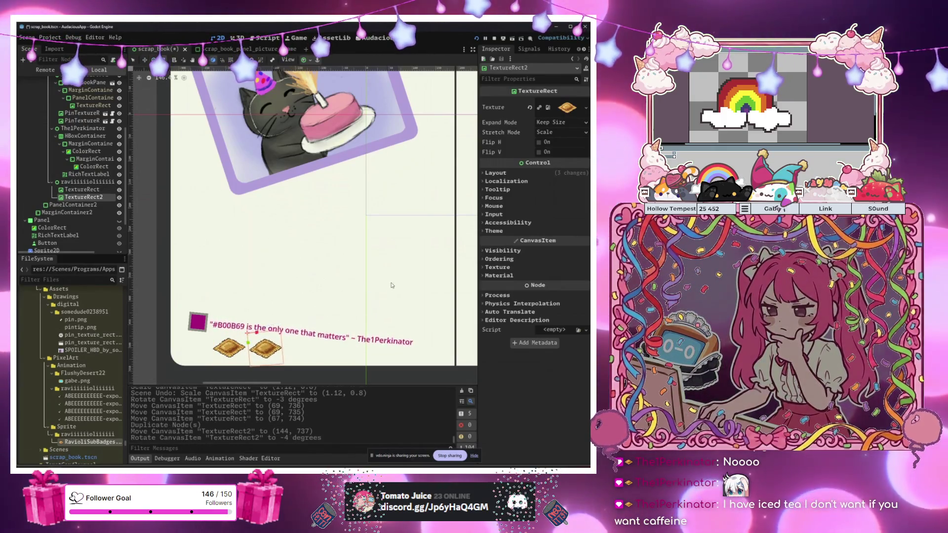
mouse_move(309, 307)
mouse_down()
mouse_move(313, 345)
mouse_move(324, 353)
mouse_up()
key(ctrl+z)
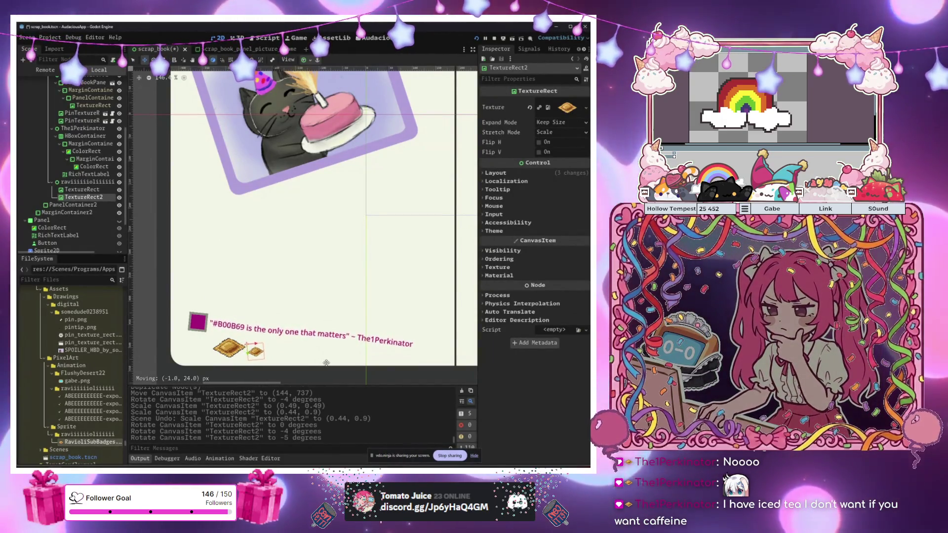
drag(325, 363, 376, 367)
key(ctrl+d)
key(ctrl+d)
key(ctrl+d)
click(229, 348)
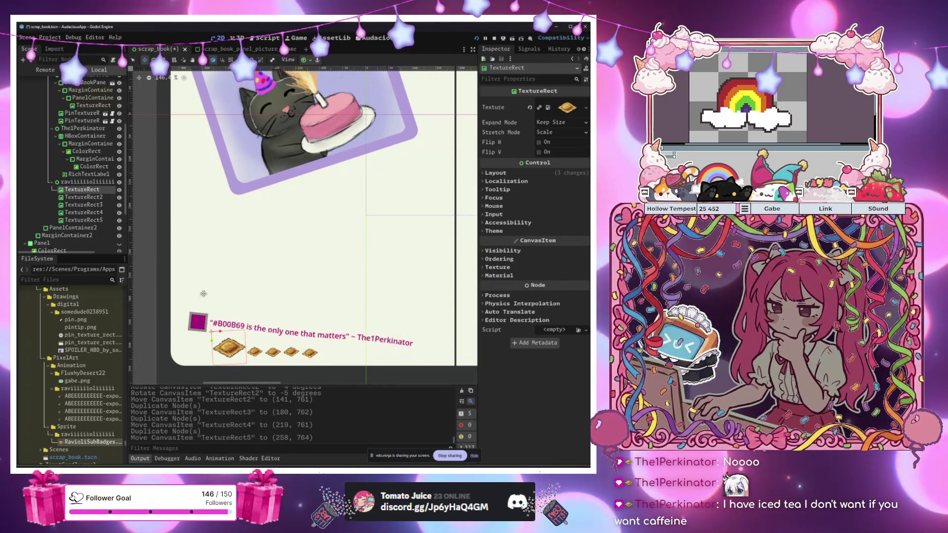
Nudge the quote line and the five ravioli slightly up and left
click(84, 182)
scroll(335, 321, down, 2)
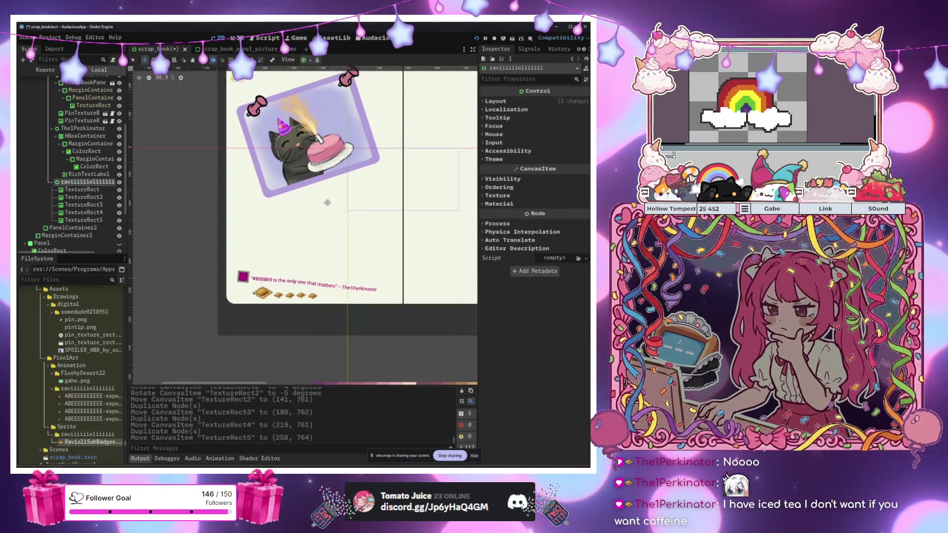
scroll(283, 312, up, 2)
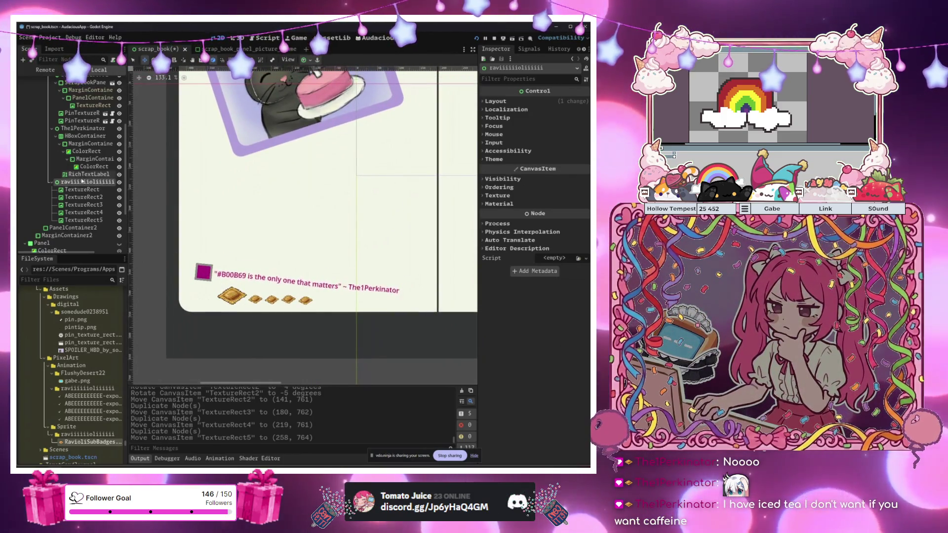
click(82, 138)
drag(242, 218, 239, 214)
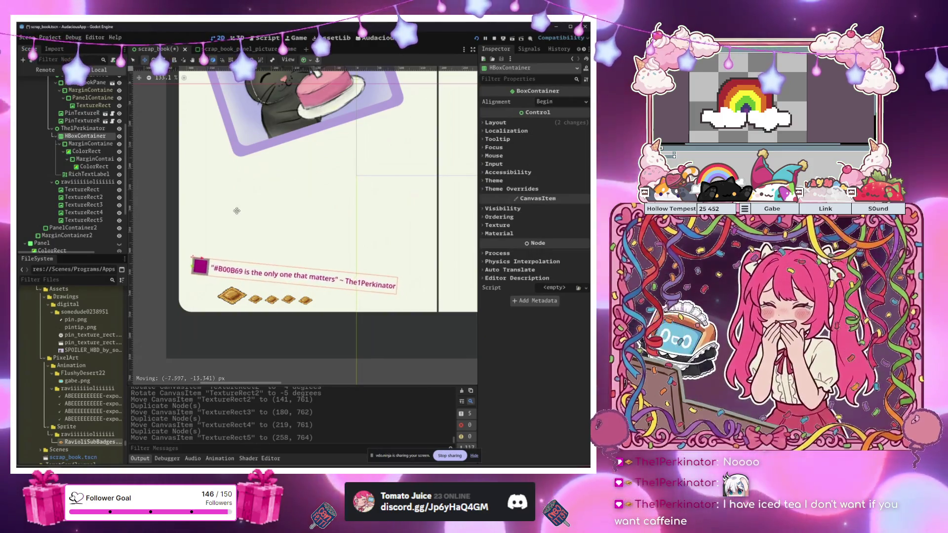
shift+click(78, 220)
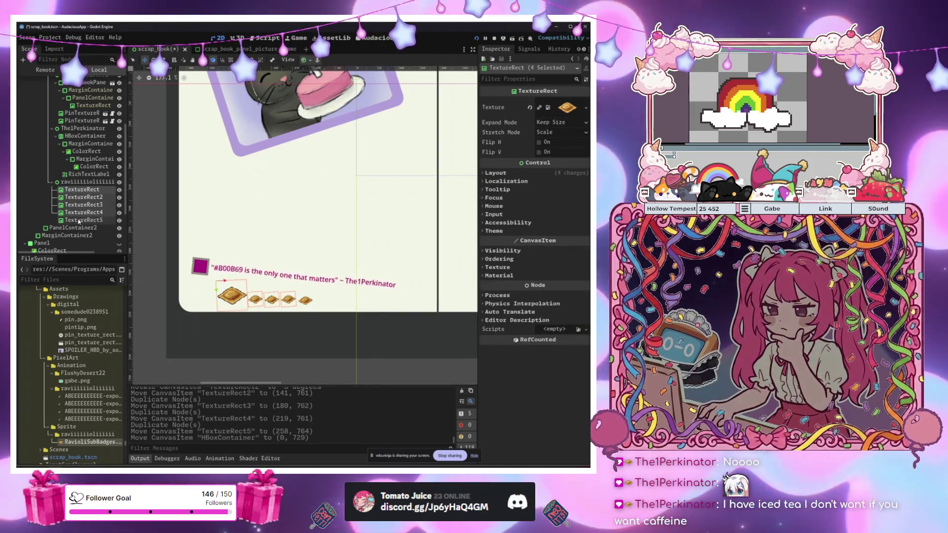
drag(297, 225, 293, 224)
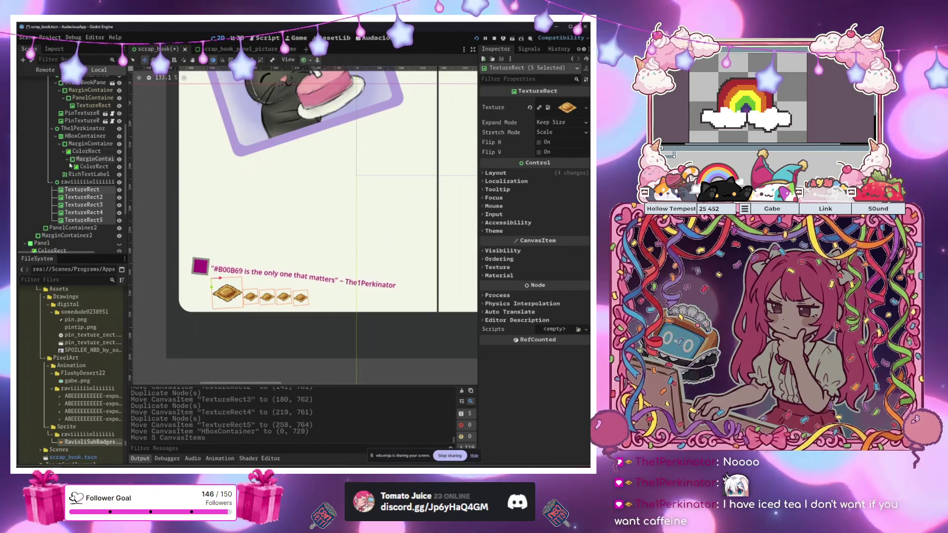
click(233, 320)
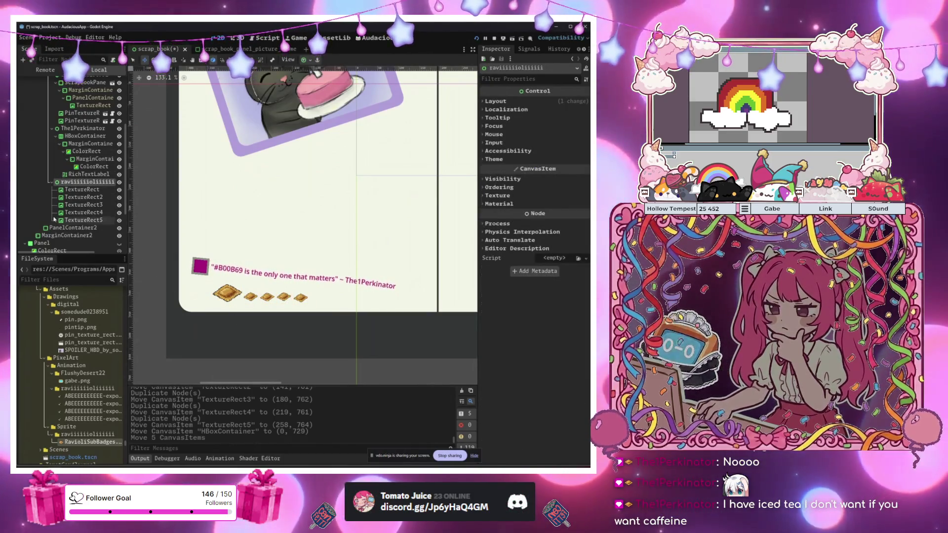
click(82, 190)
shift+click(73, 220)
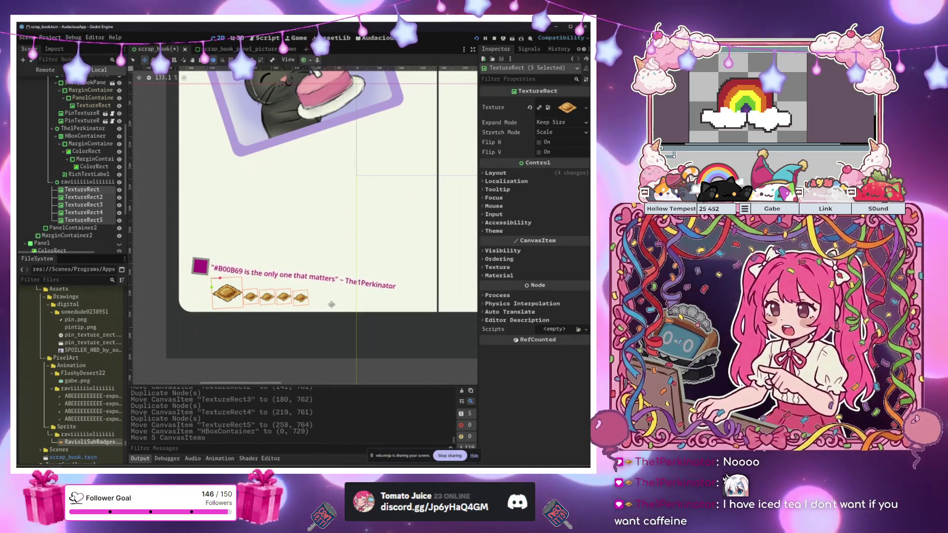
click(88, 220)
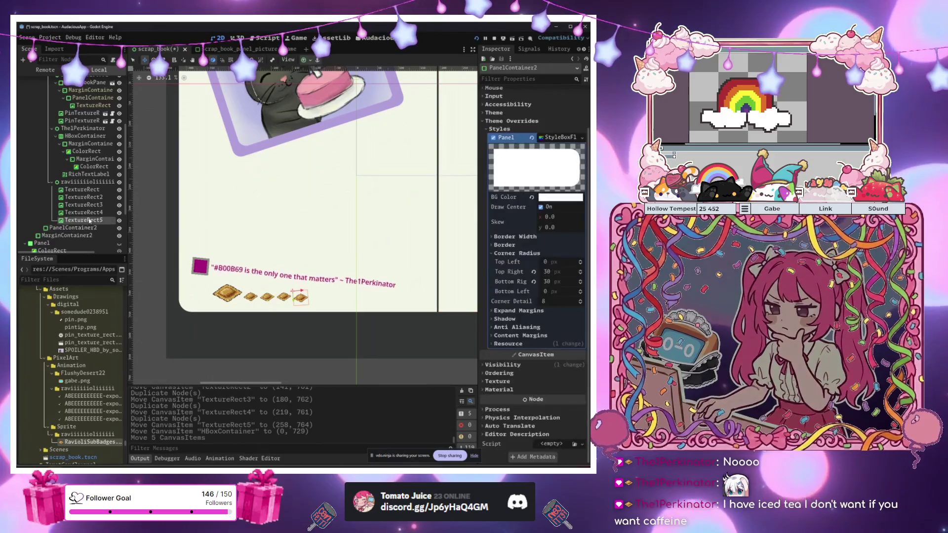
Duplicate a ravioli into a sixth at the row's end and move all six together
click(109, 191)
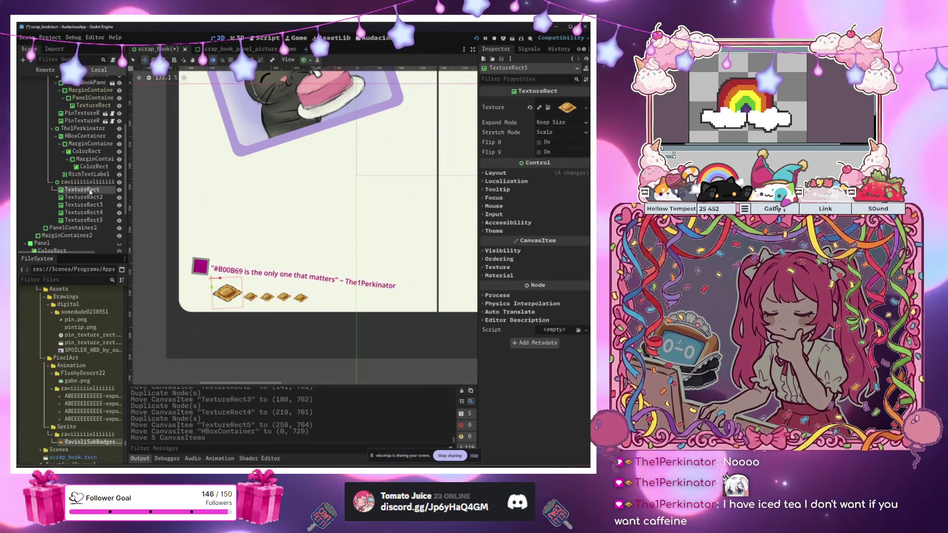
key(ctrl+d)
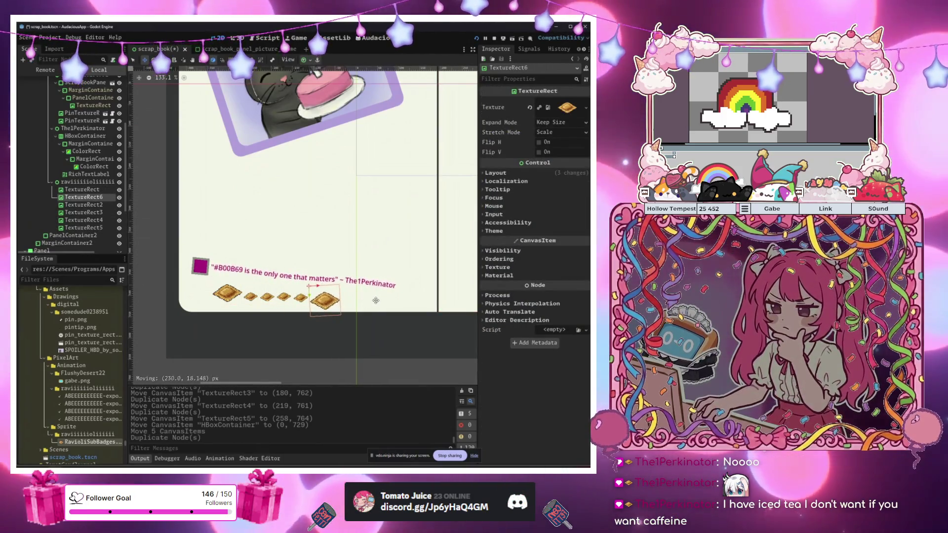
drag(377, 298, 378, 298)
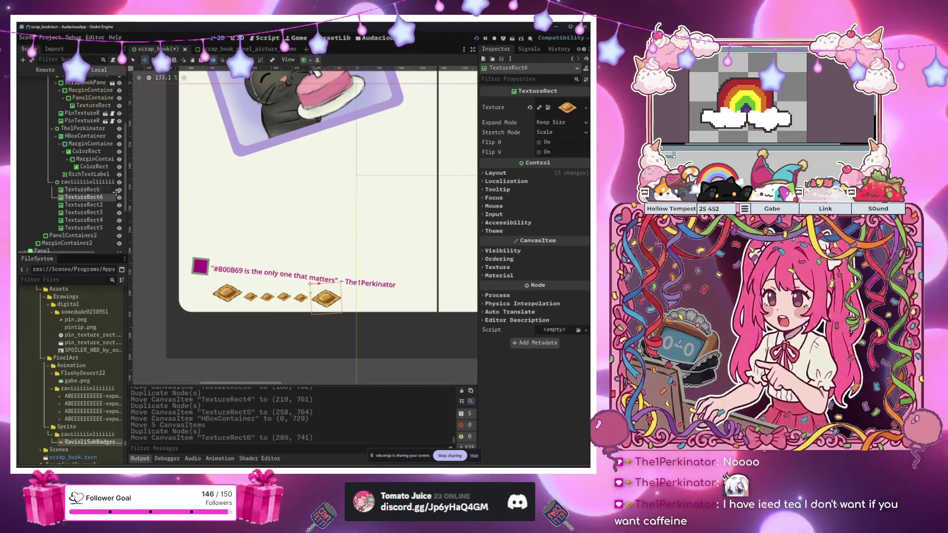
click(84, 183)
scroll(271, 203, down, 3)
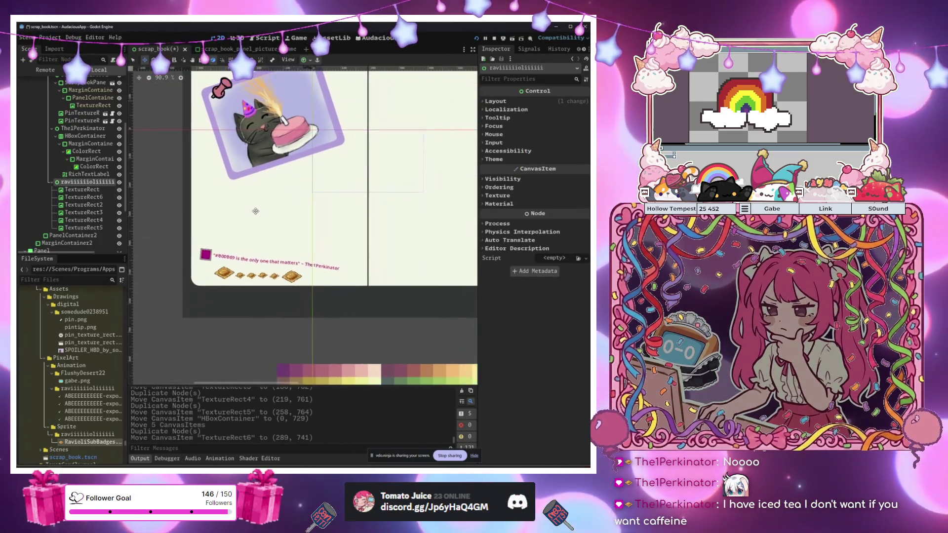
drag(303, 291, 213, 250)
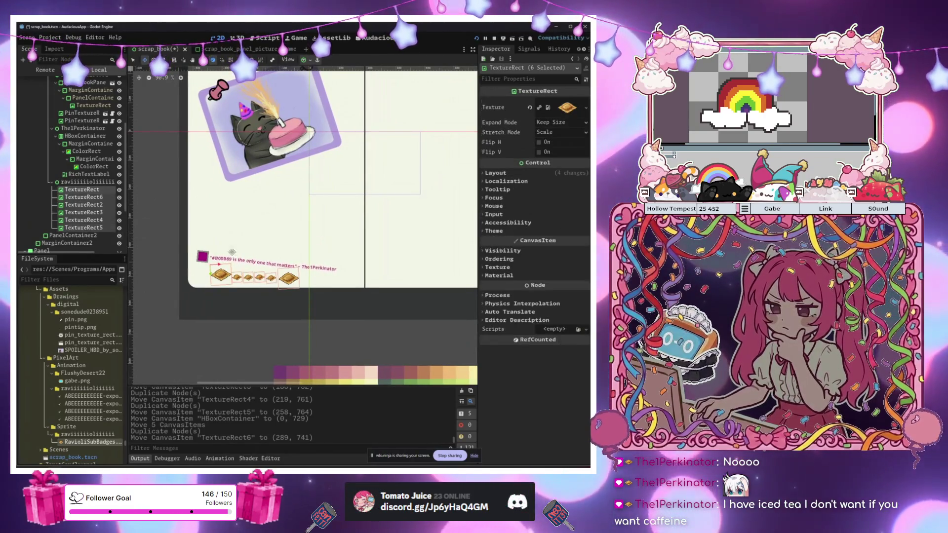
drag(323, 260, 323, 260)
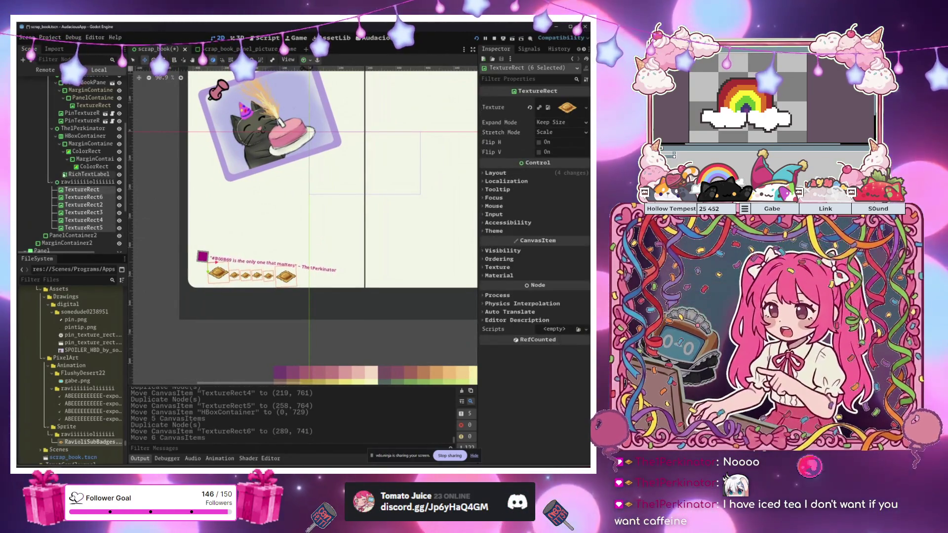
Nudge the quote line up and left and rotate it to -3 degrees
click(85, 136)
drag(281, 213, 283, 211)
key(w)
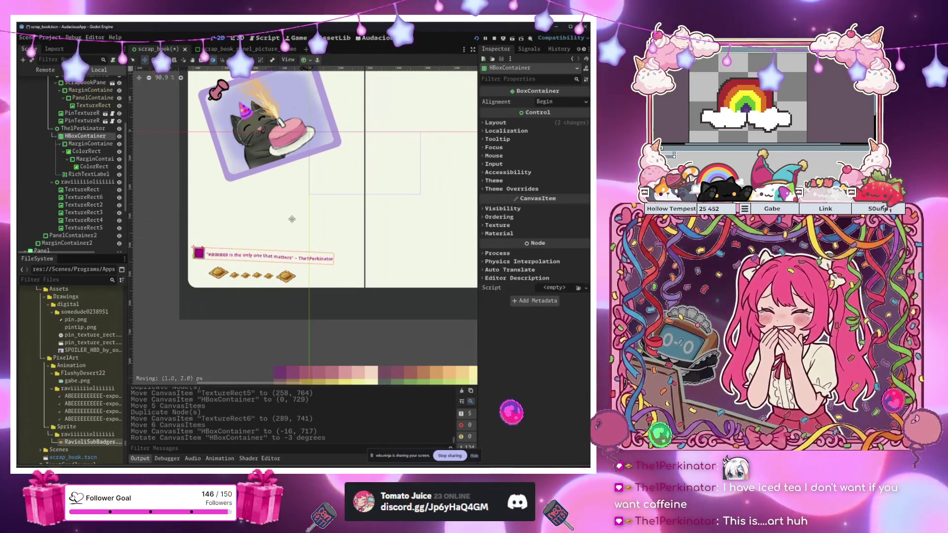
drag(284, 272, 285, 280)
click(94, 167)
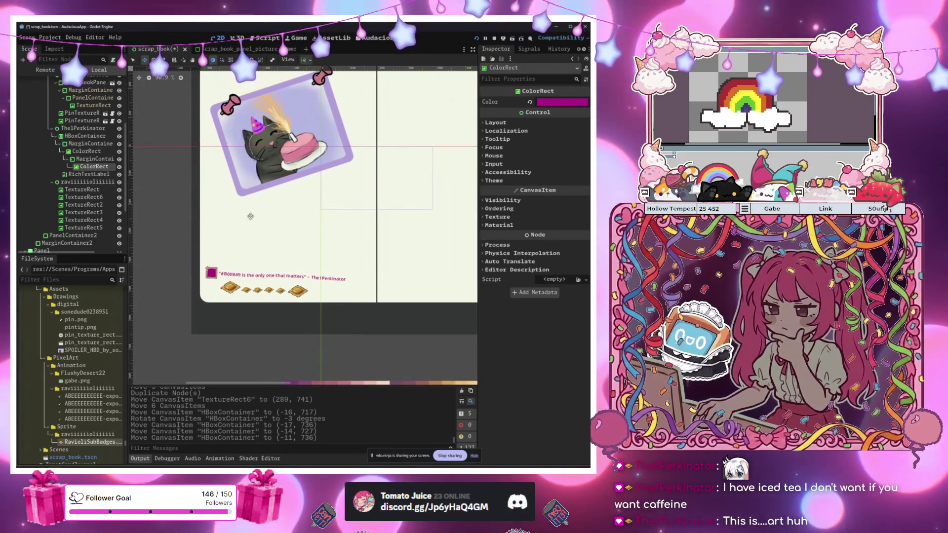
scroll(284, 232, up, 2)
scroll(286, 232, right, 2)
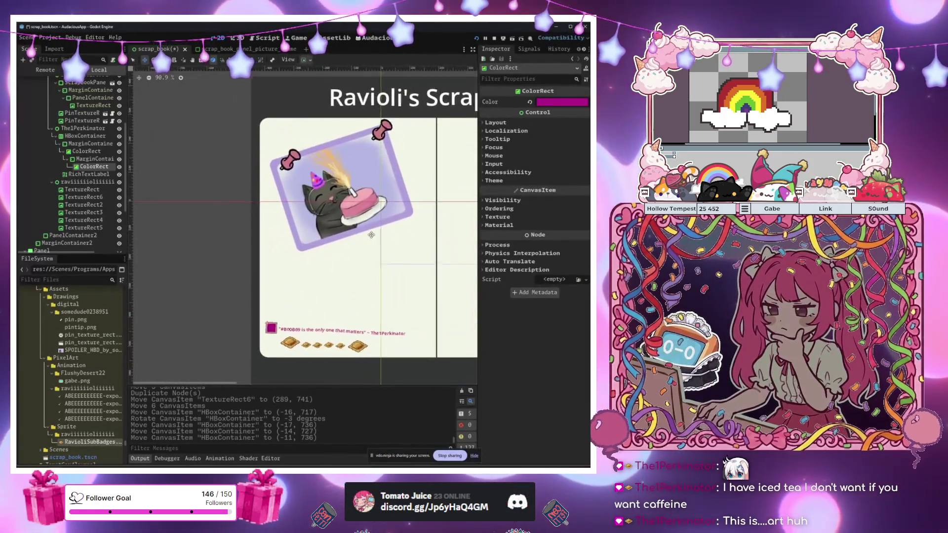
scroll(254, 164, down, 2)
scroll(254, 164, right, 2)
scroll(254, 164, up, 3)
scroll(253, 164, left, 2)
scroll(296, 203, down, 1)
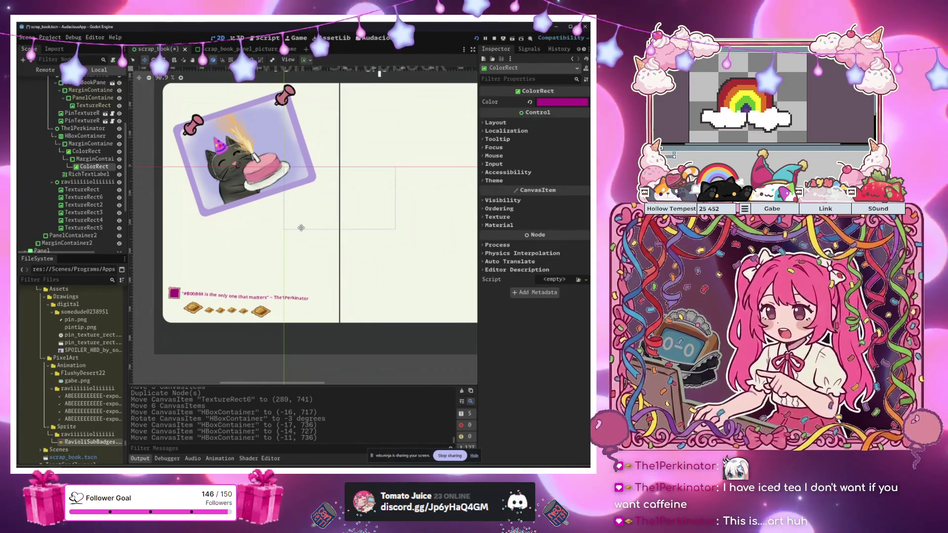
click(74, 183)
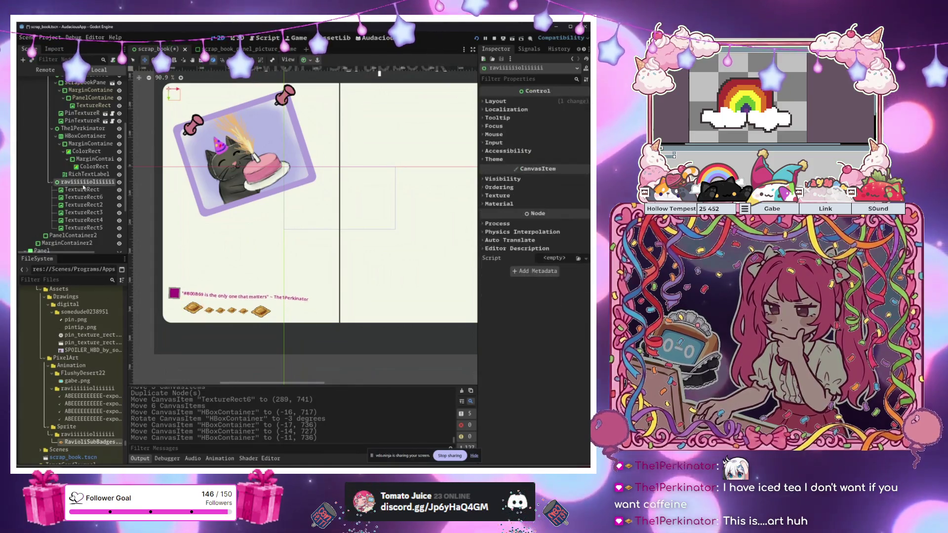
Add a Control child under the ravioli node and rename it Bees
key(ctrl+a)
text(control)
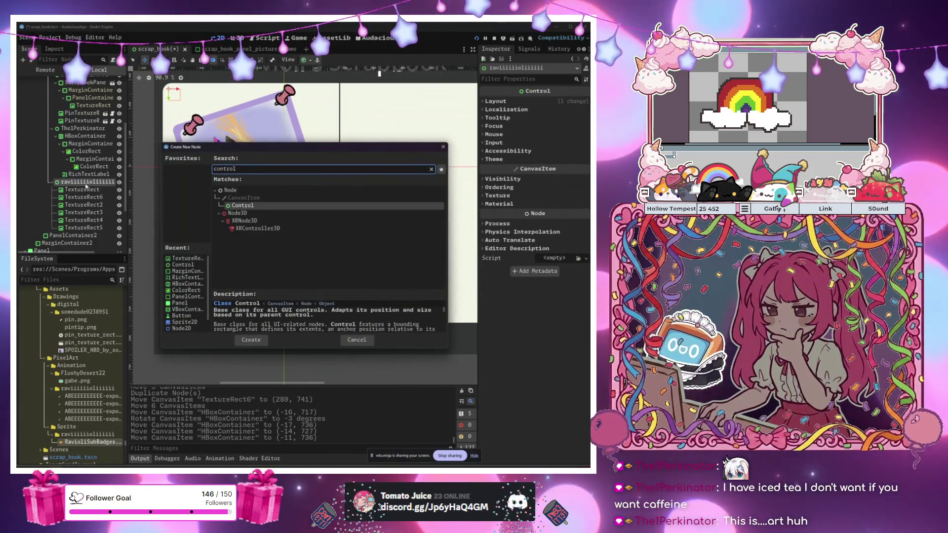
key(Return)
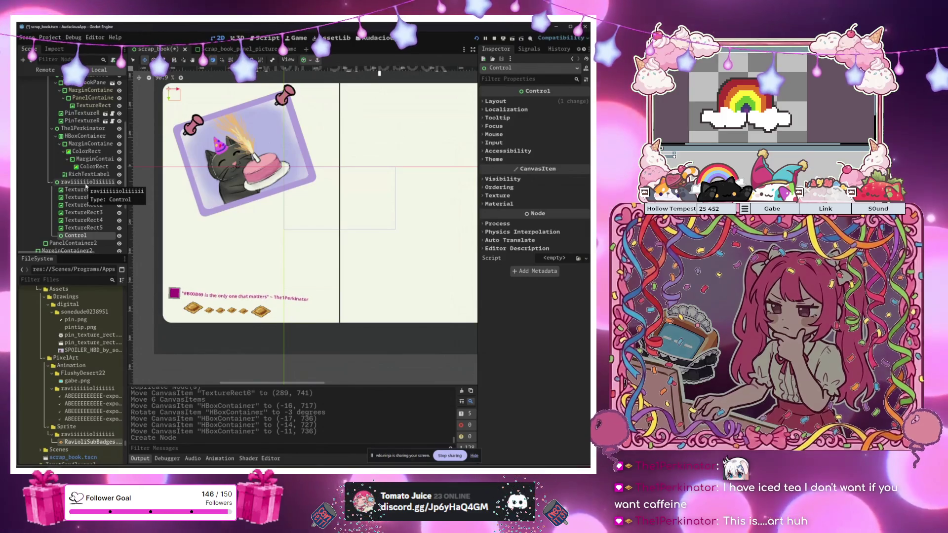
key(F2)
key(Return)
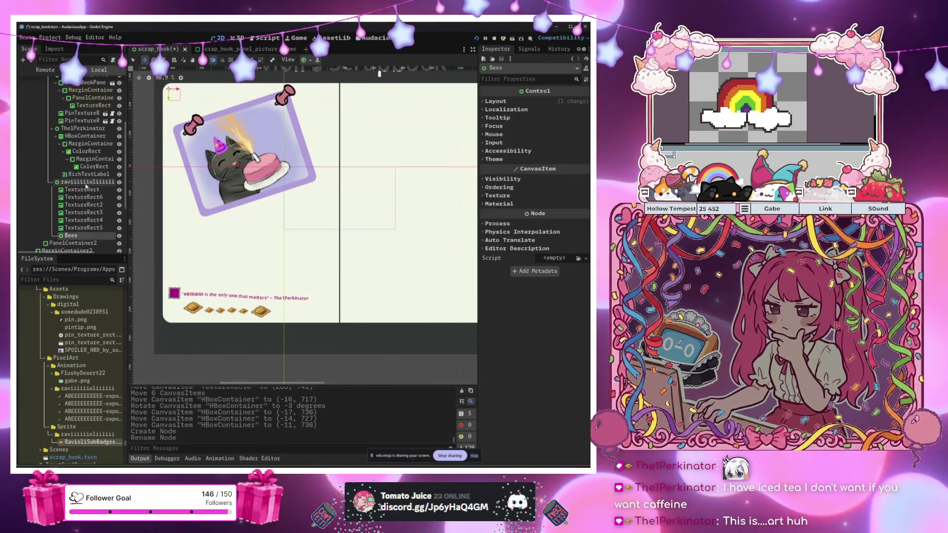
Add a TextureRect child inside Bees
key(ctrl+a)
text(texturer)
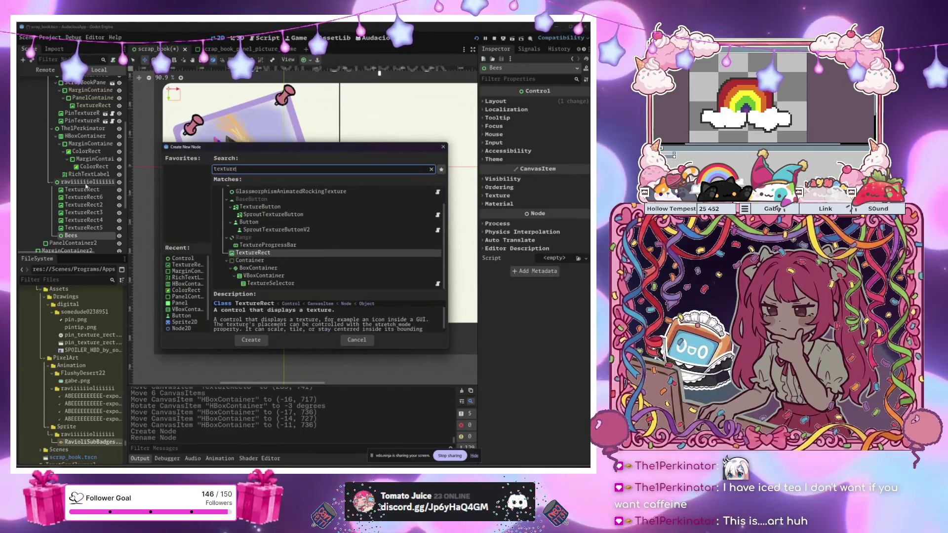
key(Return)
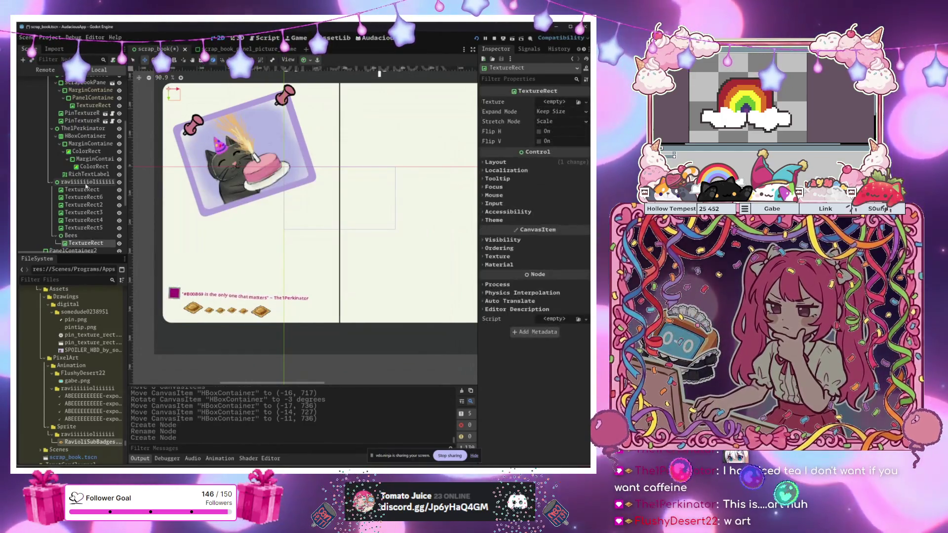
click(552, 101)
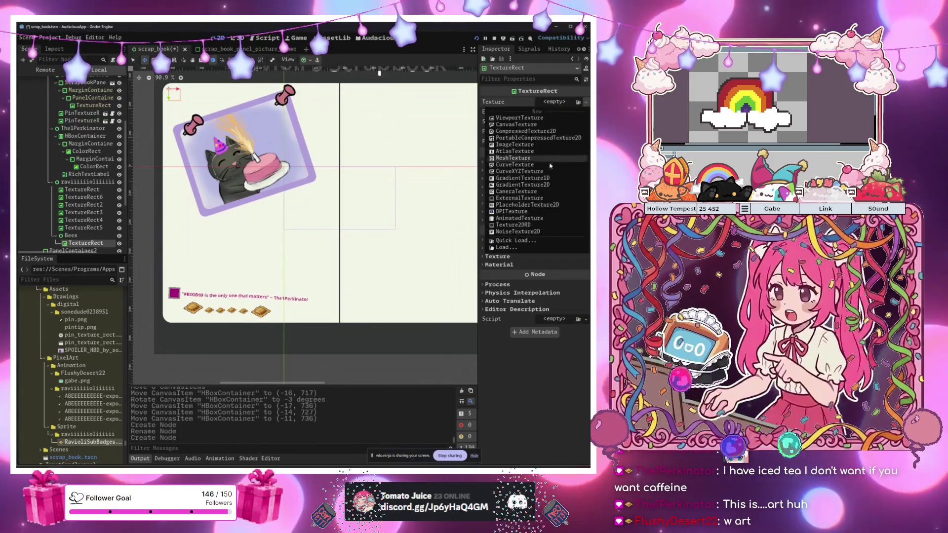
Give the TextureRect a new AnimatedTexture with 4 frames
click(522, 218)
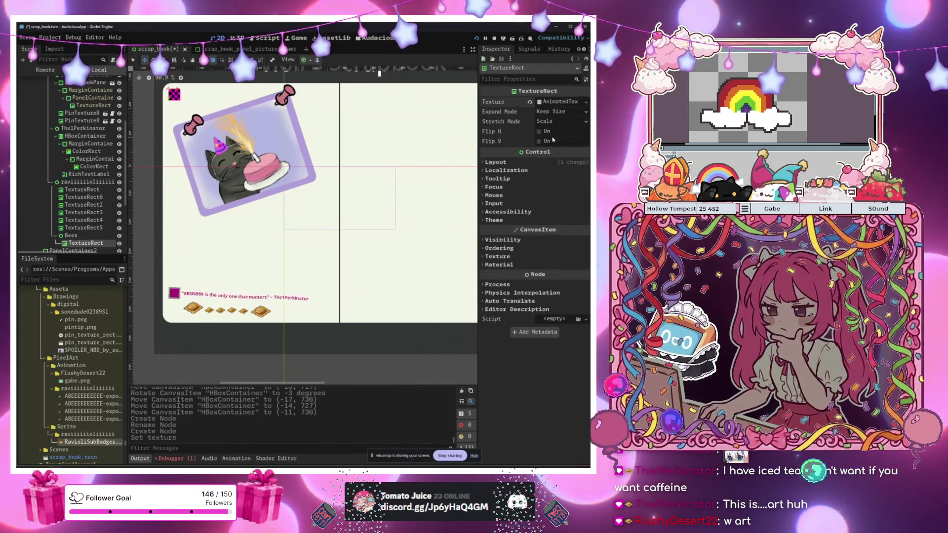
click(550, 102)
triple_click(581, 197)
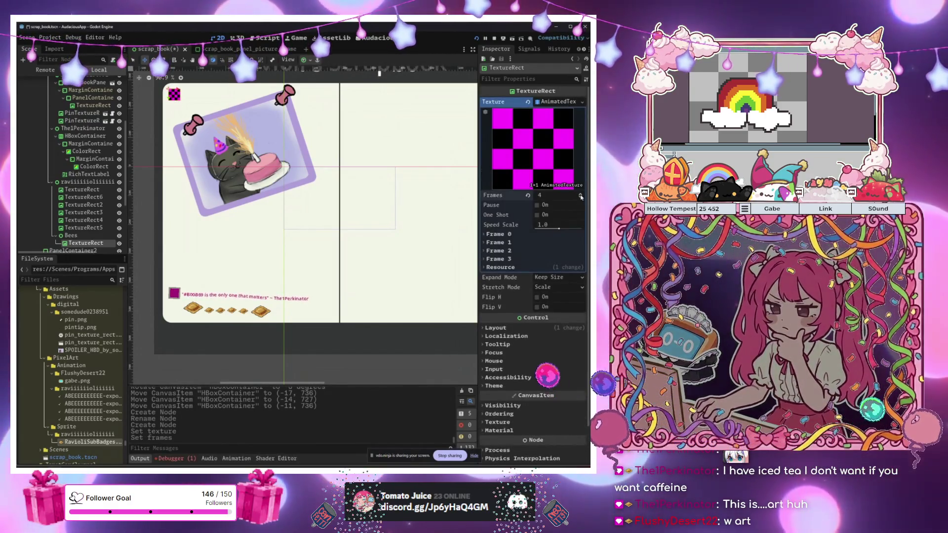
click(498, 234)
click(497, 262)
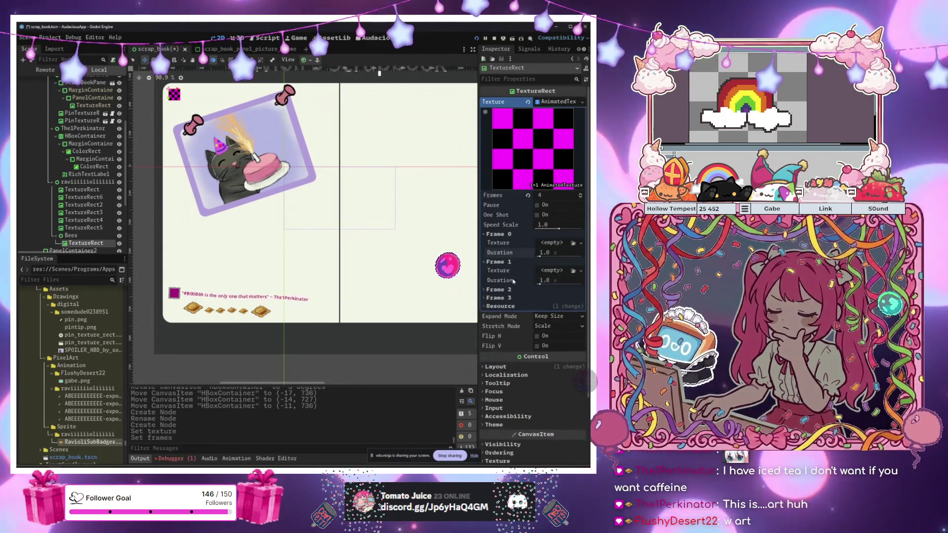
click(498, 290)
click(498, 318)
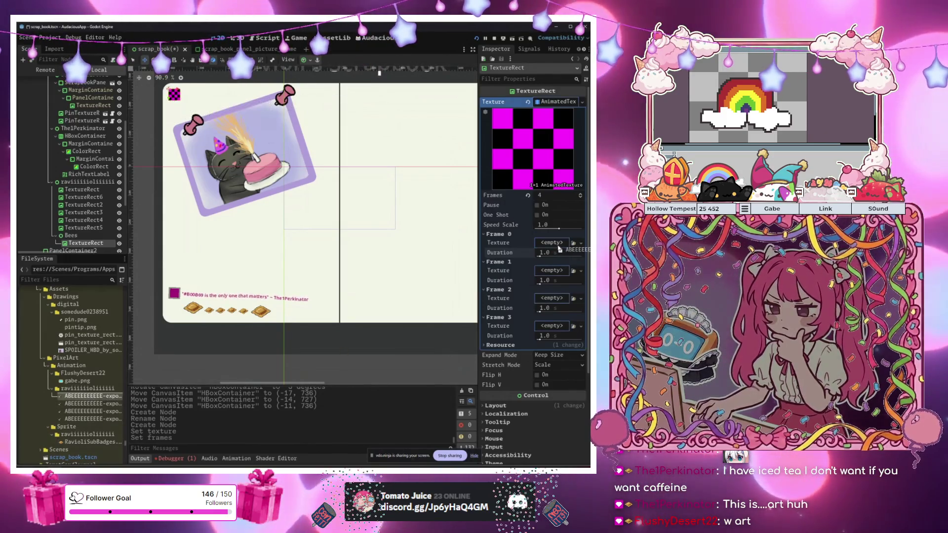
Assign the four bee PNGs to the Frame 0 through Frame 3 textures
drag(93, 403, 553, 242)
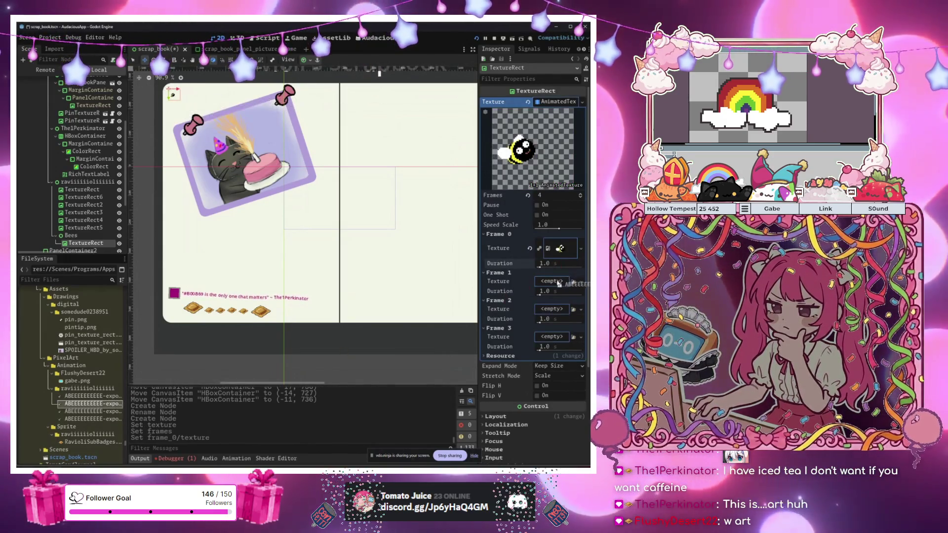
drag(558, 283, 558, 282)
drag(67, 410, 543, 289)
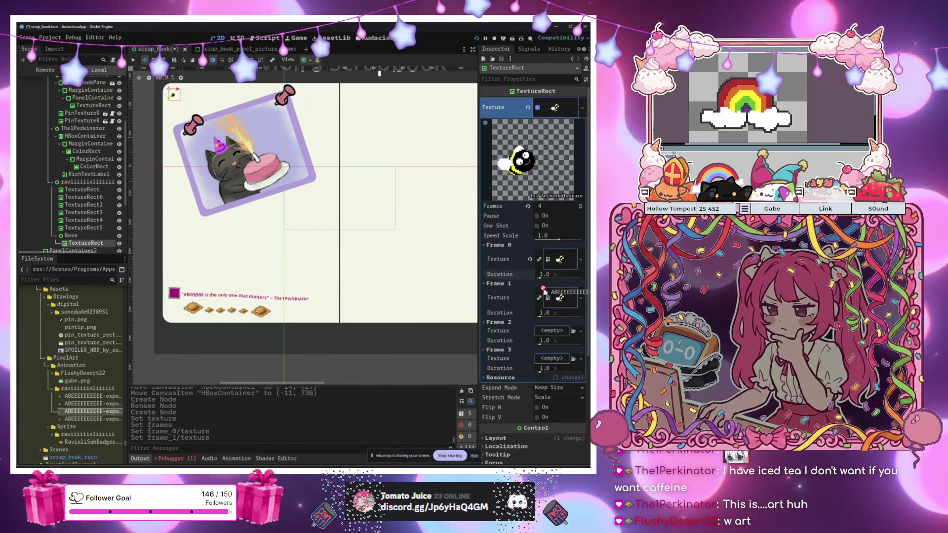
drag(553, 335, 552, 335)
mouse_move(92, 418)
mouse_down()
mouse_move(257, 394)
mouse_move(551, 376)
mouse_up()
scroll(540, 302, down, 5)
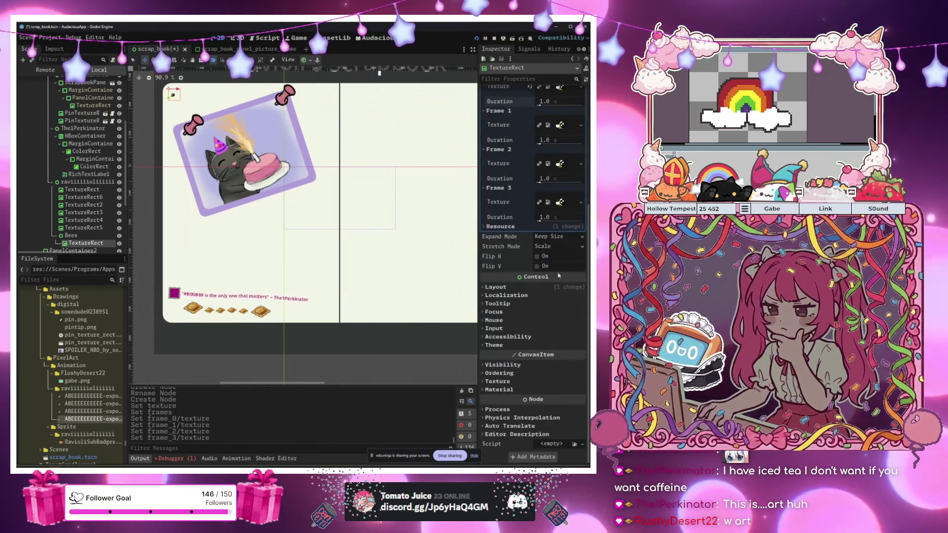
click(512, 291)
click(505, 366)
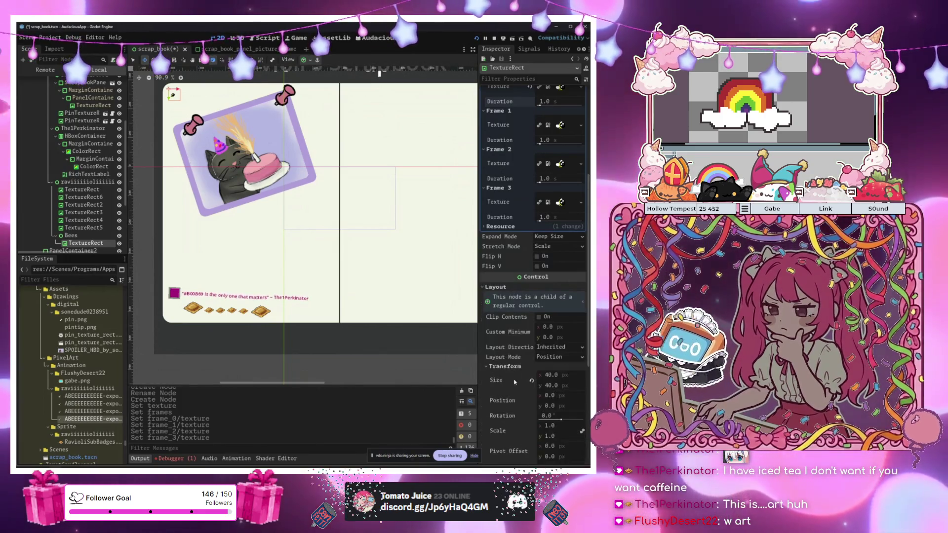
Scale the bee 5x and move it onto the page above the quote
scroll(533, 346, down, 3)
text(5)
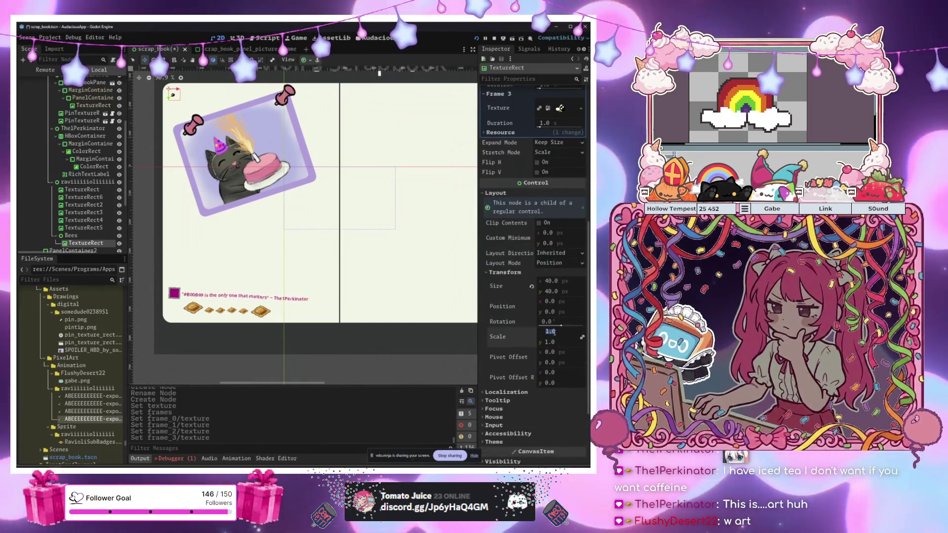
key(Return)
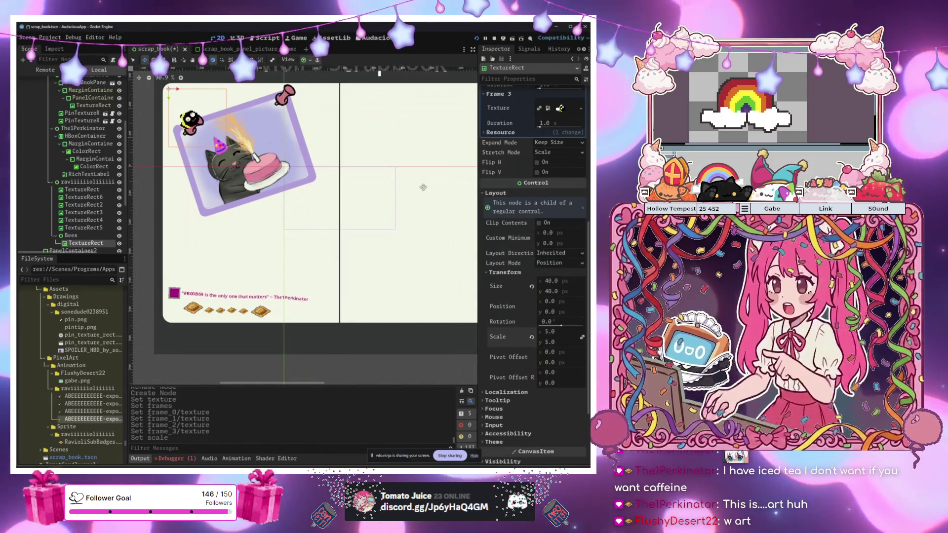
mouse_move(217, 201)
mouse_down()
mouse_move(296, 316)
mouse_move(330, 329)
mouse_move(303, 213)
mouse_up()
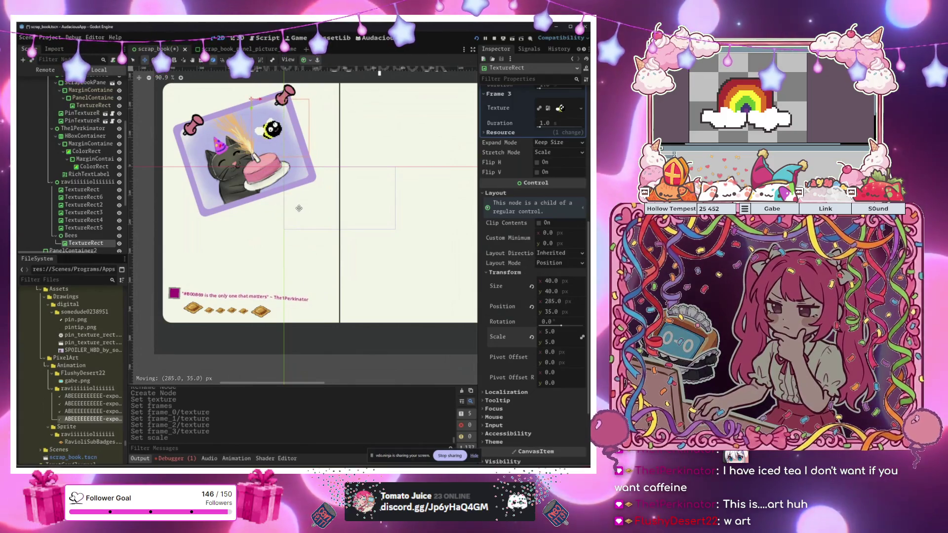
drag(292, 147, 251, 335)
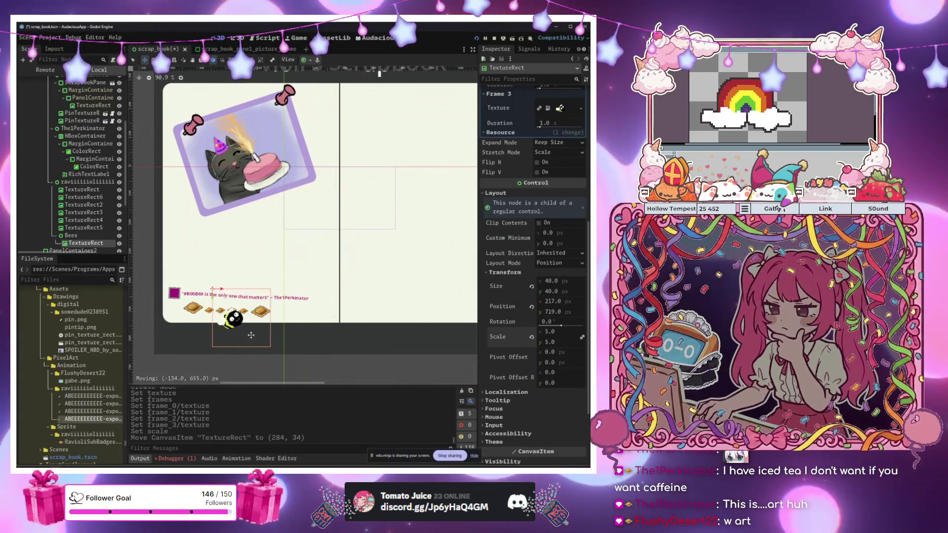
mouse_move(333, 302)
mouse_down()
mouse_move(252, 197)
mouse_move(327, 273)
mouse_move(314, 279)
mouse_move(166, 244)
mouse_move(161, 202)
mouse_move(231, 171)
mouse_move(346, 245)
mouse_move(319, 285)
mouse_up()
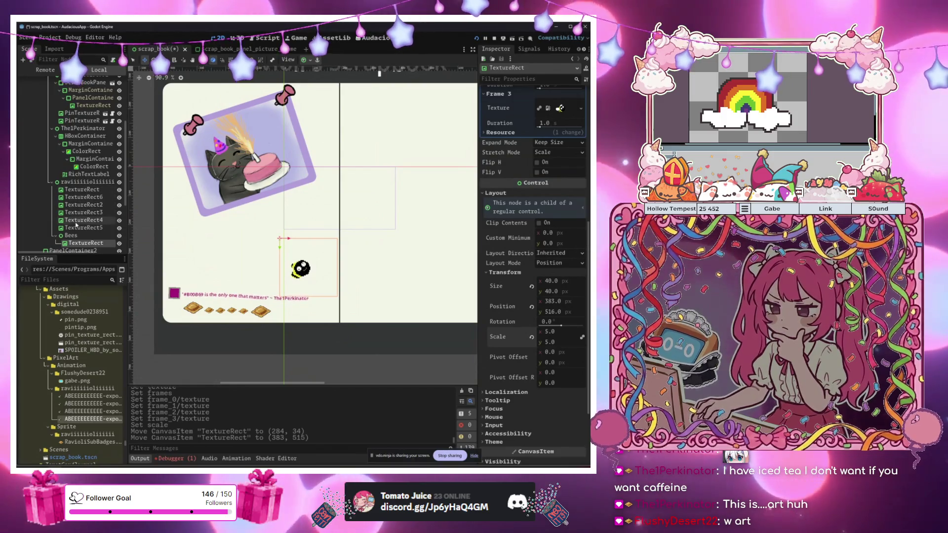
Set the bee AnimatedTexture's speed scale to 9.2
click(87, 236)
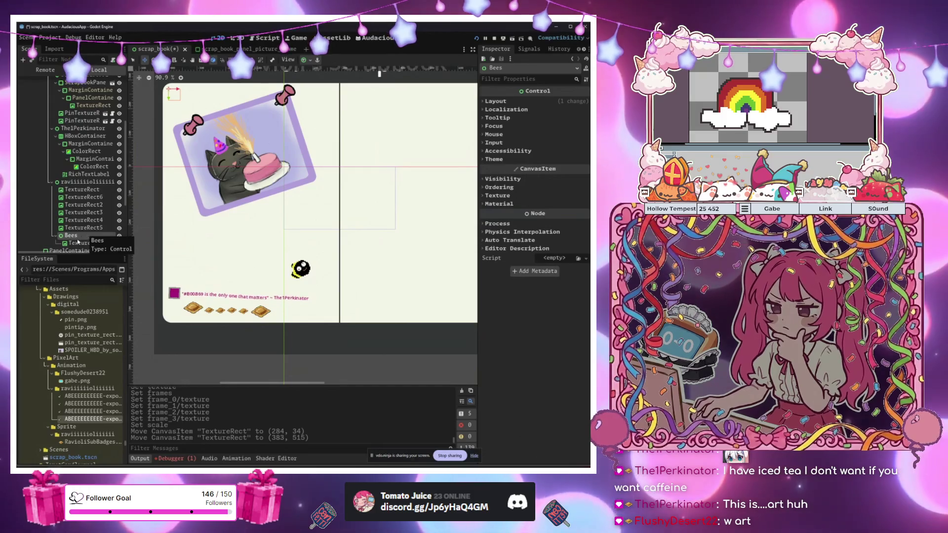
click(81, 243)
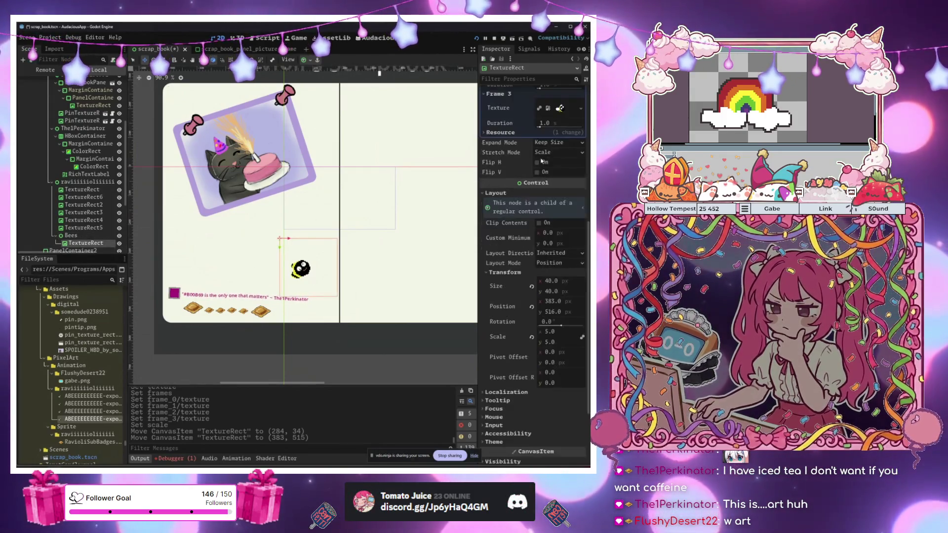
scroll(557, 158, up, 5)
mouse_move(559, 240)
mouse_down()
mouse_move(545, 241)
mouse_move(568, 239)
mouse_up()
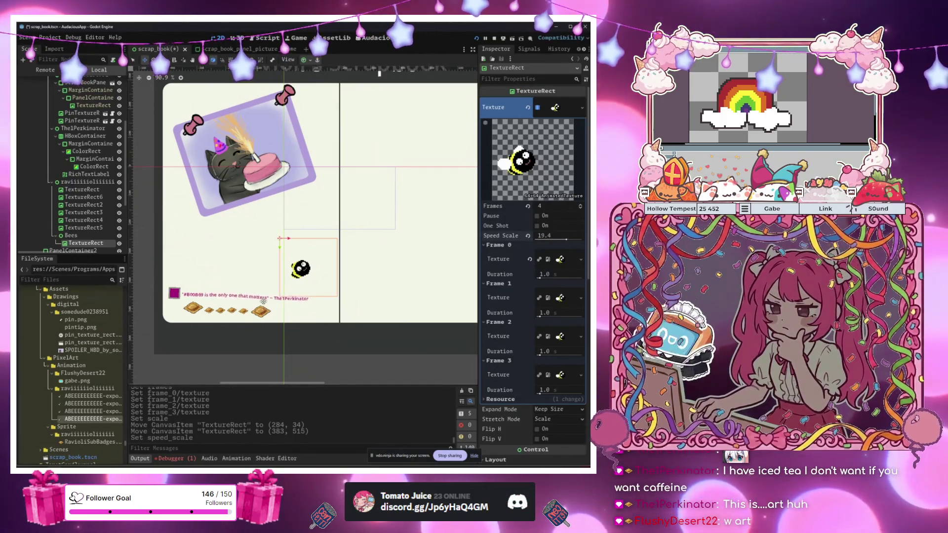
scroll(311, 264, up, 8)
scroll(327, 255, up, 3)
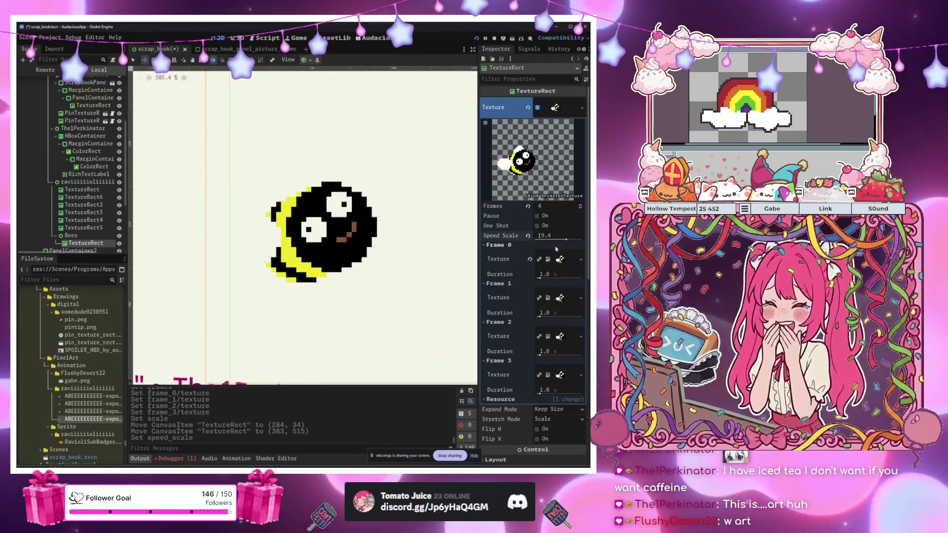
drag(566, 240, 562, 240)
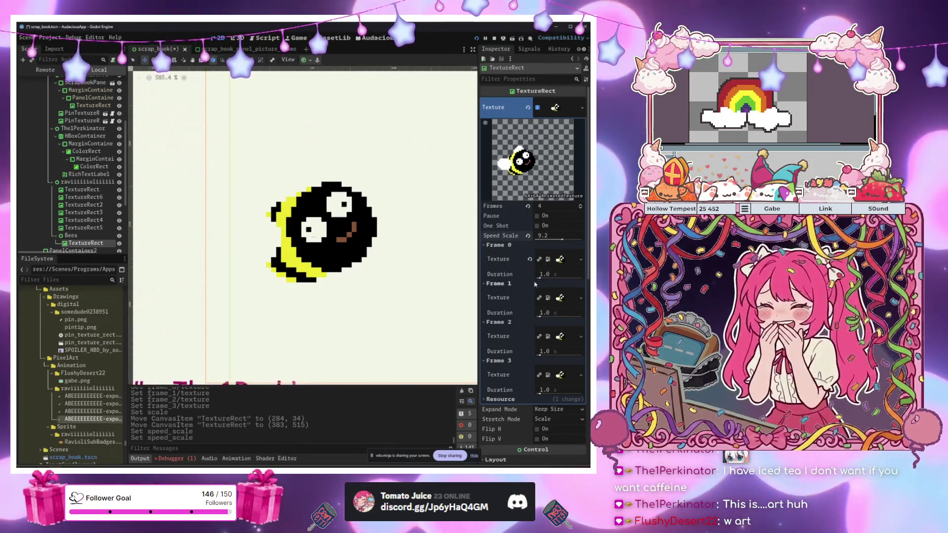
scroll(387, 273, down, 1)
scroll(388, 274, down, 5)
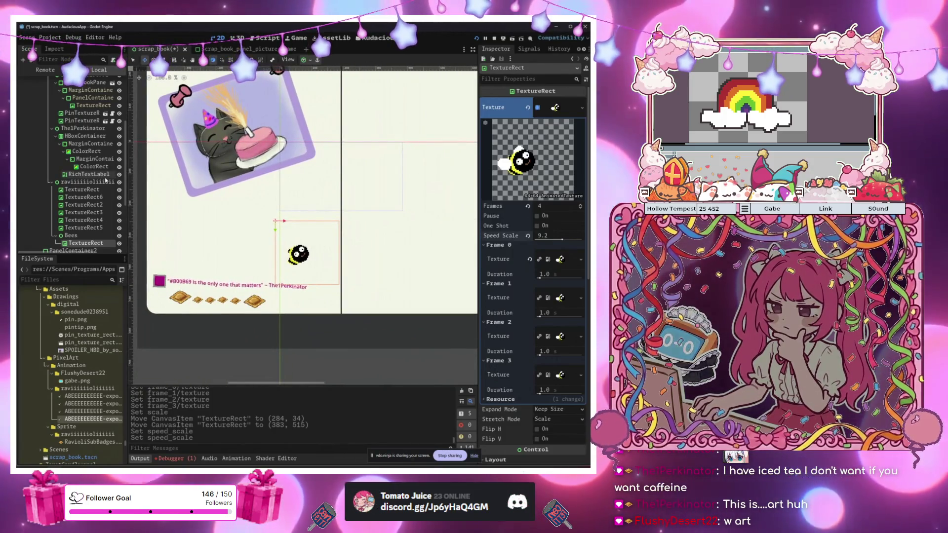
click(74, 236)
click(81, 243)
click(77, 236)
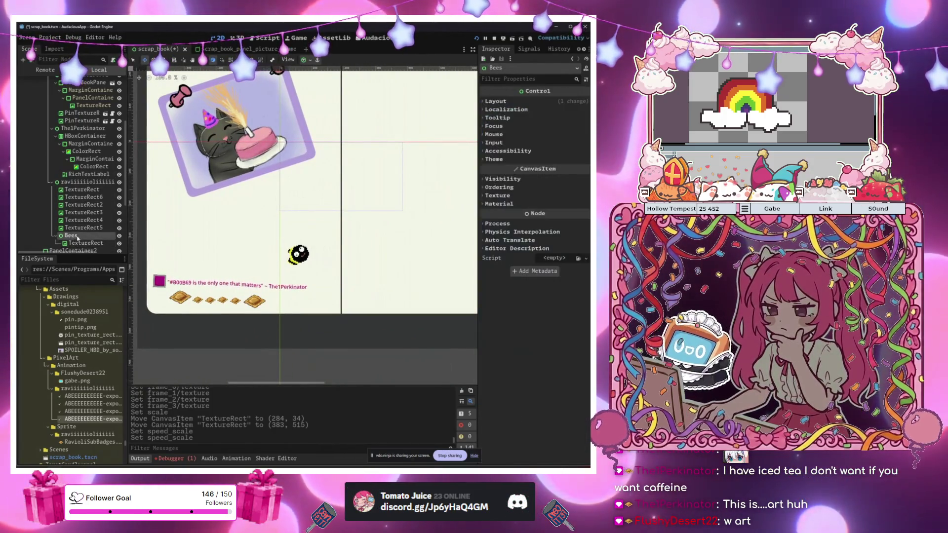
click(83, 243)
click(81, 237)
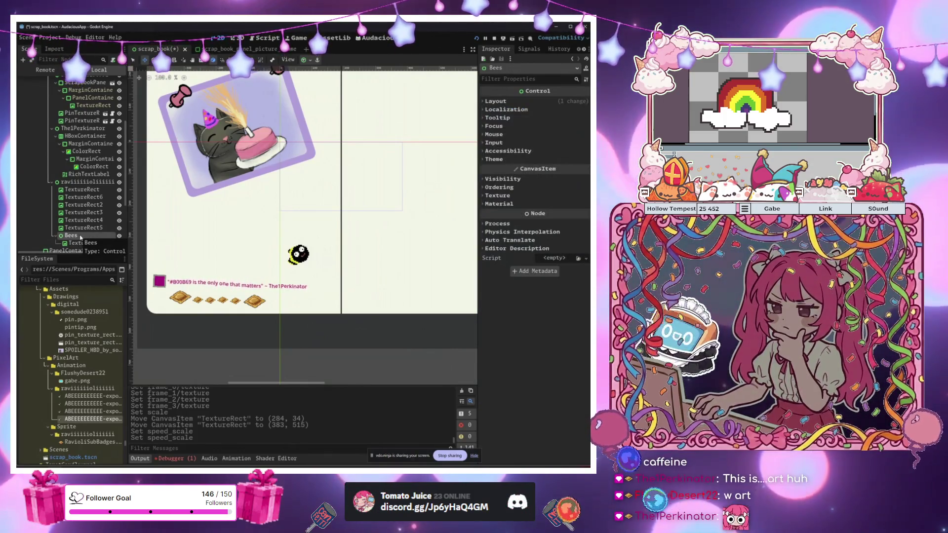
key(ctrl+shift+o)
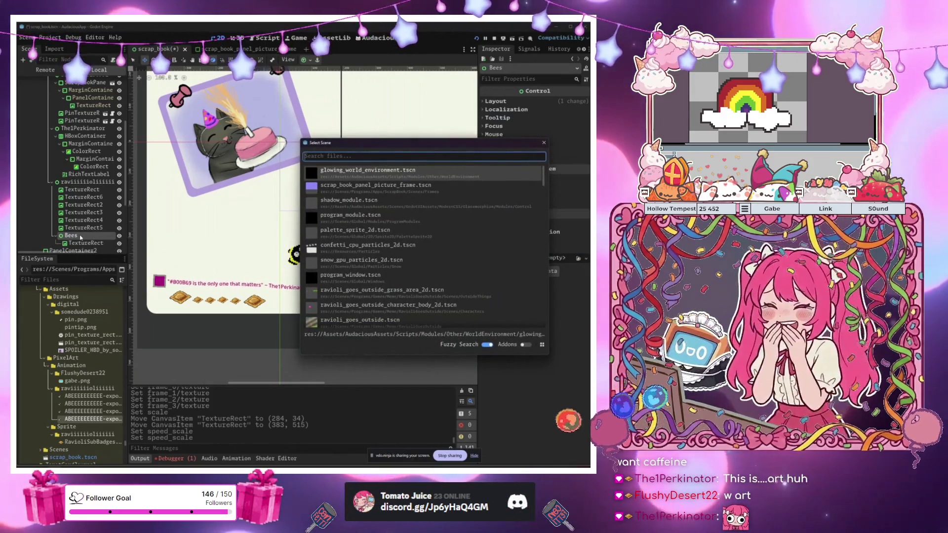
Instantiate scrap_book_panel_picture_frame.tscn under Bees and enable Editable Children
key(Down)
key(Return)
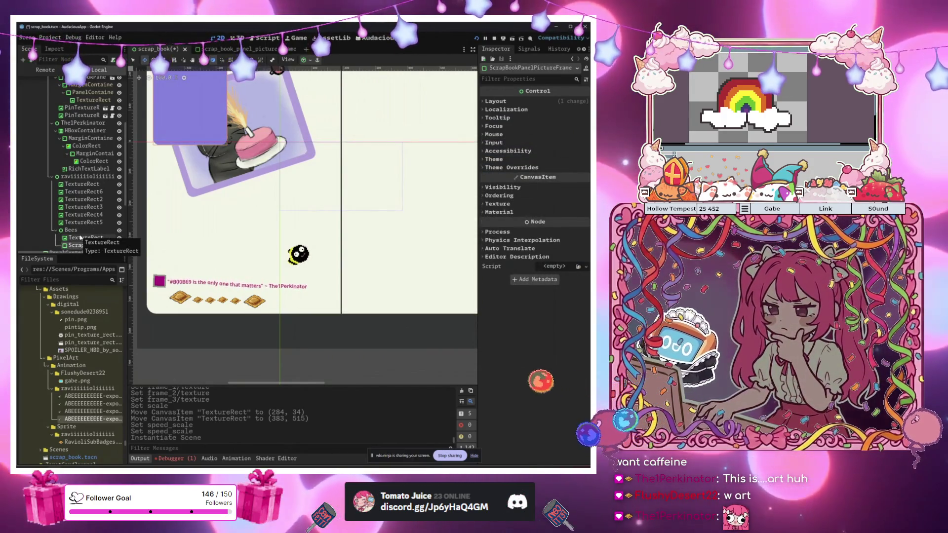
right_click(83, 246)
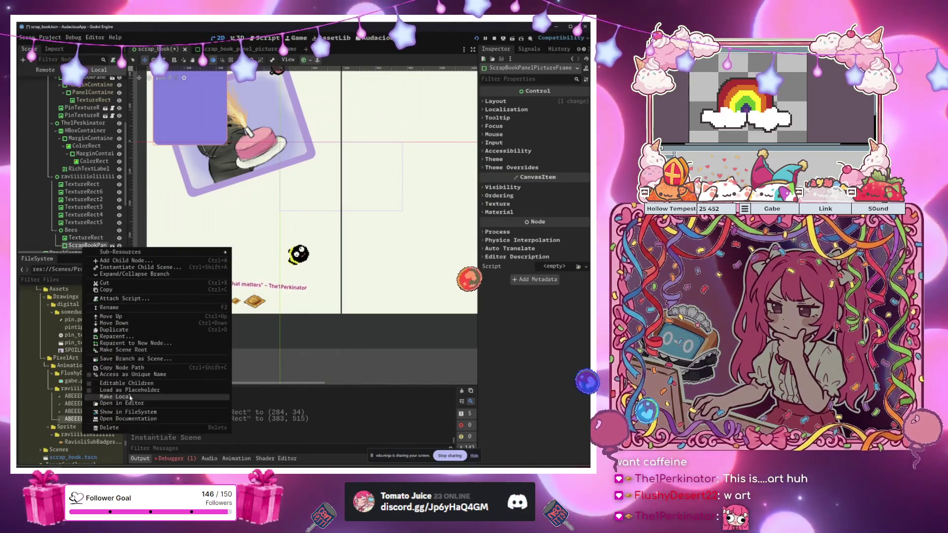
click(89, 383)
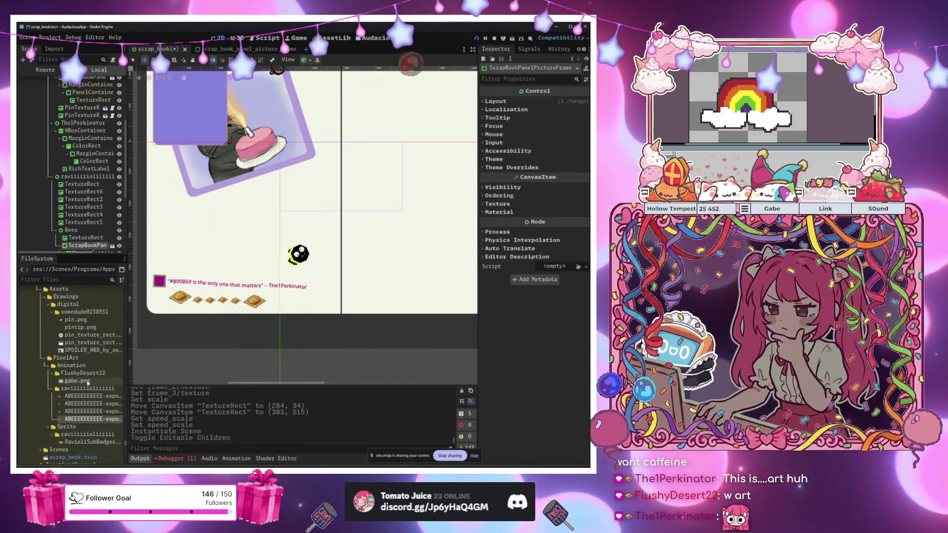
scroll(77, 214, down, 3)
Reparent the bee texture node into the picture frame, dismissing the warnings
click(91, 204)
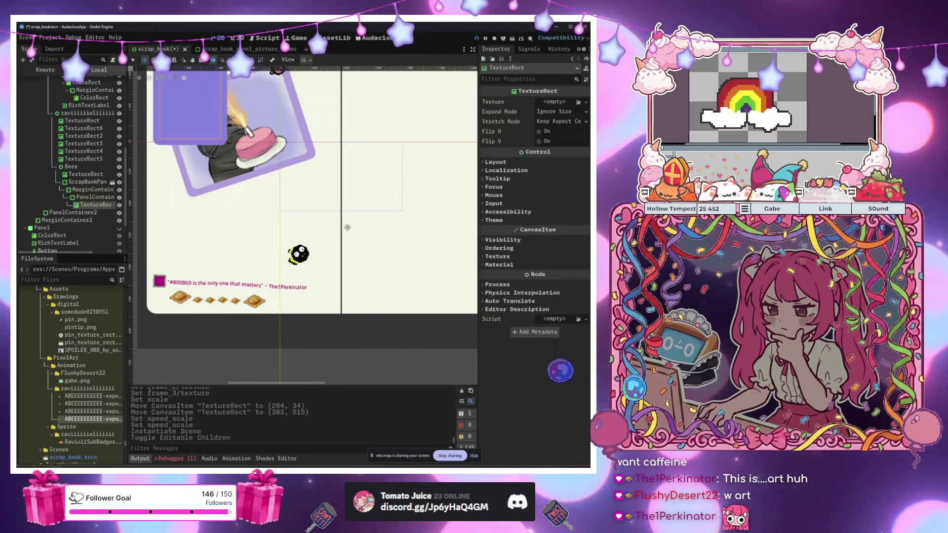
mouse_move(79, 175)
mouse_down()
mouse_move(97, 187)
mouse_move(89, 198)
mouse_up()
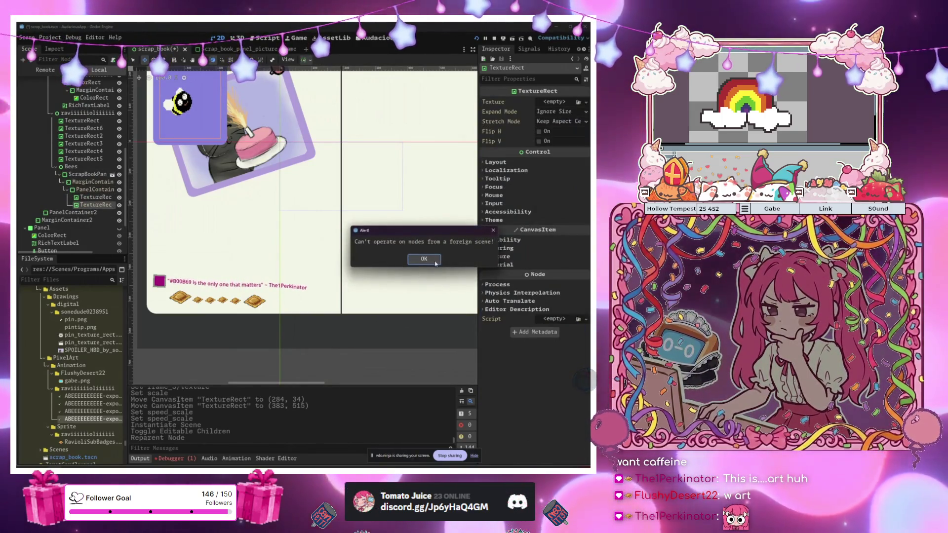
click(429, 256)
drag(211, 193, 270, 263)
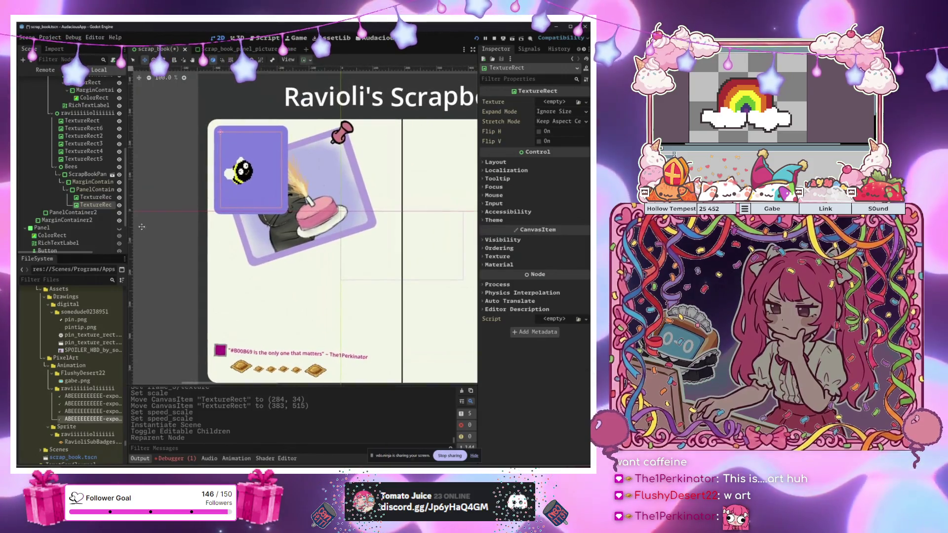
click(91, 198)
drag(91, 204, 92, 199)
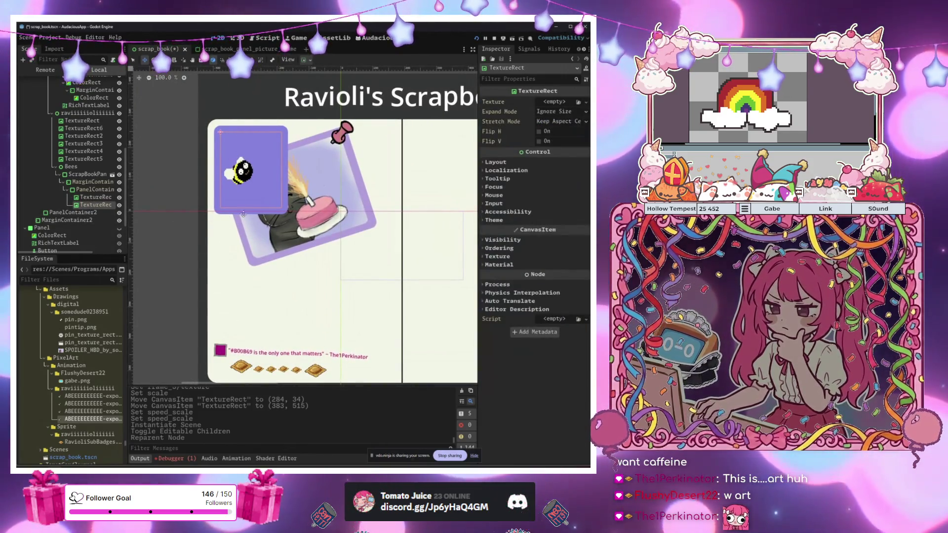
click(429, 256)
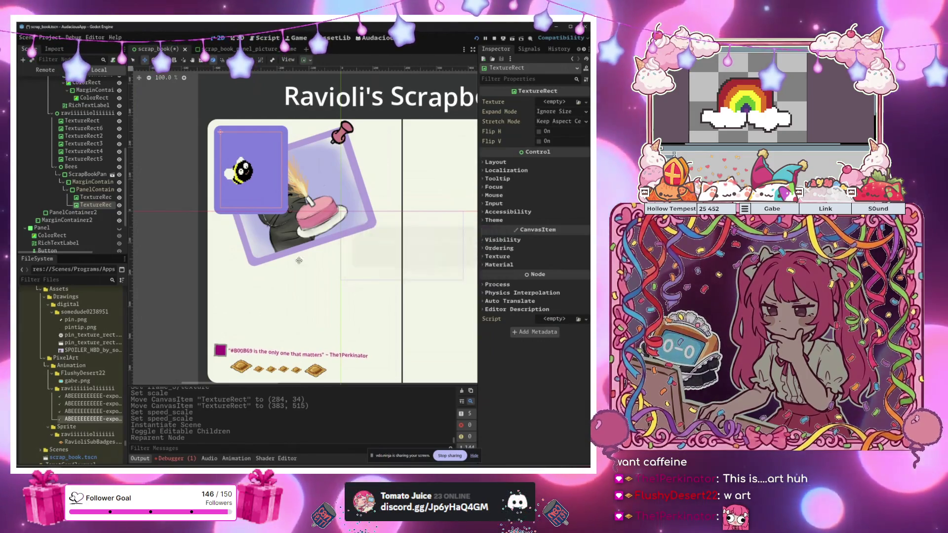
Hide the frame's empty TextureRect so the bee shows inside the frame
click(87, 205)
click(119, 205)
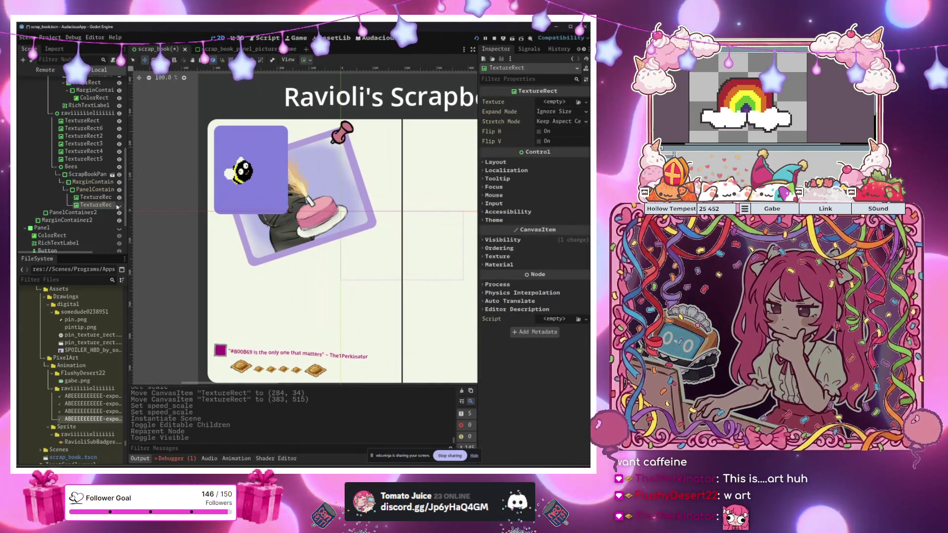
click(101, 198)
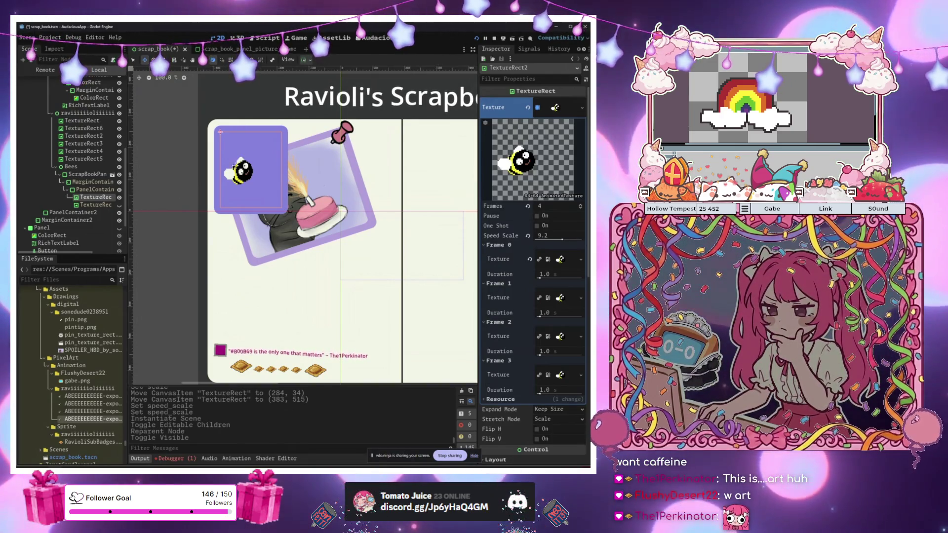
click(96, 206)
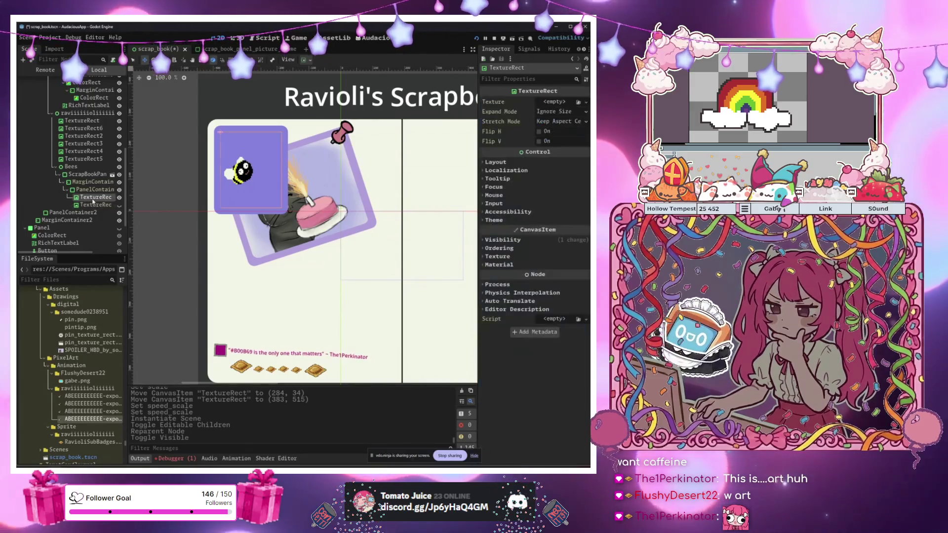
click(93, 198)
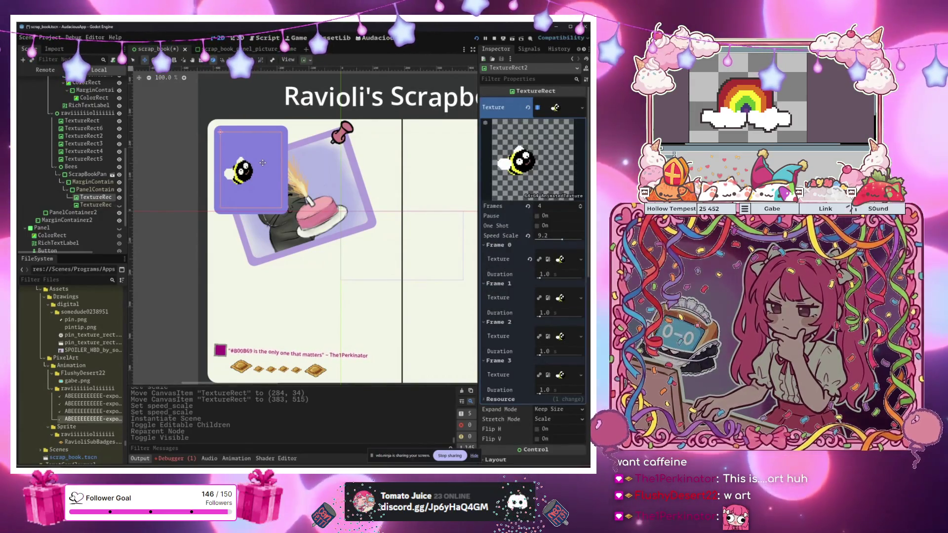
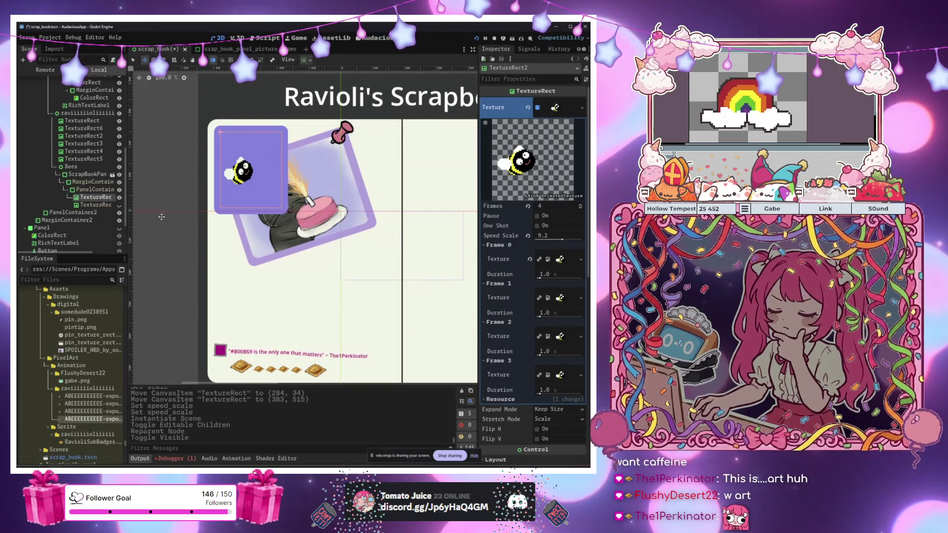
Inspect the PanelContainer and the bee texture nodes in the Scene tree
click(99, 190)
click(95, 198)
click(99, 190)
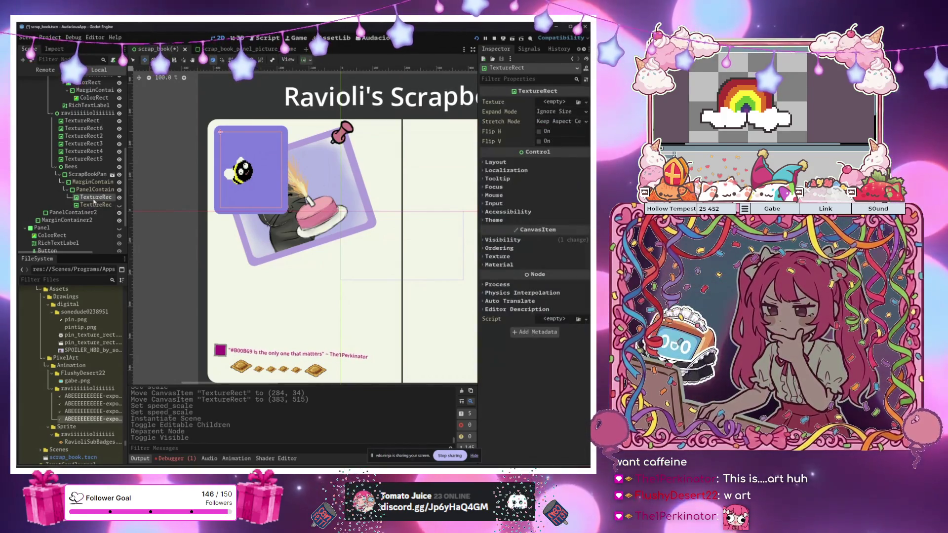
click(96, 198)
click(99, 190)
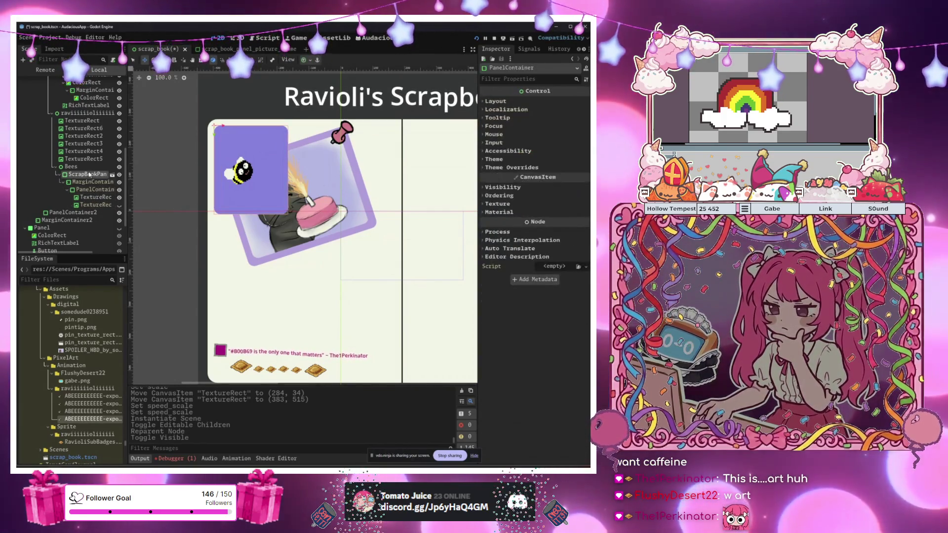
click(96, 197)
click(93, 205)
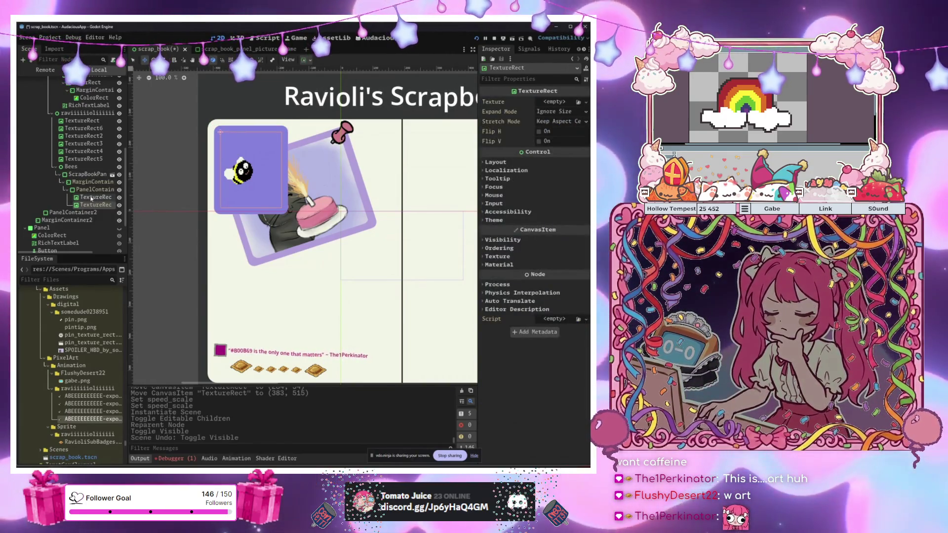
Undo the instancing and reparenting, then move the bee below the cat card to (383, 407)
key(ctrl+z)
key(ctrl+z)
key(ctrl+z)
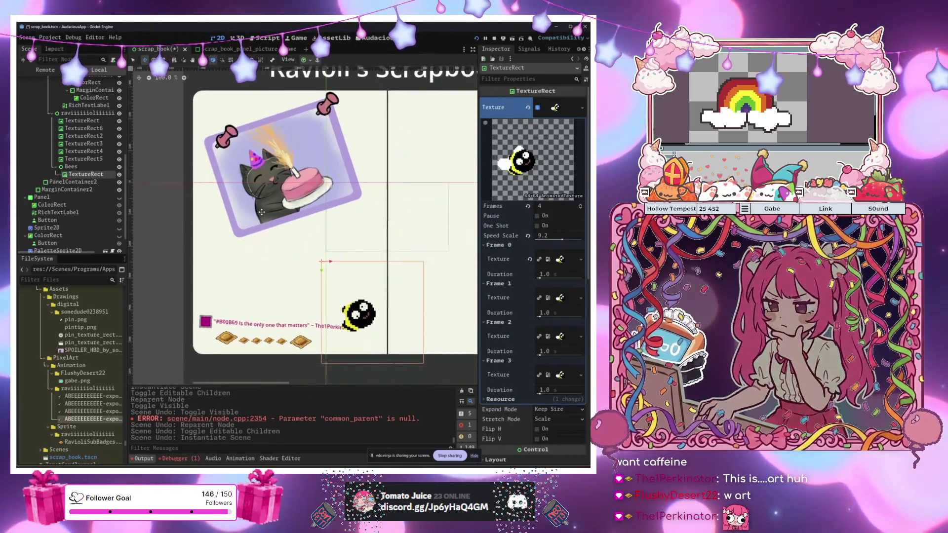
drag(369, 309, 359, 255)
click(71, 167)
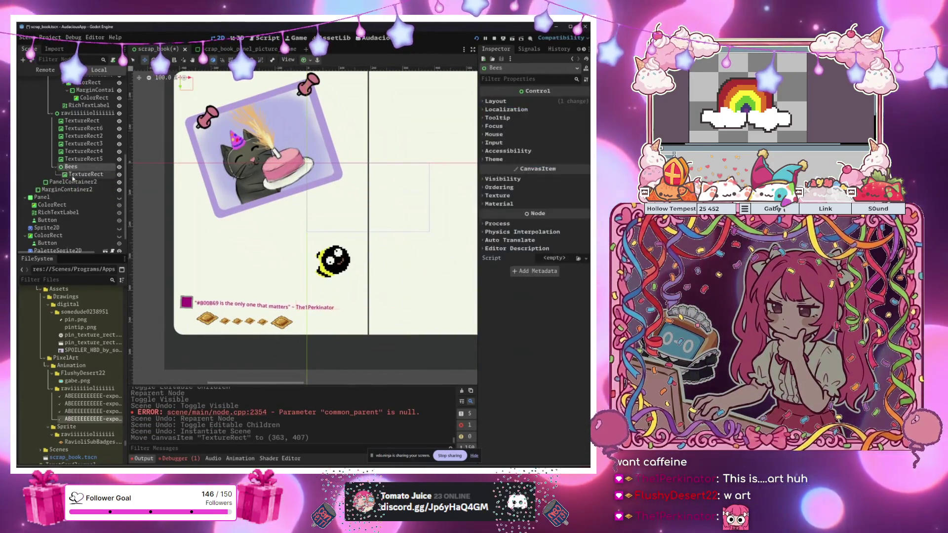
Add a ColorRect as a child of the bee TextureRect
click(74, 174)
key(ctrl+a)
text(colo)
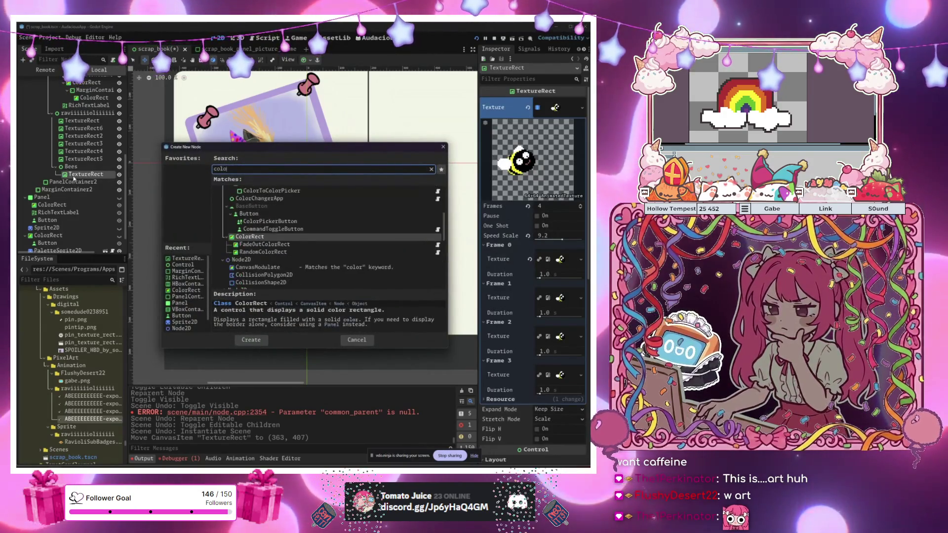
key(Return)
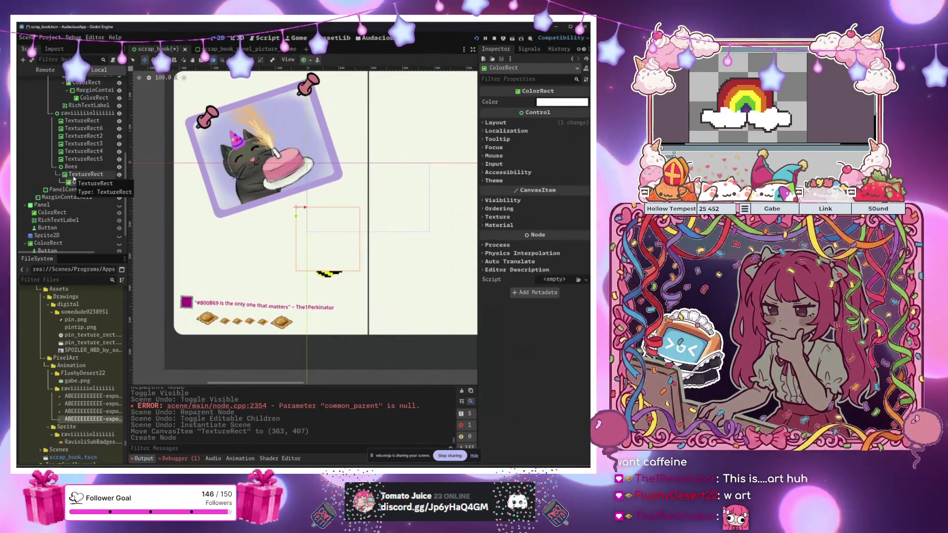
Eyedrop the grey-green 6b7470 palette colour for the ColorRect
click(552, 101)
click(406, 262)
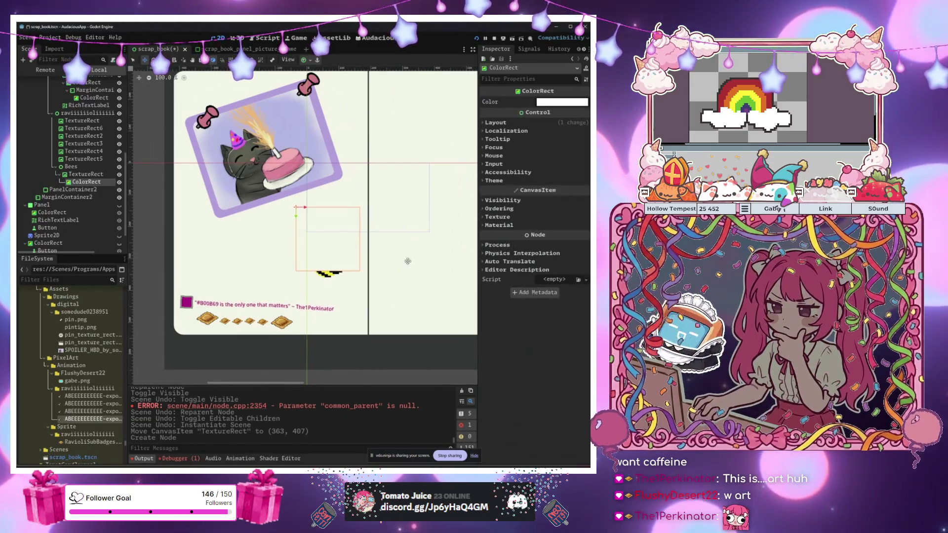
drag(406, 262, 401, 161)
scroll(402, 162, down, 2)
click(547, 103)
click(520, 196)
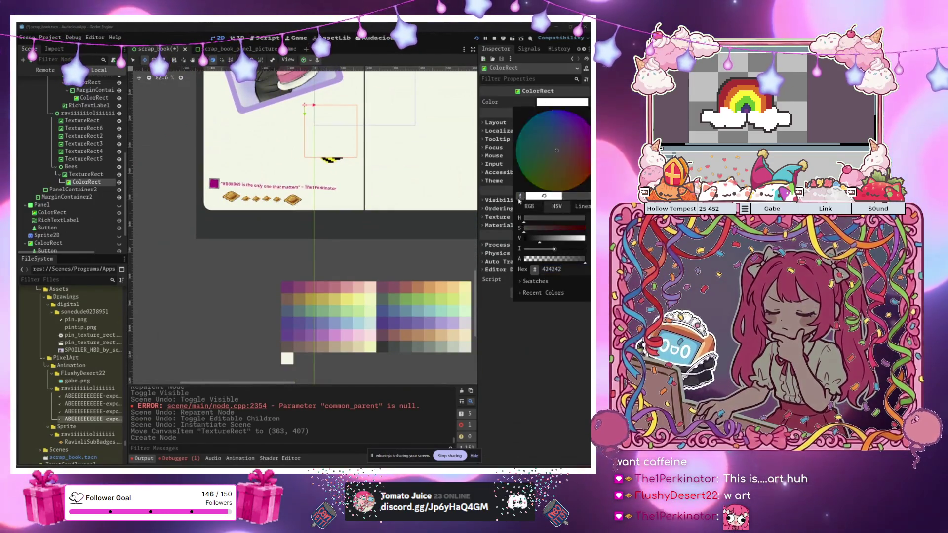
click(415, 354)
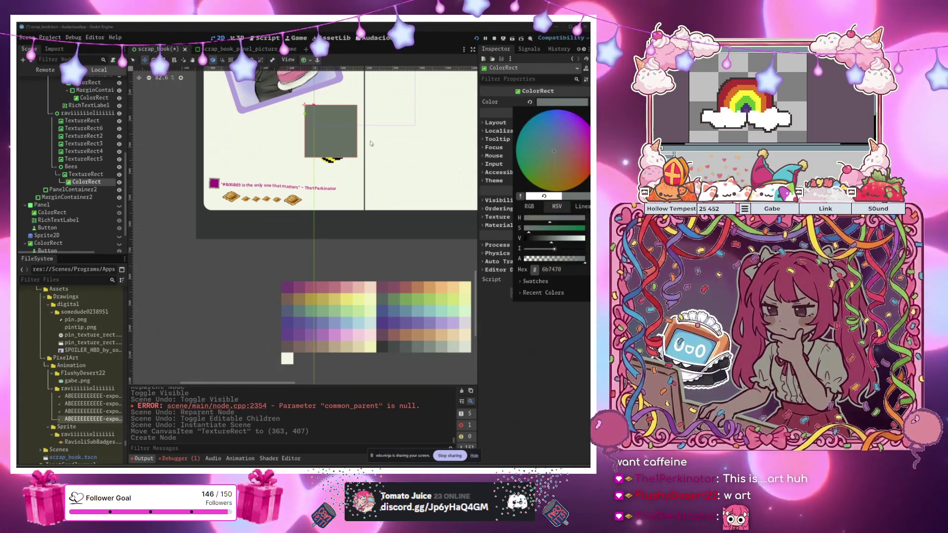
click(81, 183)
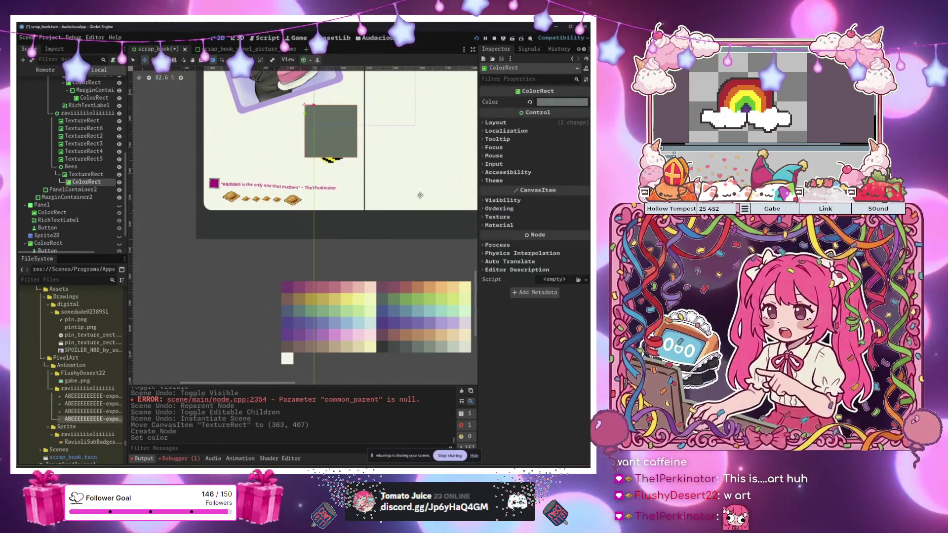
Enable Show Behind Parent on the ColorRect and move it under the bee to (0, 13)
click(496, 123)
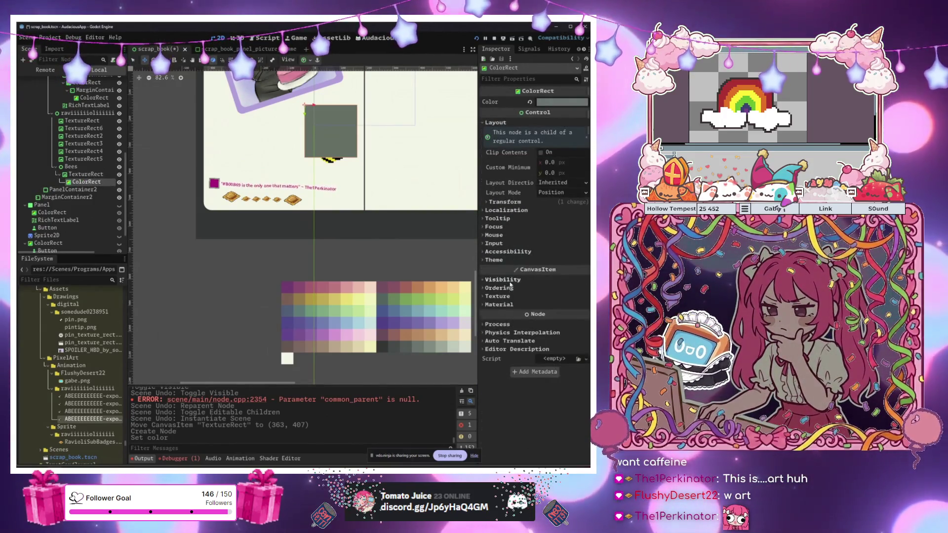
click(509, 281)
click(539, 319)
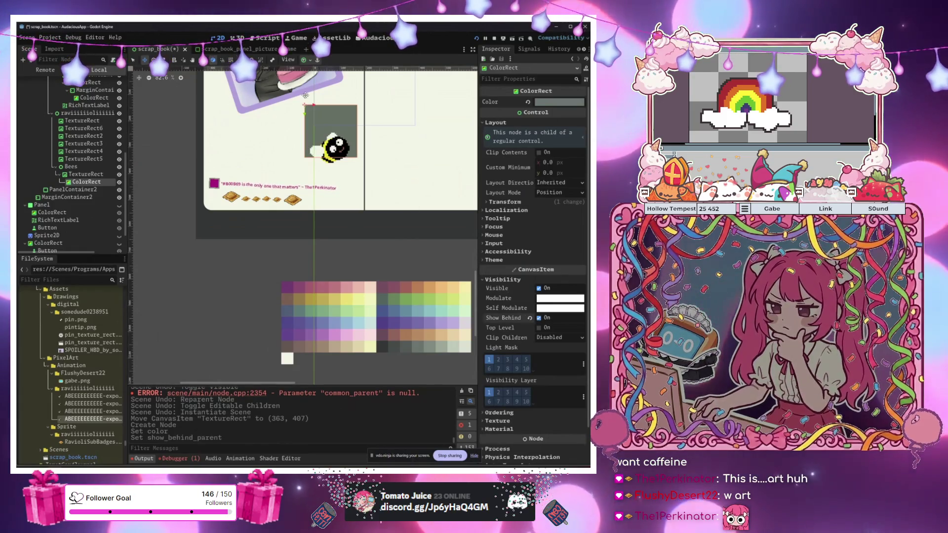
click(86, 174)
click(86, 182)
drag(390, 167, 389, 186)
click(86, 174)
click(86, 181)
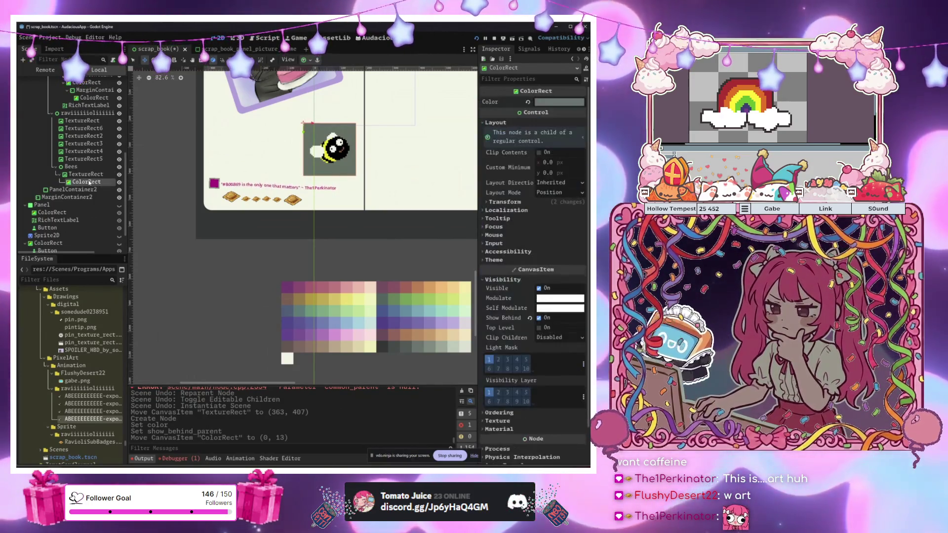
click(23, 60)
Add a Panel node and place it directly under the bee TextureRect
text(panel)
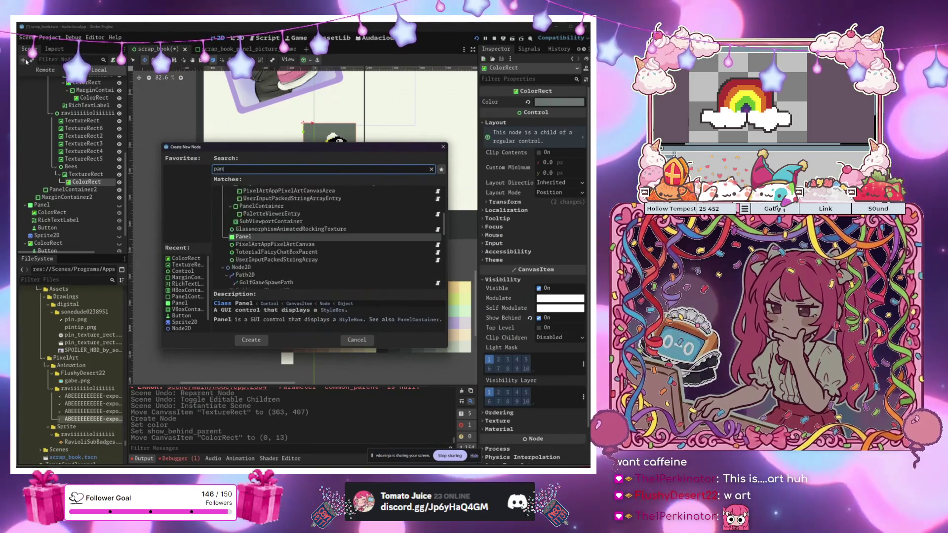
key(Return)
drag(94, 192, 89, 183)
Delete the old ColorRect backdrop and expand the Panel's Theme Overrides
click(87, 189)
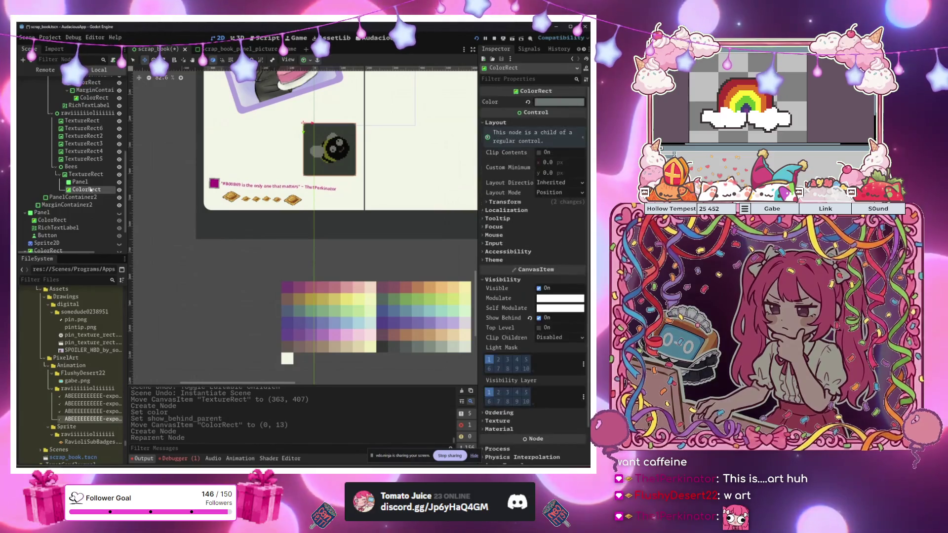
key(Delete)
click(413, 257)
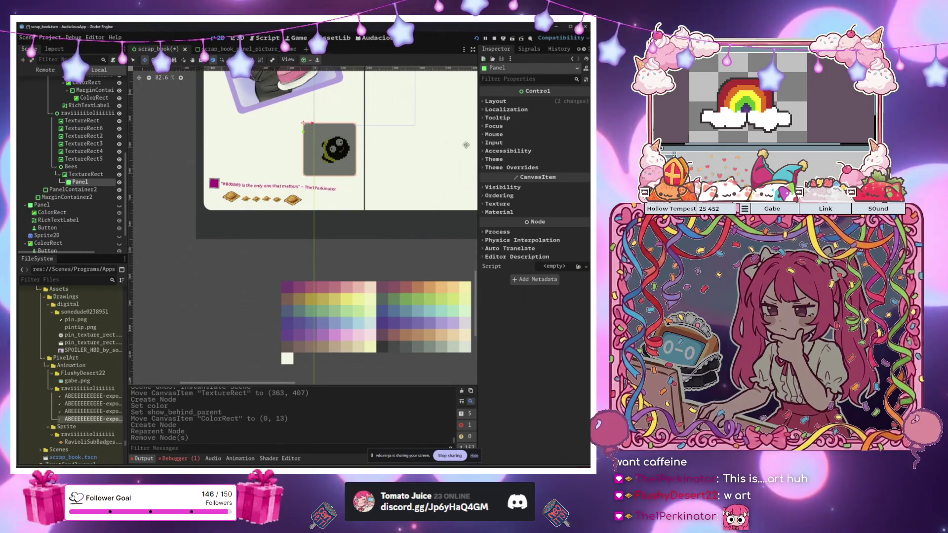
scroll(249, 169, up, 3)
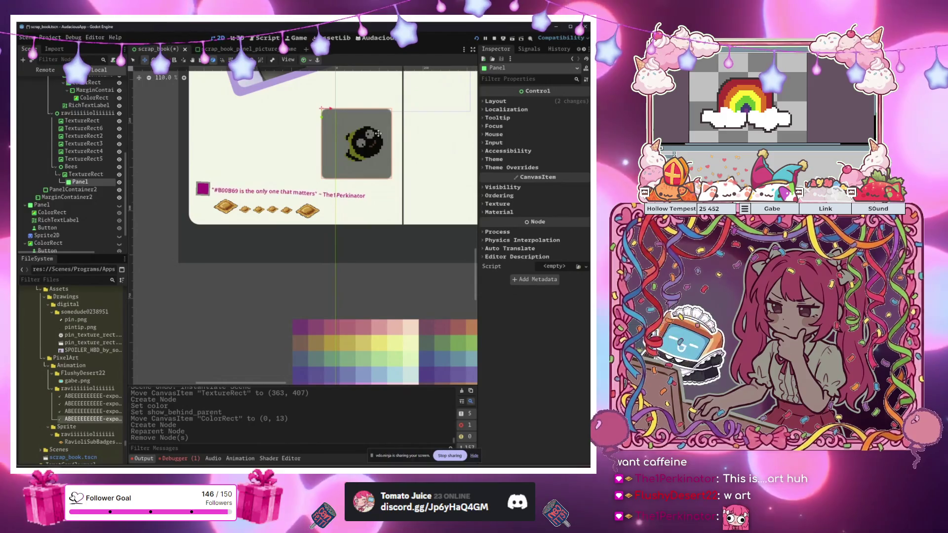
scroll(402, 98, up, 4)
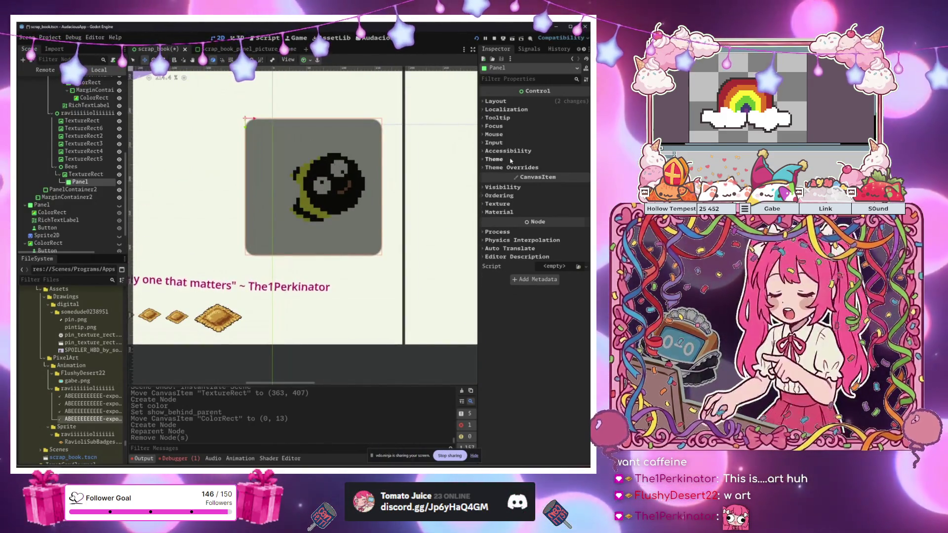
scroll(332, 190, down, 5)
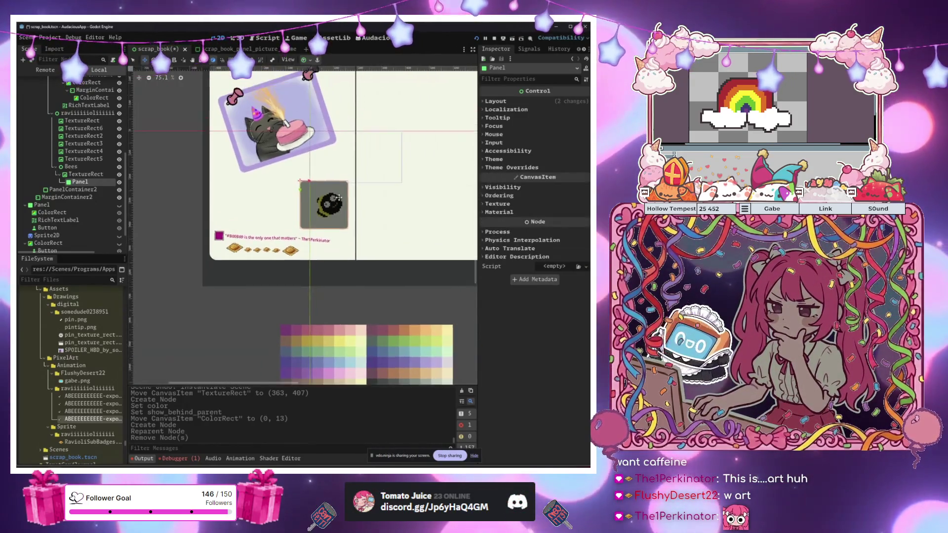
scroll(321, 205, up, 4)
scroll(318, 208, up, 1)
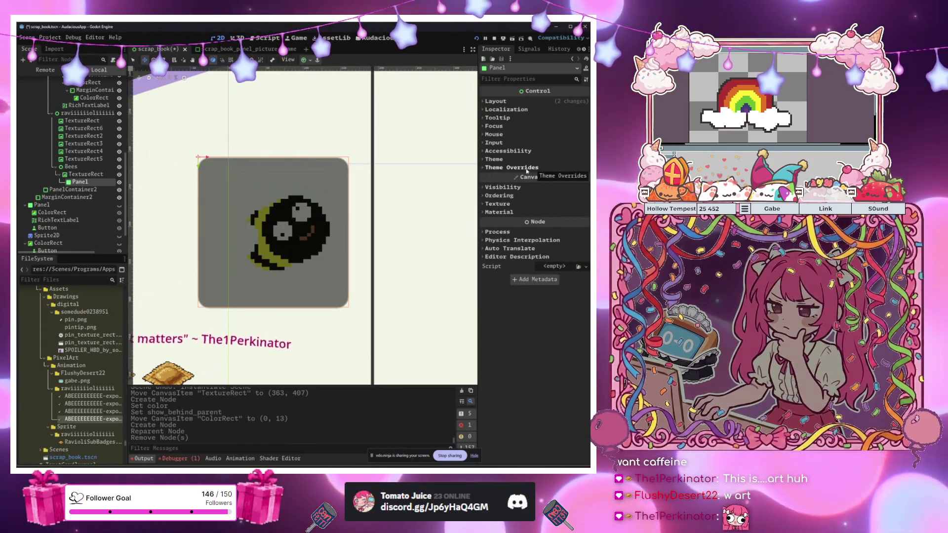
click(531, 168)
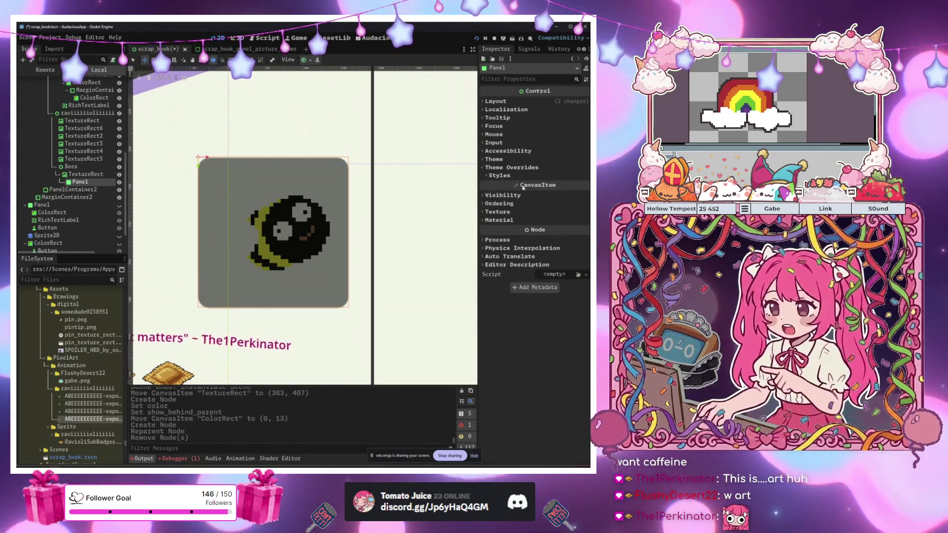
Turn on Show Behind Parent for the Panel so the bee draws on top
click(522, 204)
click(523, 195)
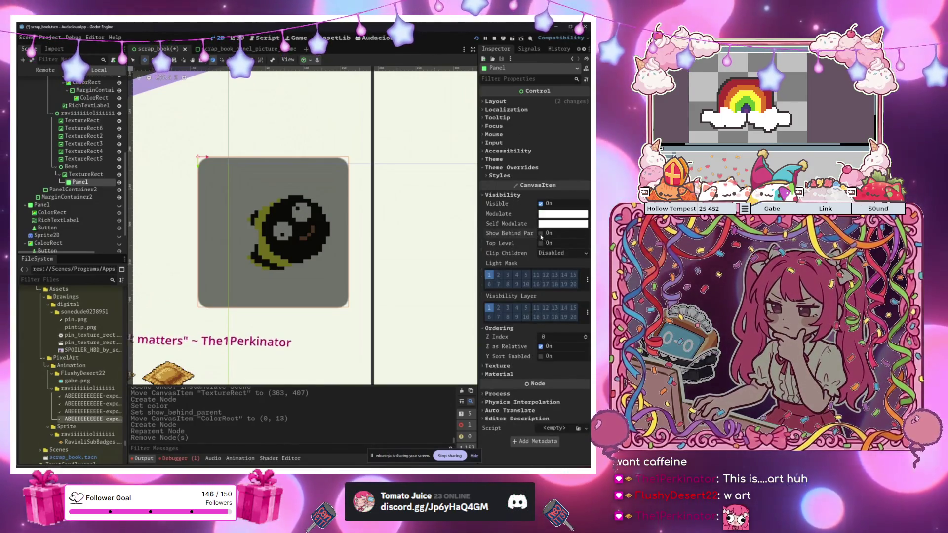
click(541, 233)
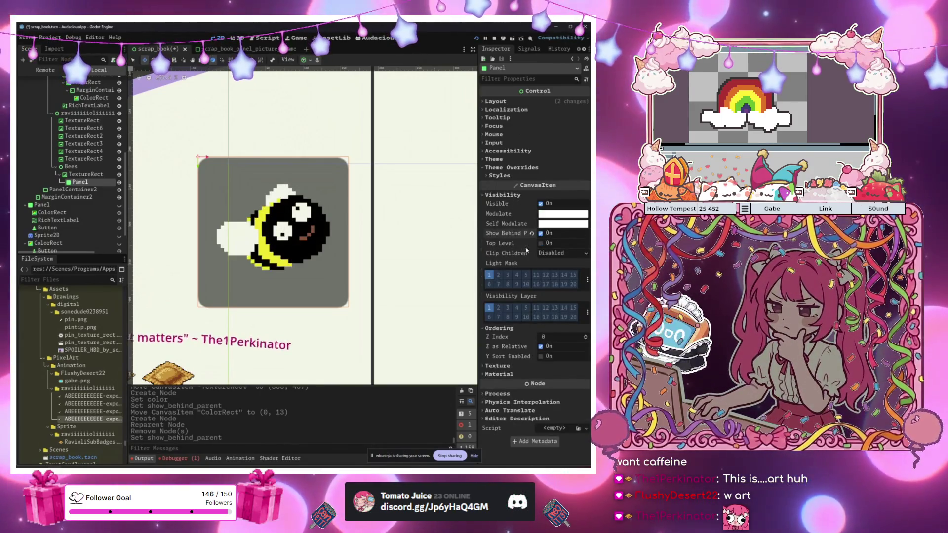
click(500, 195)
scroll(345, 233, down, 3)
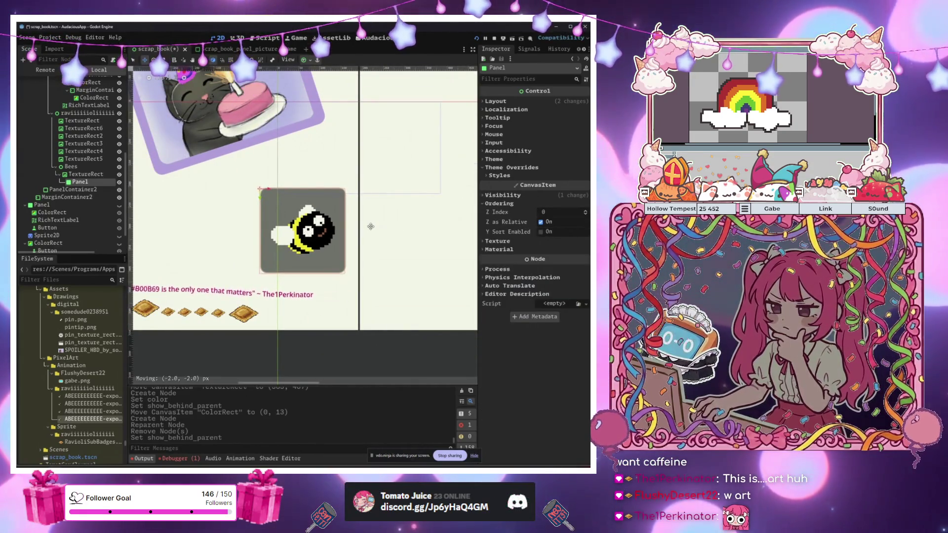
Nudge the Panel one pixel left to (-1, 13) and select the bee sprite
key(Left)
scroll(432, 191, left, 5)
scroll(432, 191, down, 2)
scroll(433, 191, right, 4)
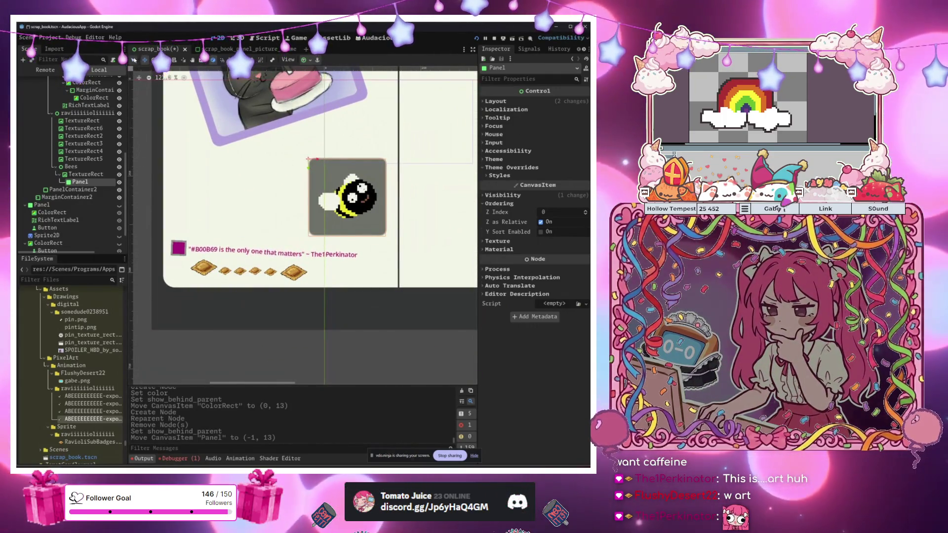
scroll(368, 292, down, 5)
scroll(355, 232, up, 1)
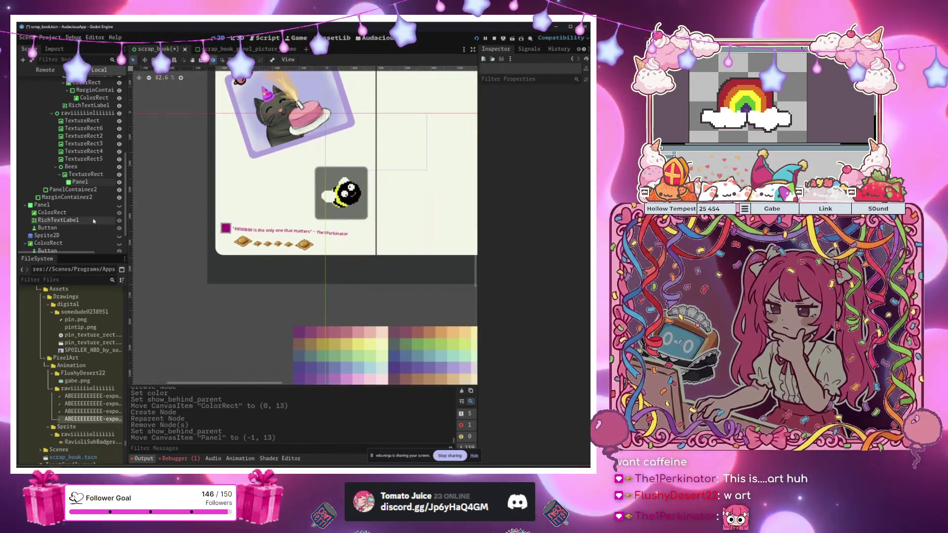
click(348, 195)
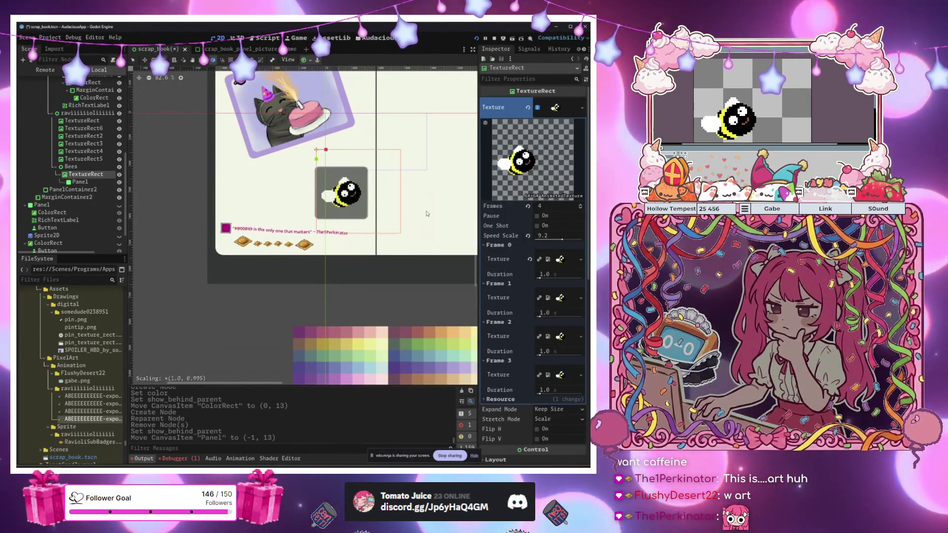
Undo the accidental resize, rotate the bee to -13°, and show its Panel's style overrides
key(ctrl+z)
mouse_move(429, 200)
mouse_down()
mouse_move(438, 173)
mouse_move(393, 187)
mouse_up()
scroll(331, 210, up, 7)
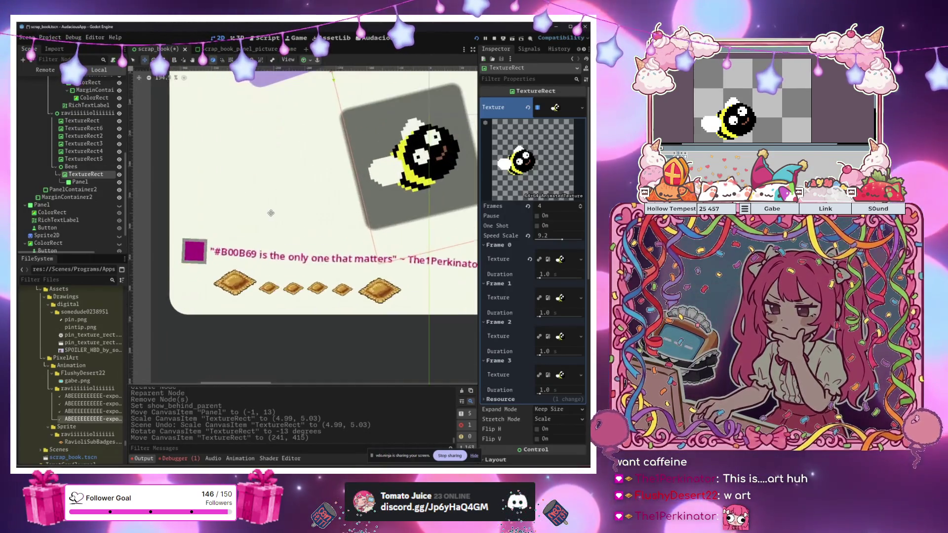
click(81, 182)
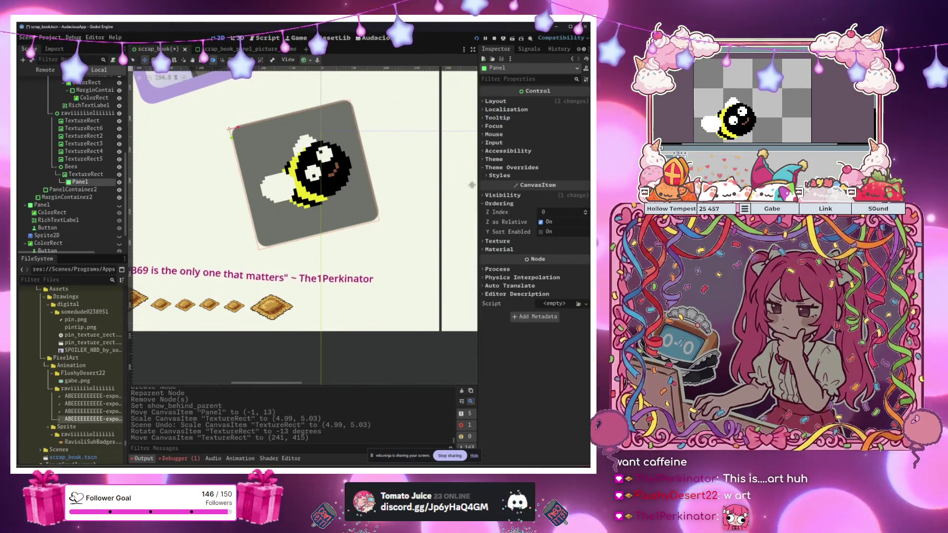
click(493, 176)
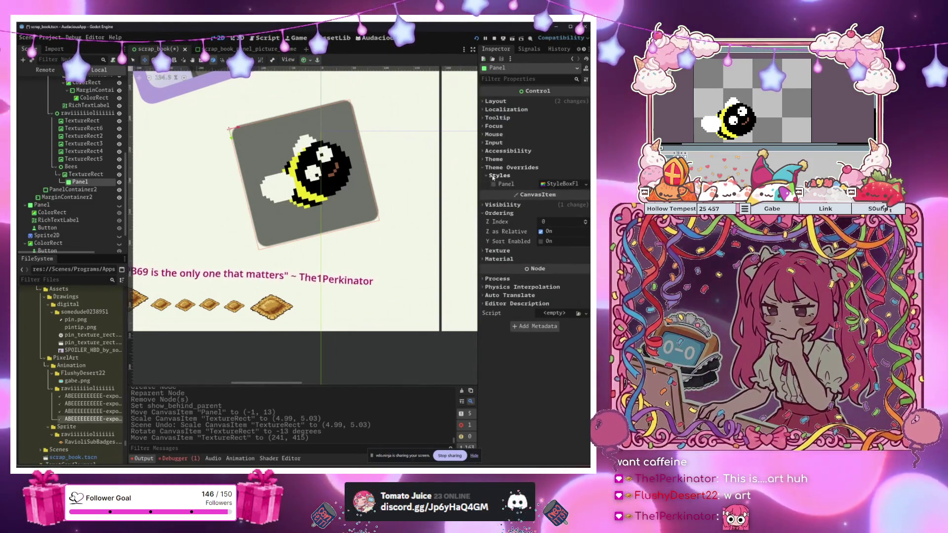
Give the Panel a StyleBoxFlat with a more transparent grey BG Color
click(551, 185)
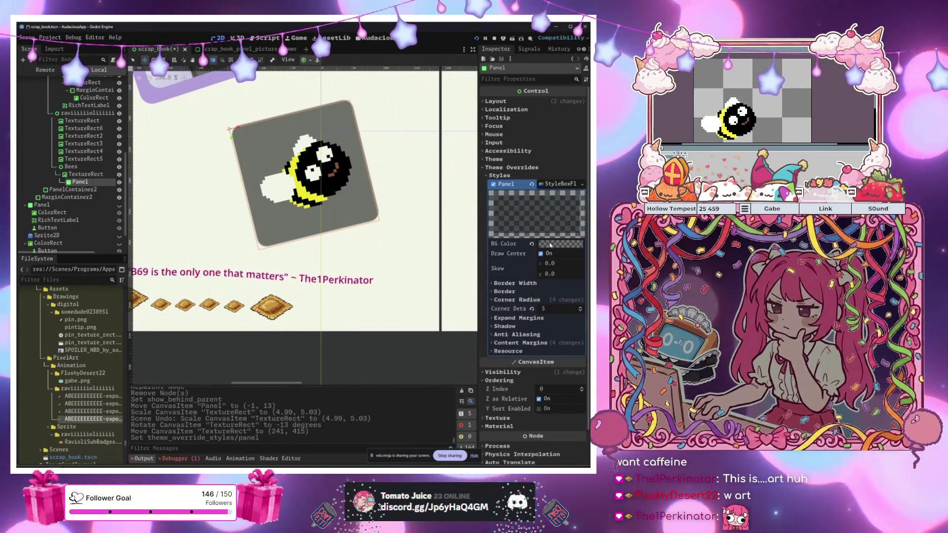
click(550, 243)
drag(566, 399, 537, 404)
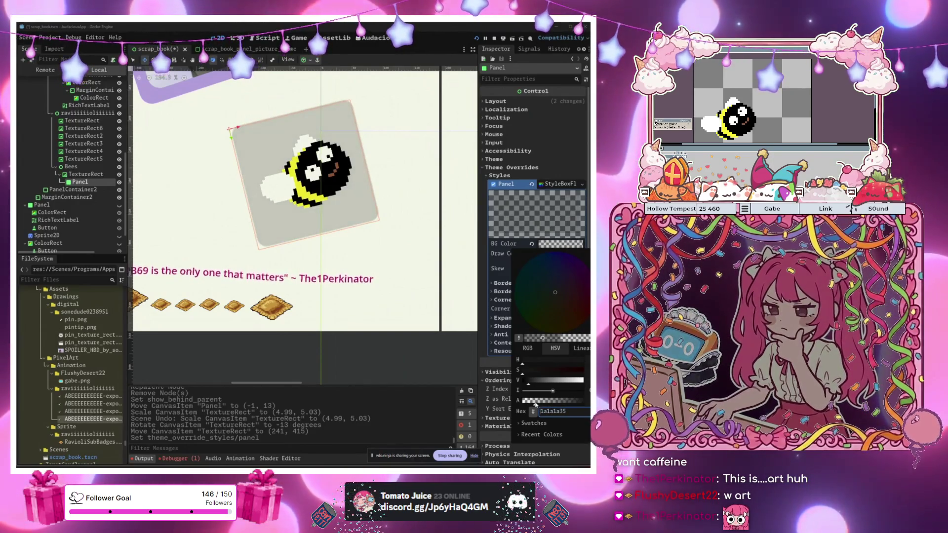
click(506, 295)
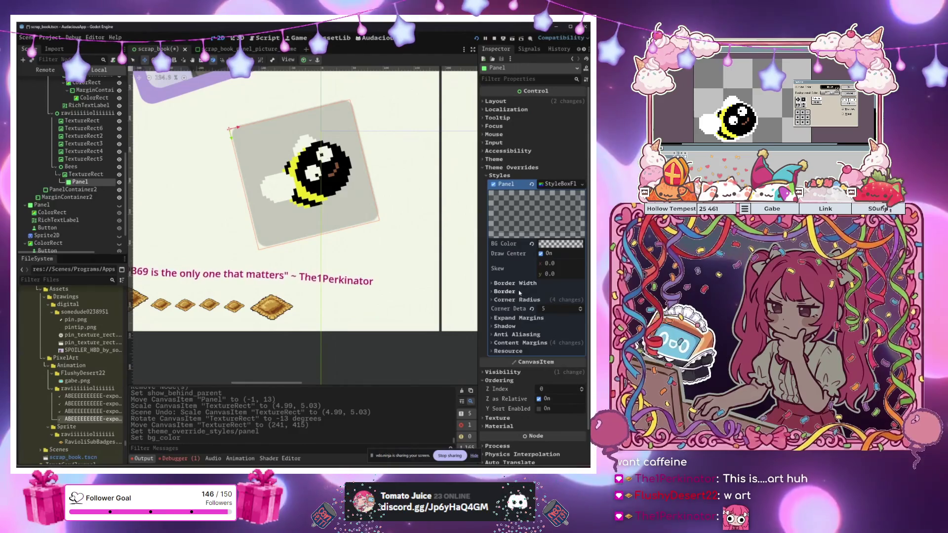
Set all four corner radii of the Panel style to 4000000
click(518, 299)
text(4000000)
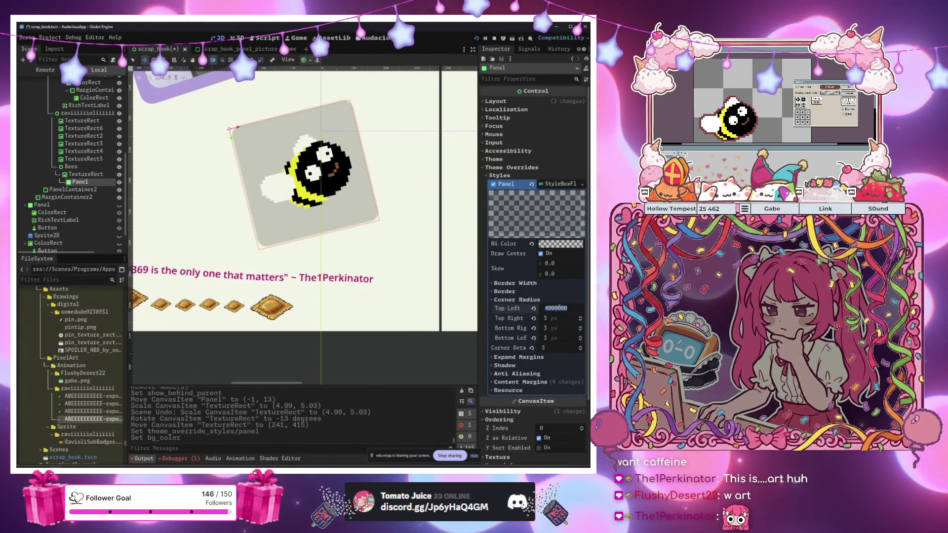
key(Return)
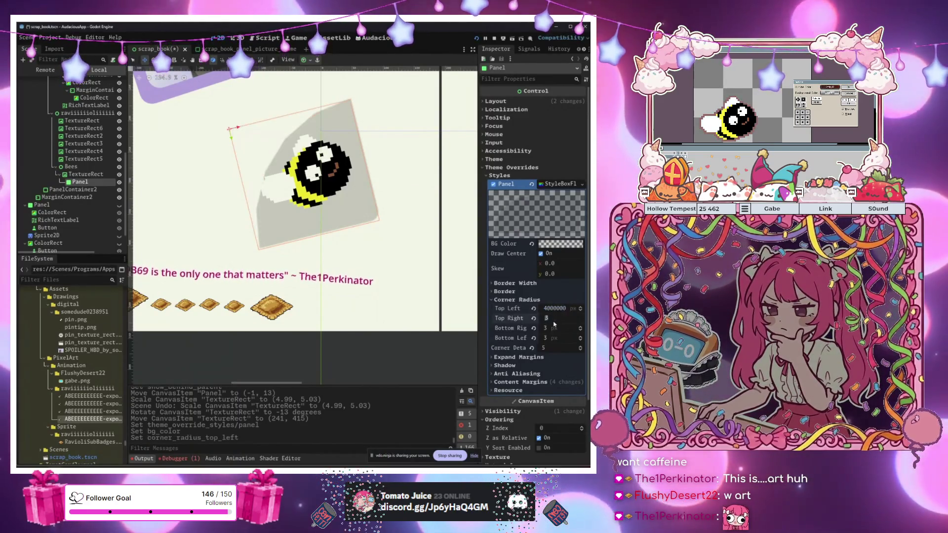
double_click(555, 317)
text(4000000)
key(Return)
double_click(555, 327)
text(4000000)
key(Return)
double_click(549, 337)
key(ctrl+v)
key(Return)
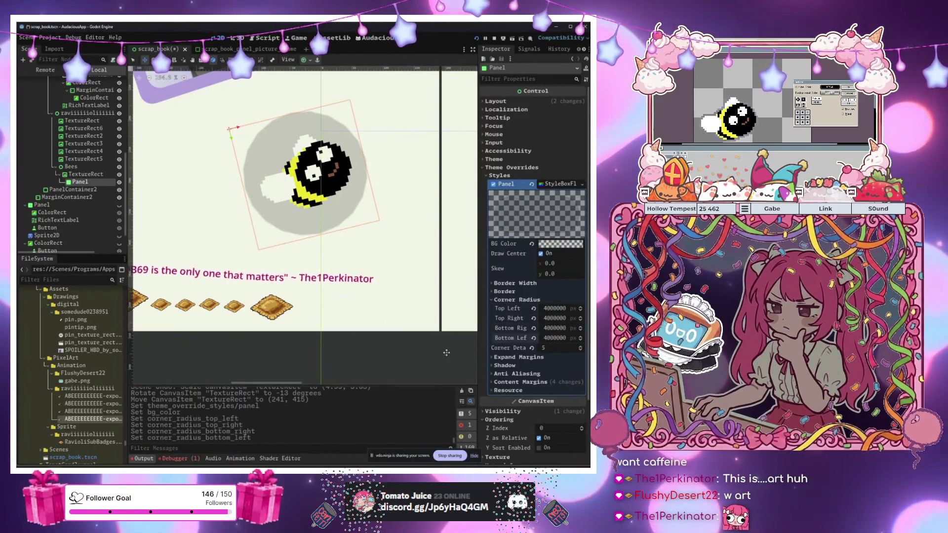
Adjust Corner Detail to 12 so the panel becomes a smooth circle
drag(580, 348, 580, 351)
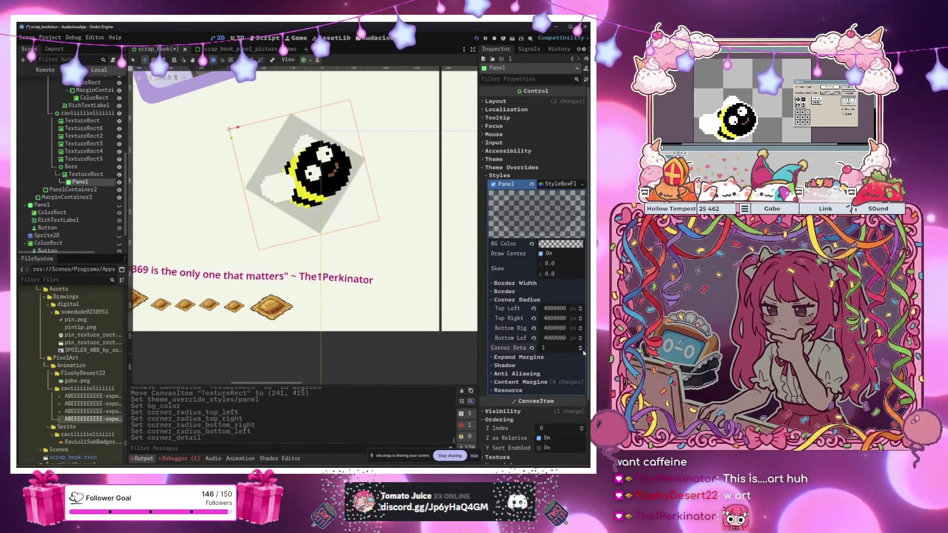
drag(581, 351, 580, 347)
scroll(355, 228, down, 6)
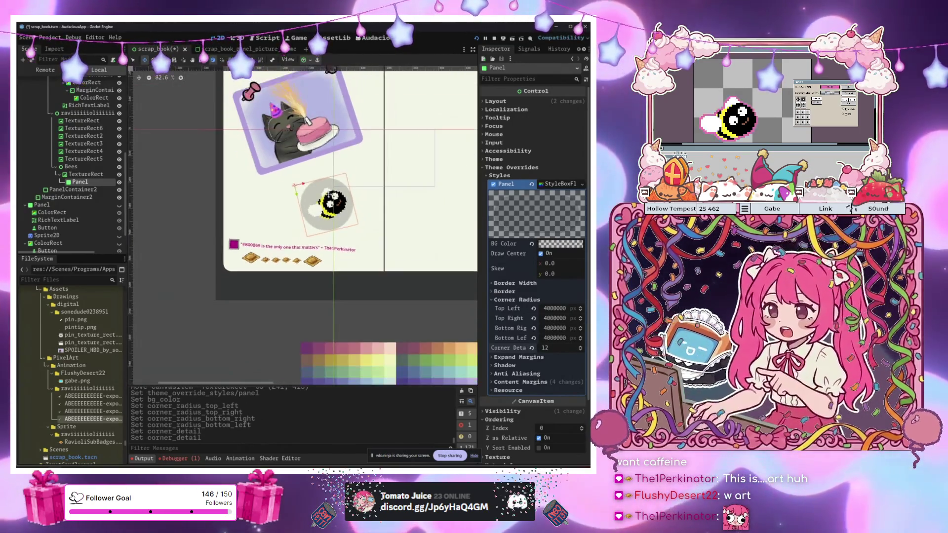
Select the bee TextureRect under Bees and shrink it to 2.32 scale
click(298, 259)
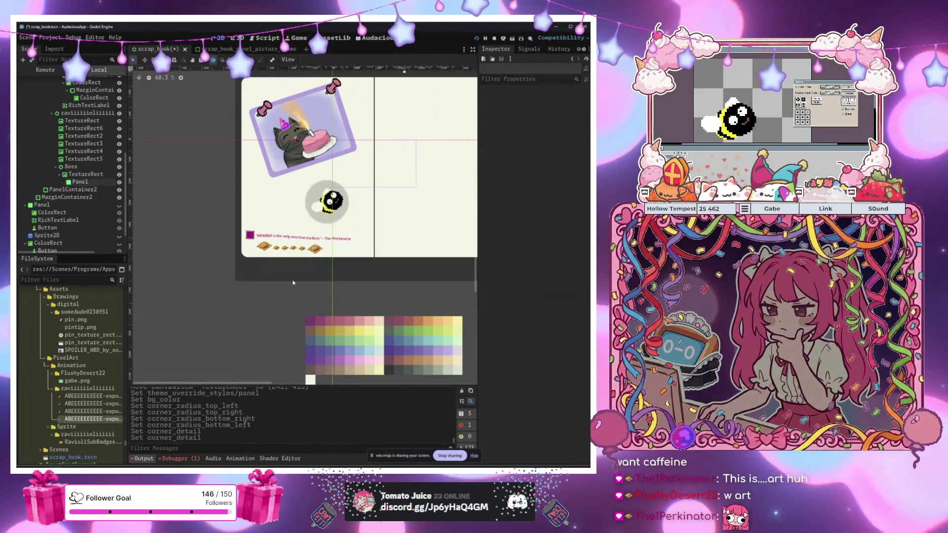
scroll(297, 256, up, 3)
scroll(298, 256, up, 2)
scroll(298, 256, right, 3)
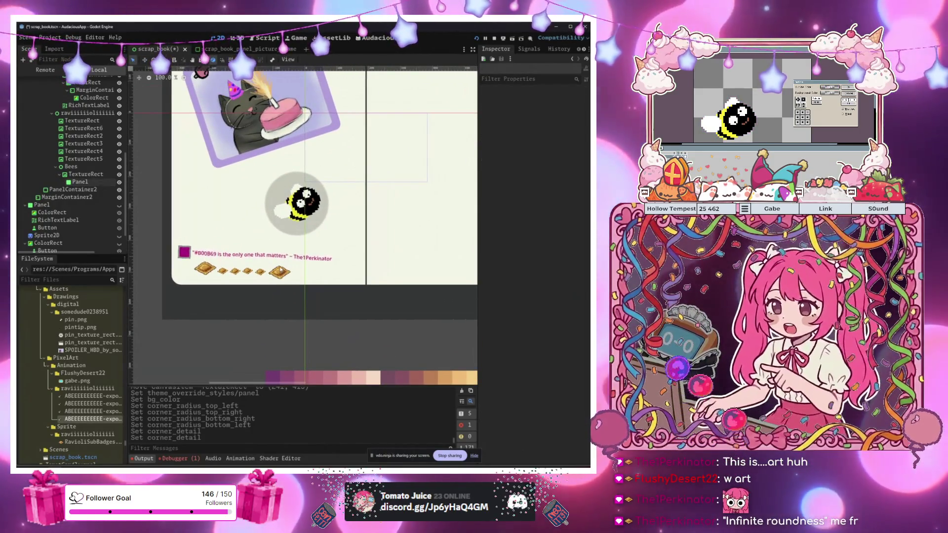
key(w)
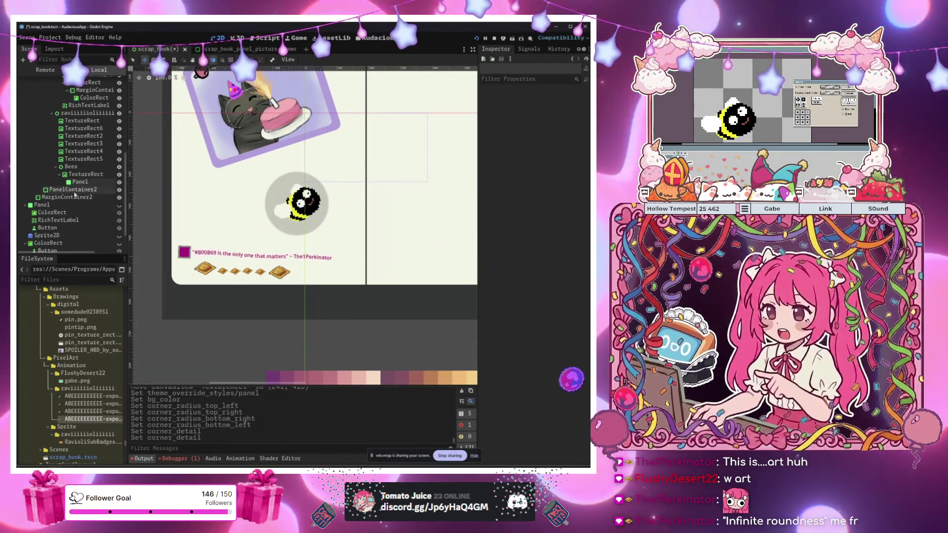
click(72, 166)
click(85, 174)
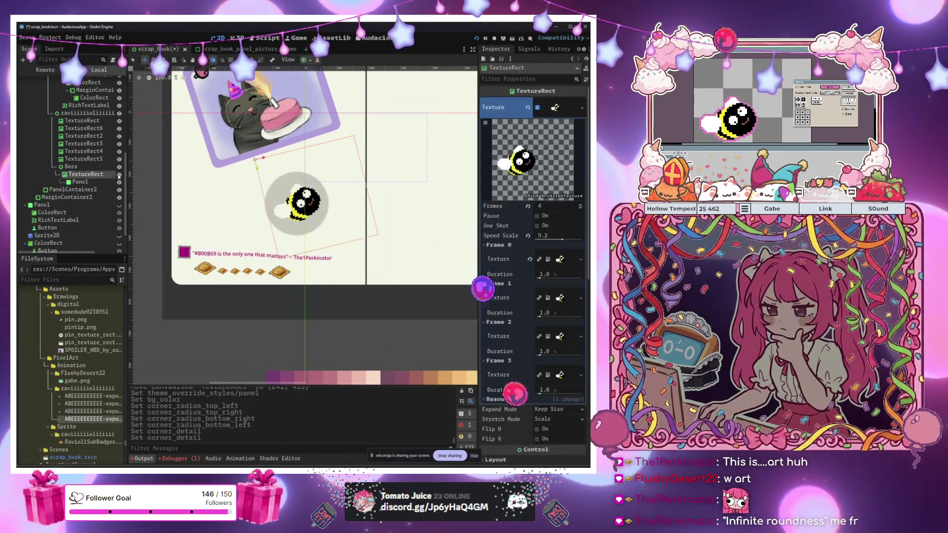
mouse_move(371, 163)
mouse_down()
mouse_move(390, 212)
mouse_move(360, 232)
mouse_move(361, 223)
mouse_up()
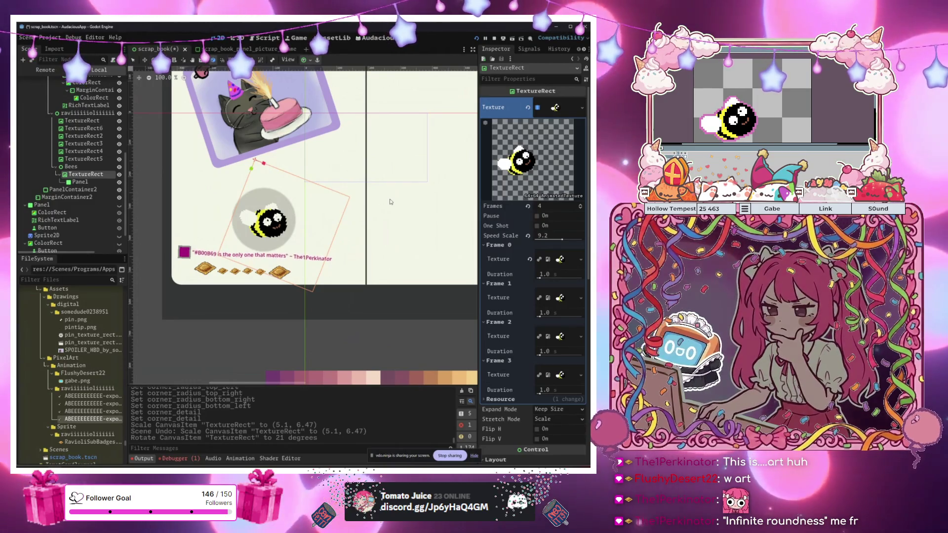
drag(390, 201, 372, 201)
scroll(345, 217, up, 3)
key(w)
Place the bee at the cat card's top-right corner (406, 0) and duplicate it
drag(334, 237, 410, 95)
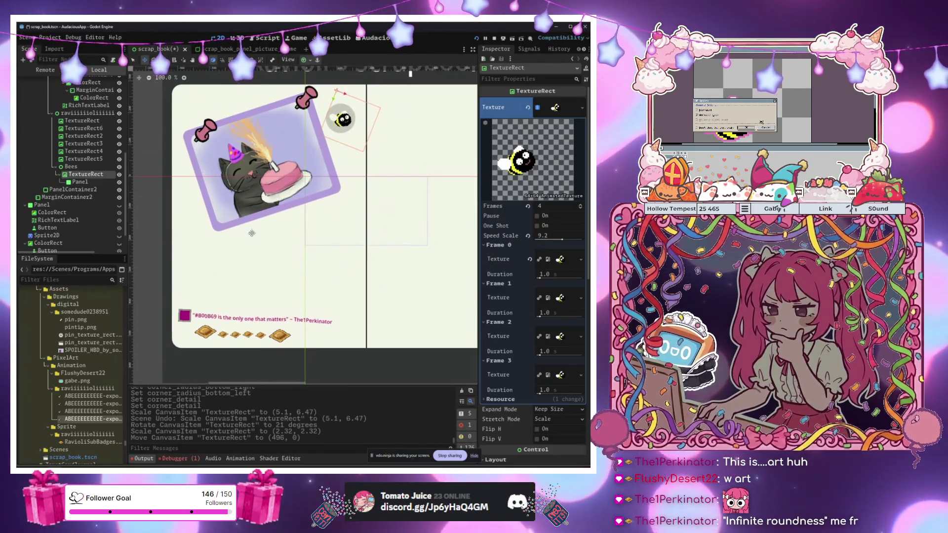
drag(252, 233, 292, 243)
key(ctrl+d)
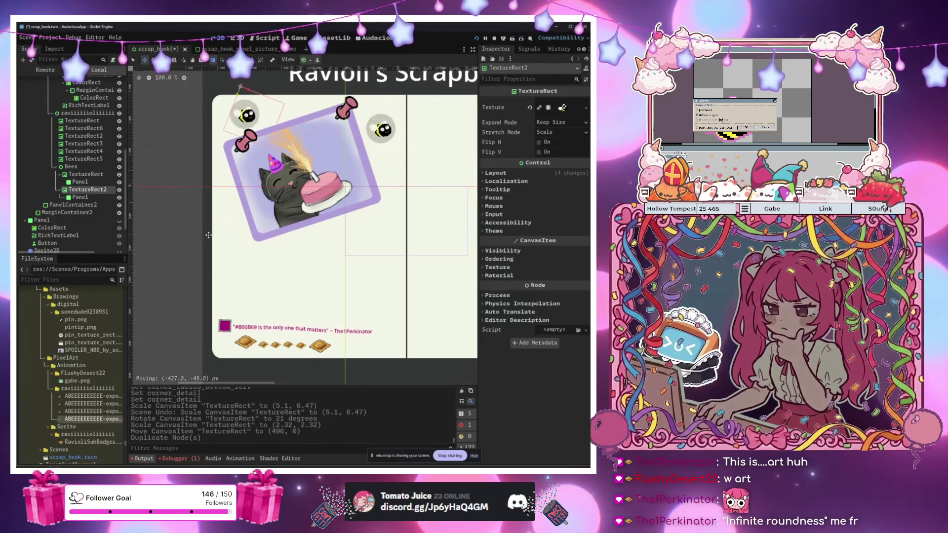
Move the duplicate bee to the card's top-left and tilt it to -17 degrees
drag(220, 232, 224, 221)
mouse_move(375, 148)
mouse_down()
mouse_move(426, 155)
mouse_move(389, 178)
mouse_up()
scroll(351, 263, down, 2)
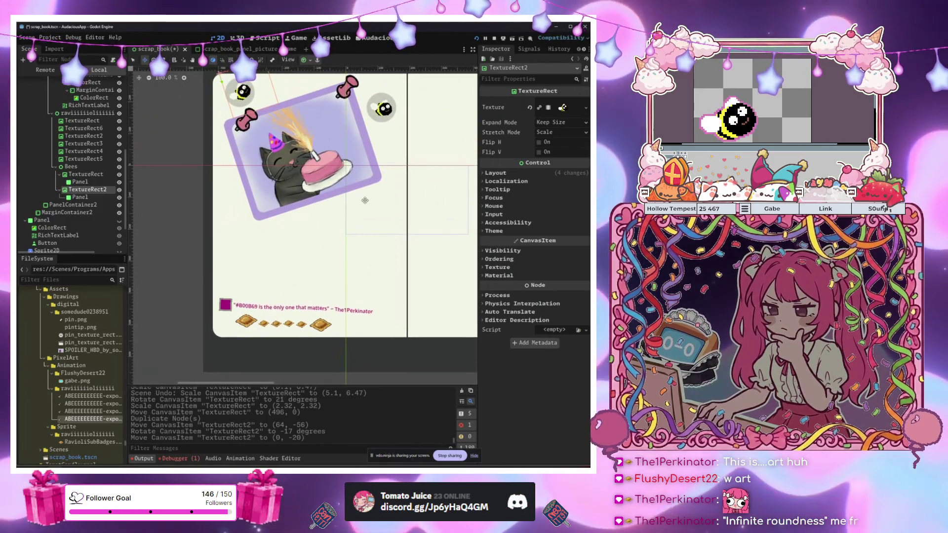
scroll(362, 197, up, 2)
click(83, 174)
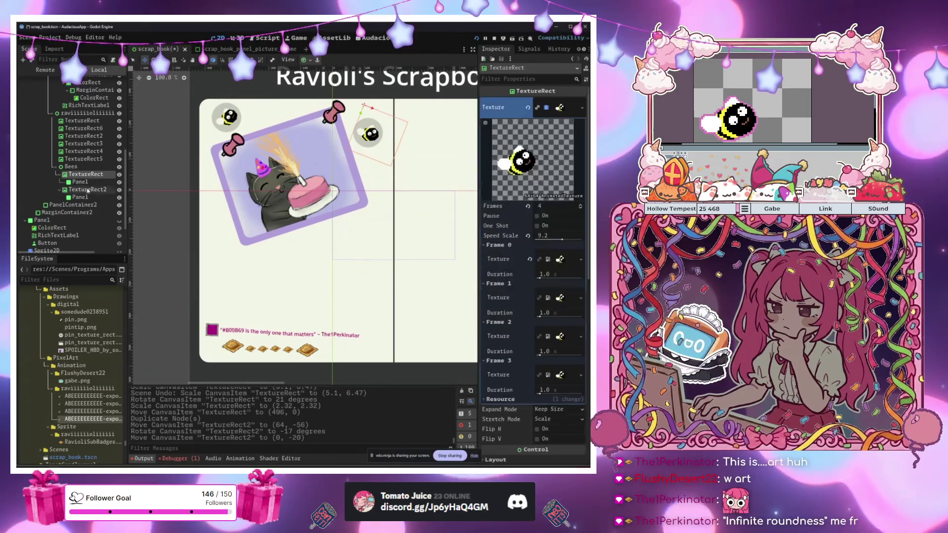
click(91, 190)
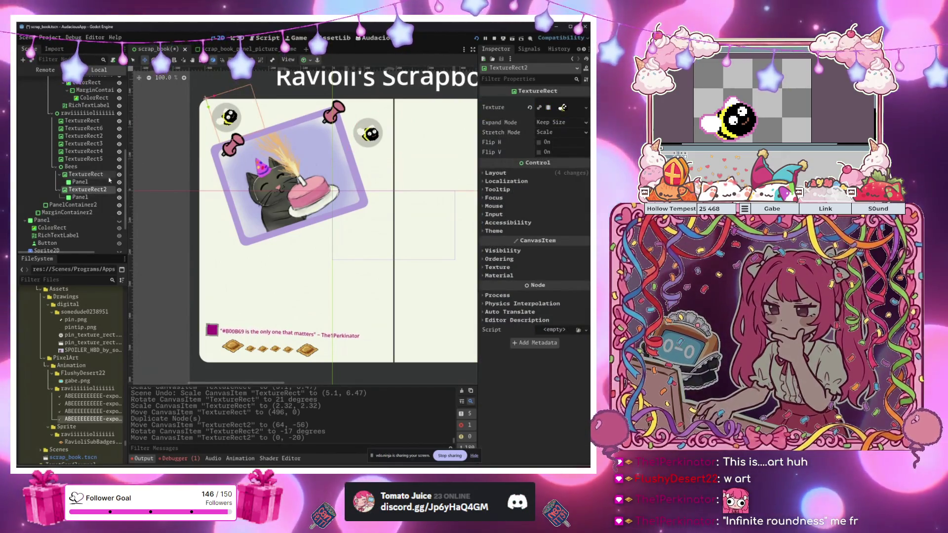
Scale the right-hand bee to 1.43 and move it lower along the card's edge
click(85, 173)
drag(437, 138, 423, 128)
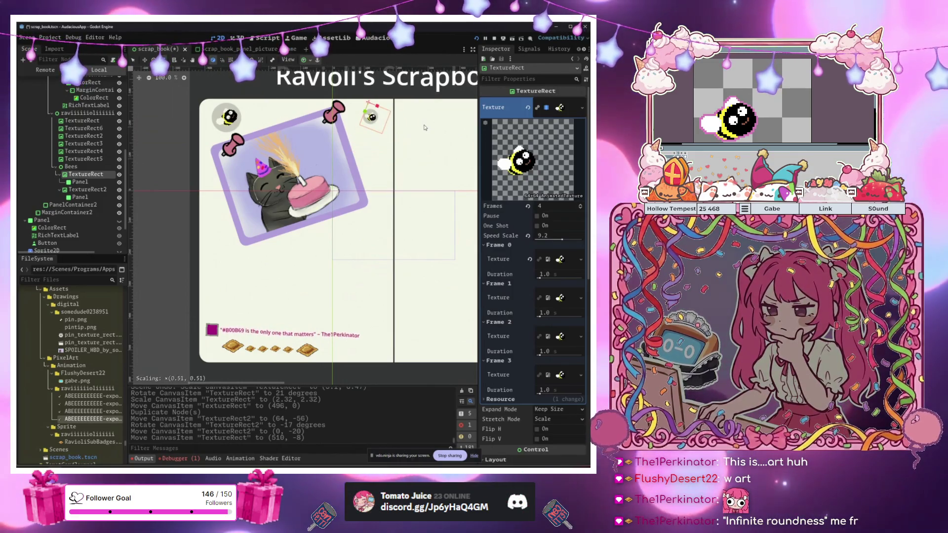
drag(424, 128, 423, 131)
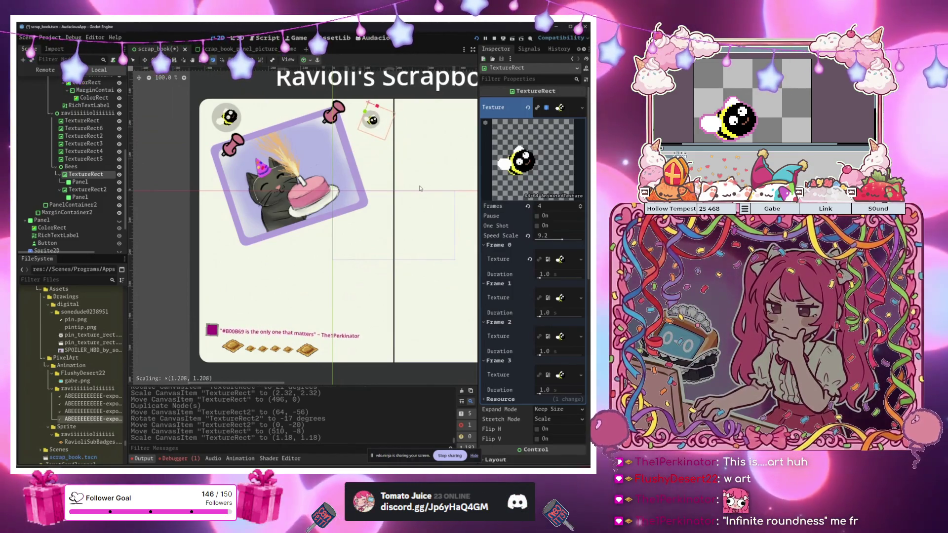
drag(420, 188, 420, 188)
drag(420, 188, 420, 192)
drag(424, 227, 415, 192)
Duplicate the right bee into a third bee enlarged to 1.86 scale
key(ctrl+d)
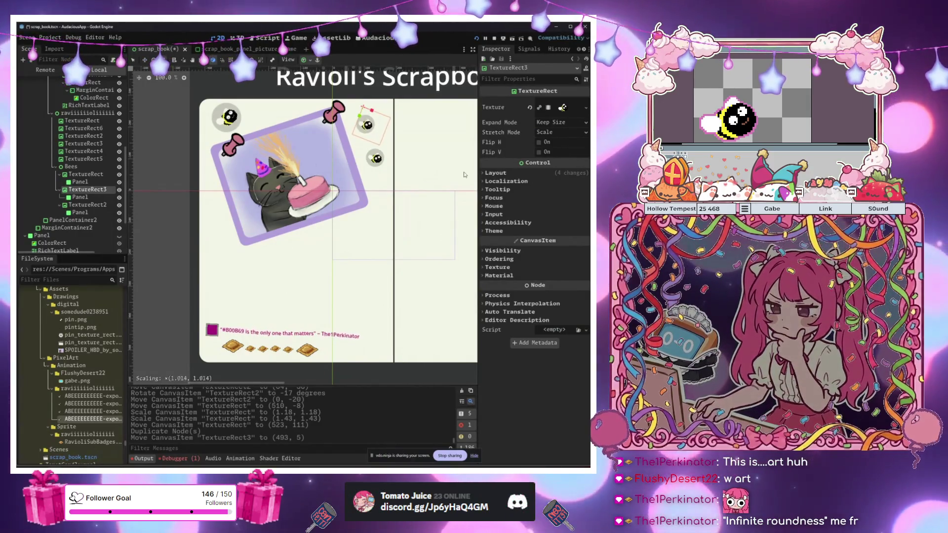
drag(483, 194, 483, 194)
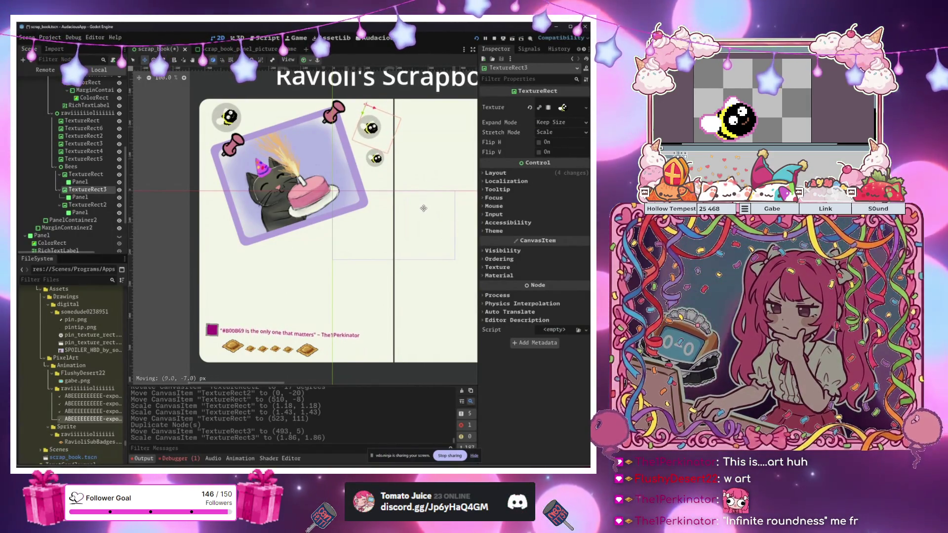
drag(423, 208, 422, 208)
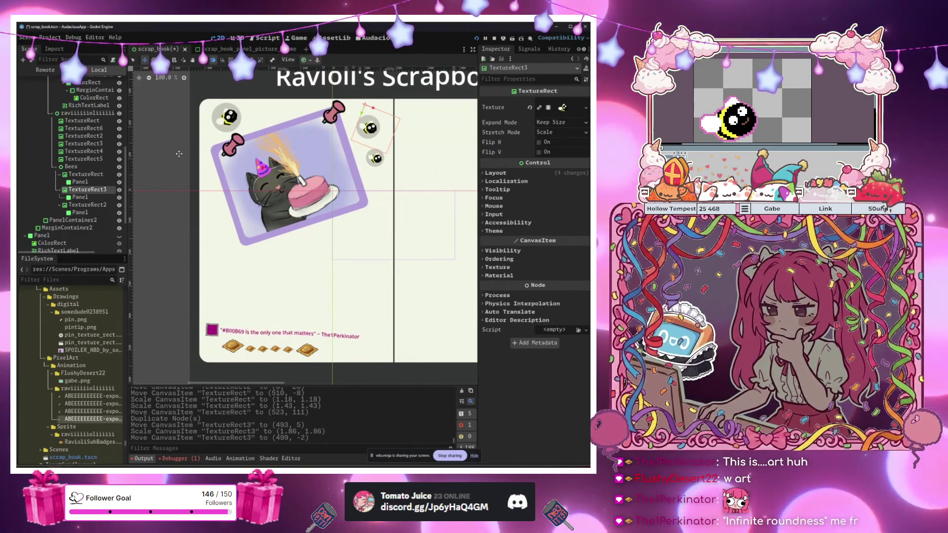
Nudge the top-left bee up, resize the middle bee and tilt it to 13 degrees
click(86, 206)
click(371, 129)
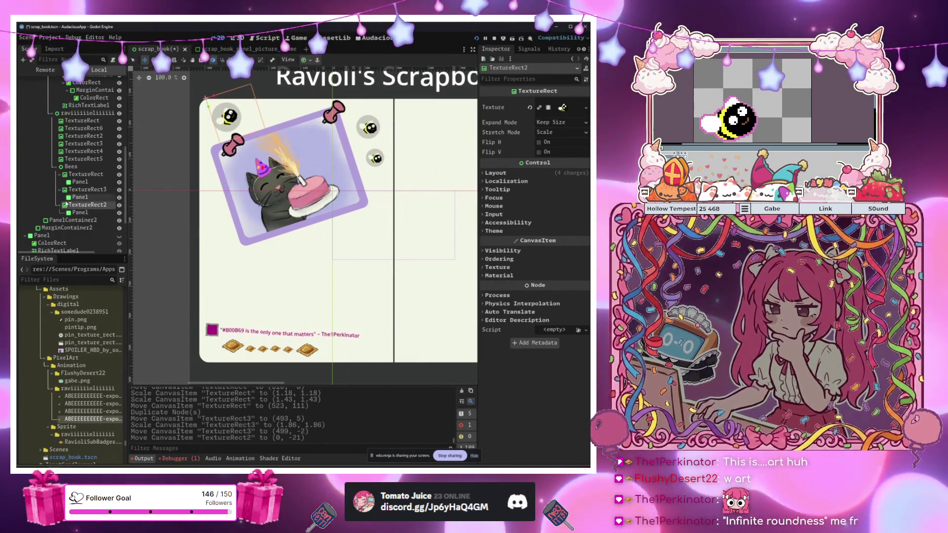
click(87, 190)
drag(368, 237, 367, 229)
drag(409, 235, 416, 231)
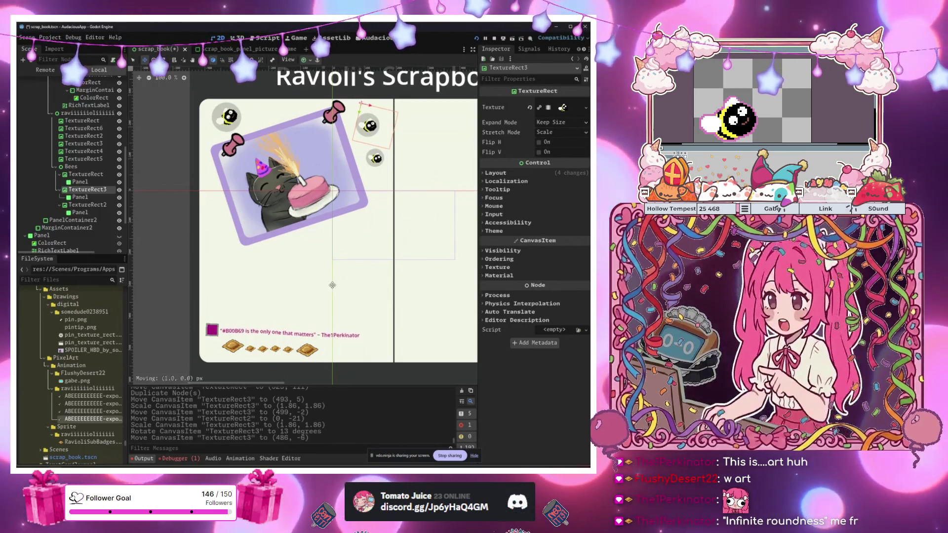
double_click(73, 219)
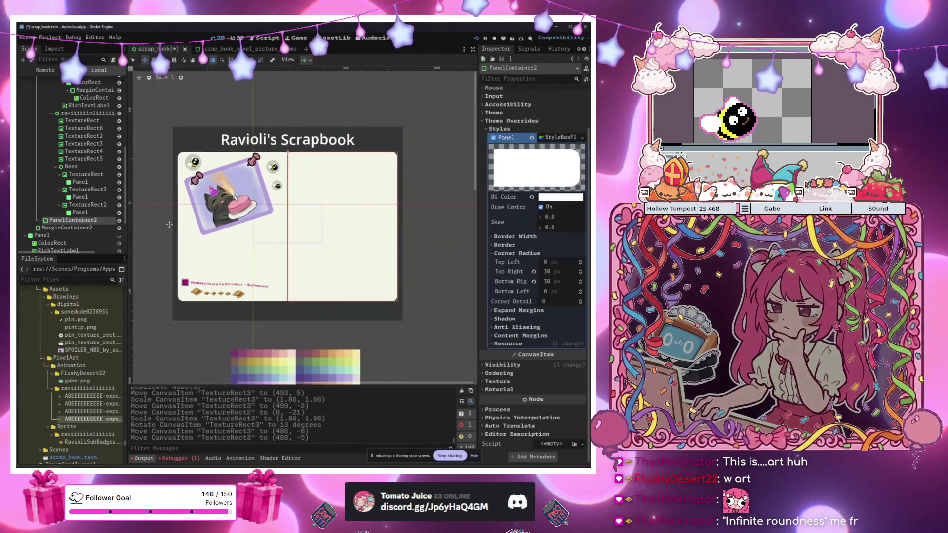
scroll(162, 223, up, 2)
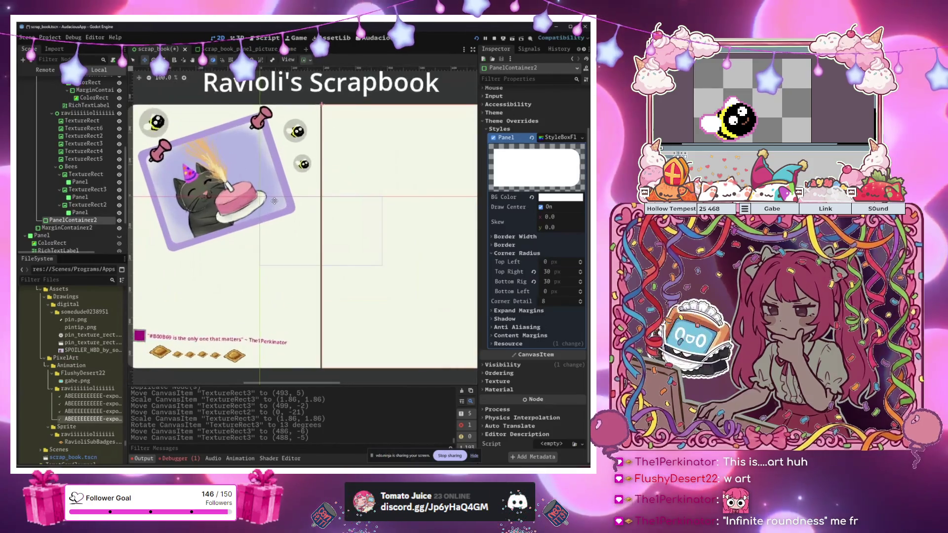
scroll(277, 199, up, 6)
scroll(278, 199, down, 5)
scroll(339, 205, down, 1)
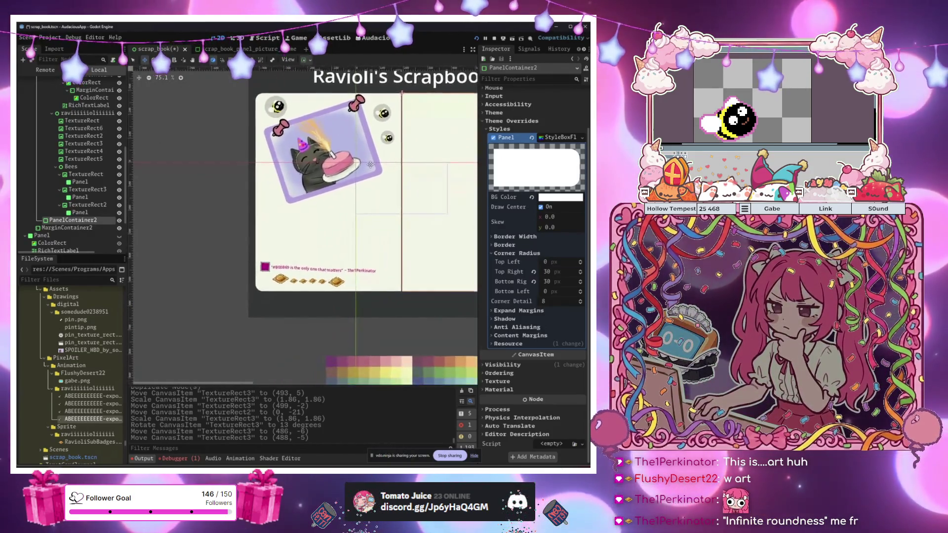
scroll(339, 204, up, 2)
scroll(340, 205, down, 2)
drag(339, 205, 281, 211)
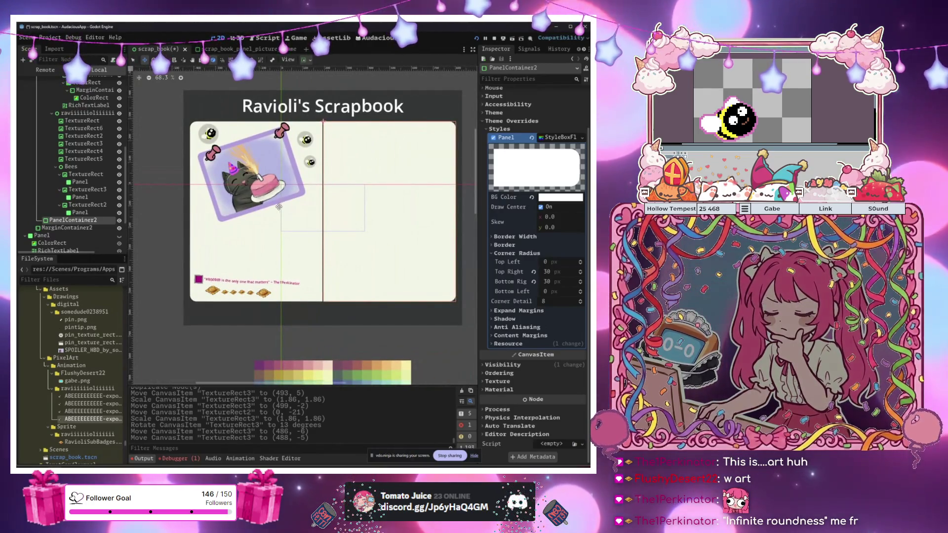
click(99, 220)
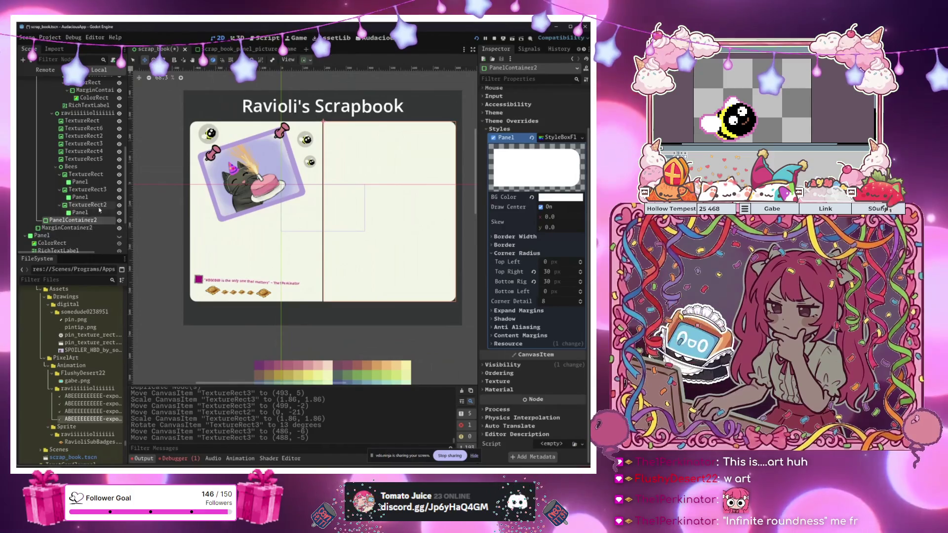
scroll(89, 203, up, 5)
scroll(89, 204, up, 3)
click(79, 151)
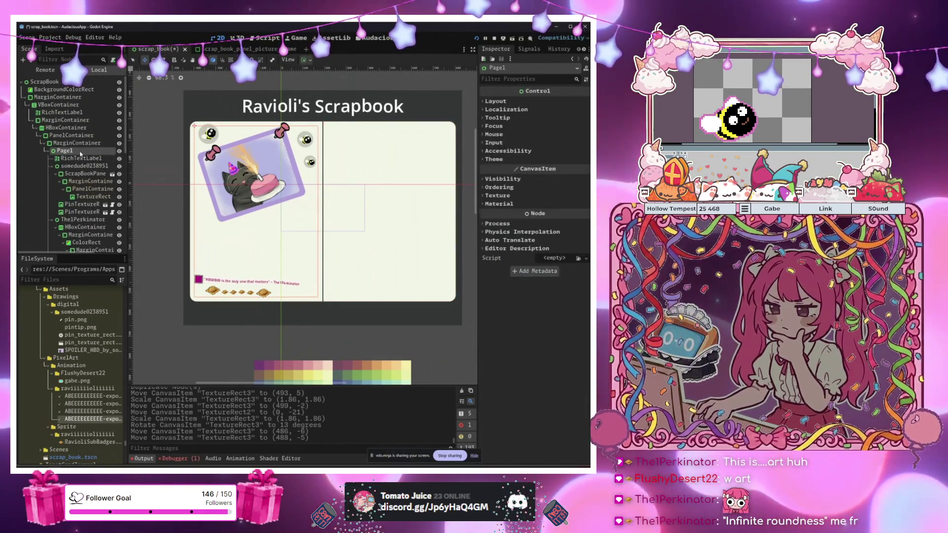
key(ctrl+a)
Add a Control node under Page1 and give it Full Rect anchors
text(au)
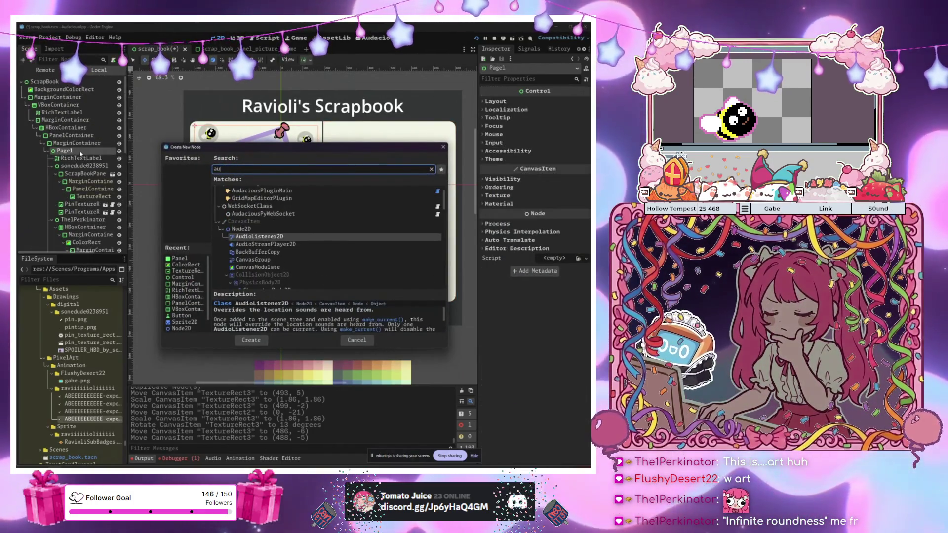
key(BackSpace)
key(BackSpace)
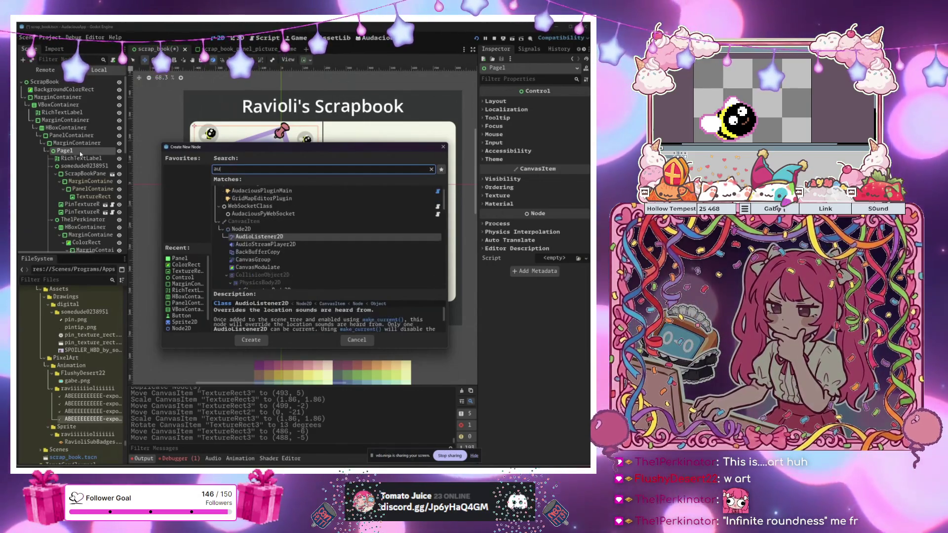
text(control)
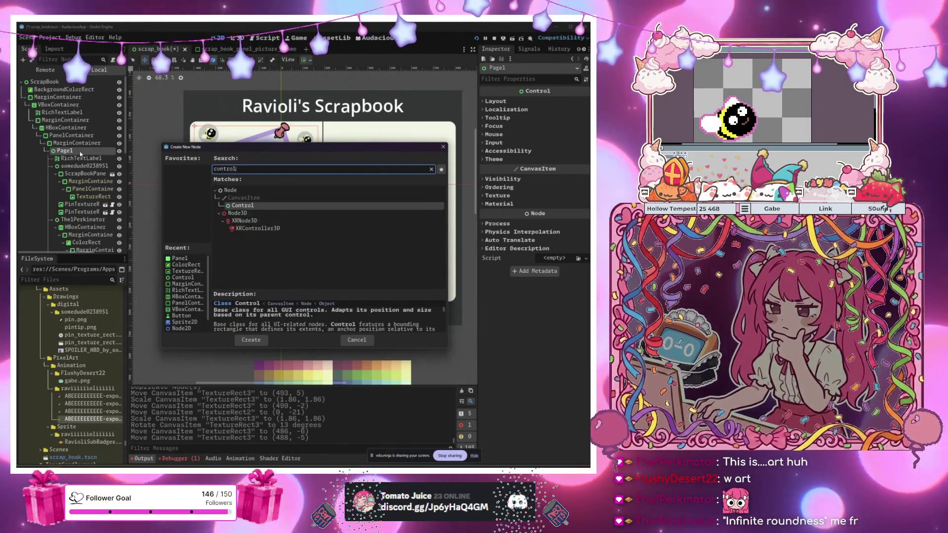
key(Return)
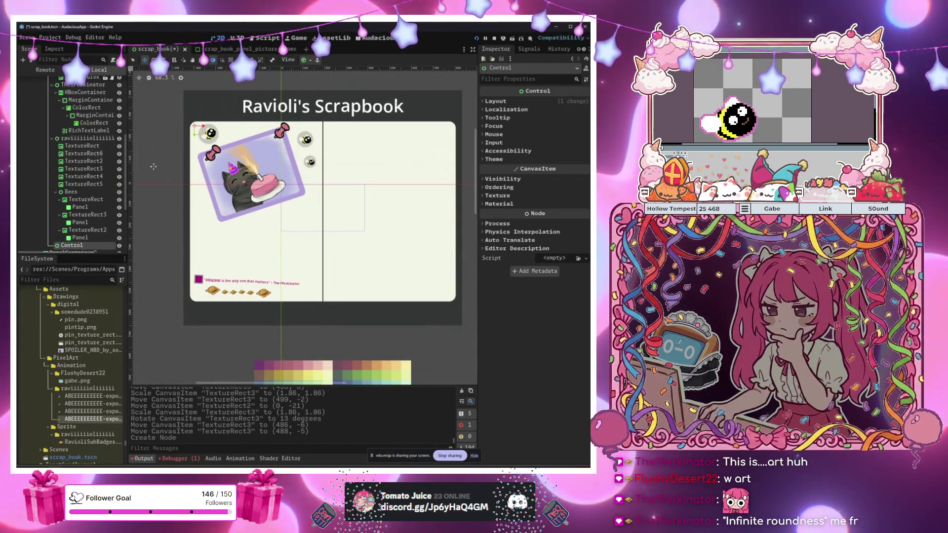
click(353, 118)
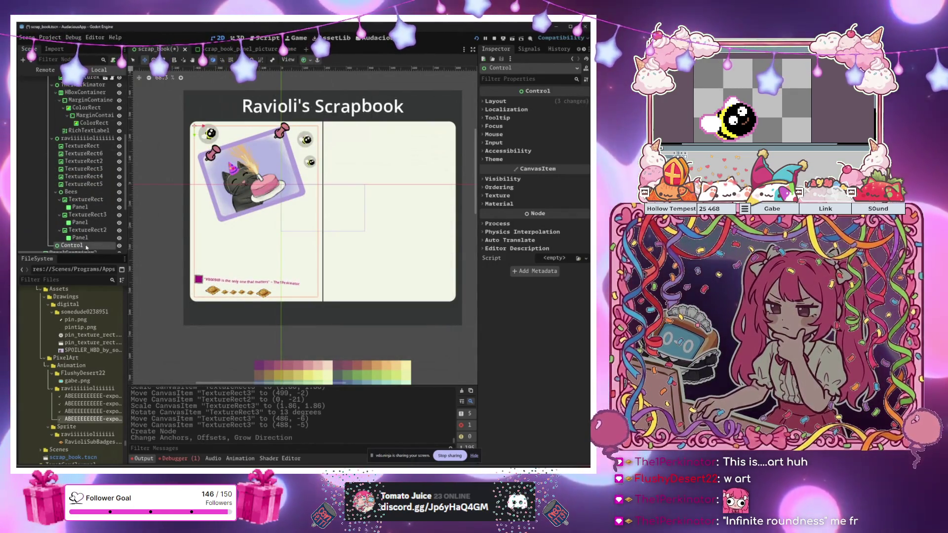
Rename the new Control node to 'audaciousgabe'
double_click(92, 245)
text(auda)
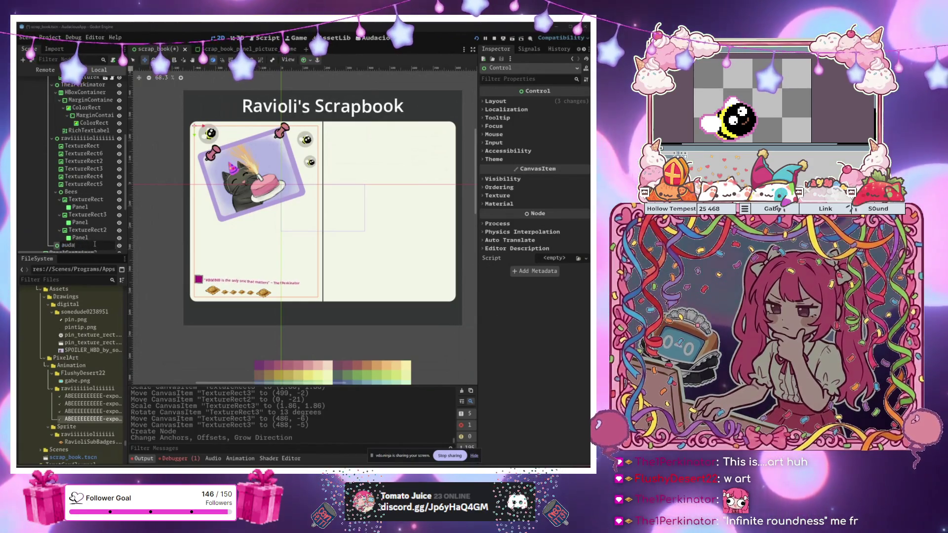
text(ciousgabe)
key(Return)
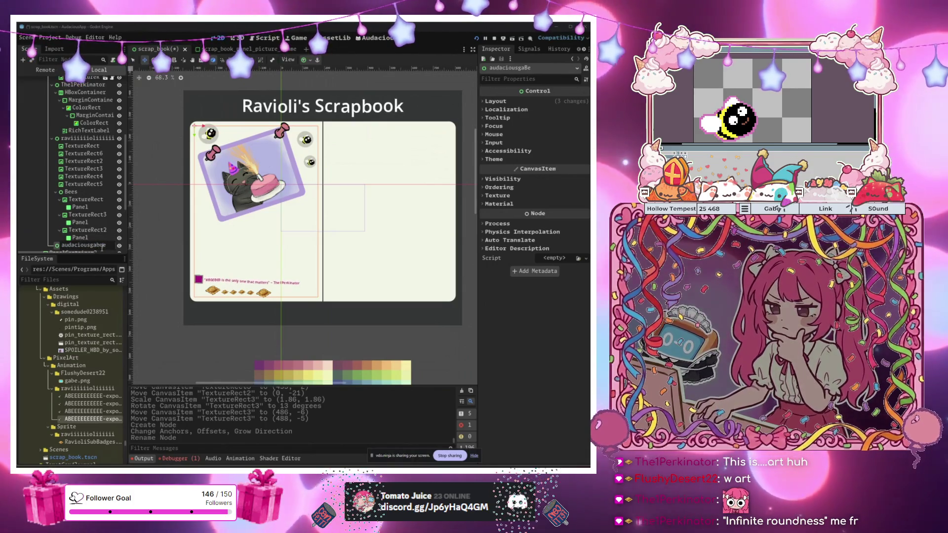
key(Return)
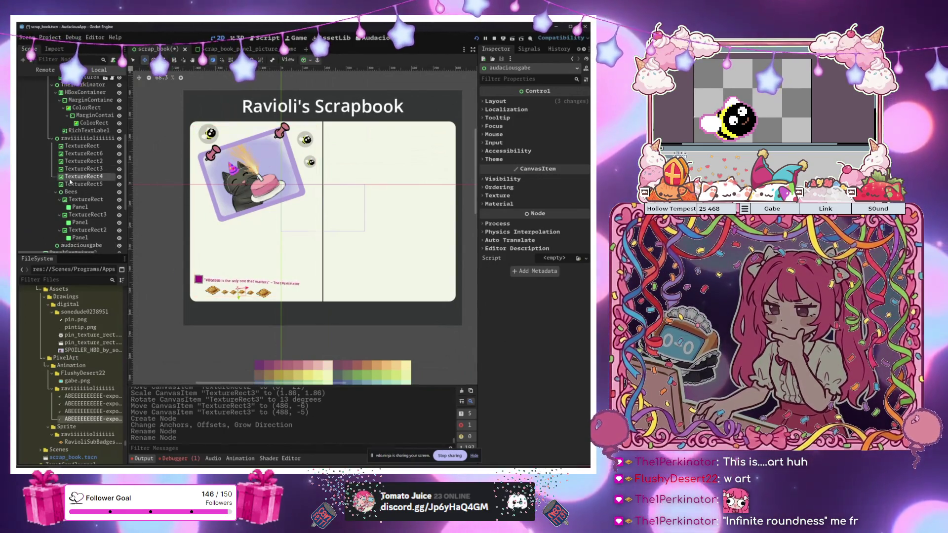
Move the RichTextLabel into audaciousgabe and select it
click(82, 191)
scroll(242, 226, up, 3)
click(80, 238)
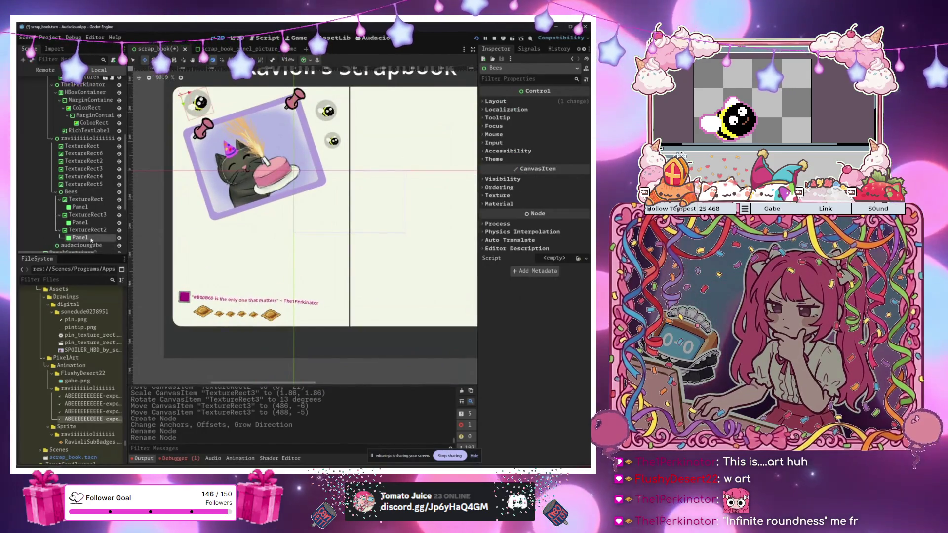
scroll(83, 170, down, 5)
click(89, 161)
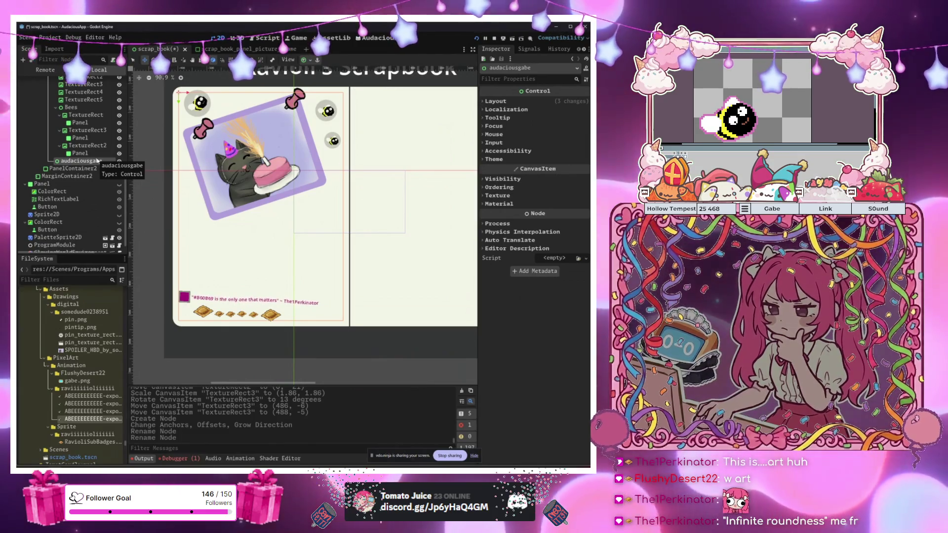
scroll(81, 124, up, 5)
drag(79, 87, 85, 226)
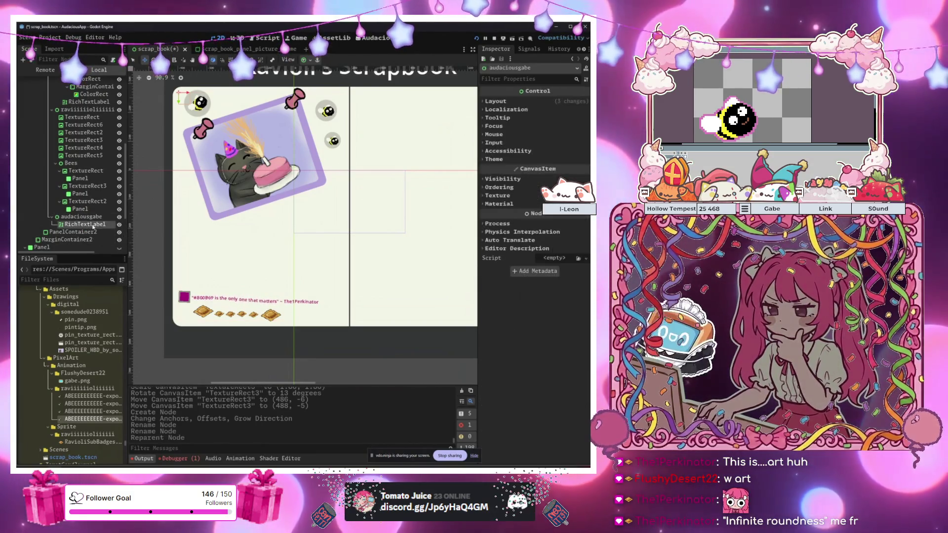
click(85, 226)
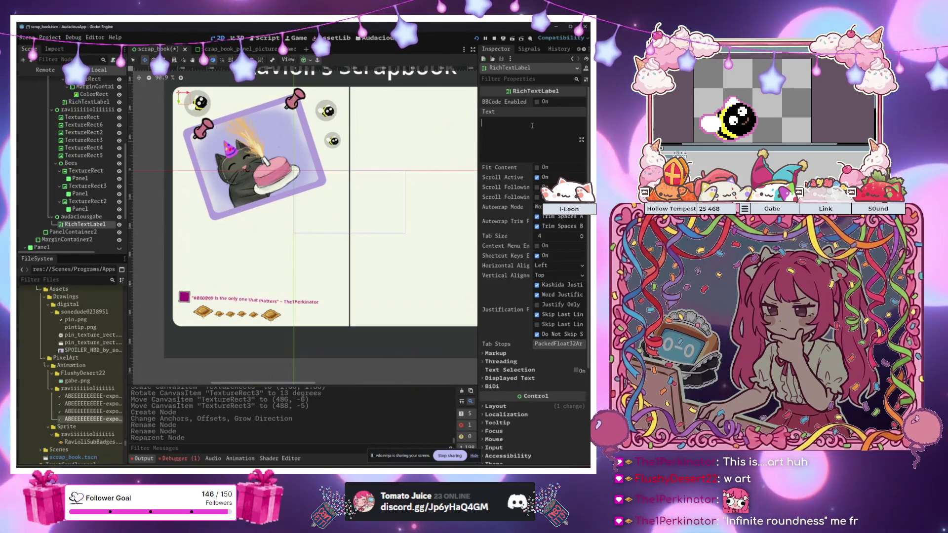
Enable BBCode, enter the caption 'Be Audacious~', and turn on Fit Content
click(537, 102)
click(535, 123)
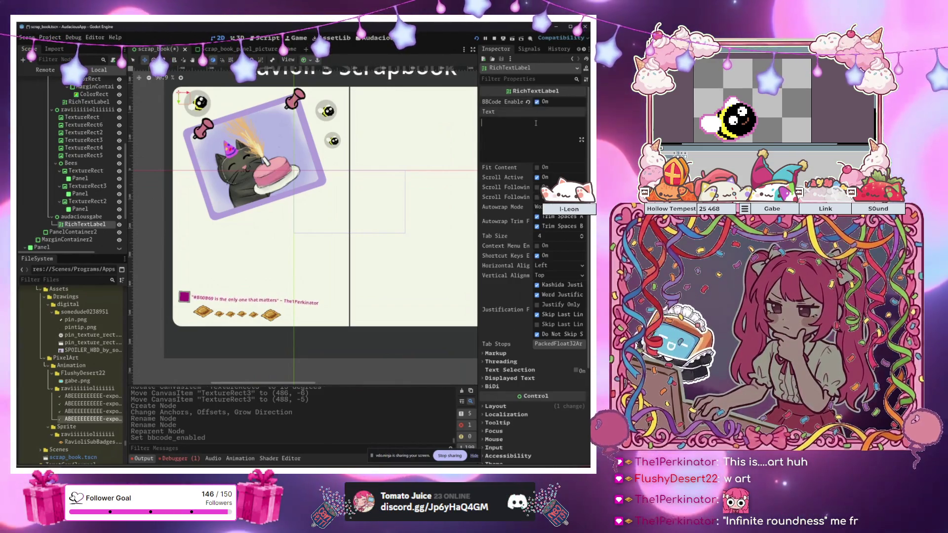
text(B)
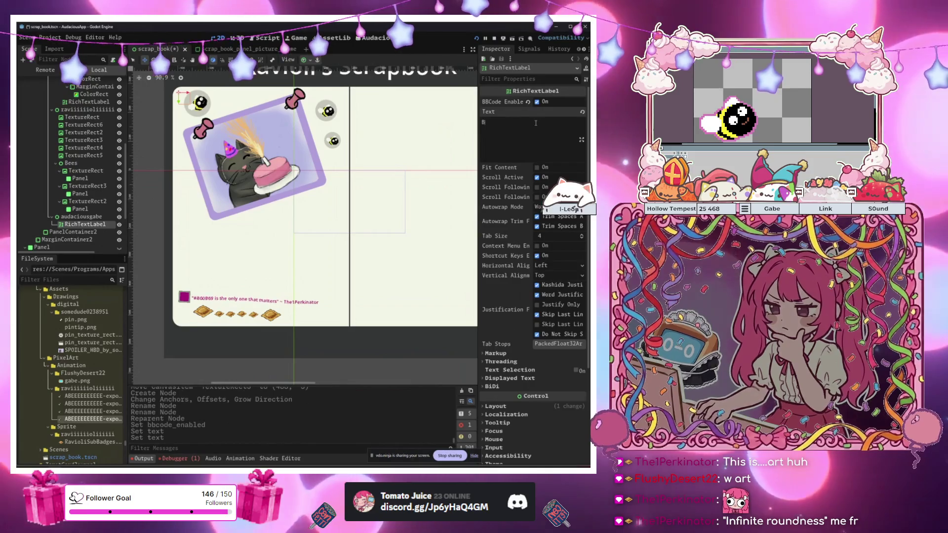
text(e Audacious)
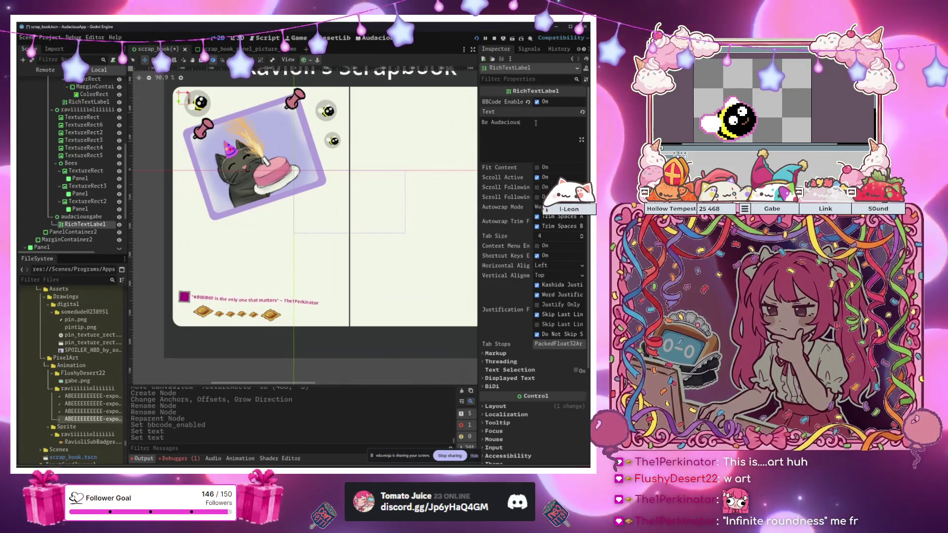
text(!)
text(~)
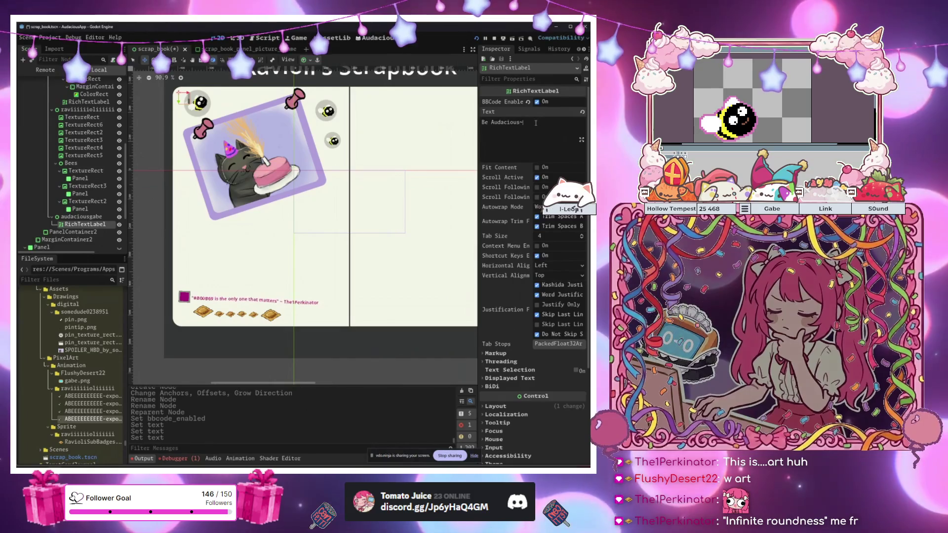
click(538, 167)
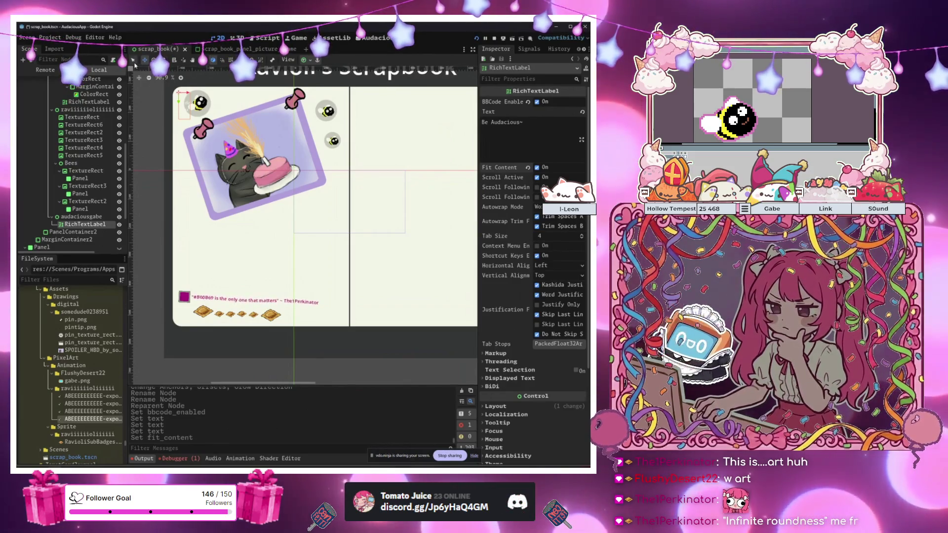
Move the caption below the cat card and center it horizontally and vertically
drag(257, 105, 303, 234)
click(558, 266)
click(553, 282)
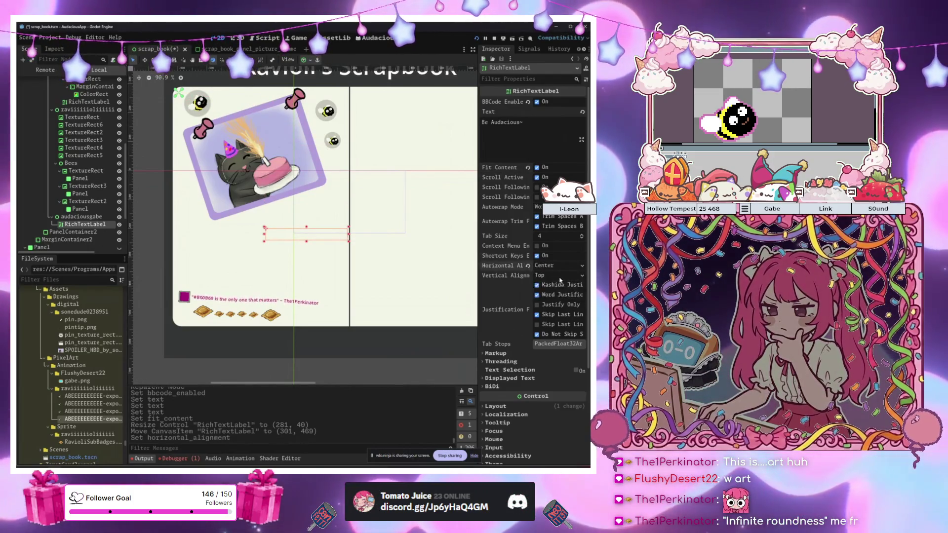
click(558, 275)
click(553, 292)
scroll(500, 398, down, 3)
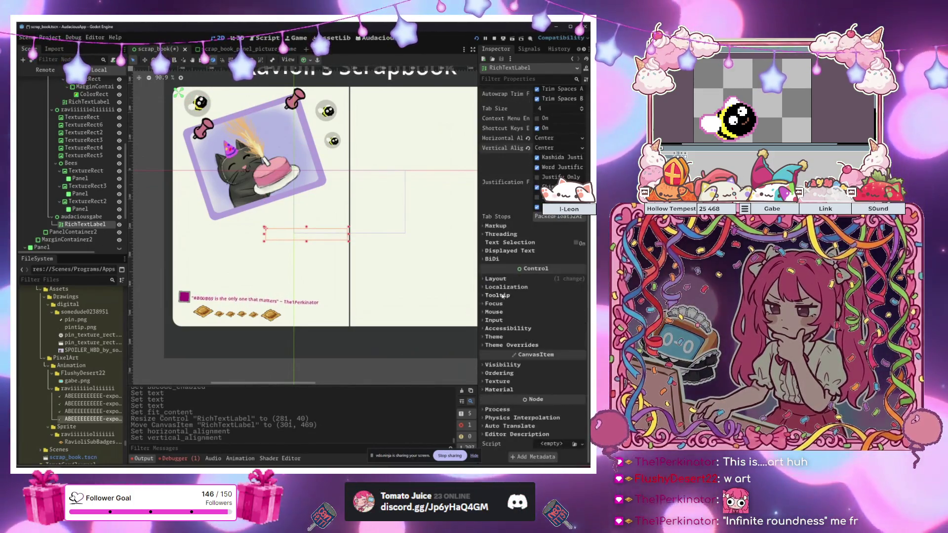
Tint the 'Be Audacious~' caption dark blue 4a588e through its Visibility Modulate colour
click(502, 366)
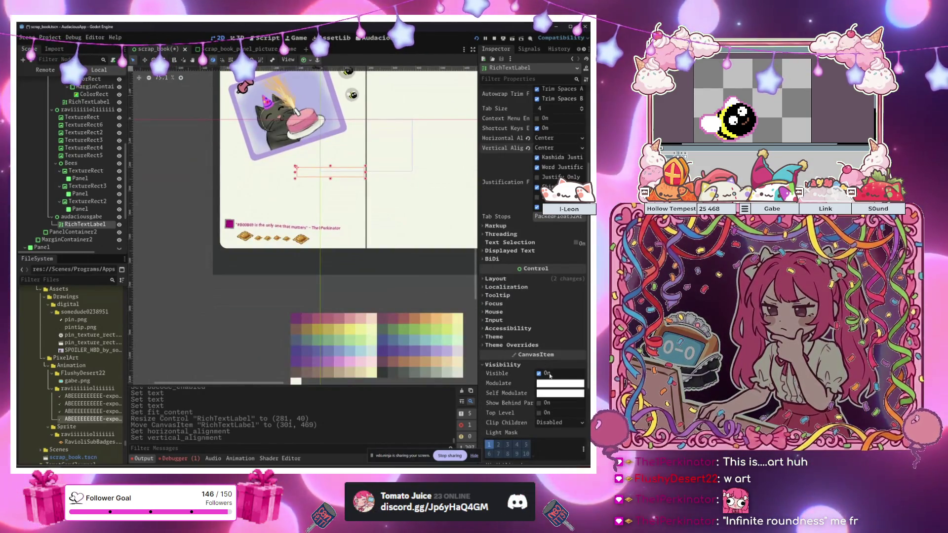
click(553, 383)
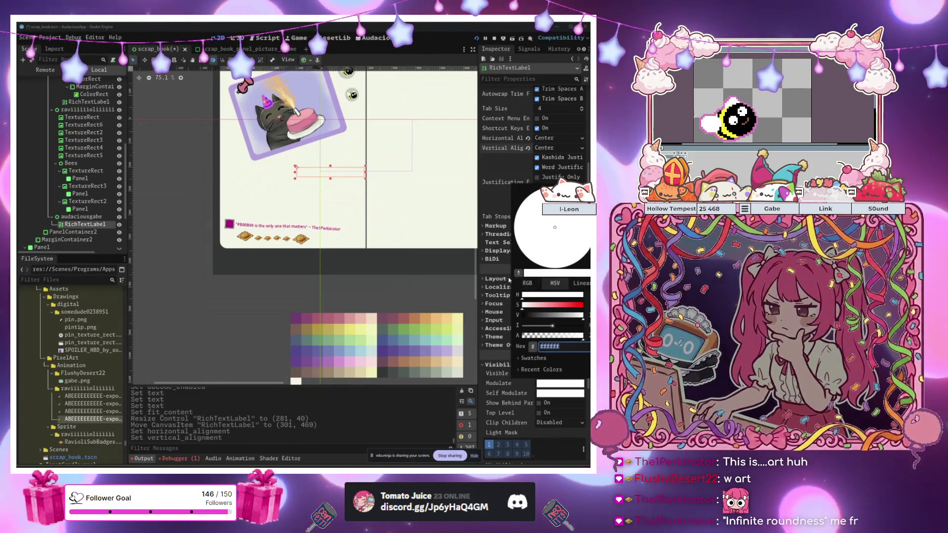
click(518, 273)
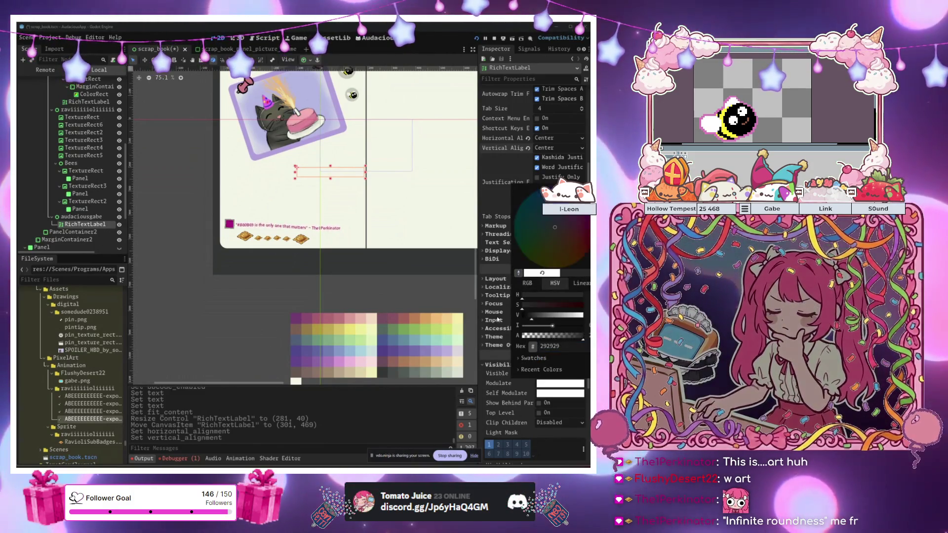
click(385, 340)
Filter the FileSystem panel with 'titan' to find the TitanOne font file
scroll(337, 167, up, 5)
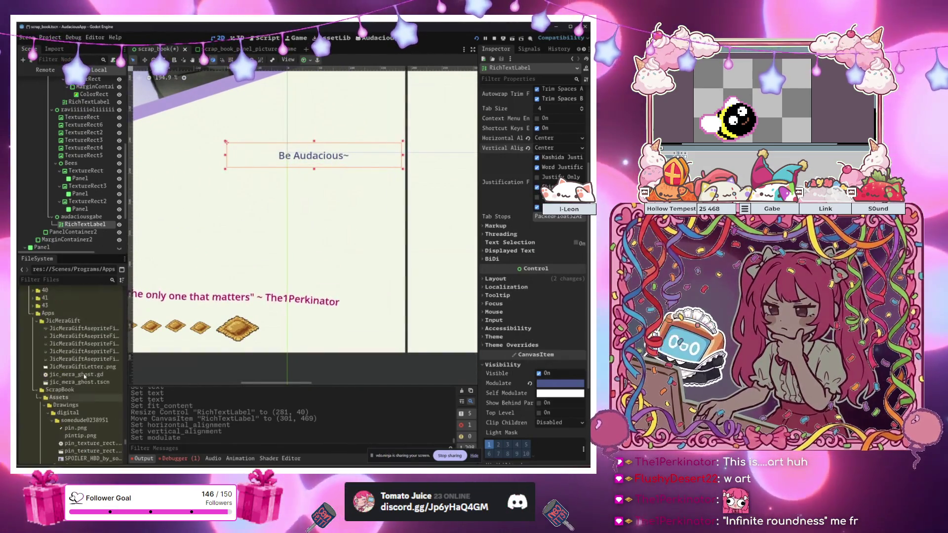
scroll(76, 331, up, 10)
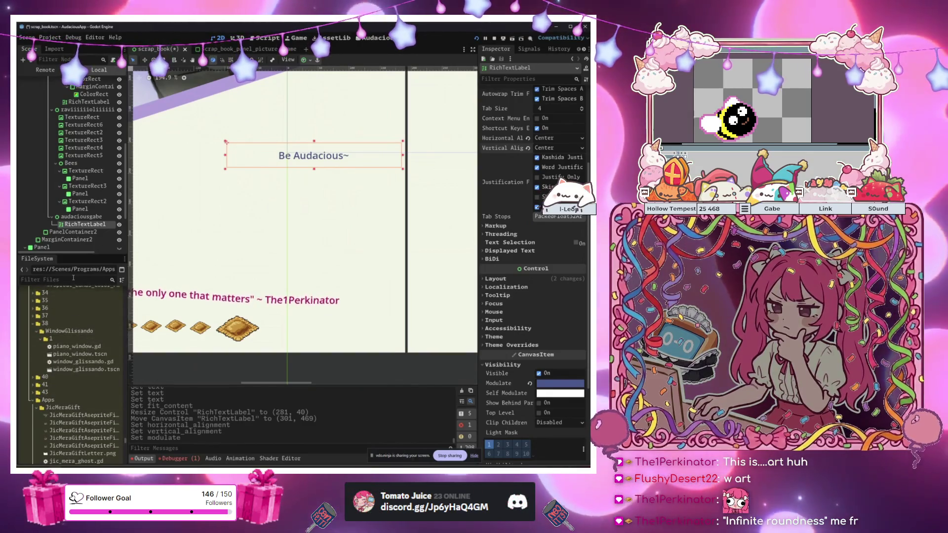
text(titan)
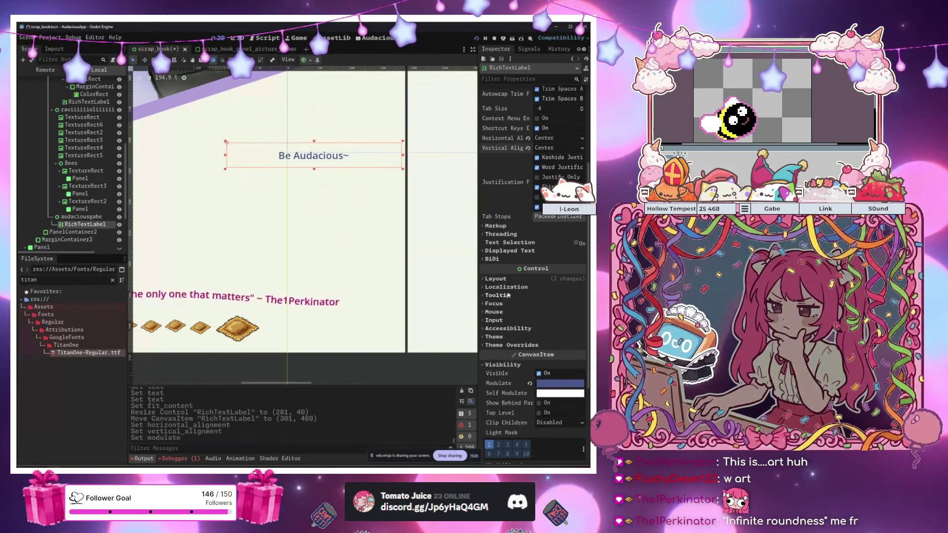
Create a new FontVariation as the caption's Normal Font theme override
scroll(508, 295, up, 2)
scroll(511, 279, down, 5)
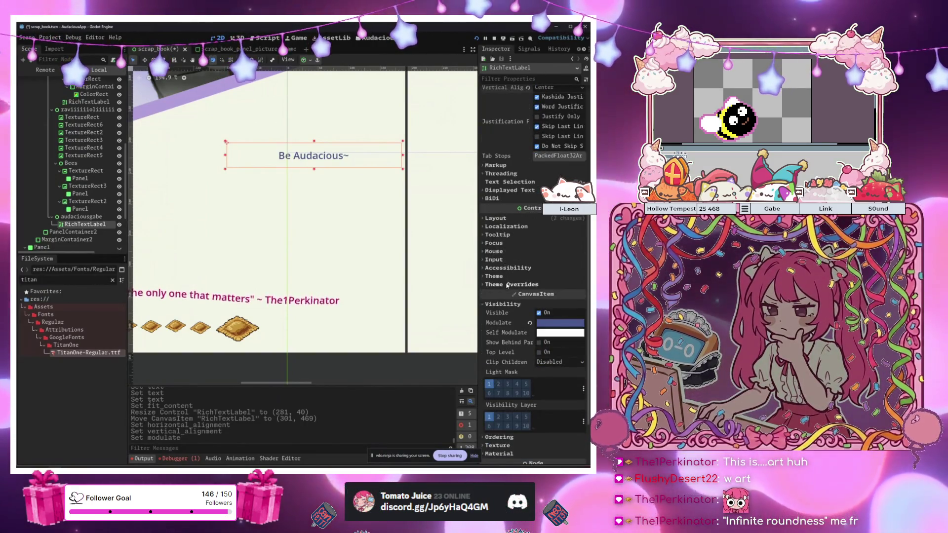
click(508, 285)
click(505, 310)
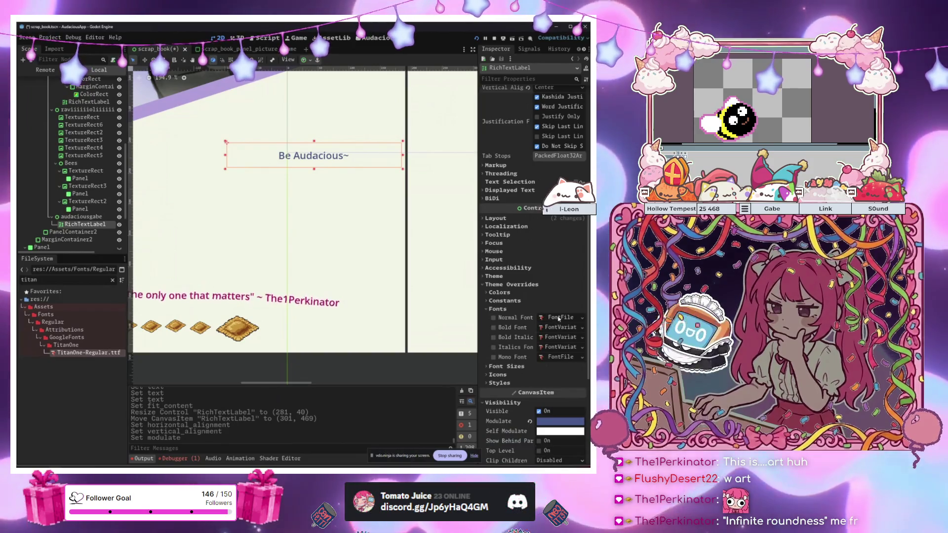
click(582, 317)
click(538, 340)
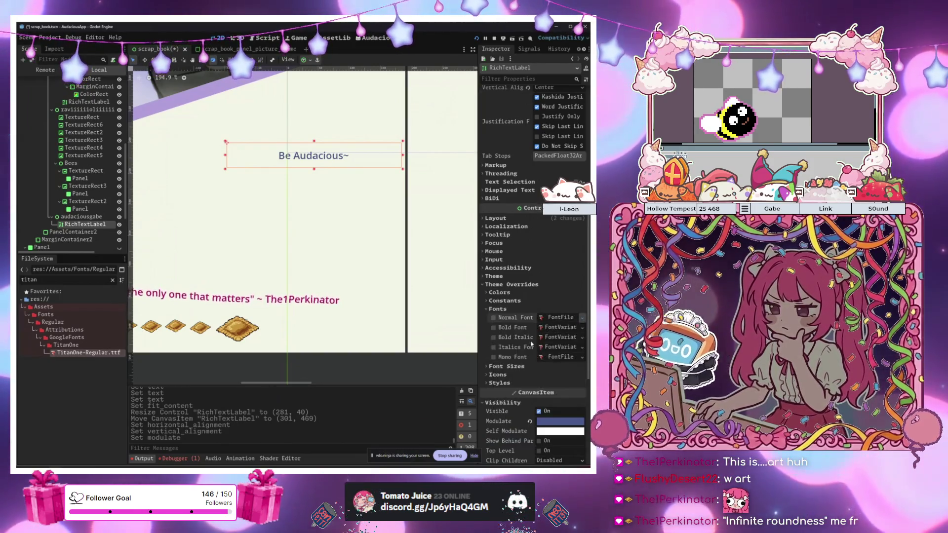
click(556, 318)
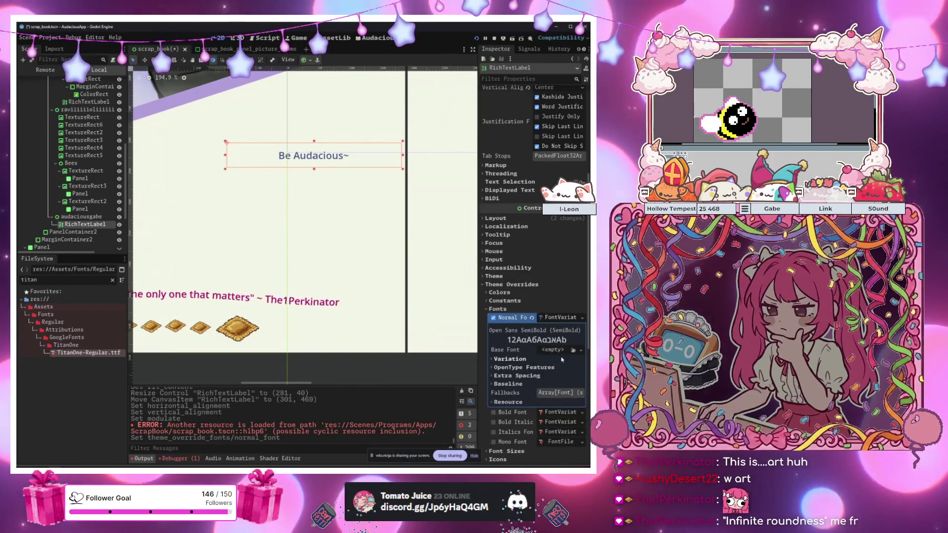
Assign TitanOne-Regular.ttf as the FontVariation's Base Font
drag(86, 352, 468, 349)
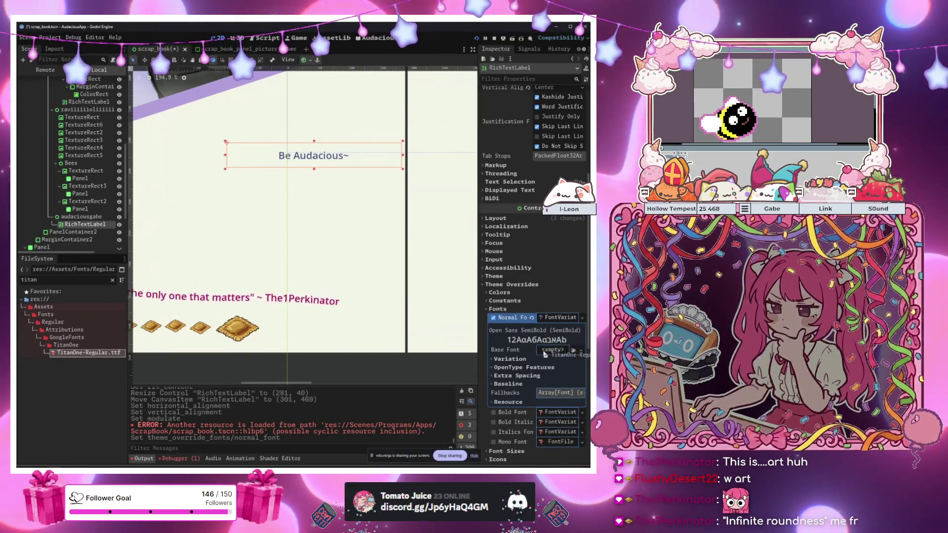
drag(544, 353, 549, 354)
scroll(288, 156, up, 5)
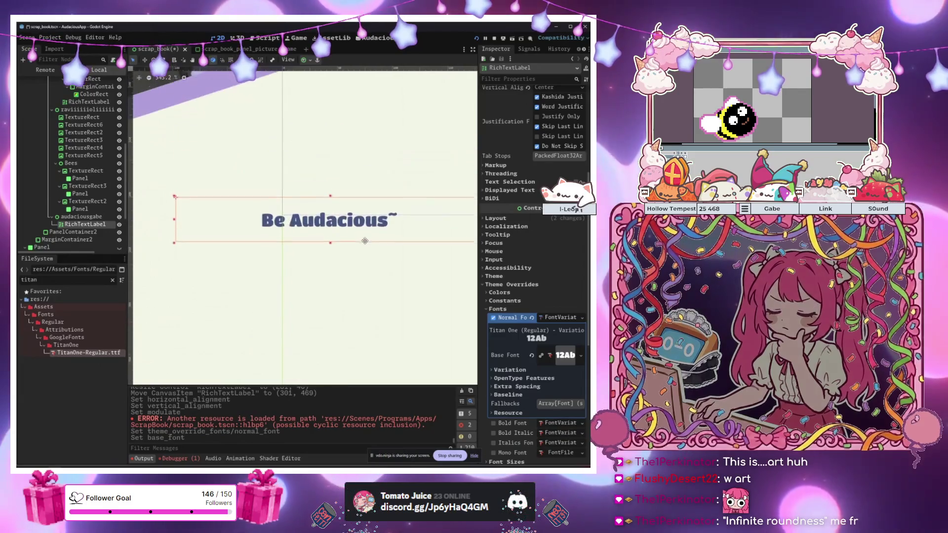
scroll(405, 226, up, 4)
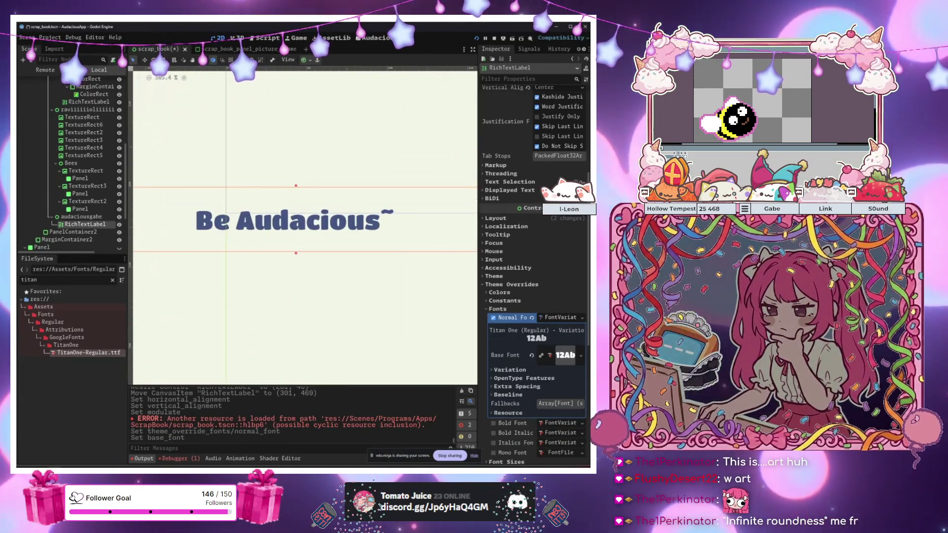
scroll(554, 264, up, 5)
scroll(548, 135, down, 5)
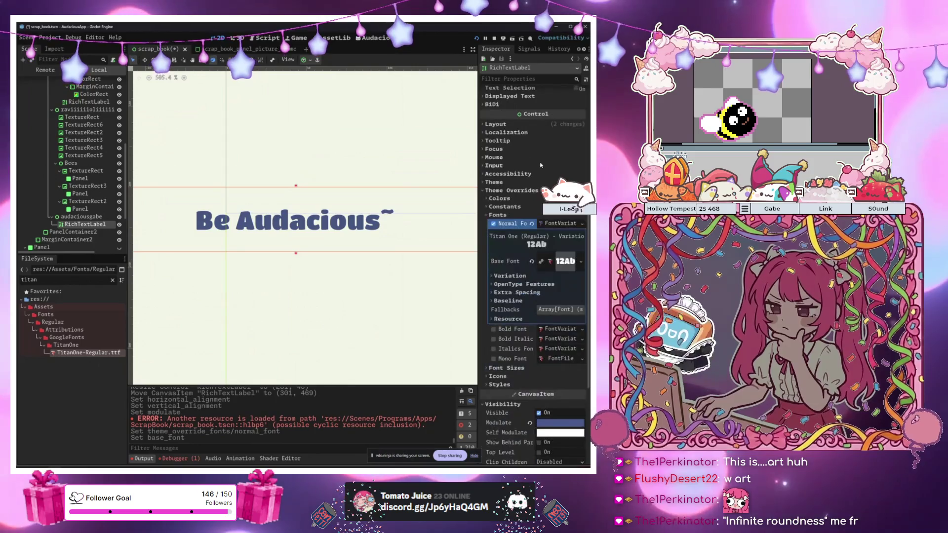
scroll(445, 247, up, 2)
scroll(457, 249, down, 4)
scroll(522, 205, up, 10)
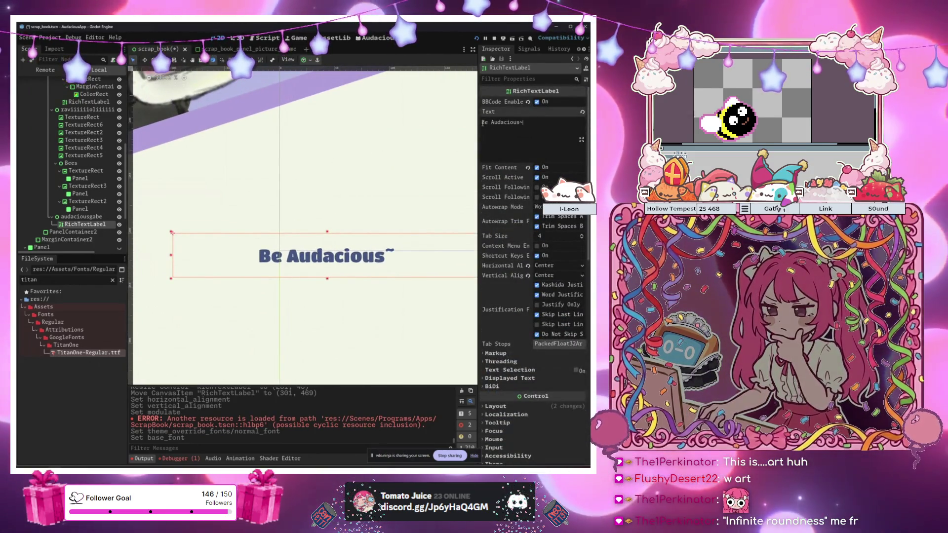
Prefix the caption text with [shake], then select the audaciousgabe node
text([)
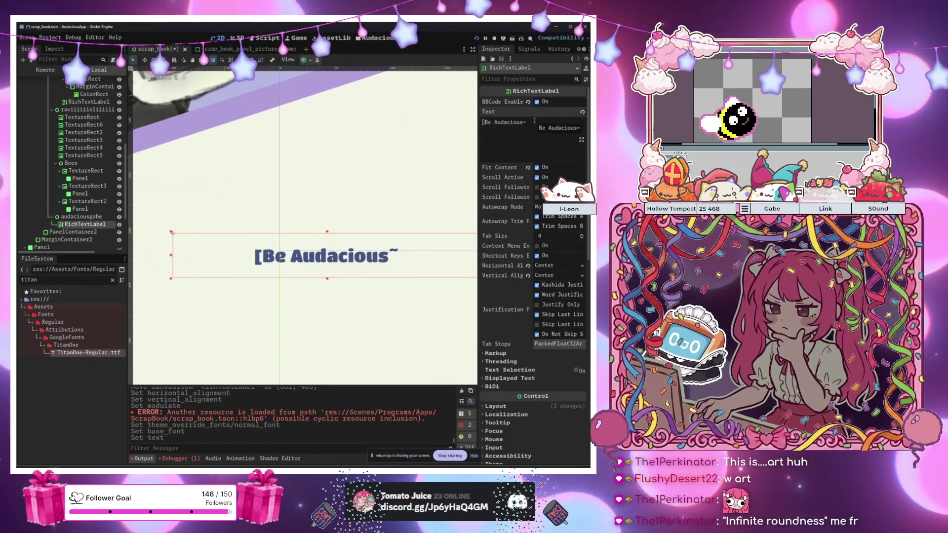
text(shake])
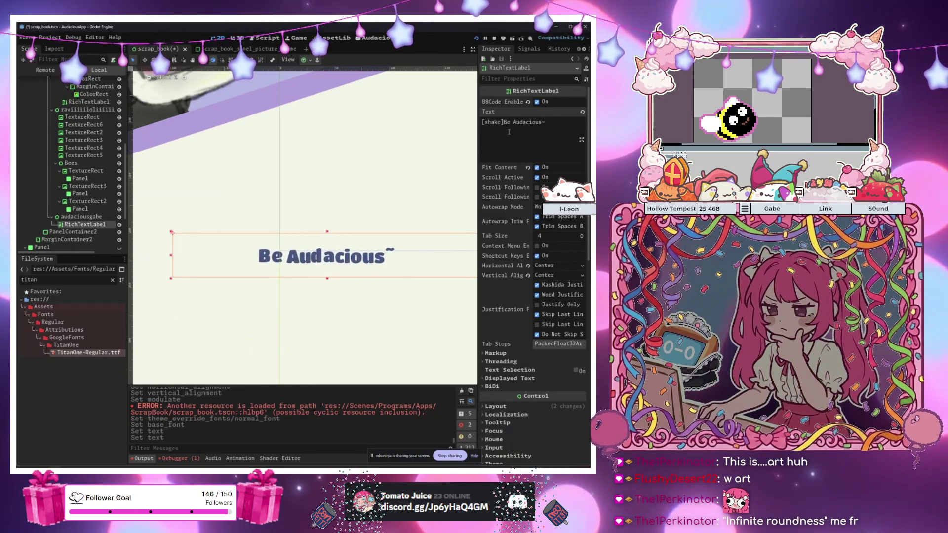
click(374, 150)
scroll(374, 151, down, 5)
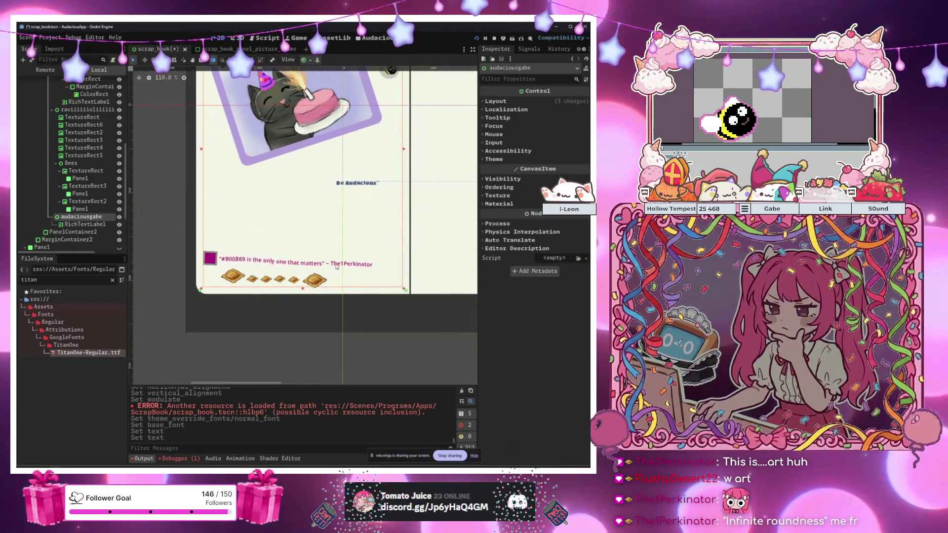
scroll(336, 267, up, 5)
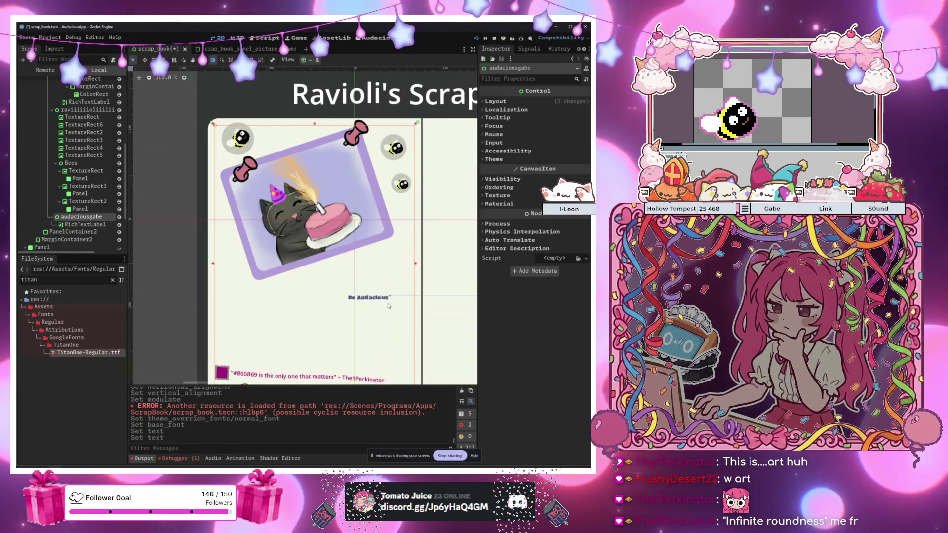
scroll(389, 304, down, 4)
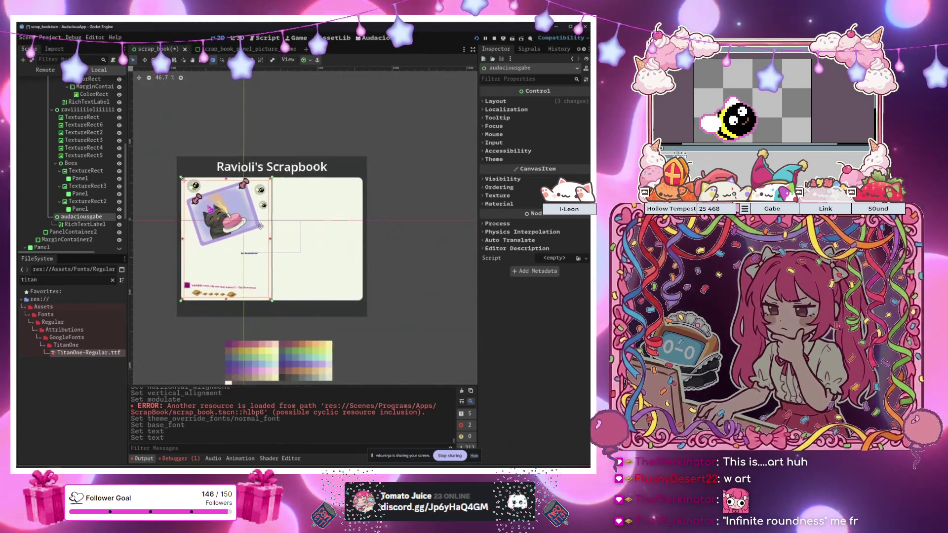
scroll(337, 267, up, 5)
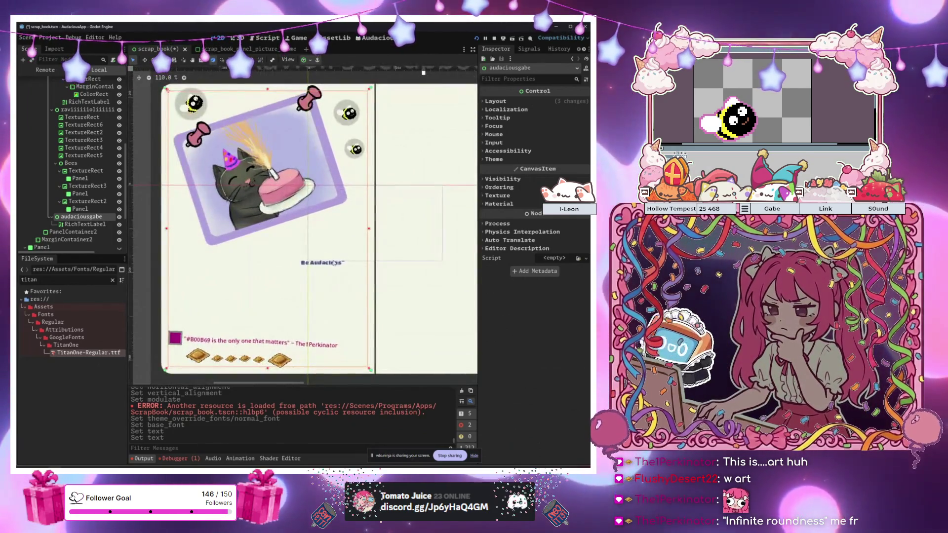